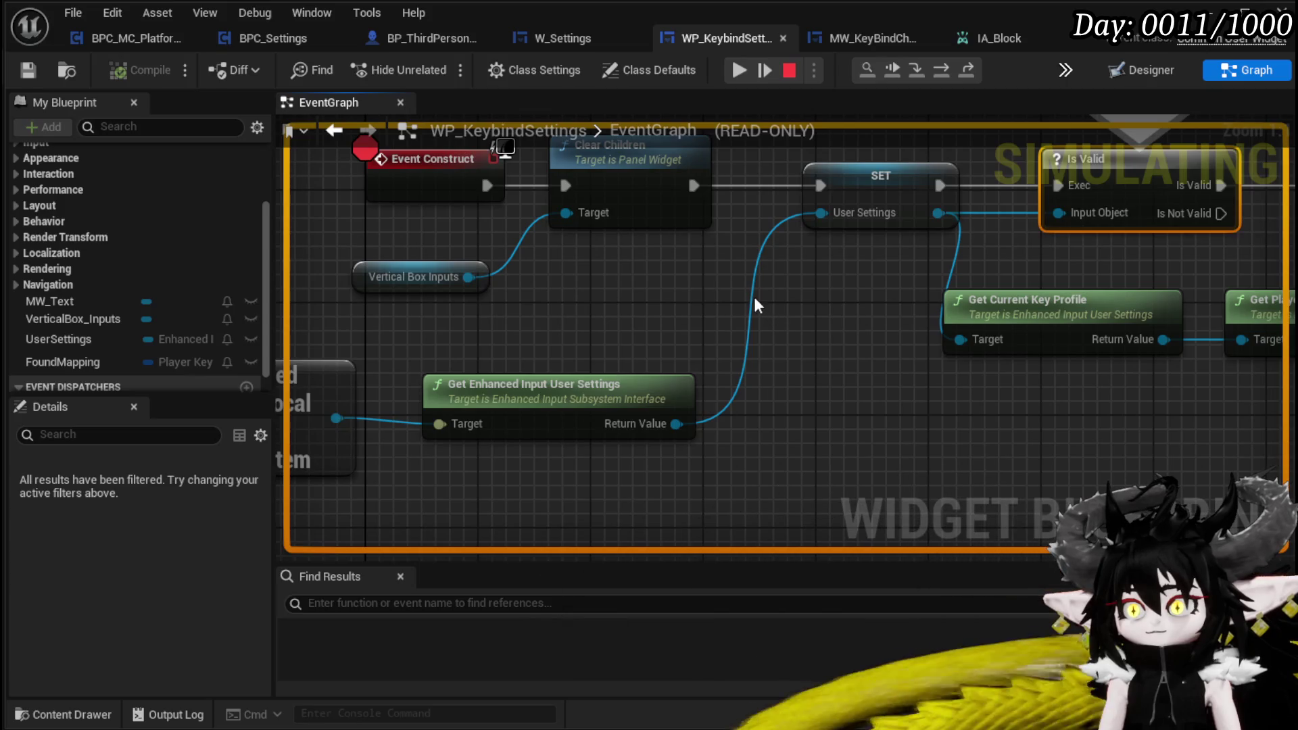
Step: Resume the paused play test, close the in-game Settings menu, and stop Play In Editor
drag(730, 342, 879, 320)
mouse_move(526, 399)
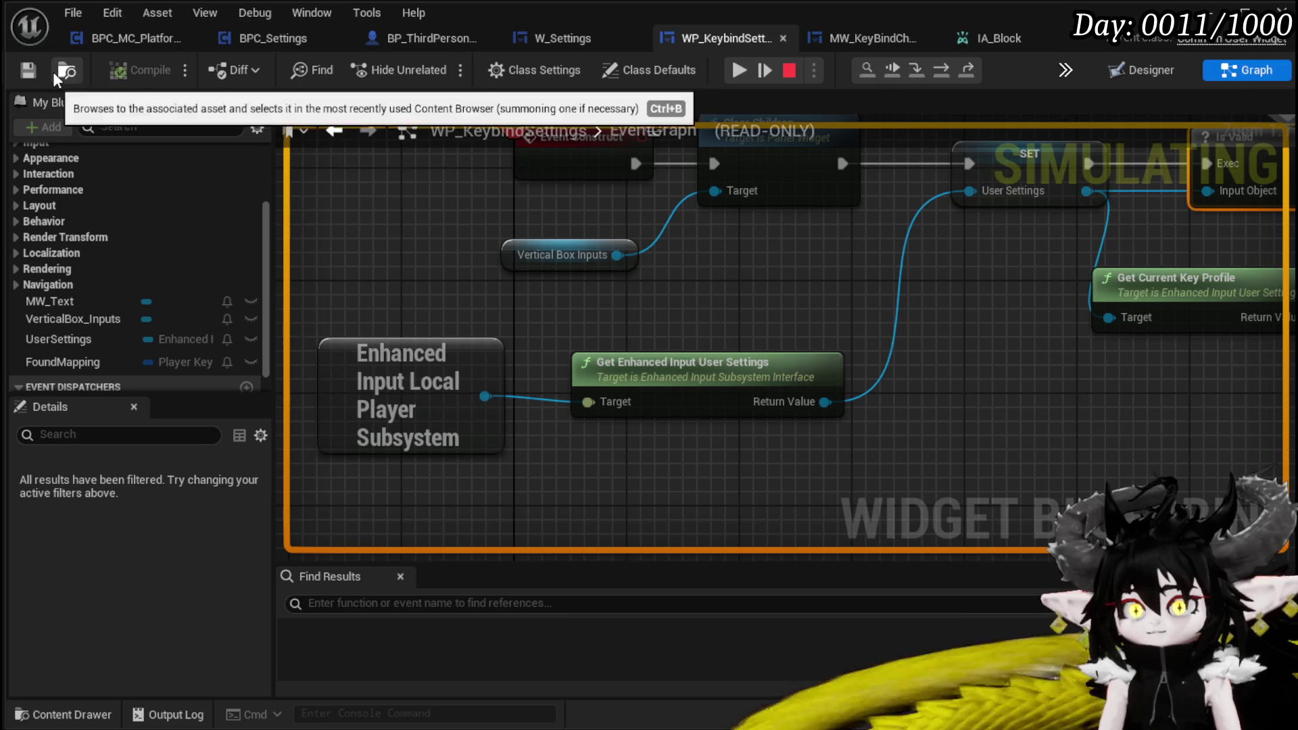
key(alt+Tab)
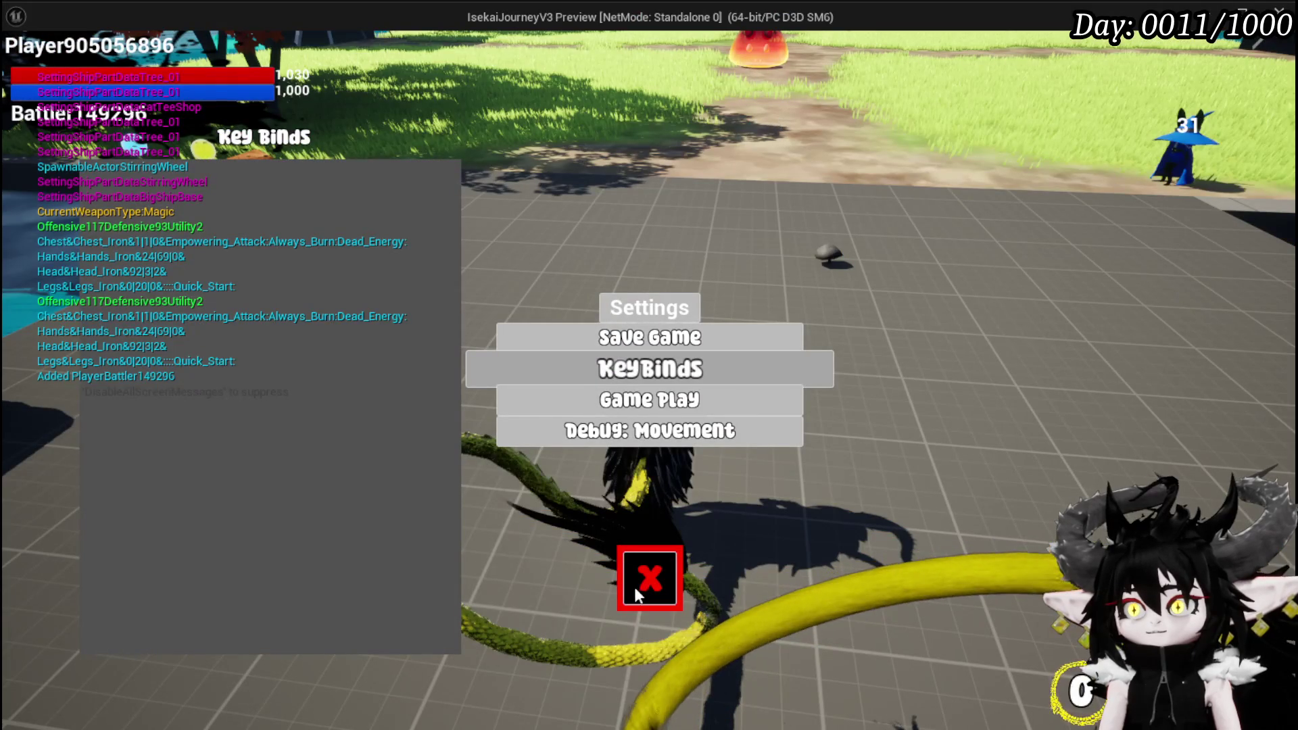
click(634, 590)
key(Escape)
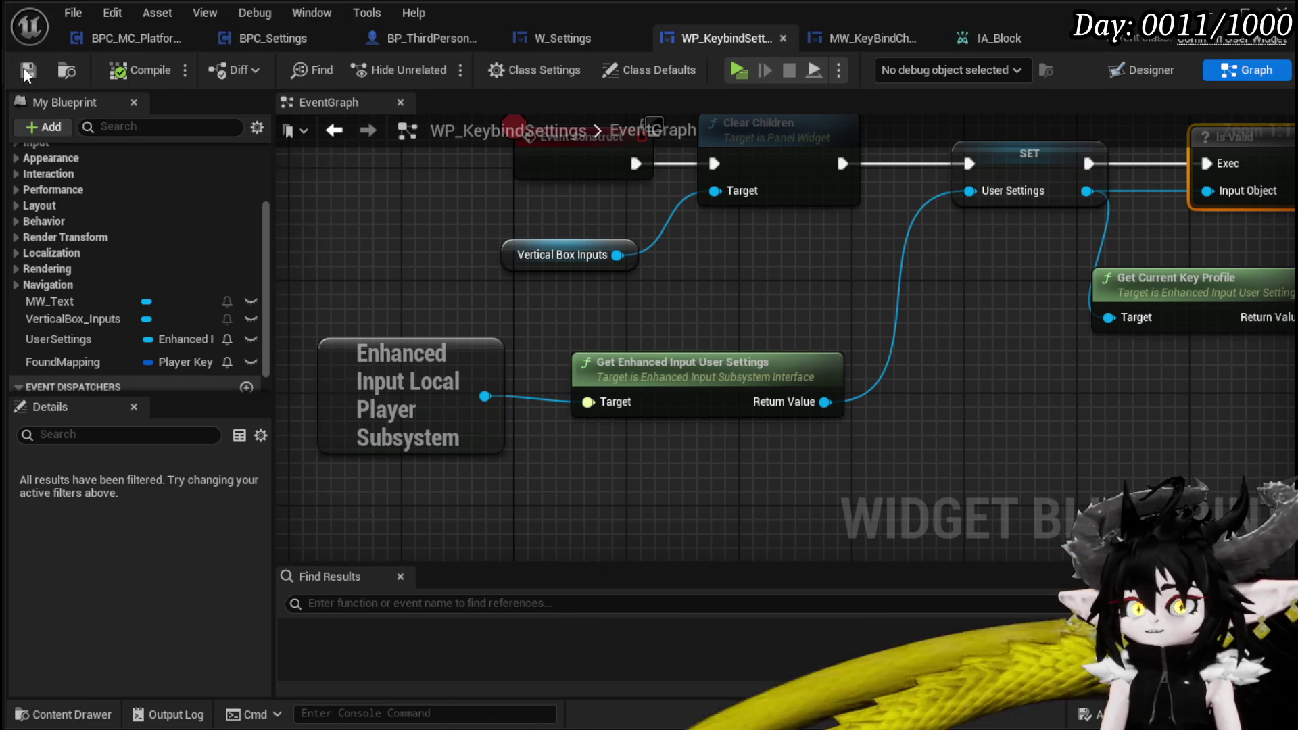
Step: Save the IA_Block input action, whose mappable key Name and Display Name are Block
click(1010, 37)
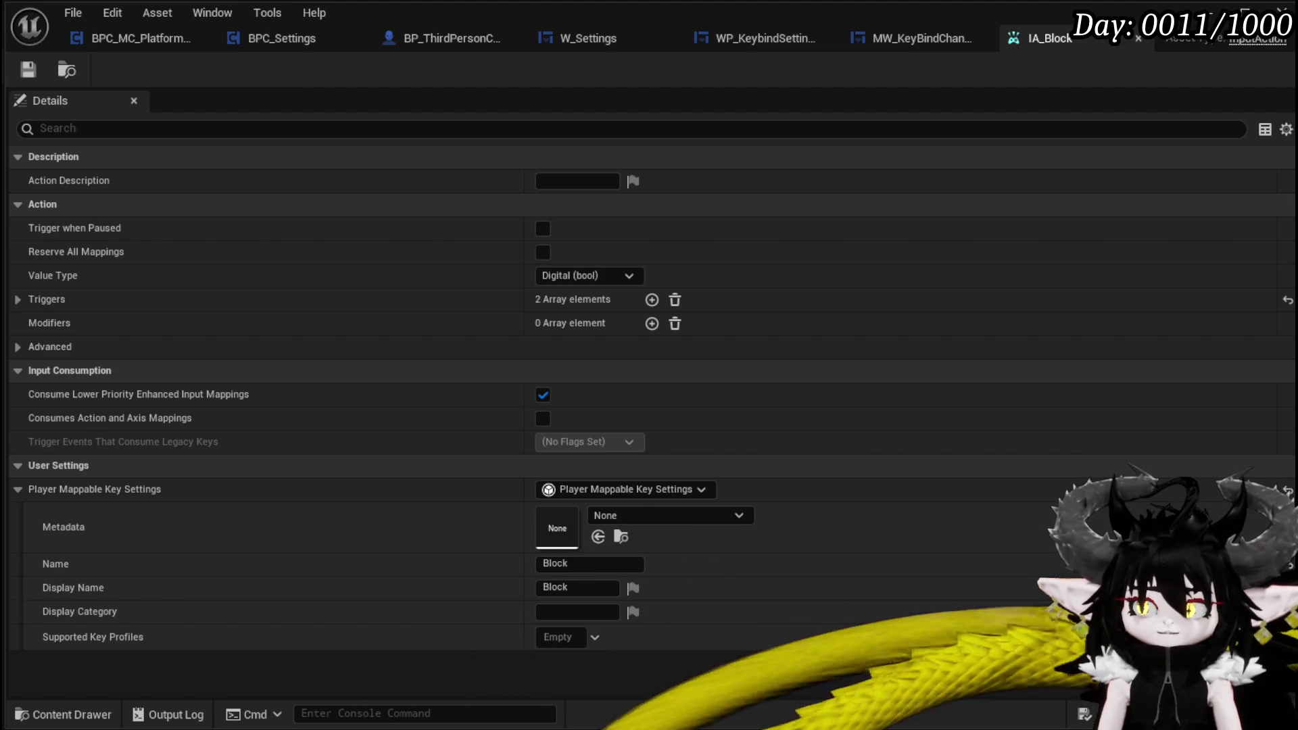
click(26, 70)
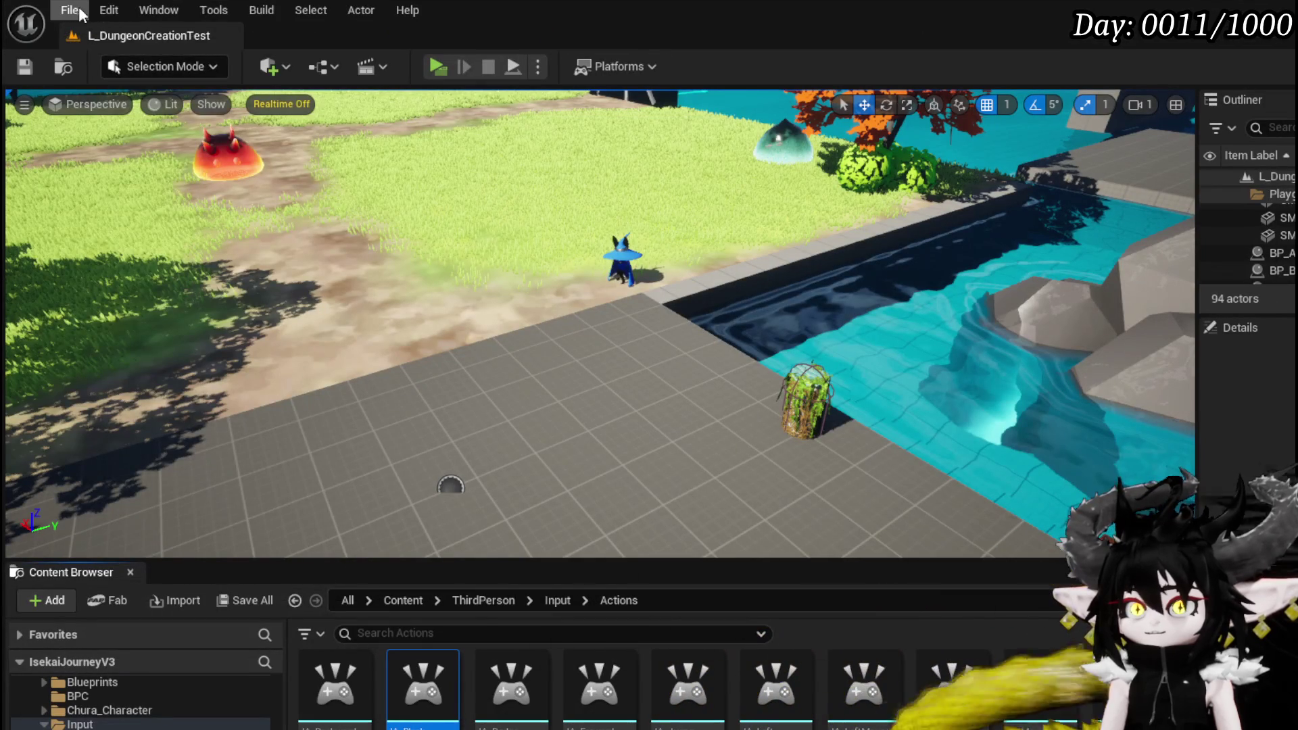
click(69, 10)
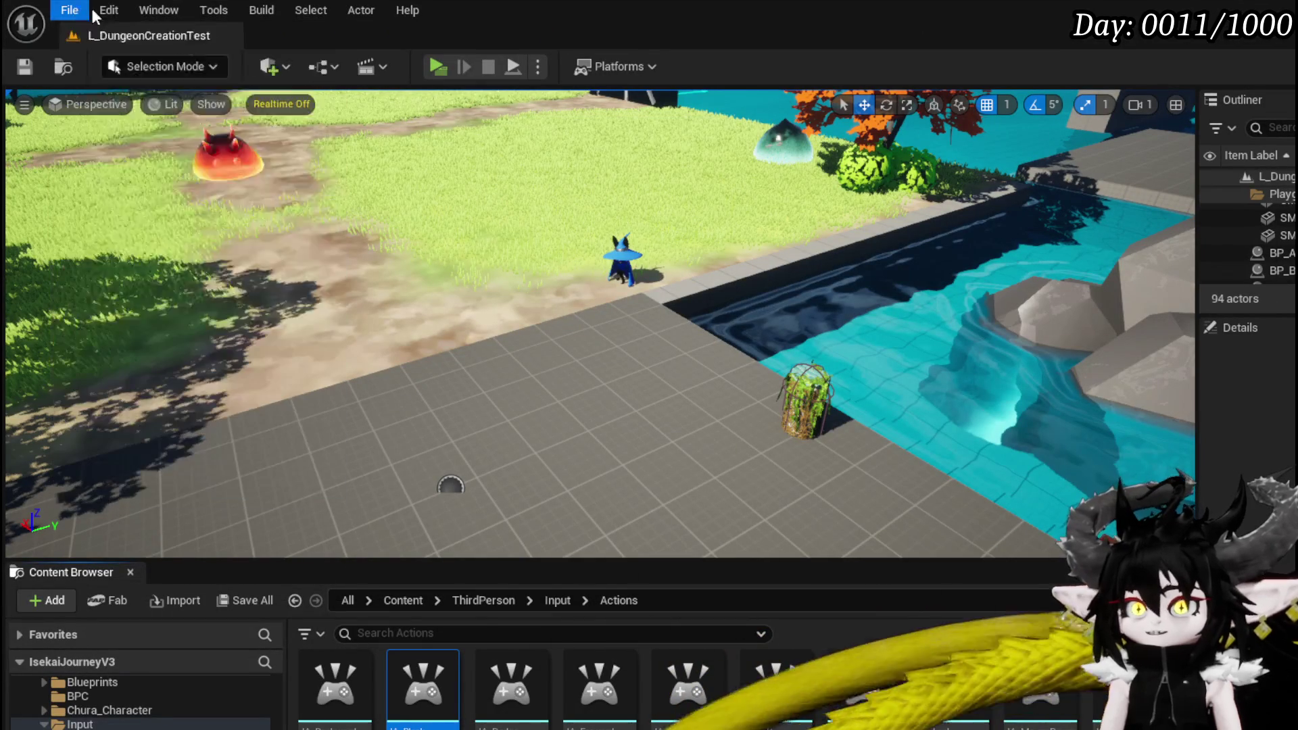
Step: Tick Enable User Settings under Enhanced Input in Project Settings, then close Project Settings
click(178, 288)
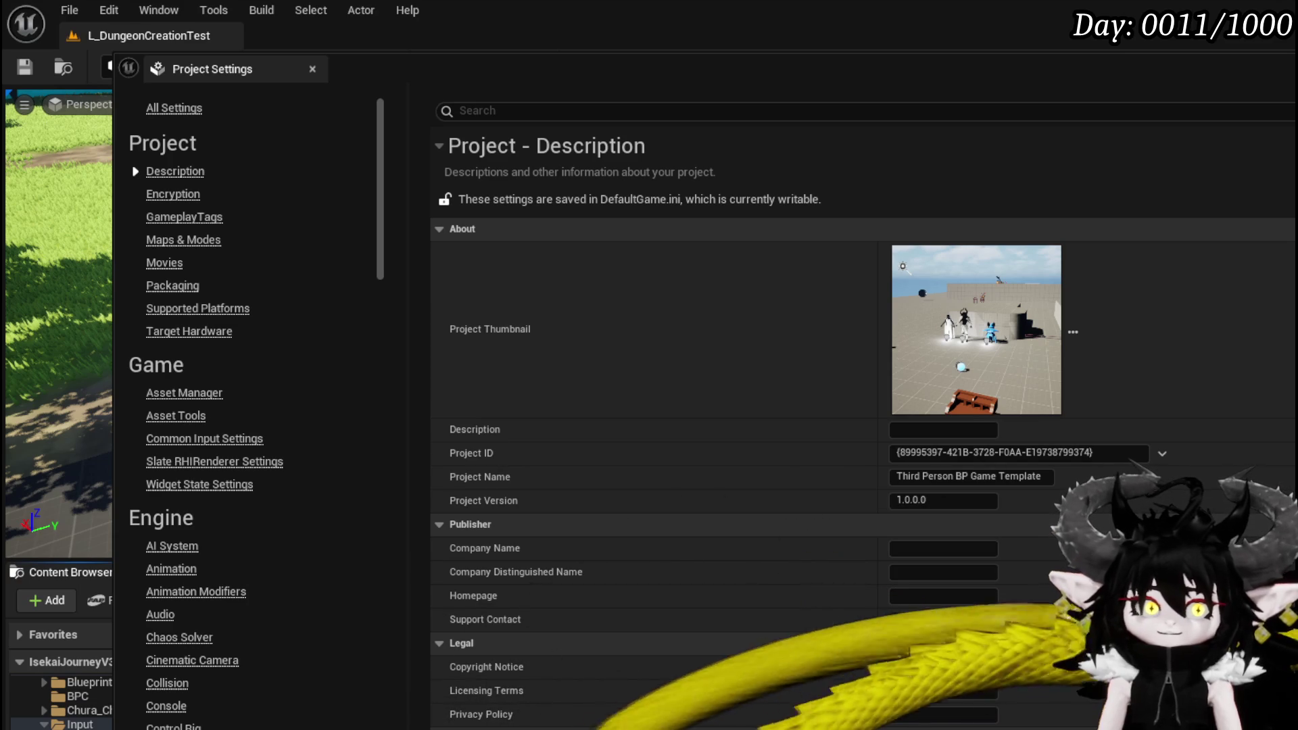
click(570, 111)
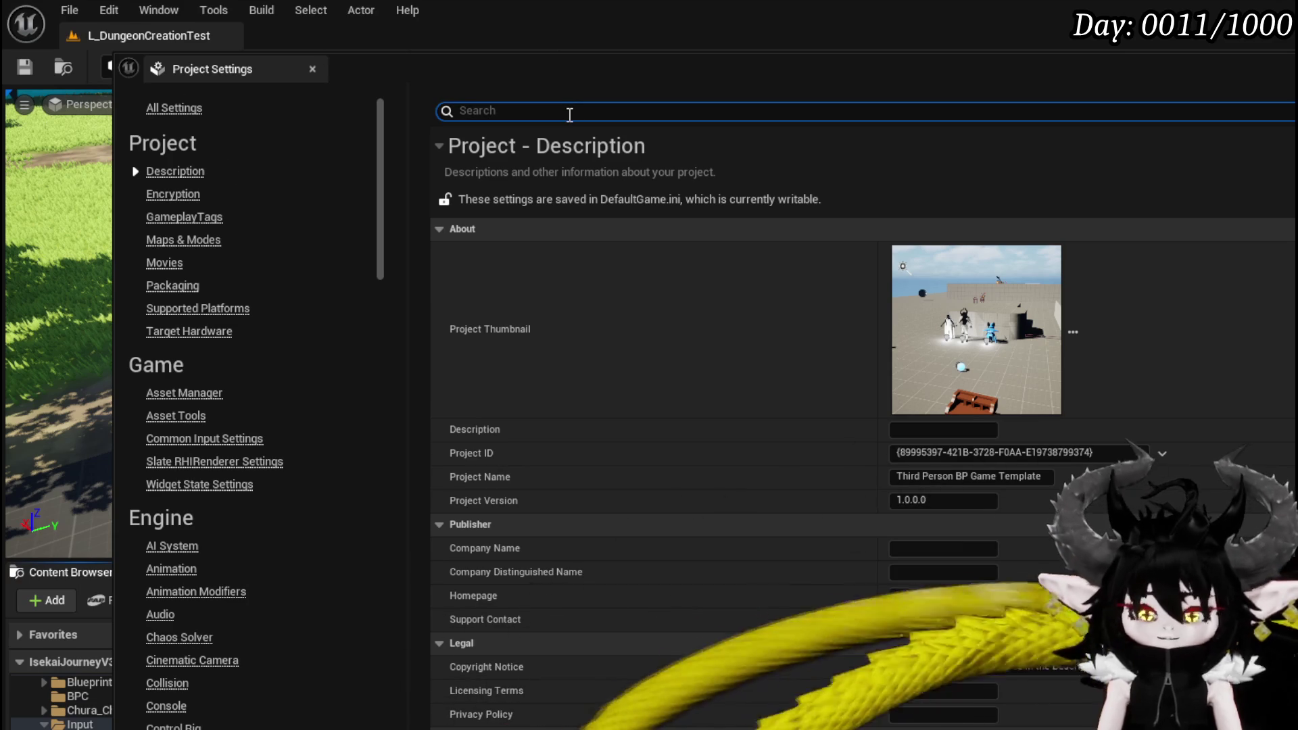
text(Engine)
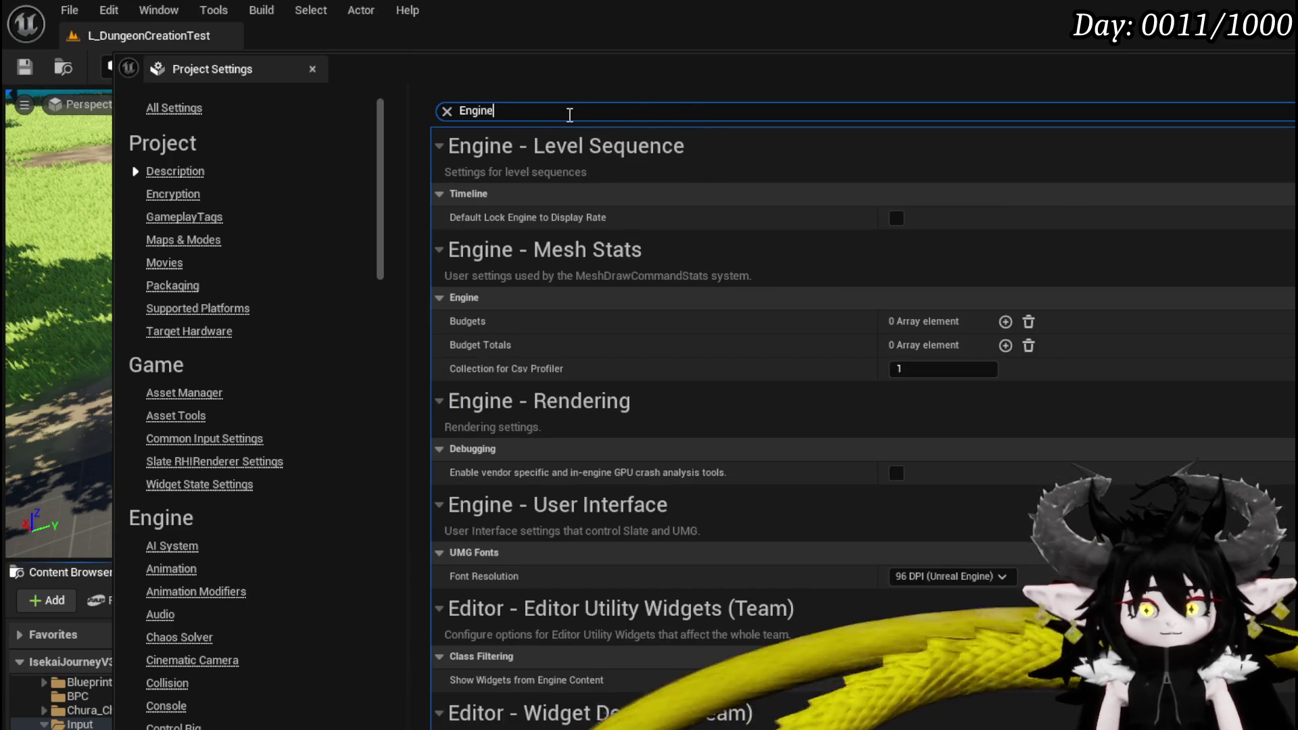
text( enhanced i)
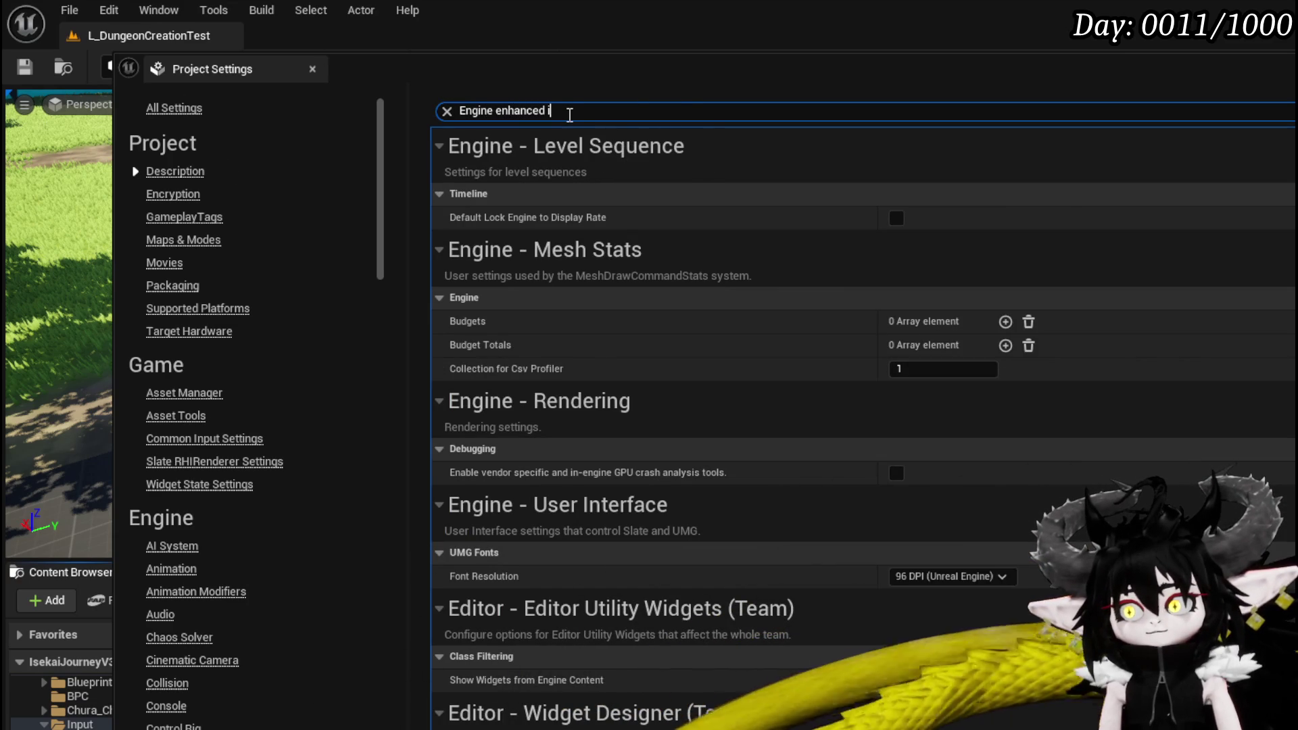
text(nput)
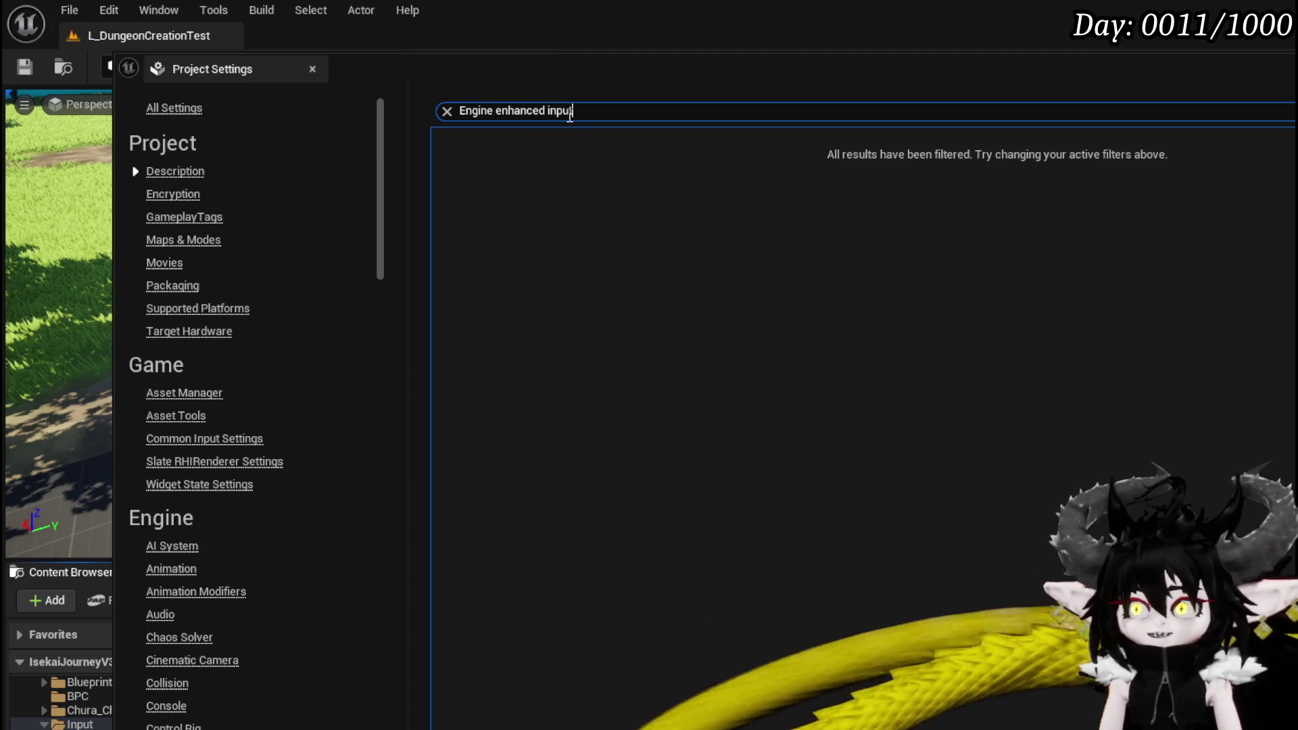
drag(493, 110, 427, 104)
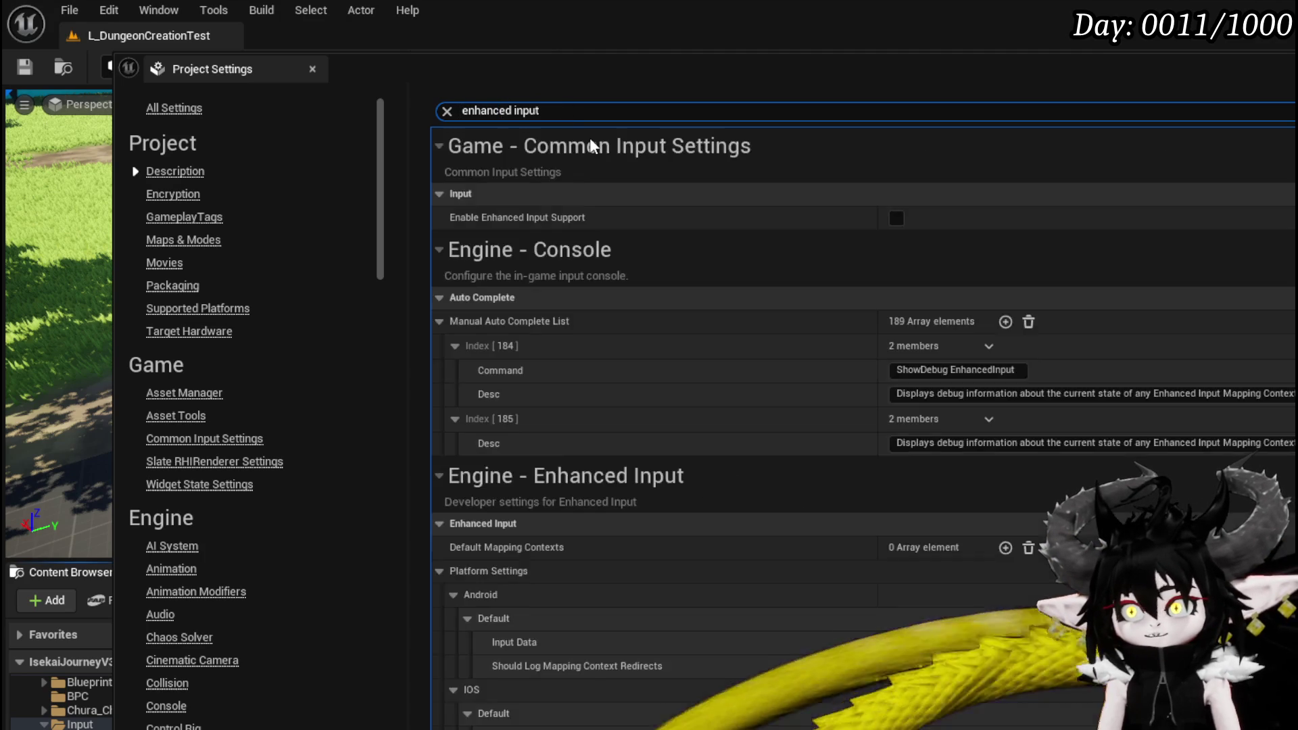
scroll(646, 279, down, 2)
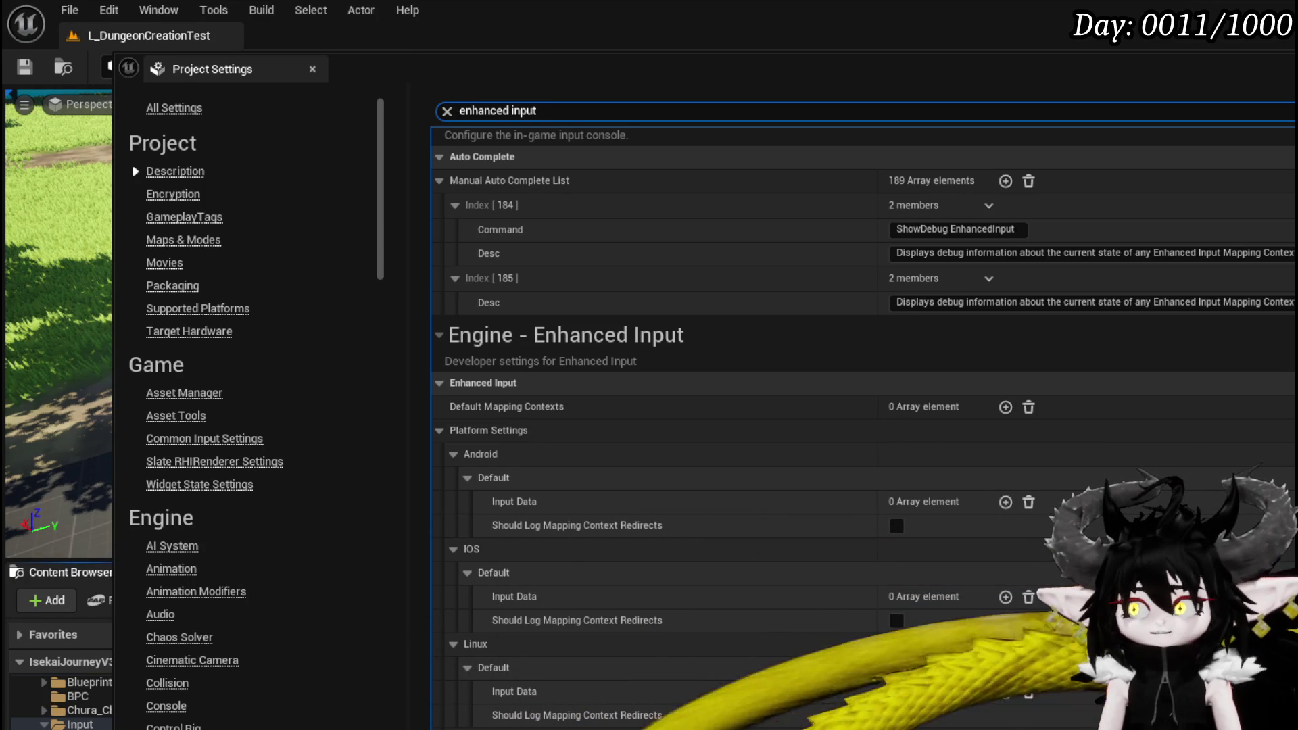
scroll(794, 554, down, 6)
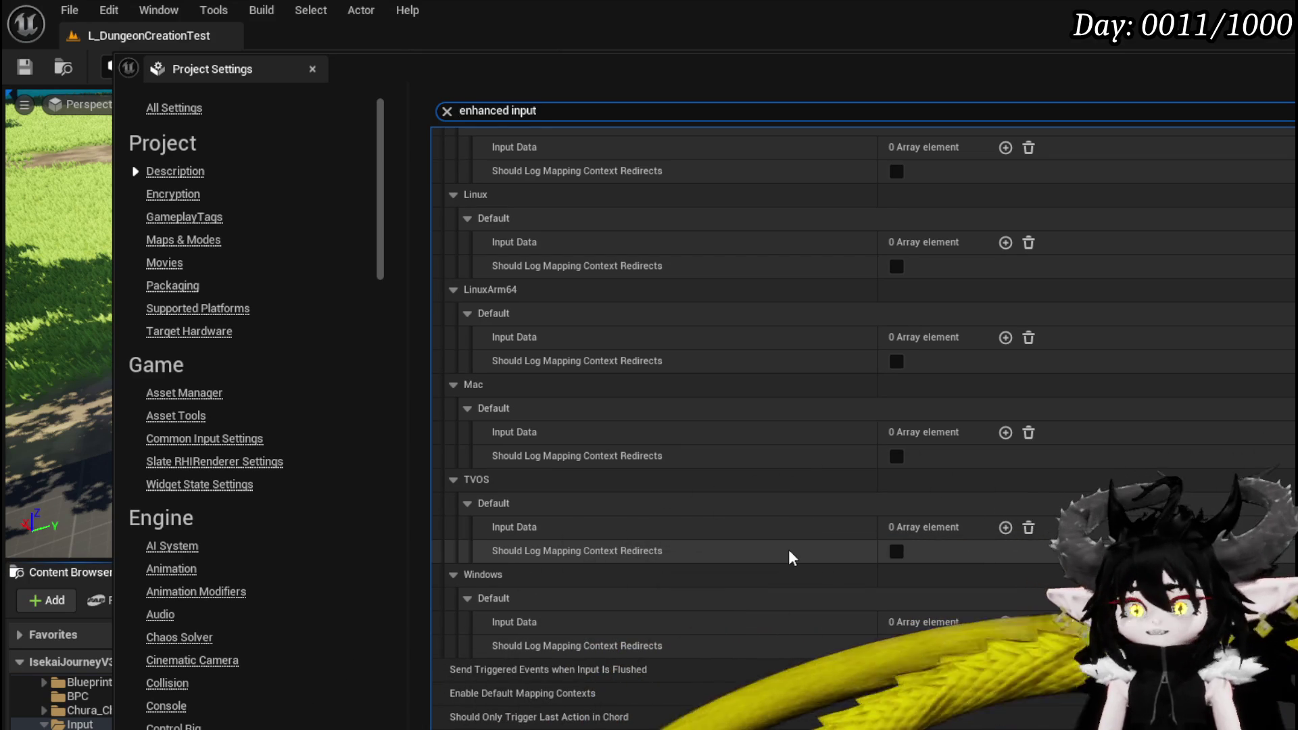
scroll(788, 549, down, 5)
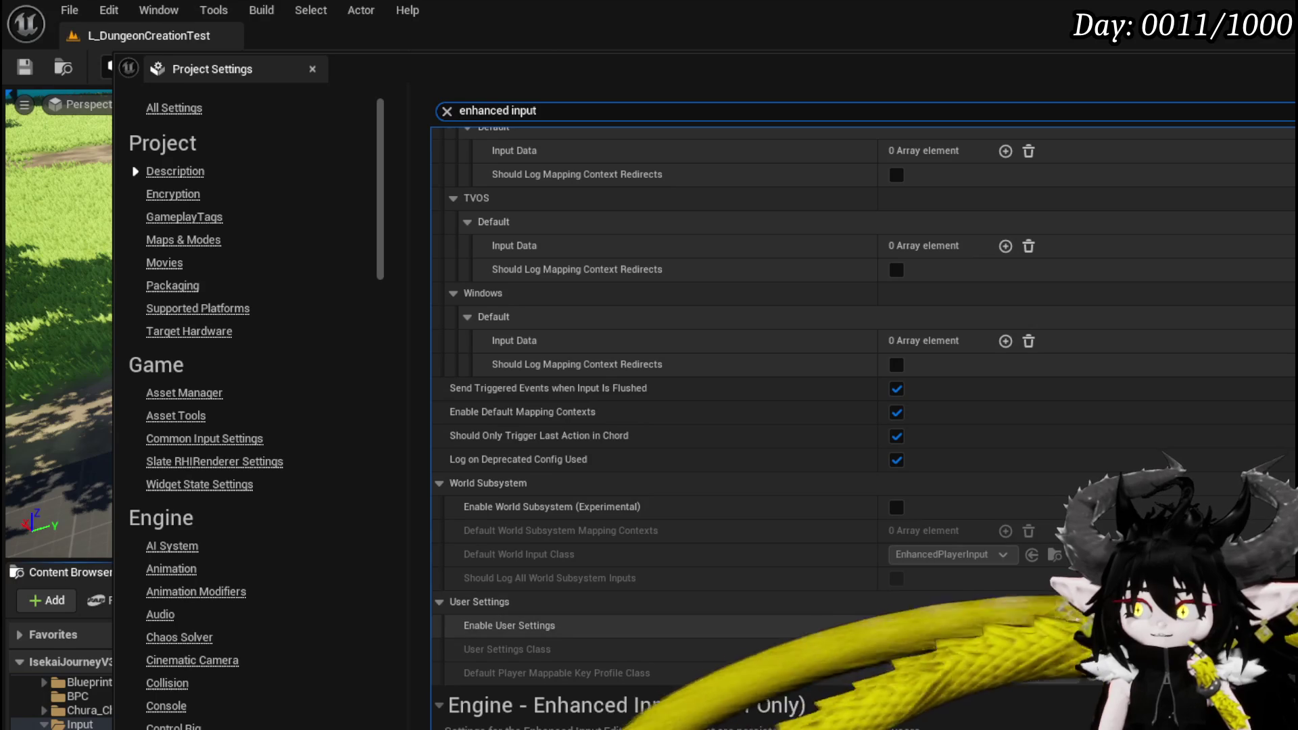
click(897, 626)
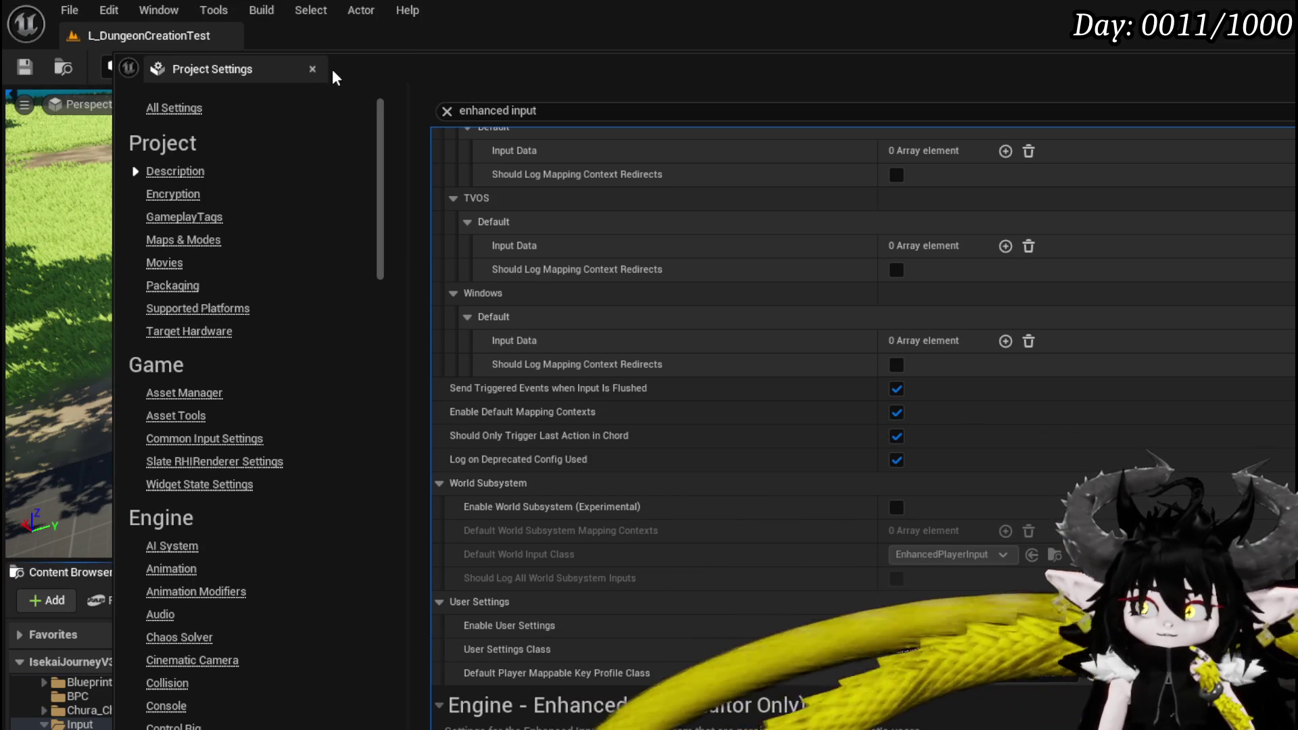
click(312, 69)
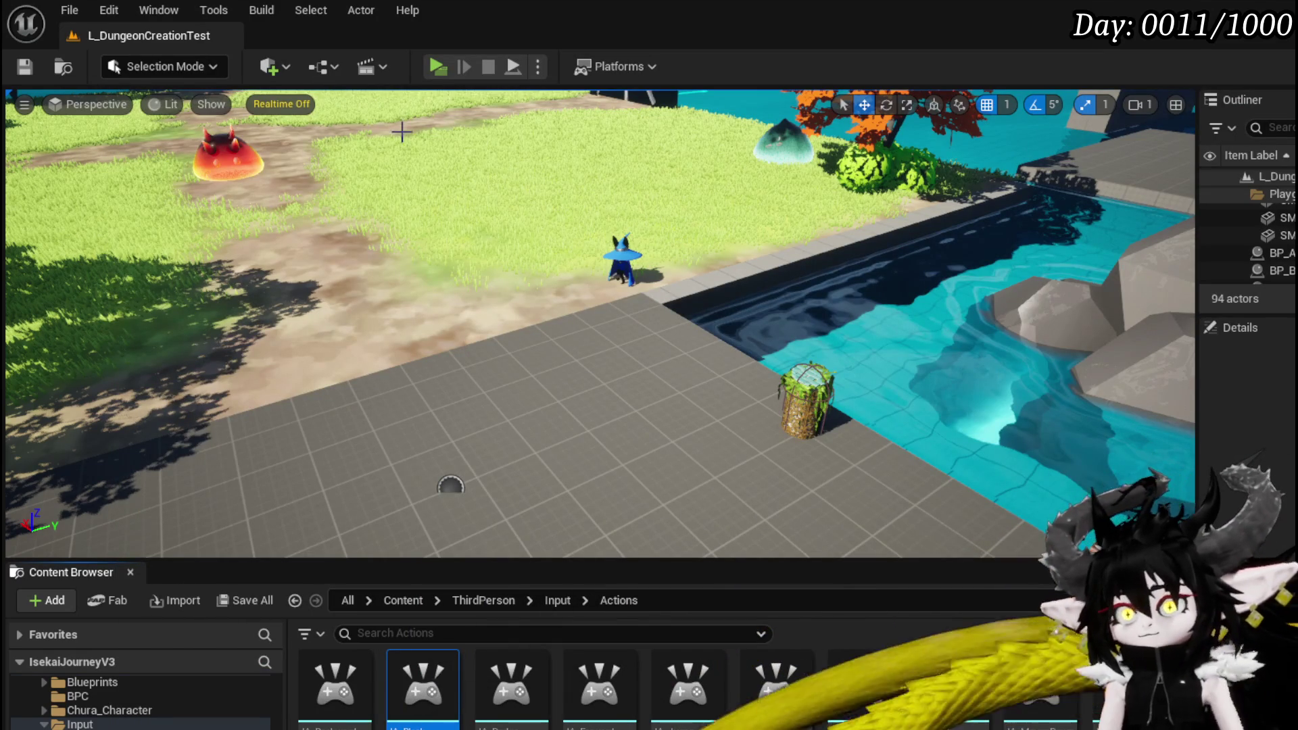
click(438, 67)
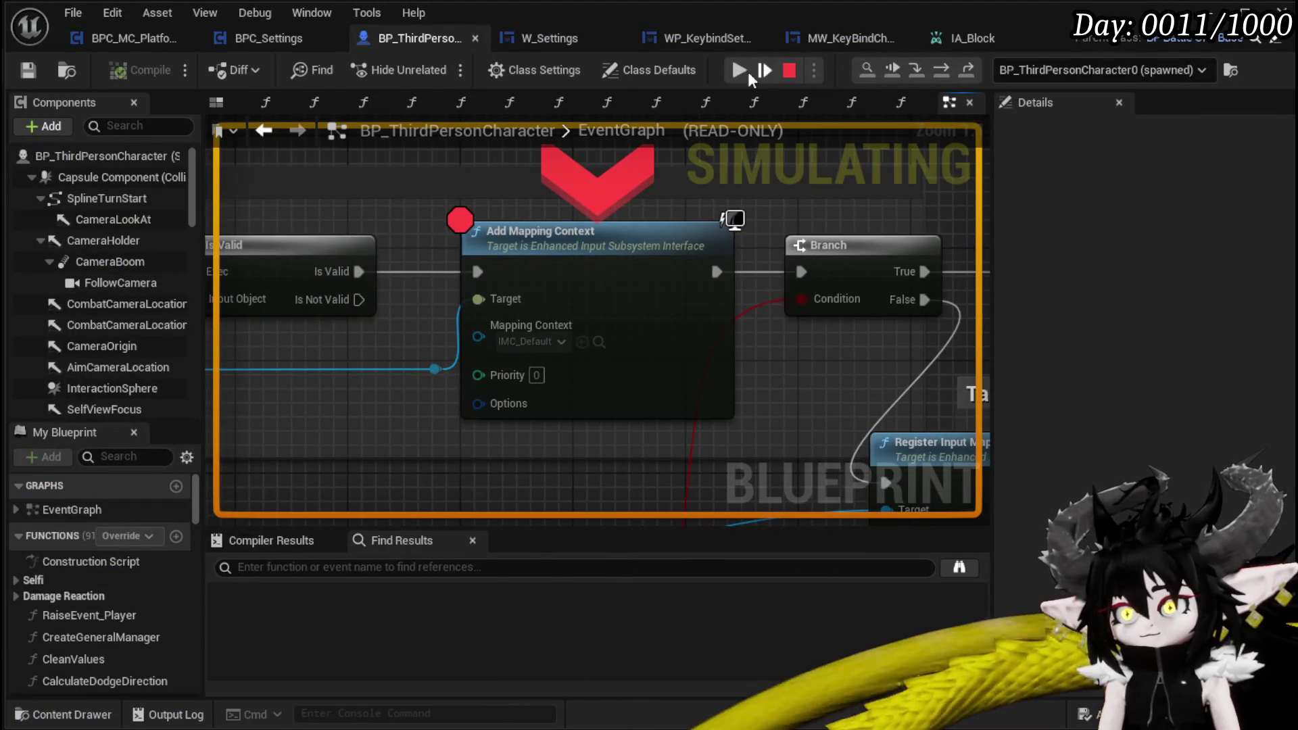
Step: Remove the breakpoint on Add Mapping Context and resume the game
right_click(586, 232)
click(676, 372)
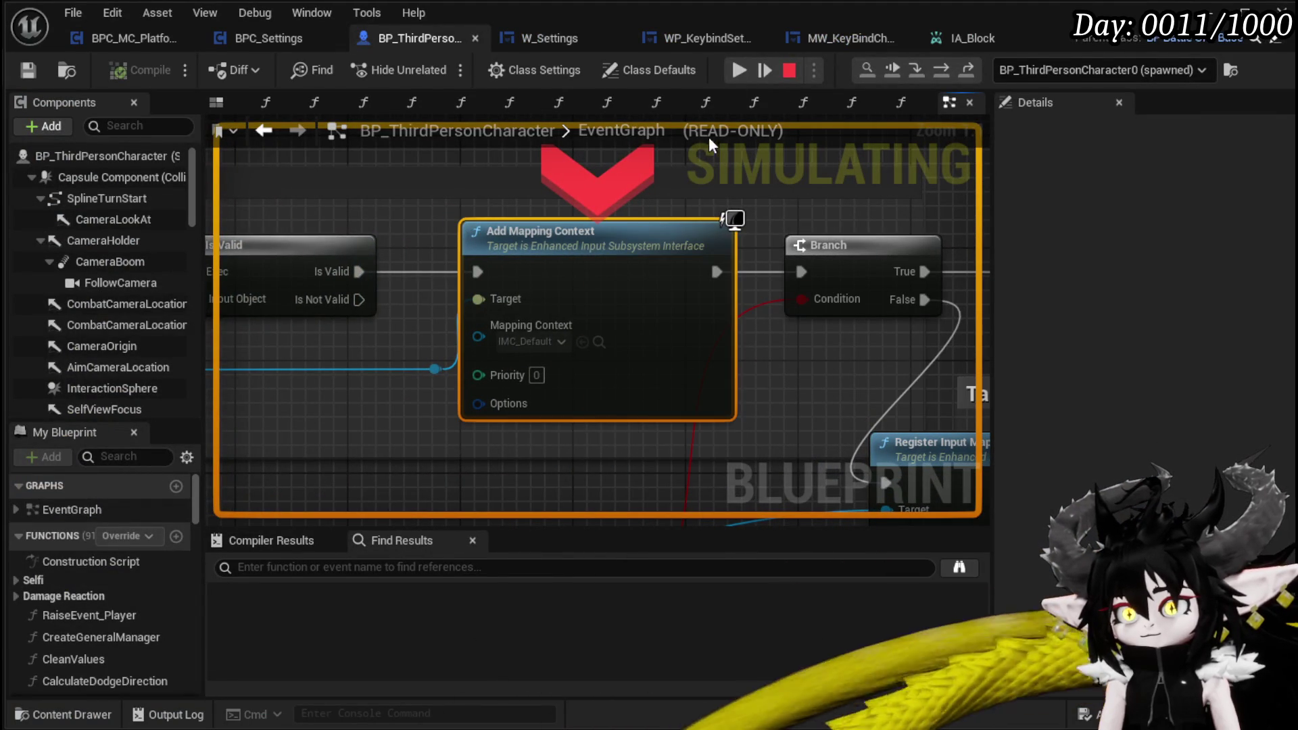
click(741, 68)
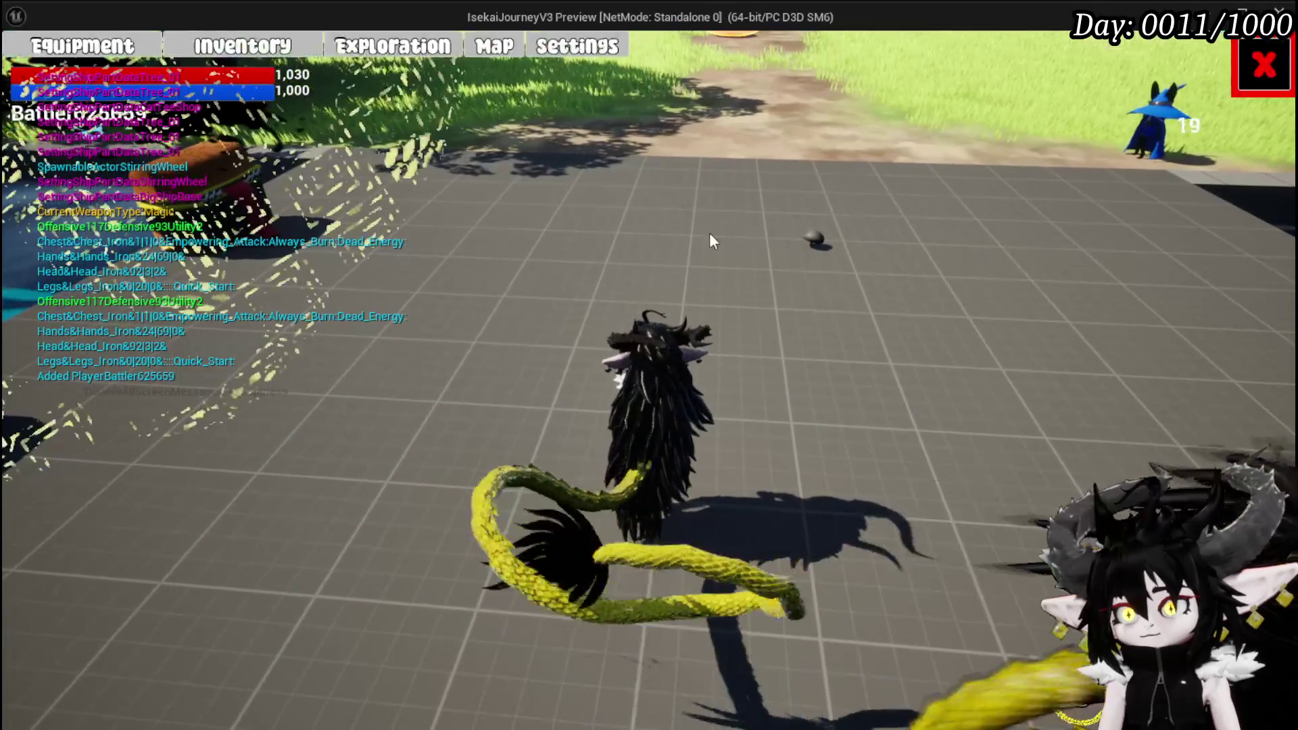
Step: Check that Settings > KeyBinds lists Block on Q, test blocking with Q, then stop PIE
click(1261, 65)
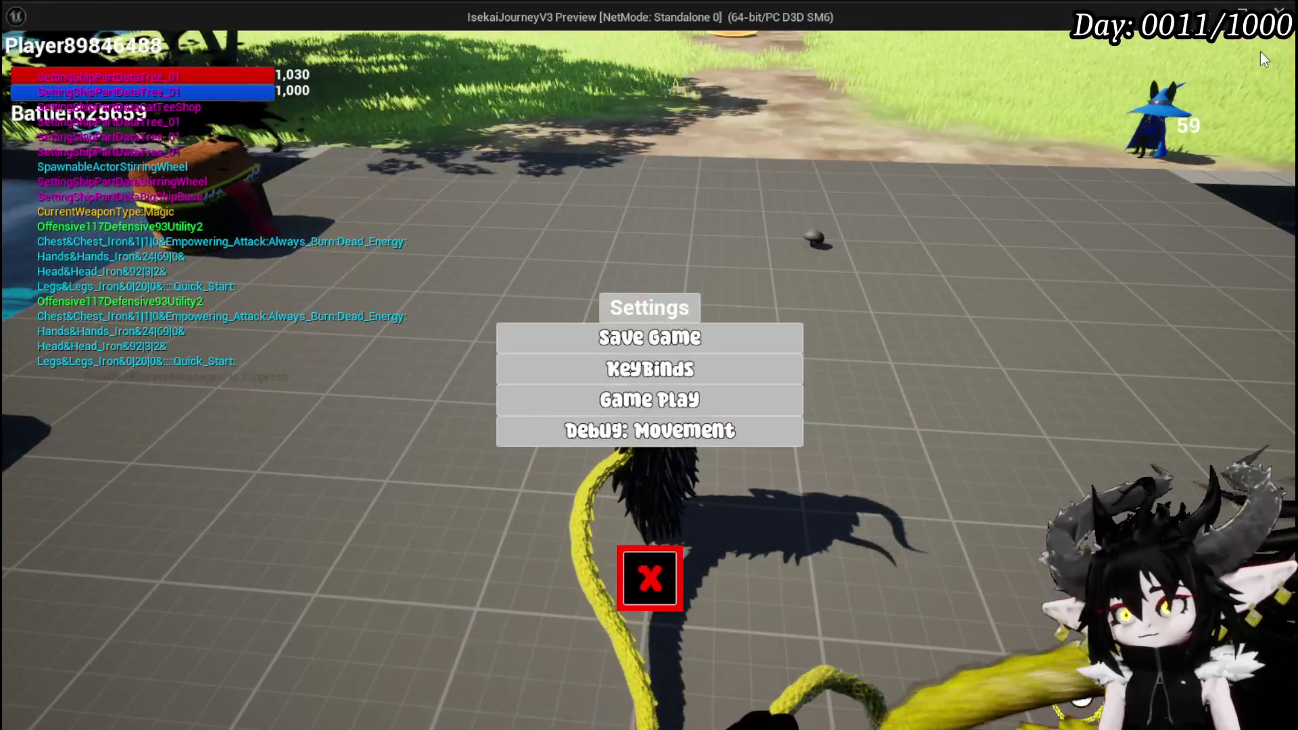
click(711, 368)
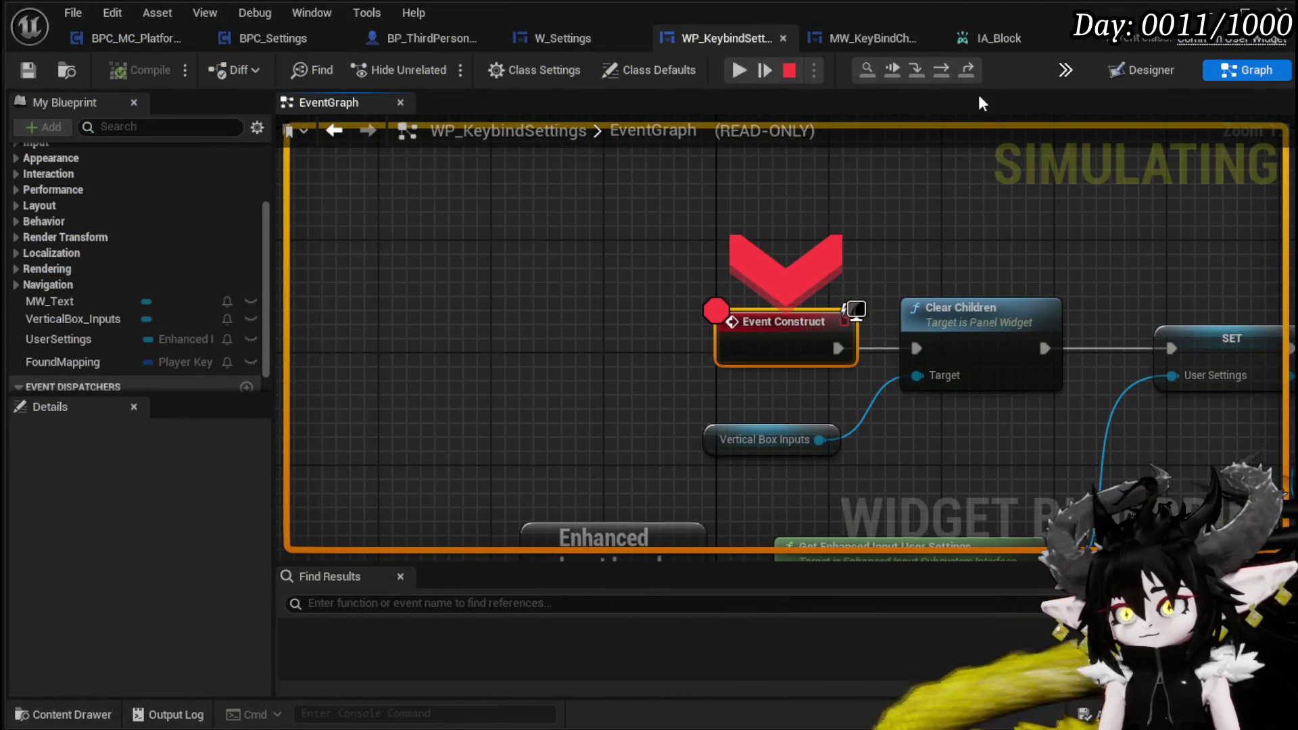
click(744, 70)
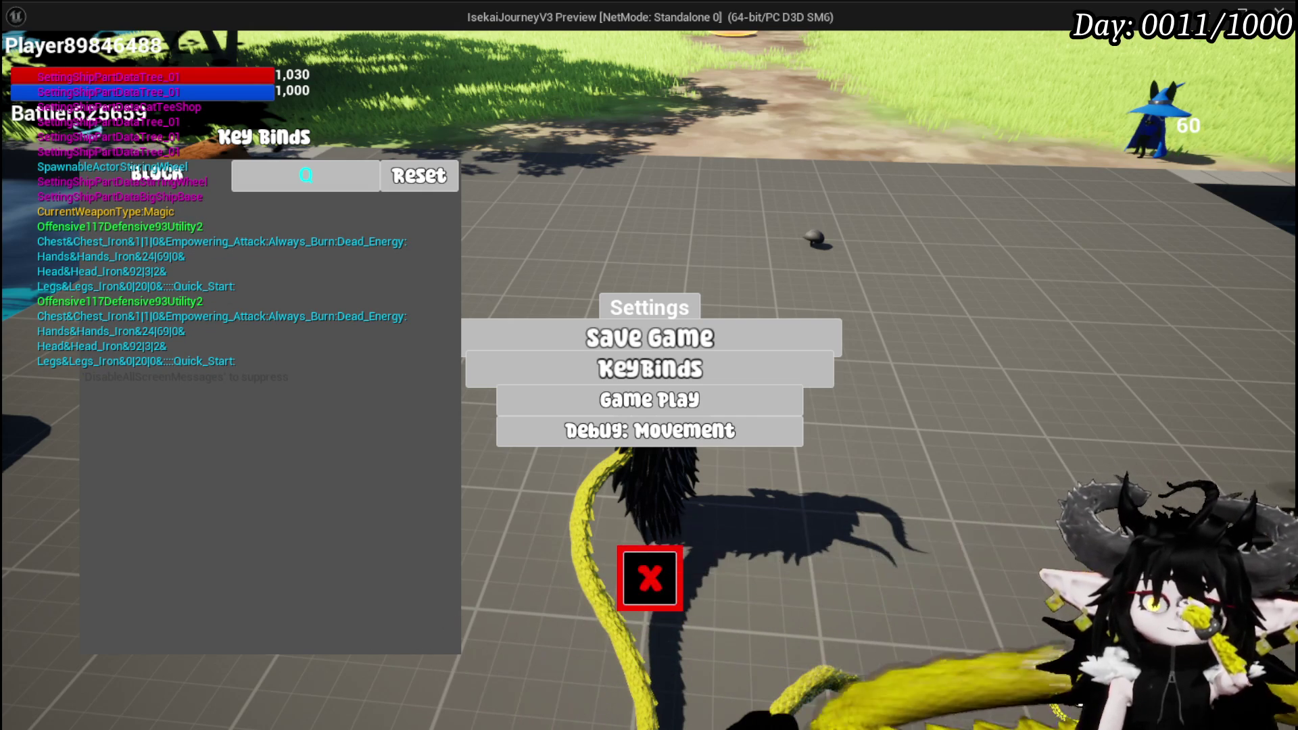
click(678, 550)
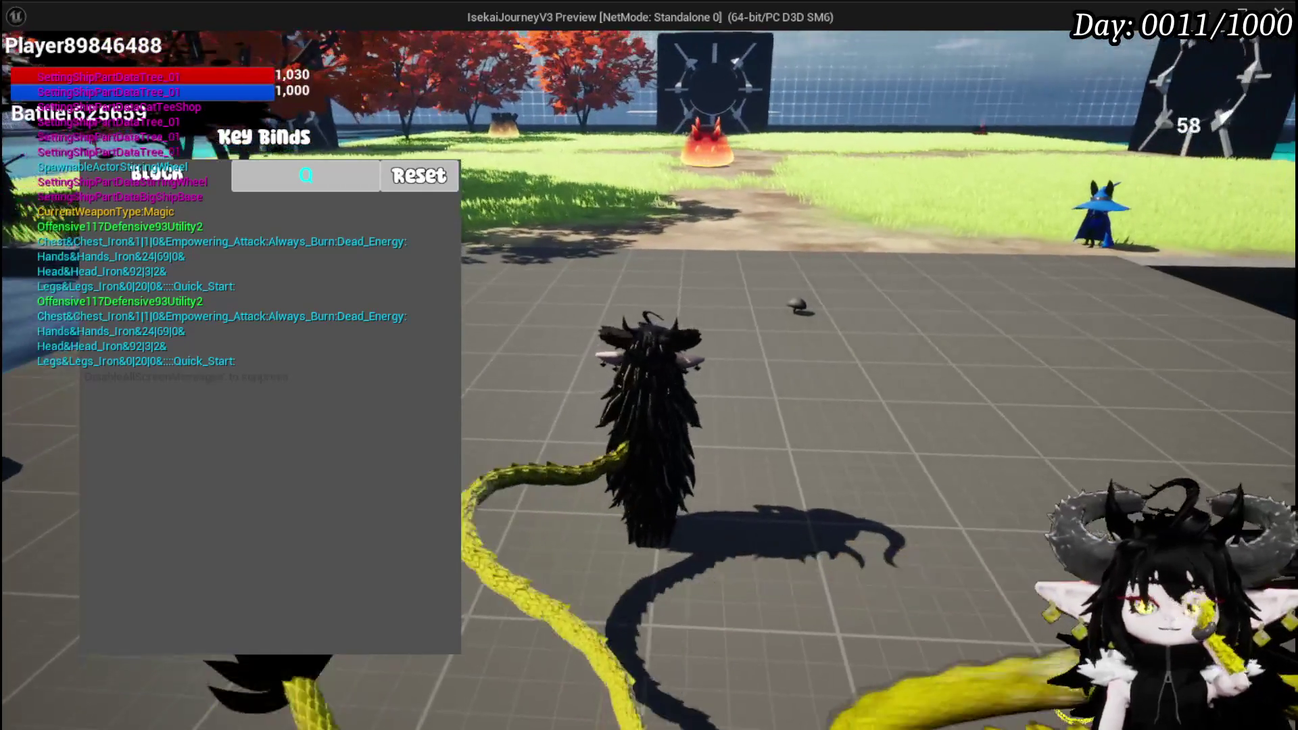
key(q)
key(q)
key(q)
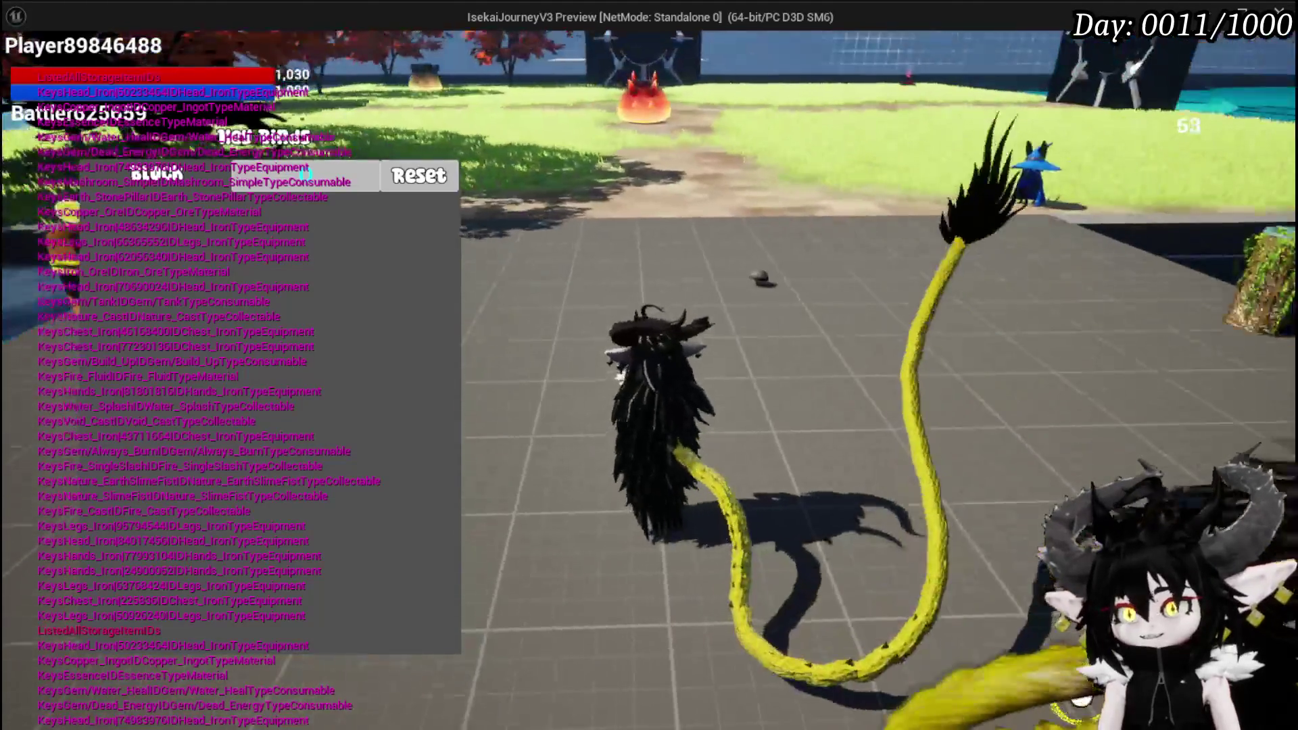
key(super)
key(super)
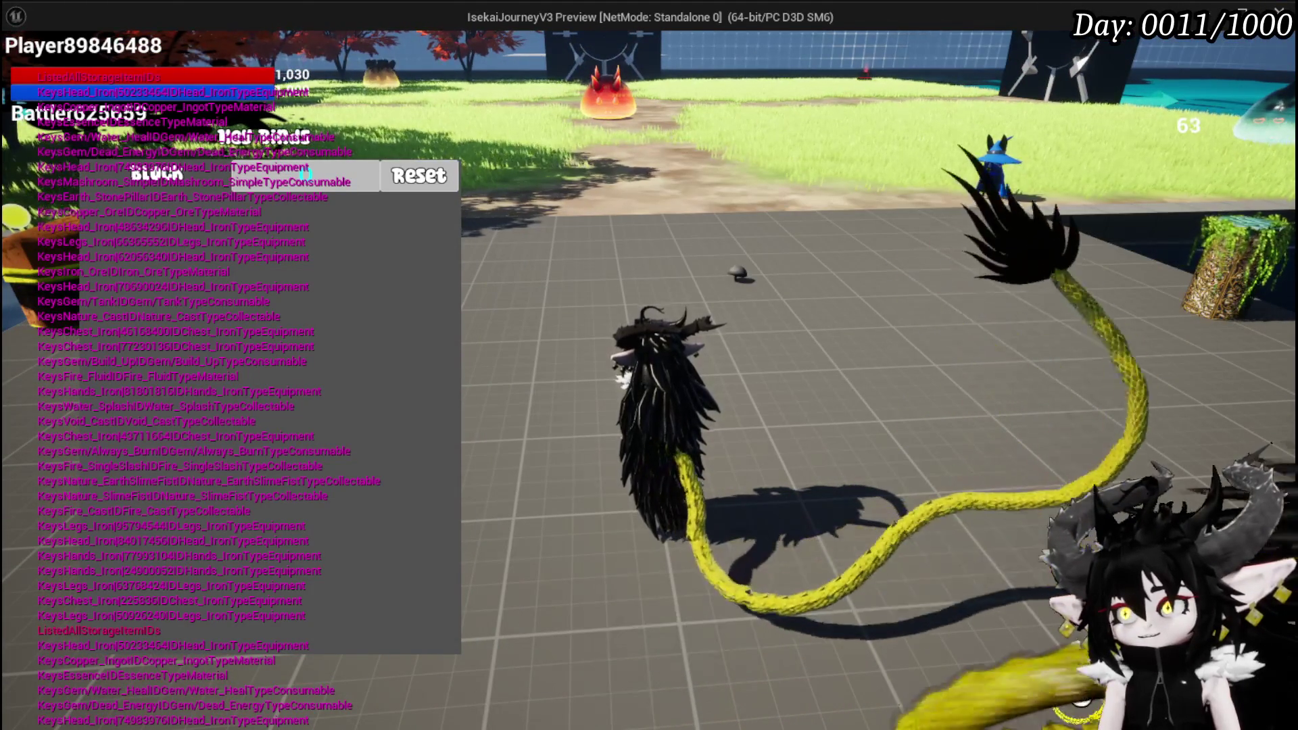
key(Escape)
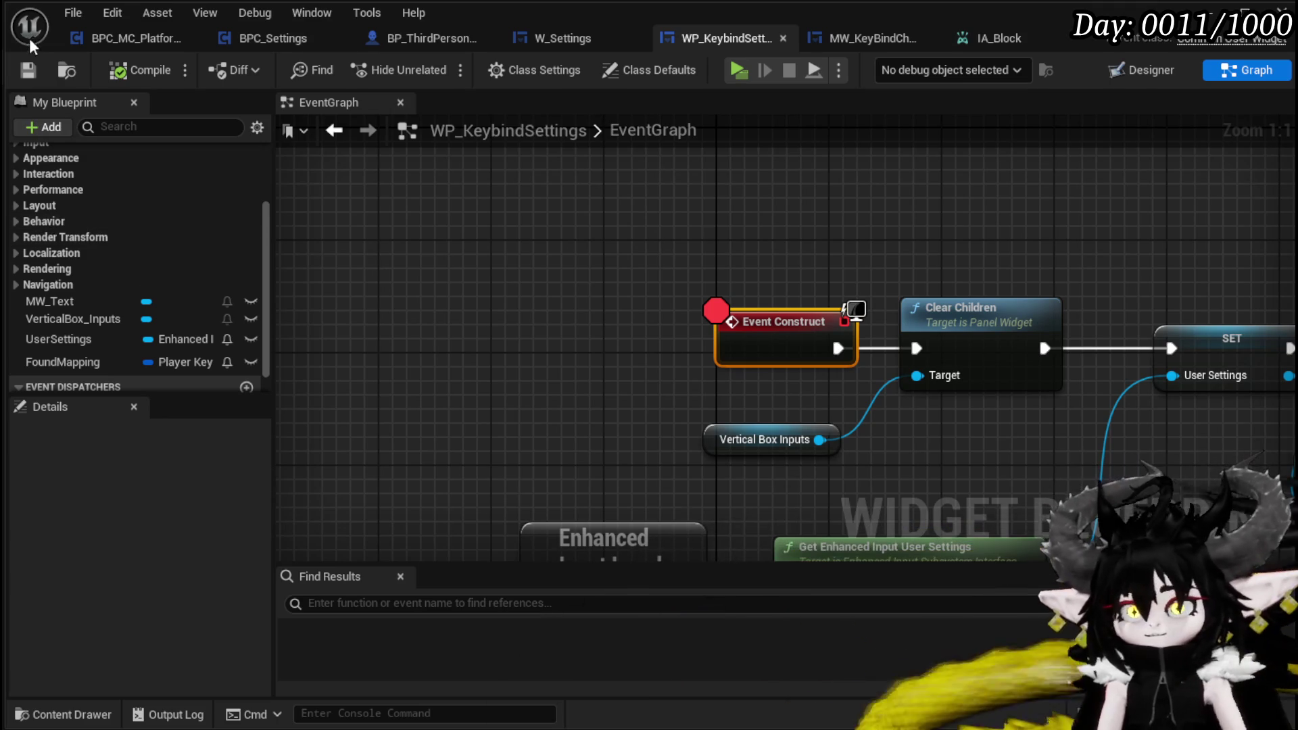
Step: Tidy the W_Settings event graph by repositioning the Set Visibility and On Press Button nodes
scroll(734, 304, down, 5)
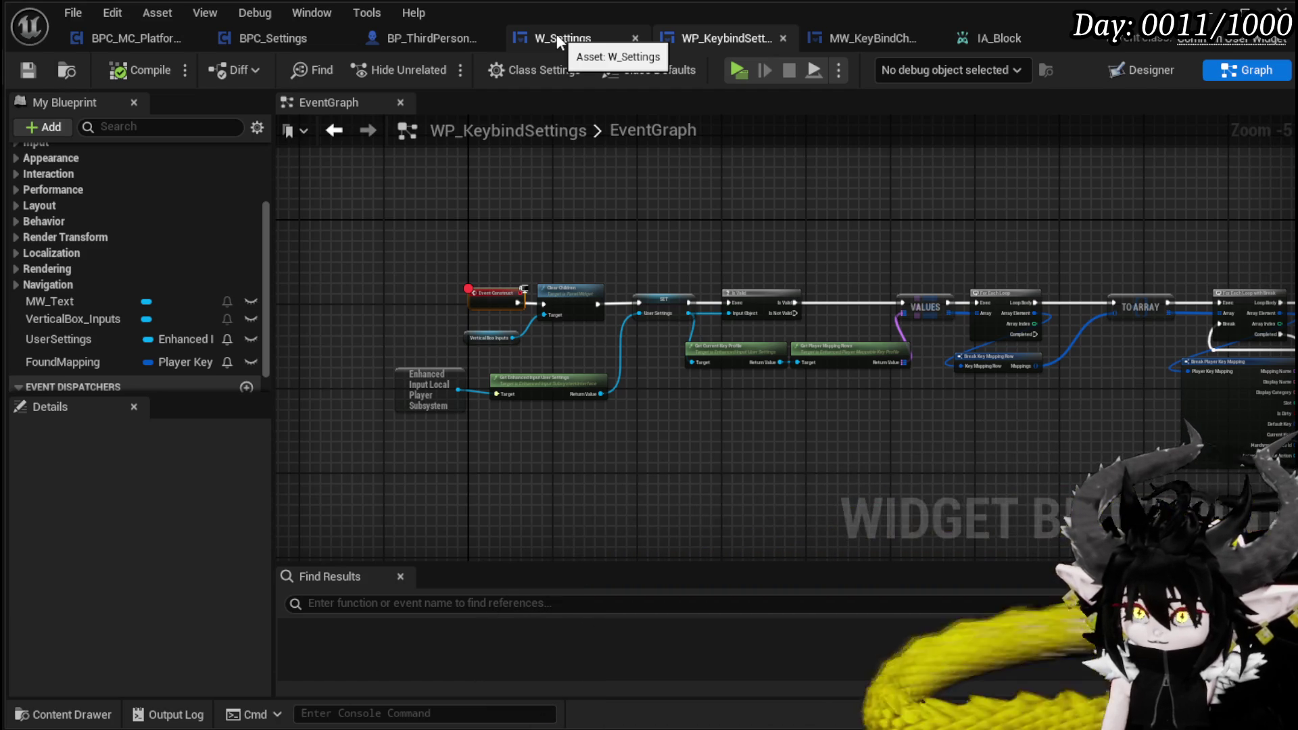
click(558, 34)
scroll(703, 217, down, 2)
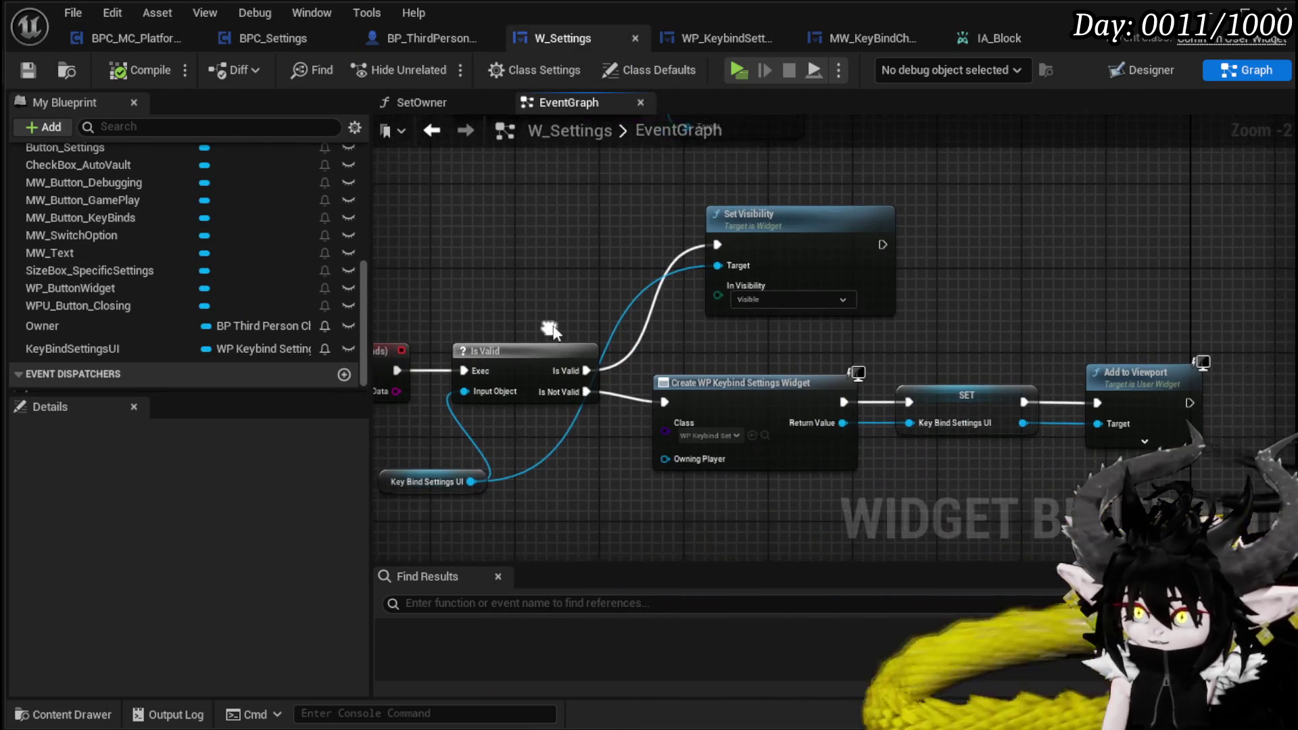
drag(795, 218, 721, 218)
drag(925, 228, 941, 499)
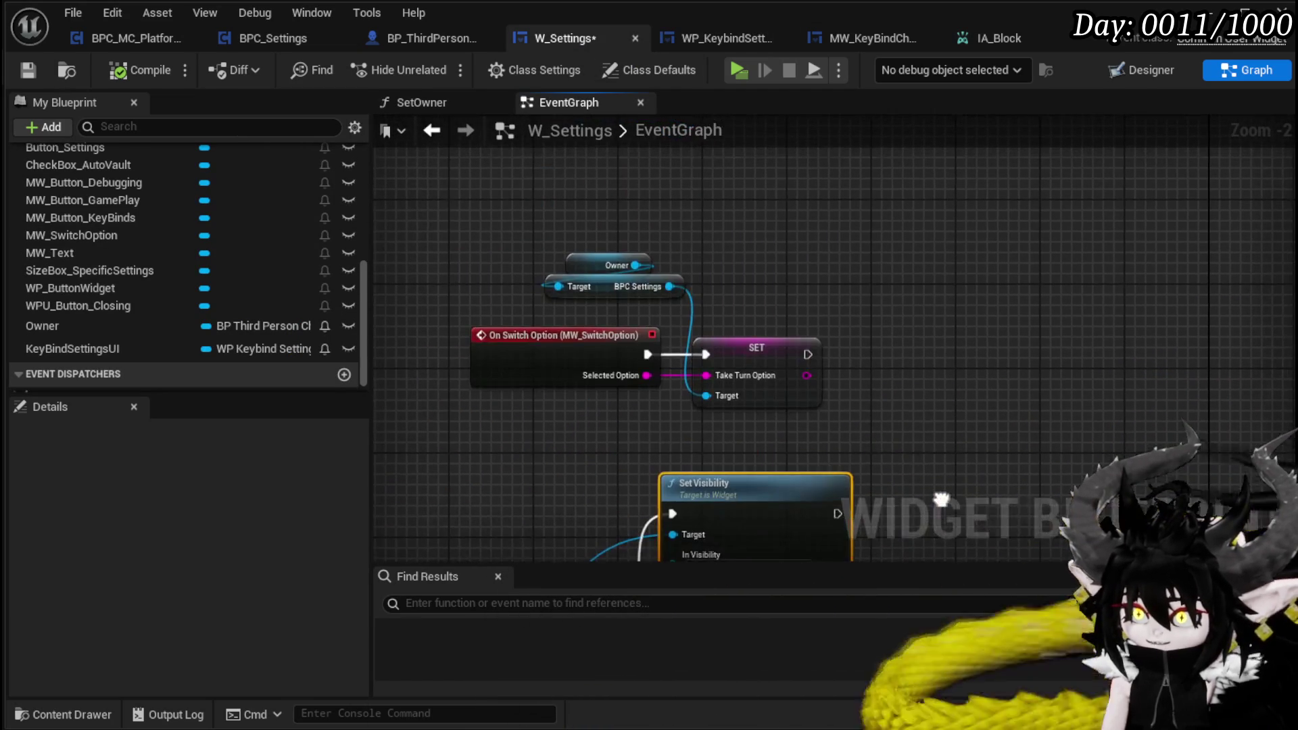
scroll(902, 327, down, 5)
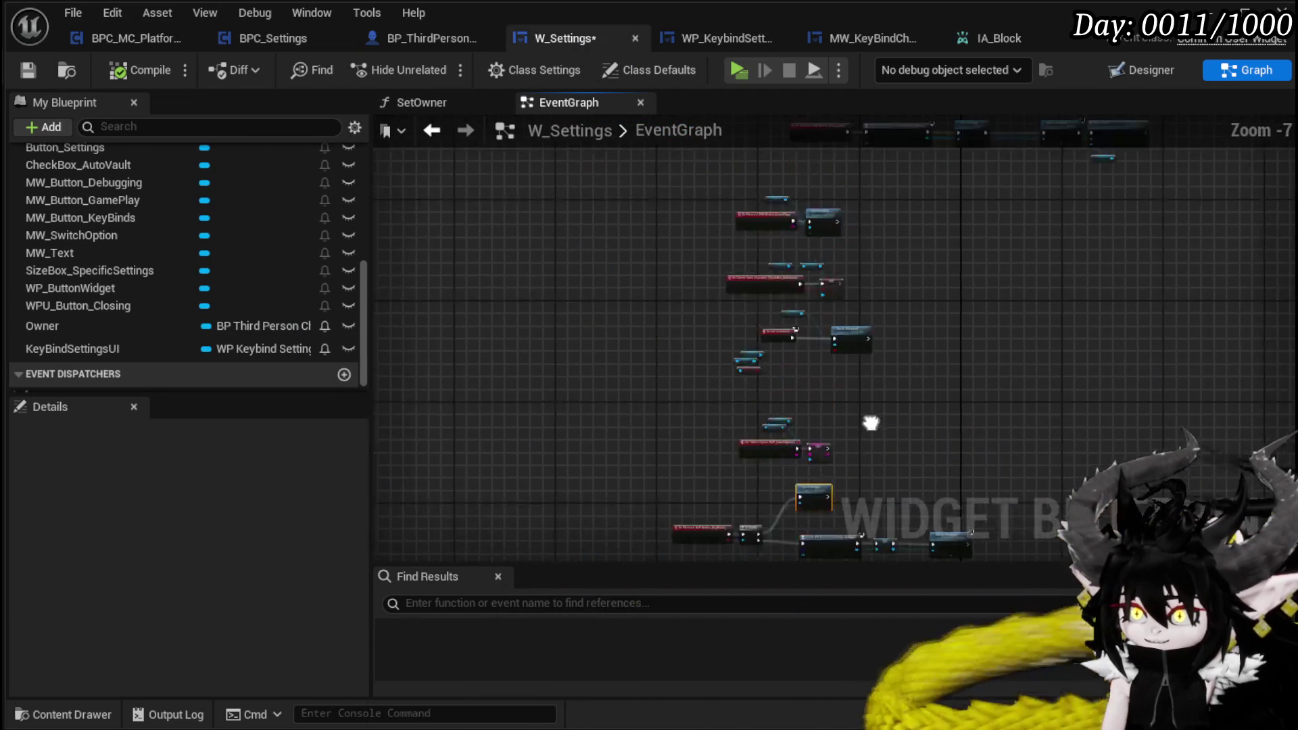
scroll(876, 422, up, 5)
scroll(869, 406, down, 4)
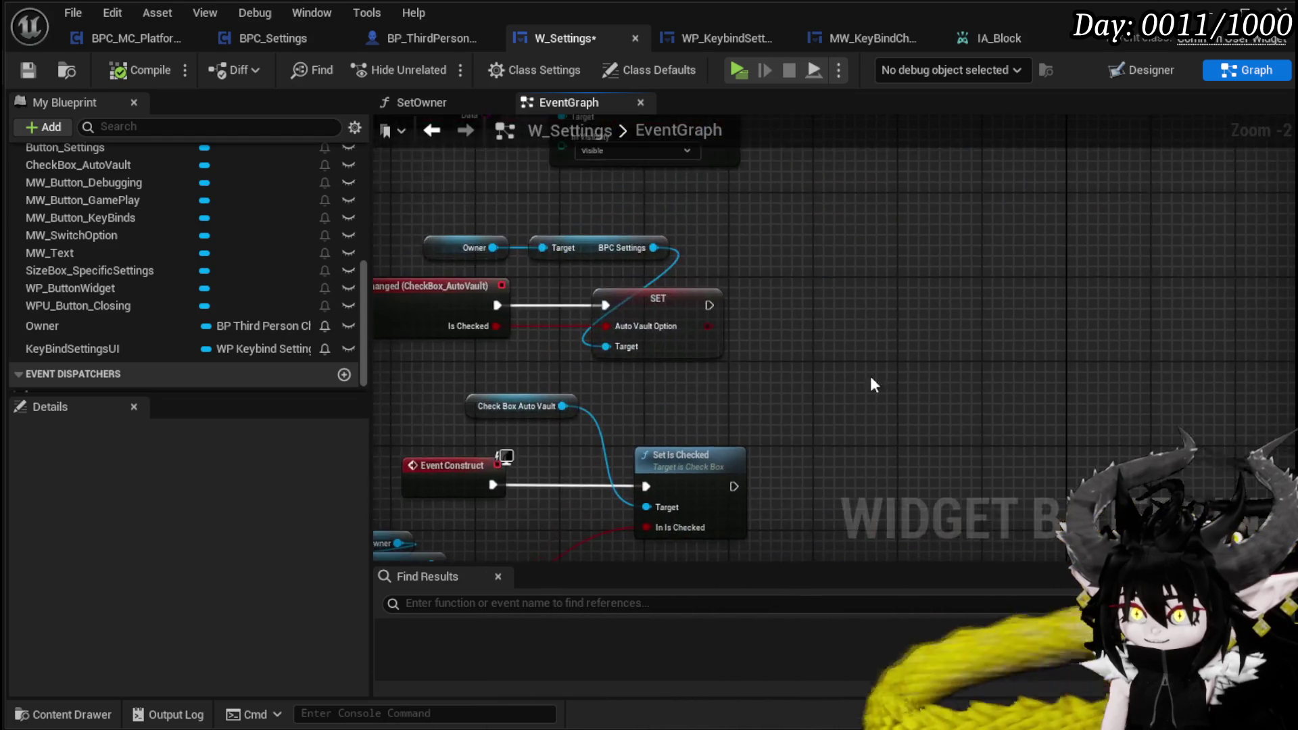
scroll(838, 412, up, 4)
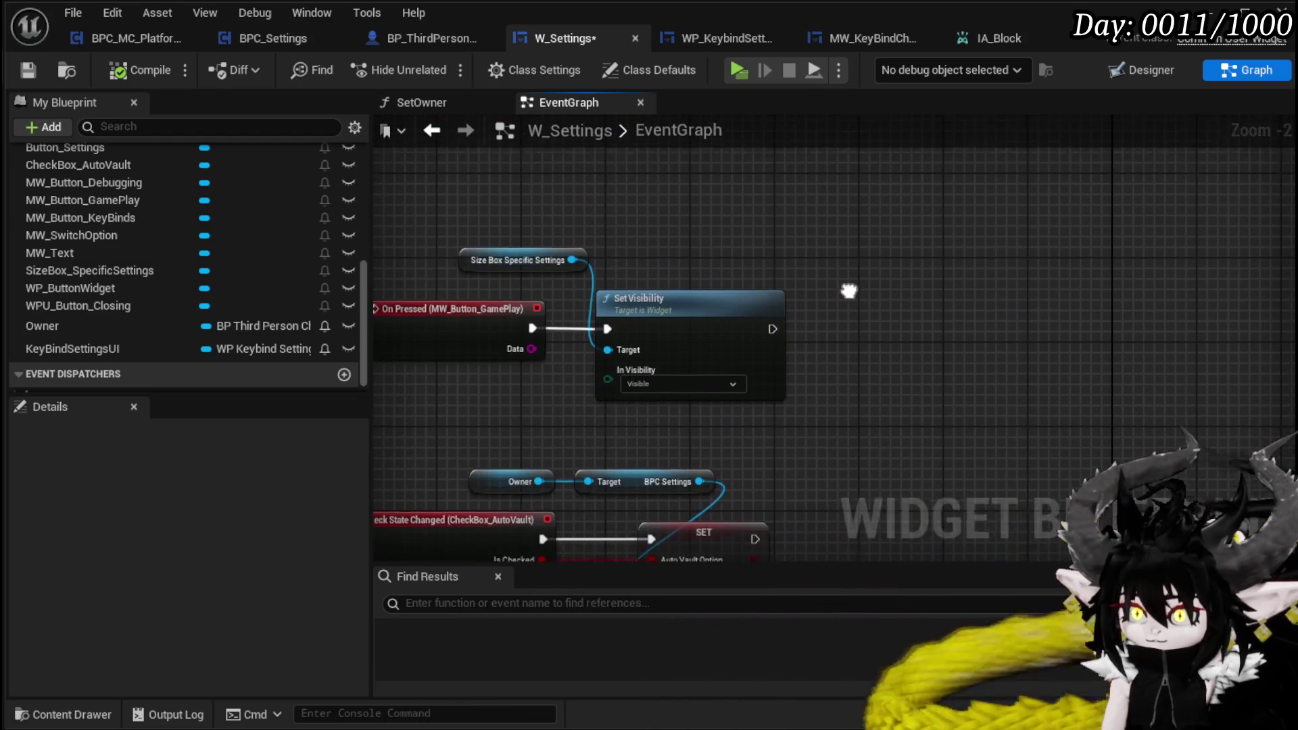
scroll(697, 406, down, 2)
scroll(611, 411, up, 4)
mouse_move(826, 241)
mouse_down()
mouse_move(971, 211)
mouse_move(883, 223)
mouse_move(756, 292)
mouse_move(777, 464)
mouse_up()
scroll(864, 384, down, 1)
drag(864, 384, 835, 462)
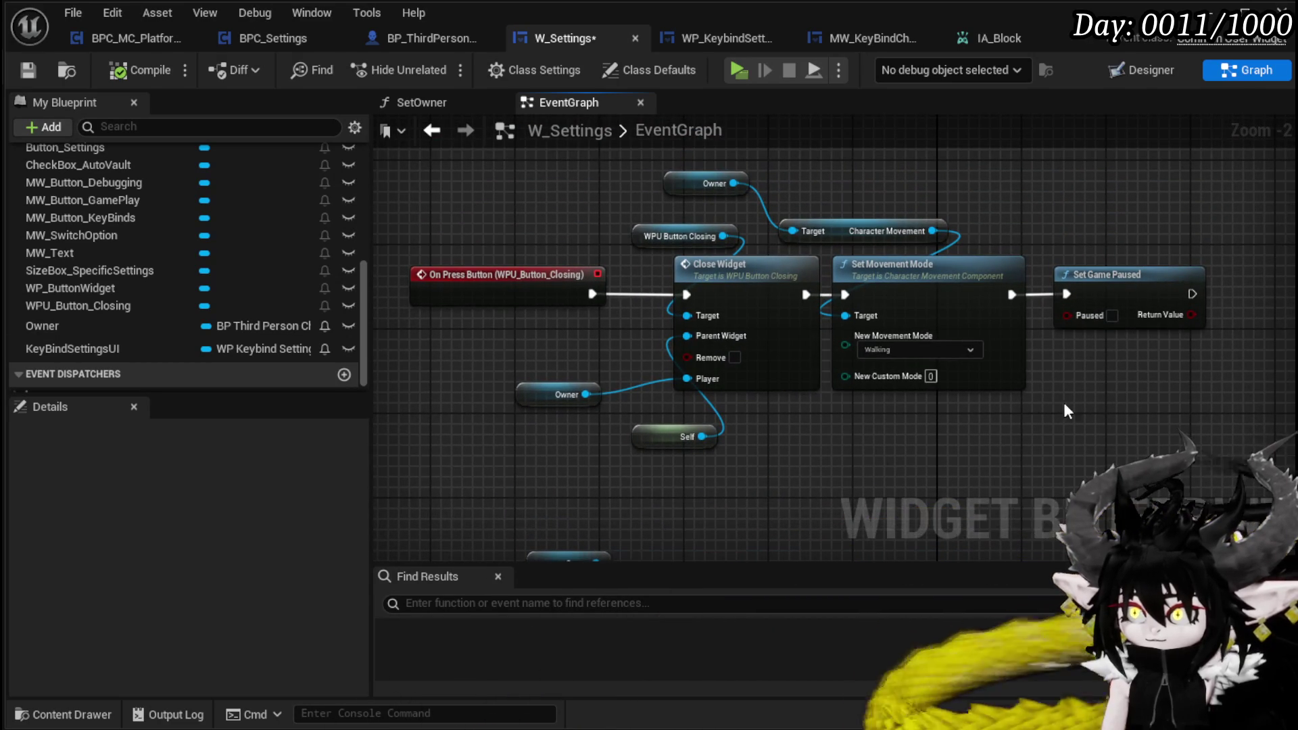
mouse_move(473, 298)
mouse_down()
mouse_move(769, 312)
mouse_move(604, 310)
mouse_up()
scroll(609, 165, down, 1)
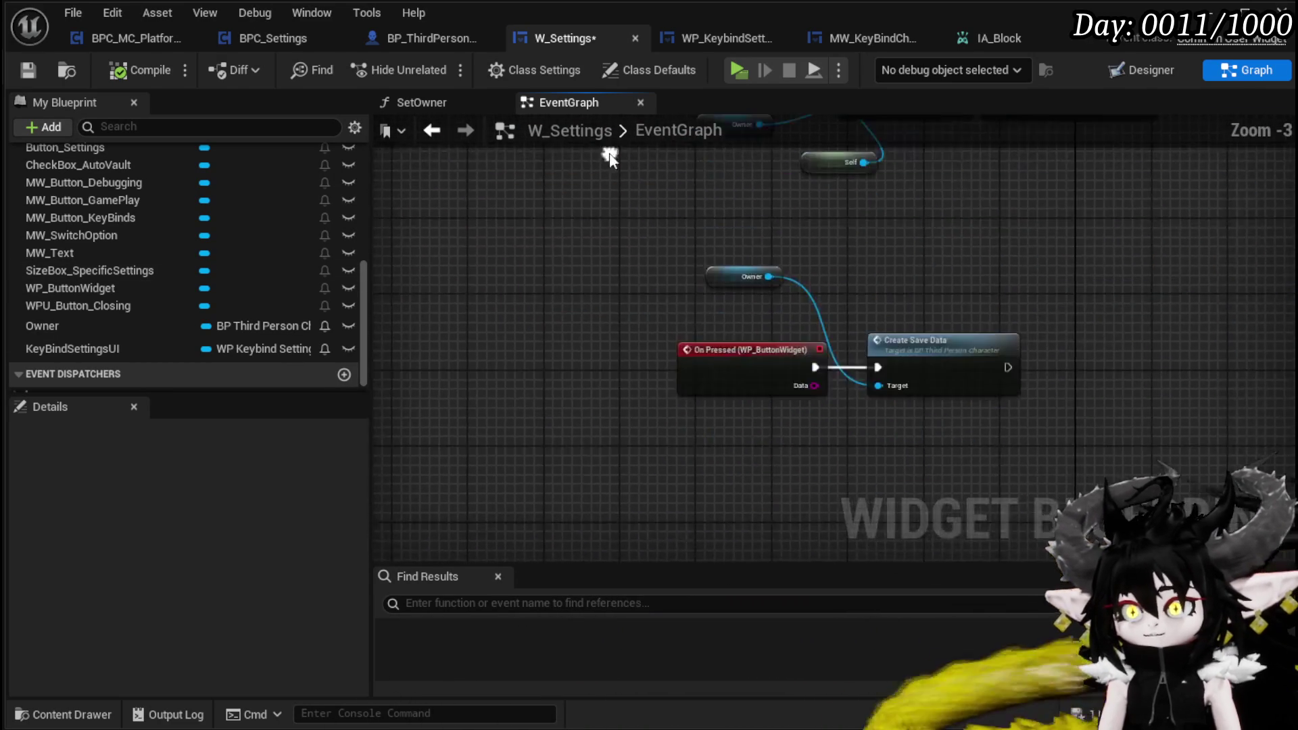
scroll(748, 347, down, 3)
scroll(675, 310, up, 3)
drag(715, 440, 693, 366)
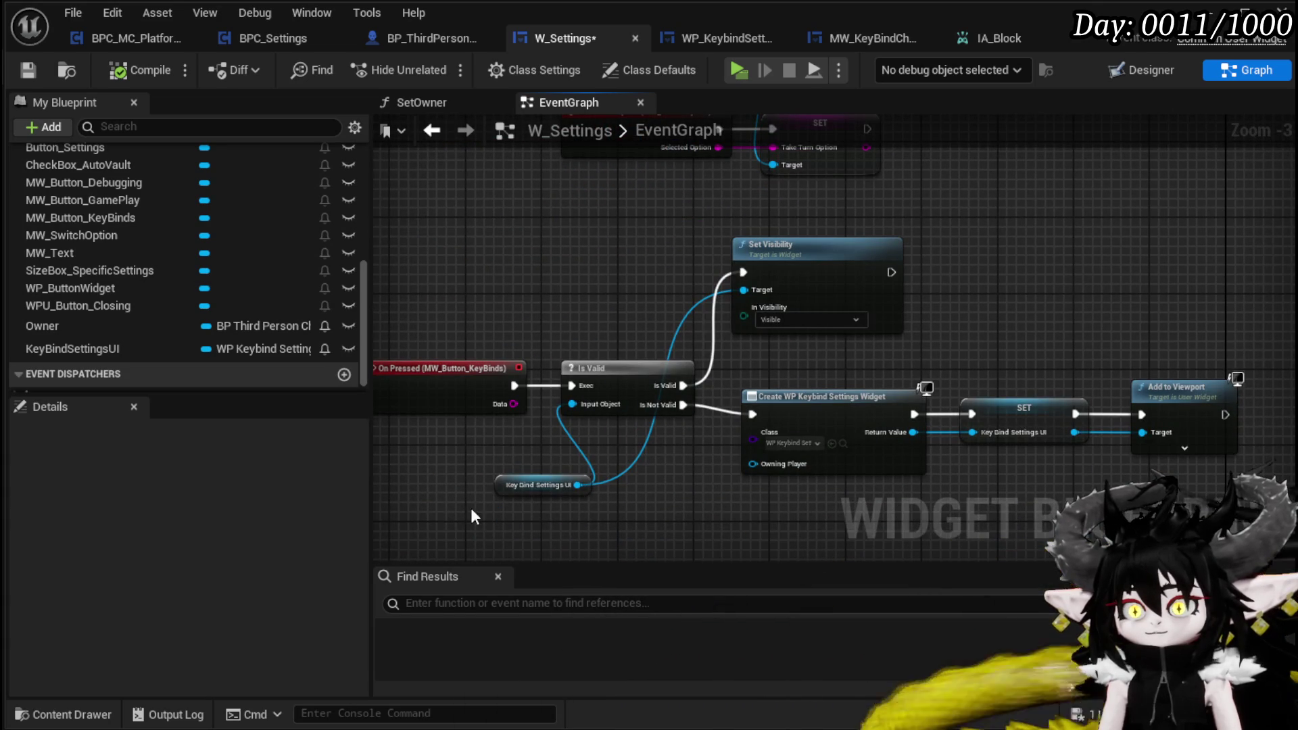
Step: Place the Key Bind Settings UI getter above Set Game Paused and drag a wire from it
click(541, 485)
scroll(772, 317, down, 5)
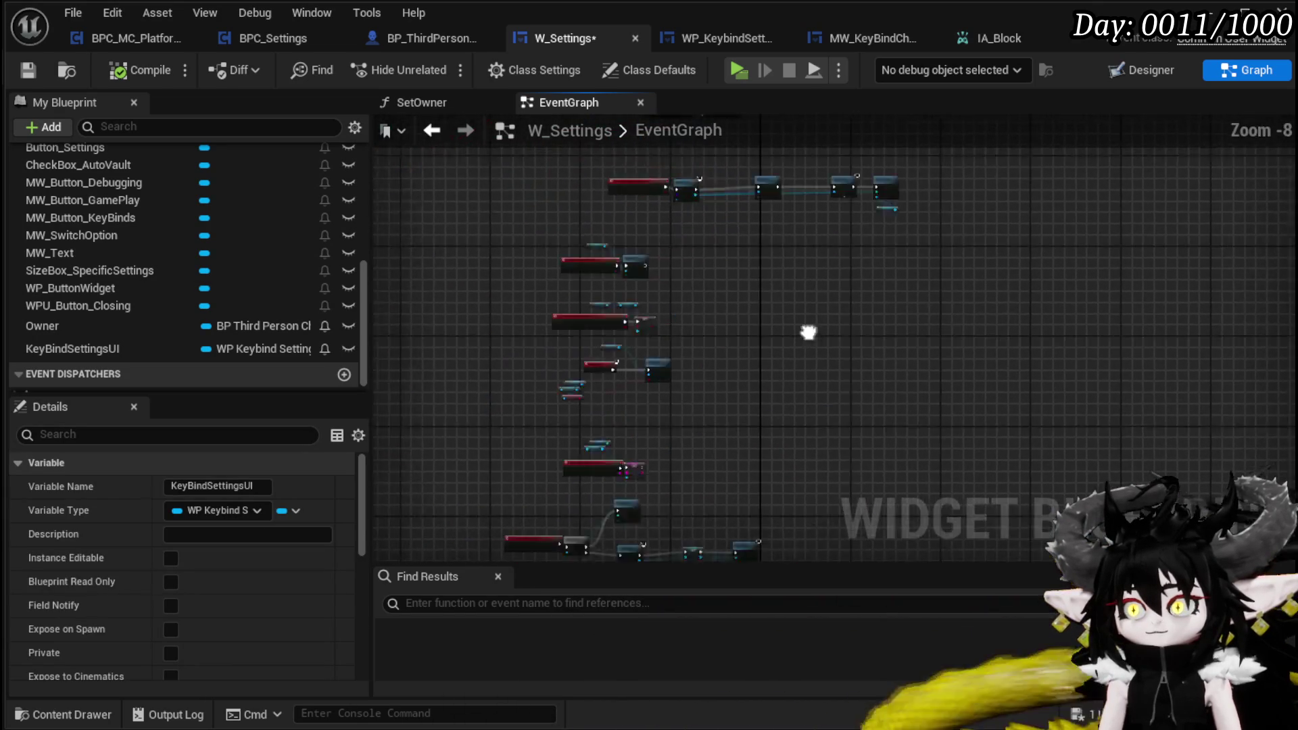
scroll(859, 227, up, 4)
mouse_move(858, 227)
mouse_down()
mouse_move(588, 223)
mouse_move(659, 297)
mouse_move(710, 271)
mouse_move(787, 258)
mouse_move(750, 223)
mouse_up()
scroll(683, 253, up, 4)
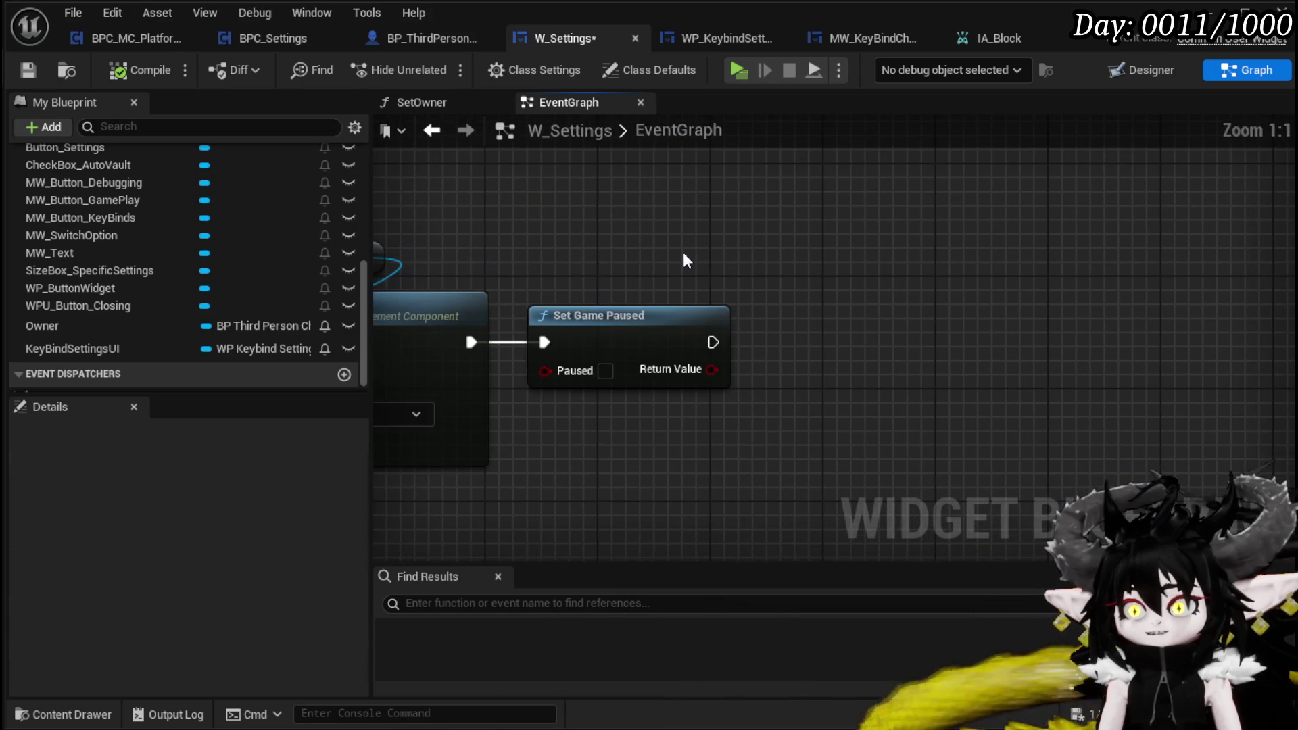
click(773, 279)
drag(706, 274, 533, 200)
drag(623, 195, 744, 224)
Step: Add an Is Valid check on Key Bind Settings UI and route the movement-mode exec into it
text(is vis)
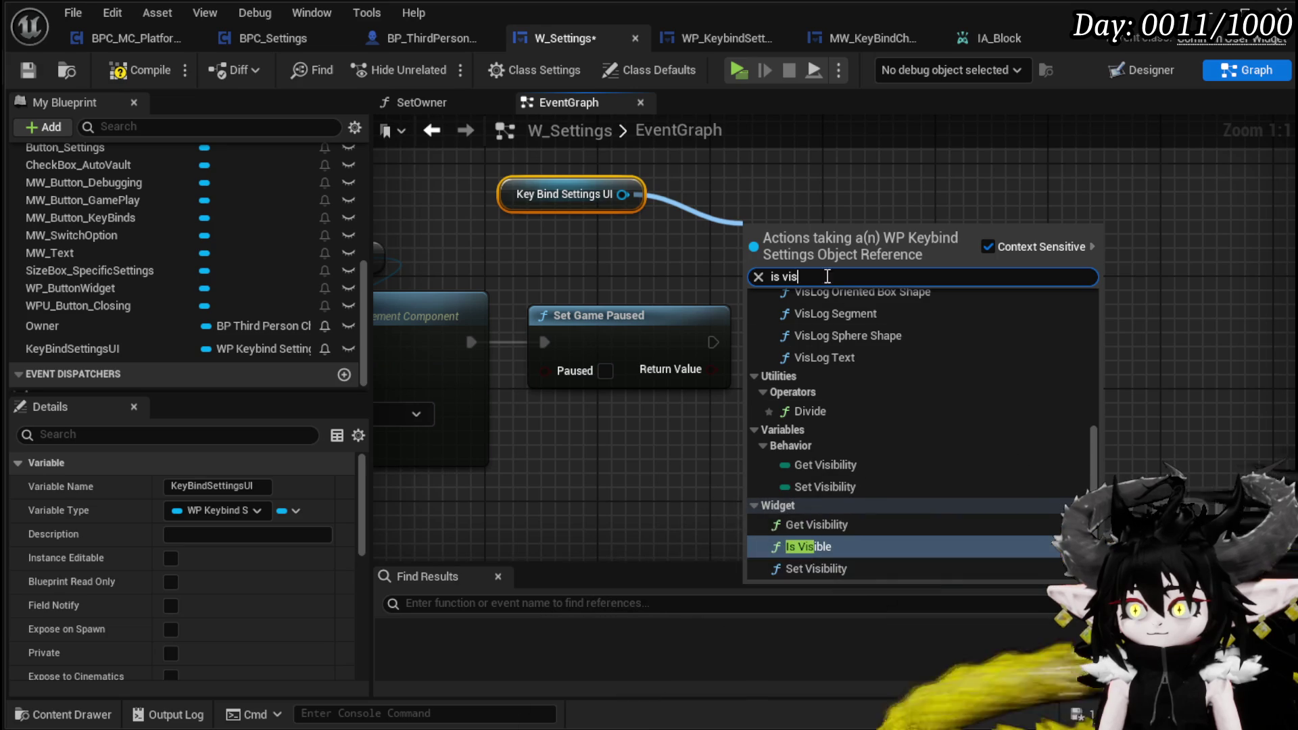
key(BackSpace)
key(BackSpace)
text(a)
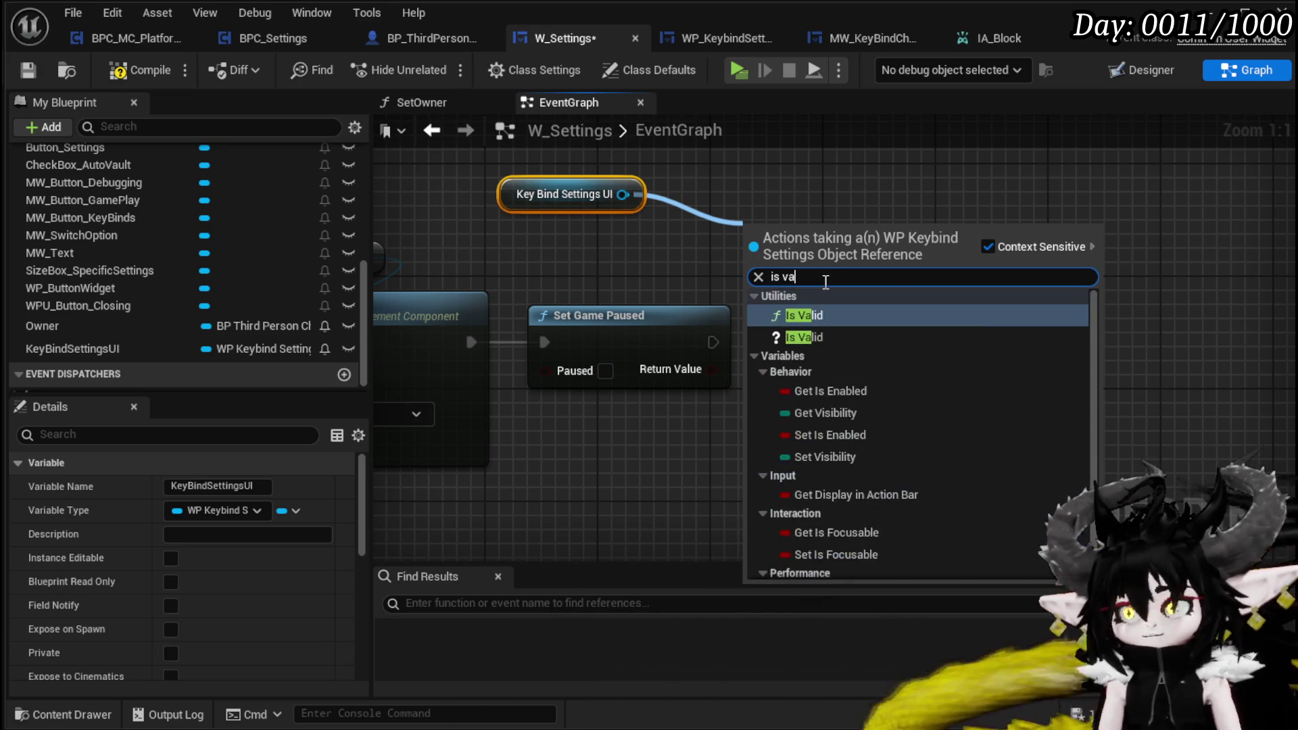
click(824, 335)
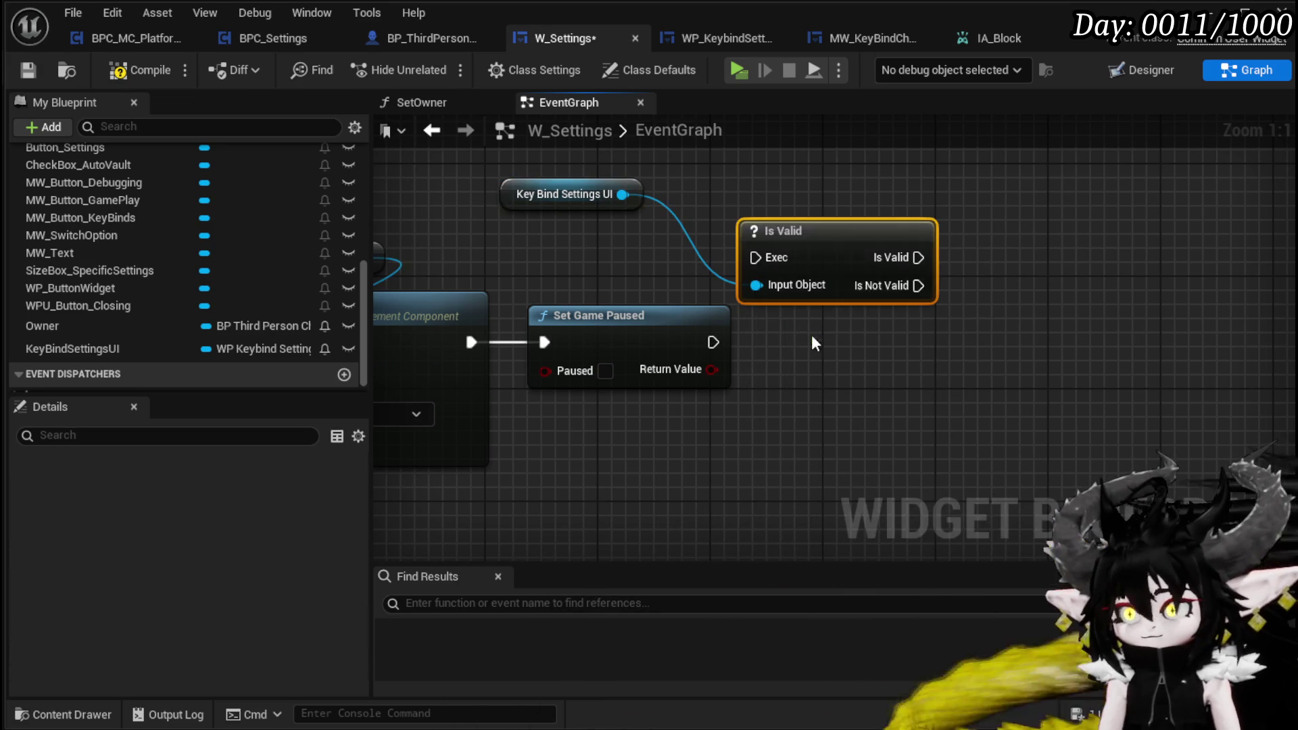
drag(581, 328, 1030, 328)
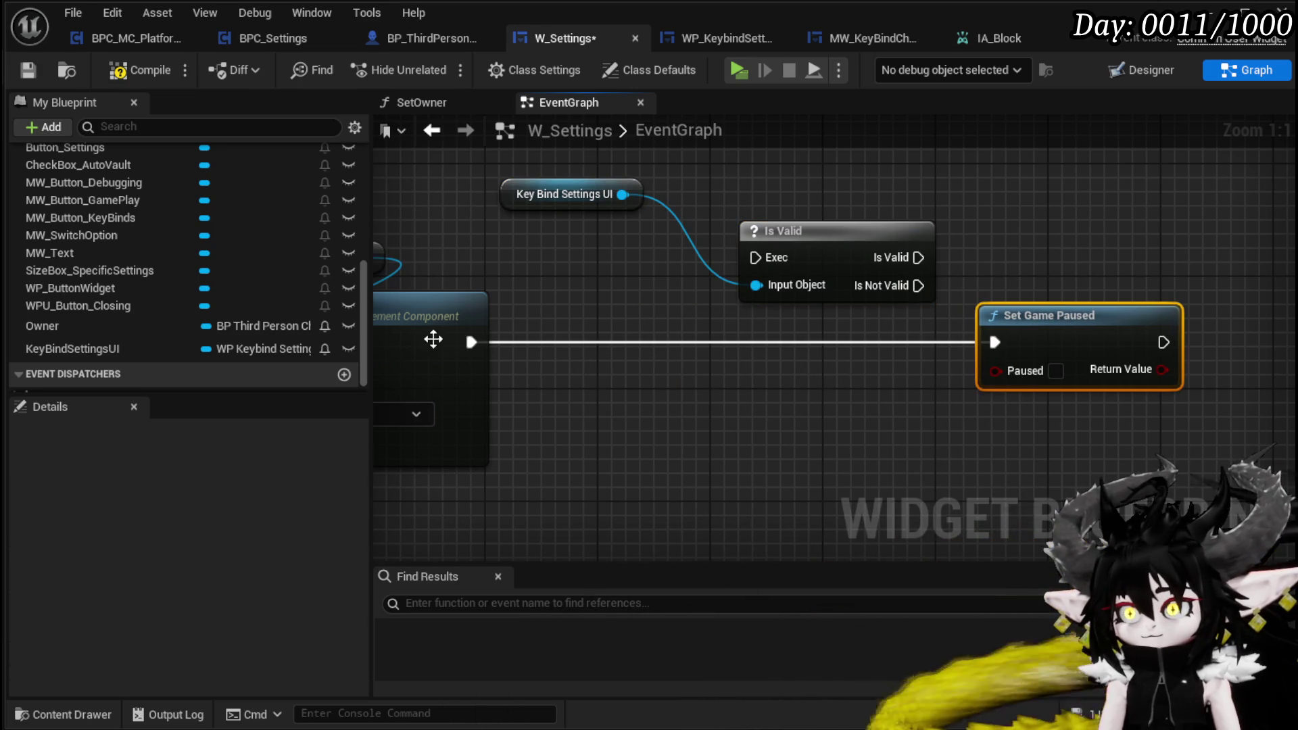
drag(469, 342, 756, 258)
drag(755, 258, 557, 350)
drag(804, 231, 631, 328)
mouse_move(752, 332)
mouse_down()
mouse_move(716, 345)
mouse_move(669, 324)
mouse_up()
Step: Collapse Key Bind Settings UI with Set Visibility when valid, then continue into Set Game Paused
drag(623, 194, 748, 225)
text(Se)
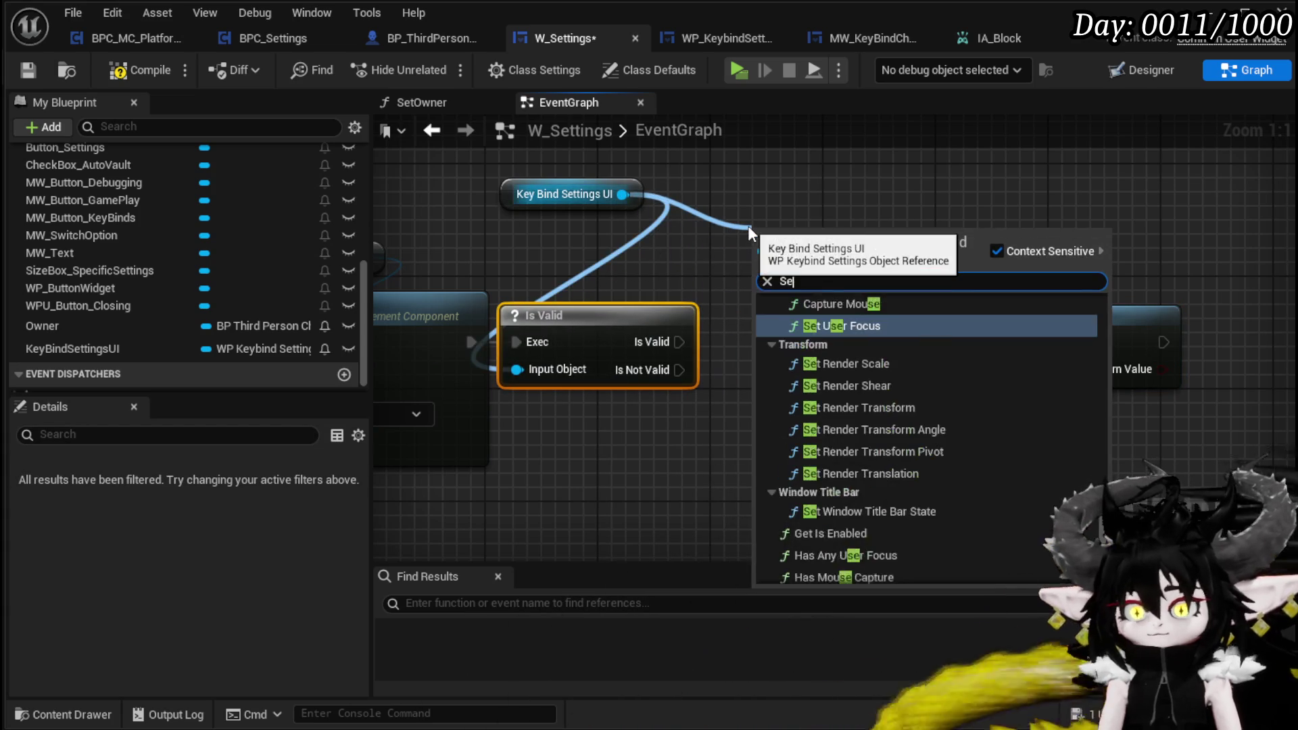
text(t Visi)
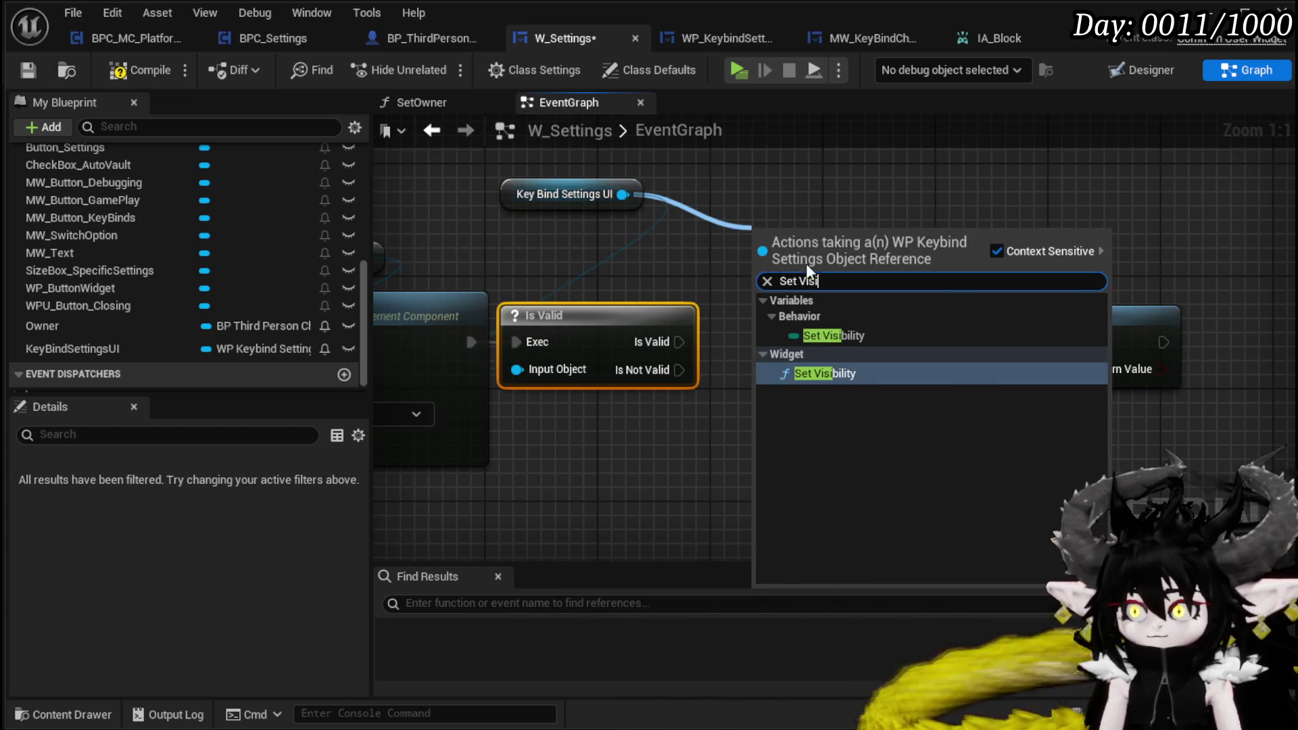
key(Escape)
click(821, 344)
click(802, 372)
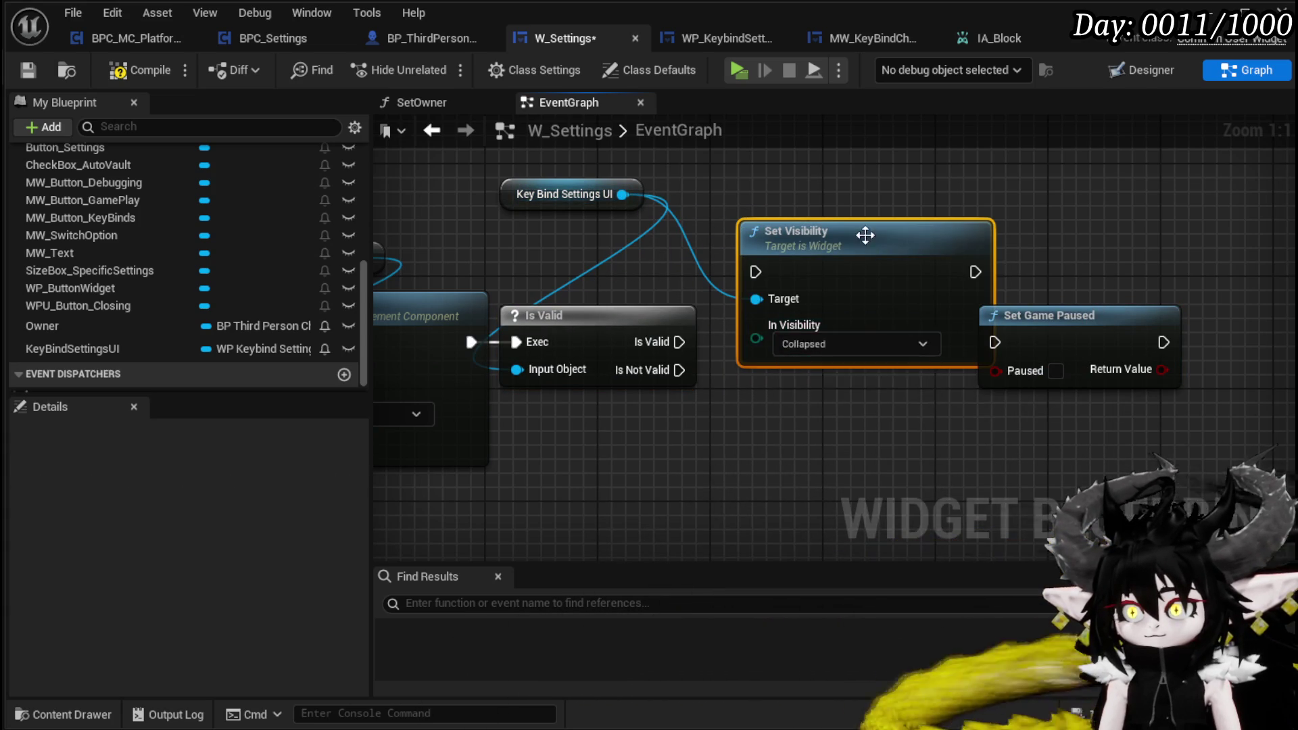
drag(861, 232, 845, 302)
drag(680, 341, 742, 342)
mouse_move(942, 349)
mouse_down()
mouse_move(927, 236)
mouse_move(994, 284)
mouse_move(996, 343)
mouse_up()
drag(680, 370, 996, 342)
Step: Wire Is Not Valid into Set Game Paused too, save W_Settings, and return to the level editor
drag(1059, 346, 1112, 365)
click(1079, 280)
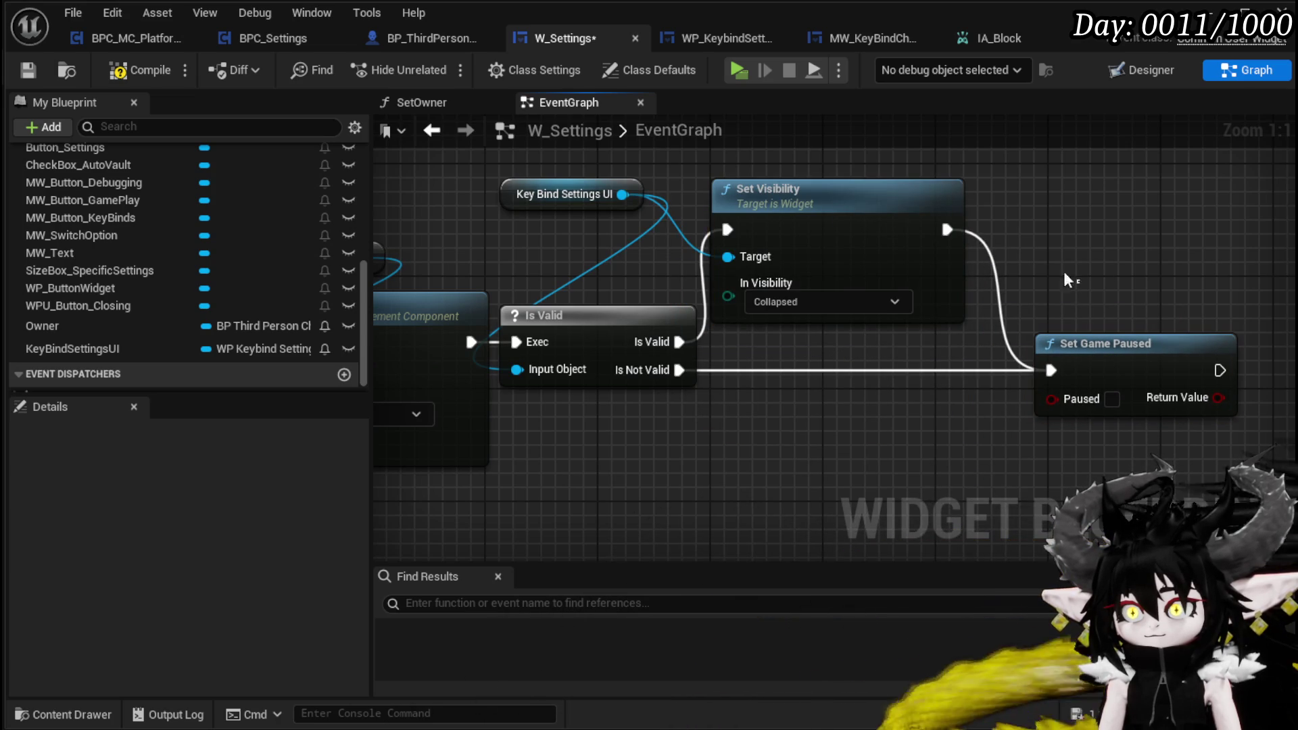
click(33, 71)
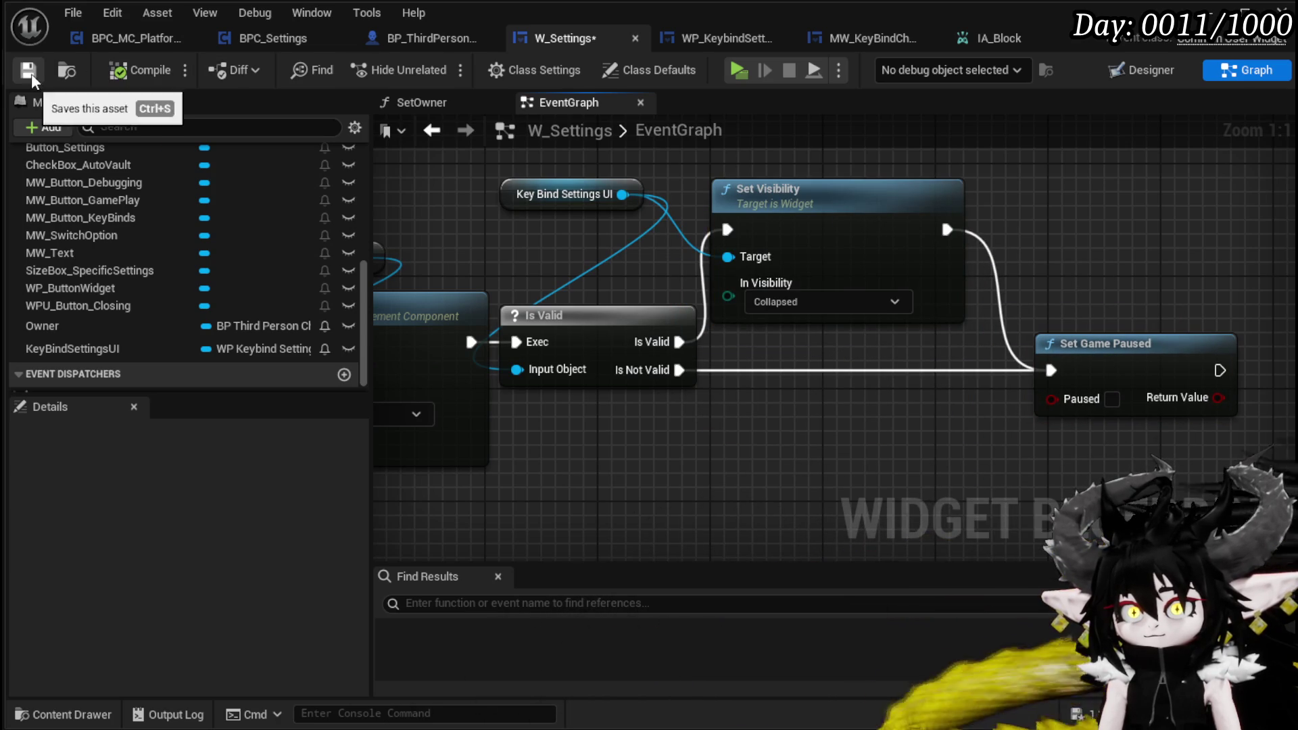
key(alt+Tab)
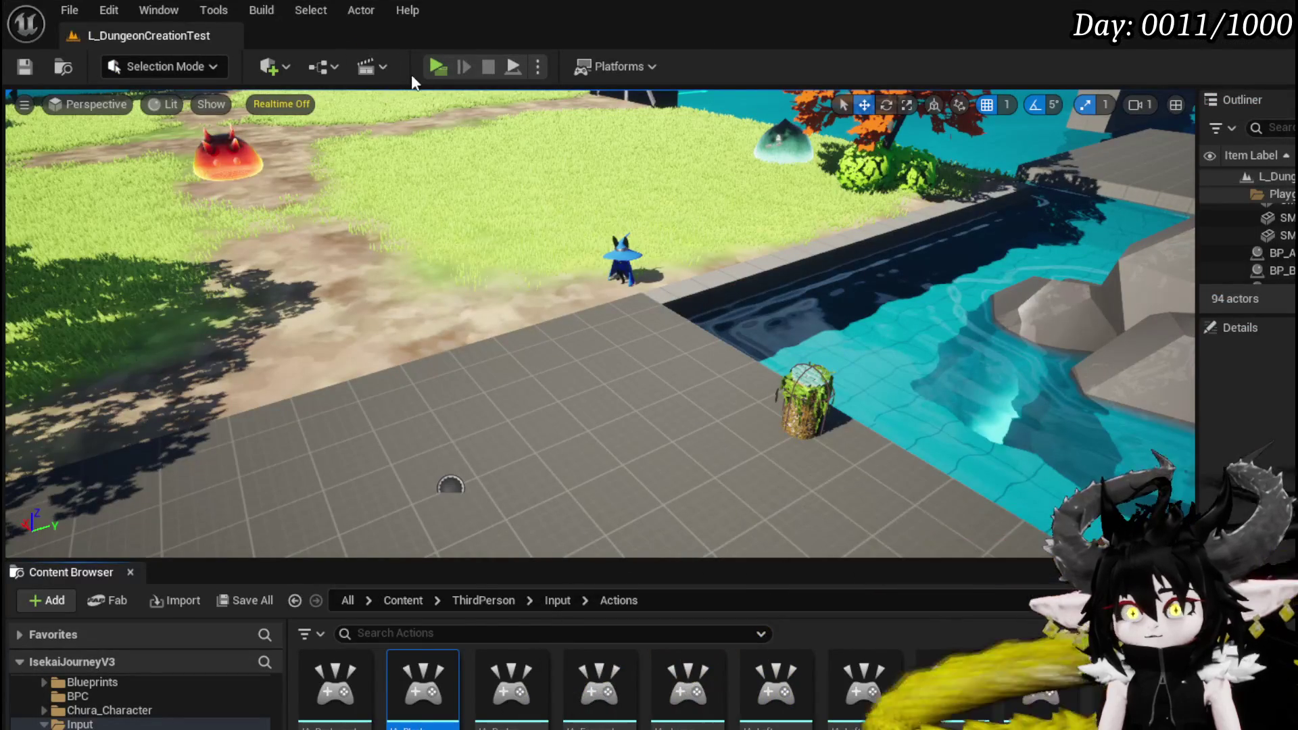
Step: Start PIE, open the in-game Key Binds panel, and resume past the Event Construct breakpoint
click(440, 69)
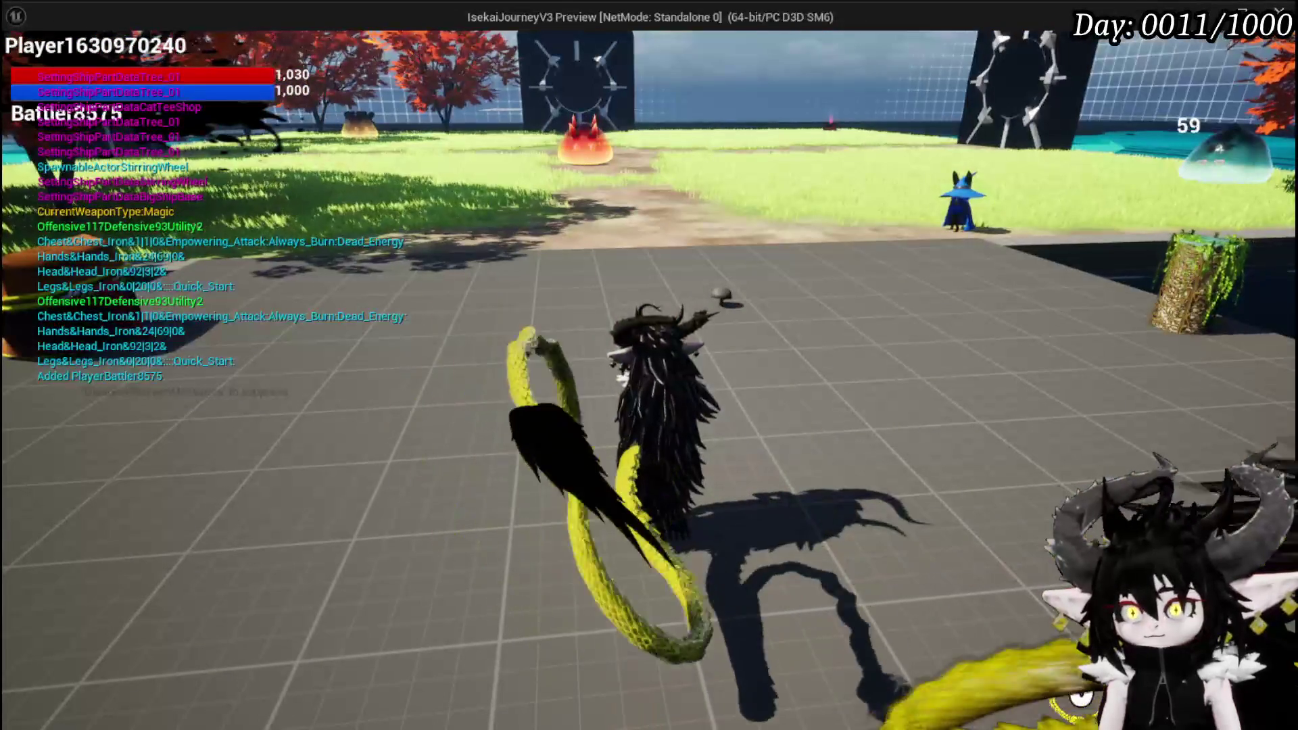
key(Escape)
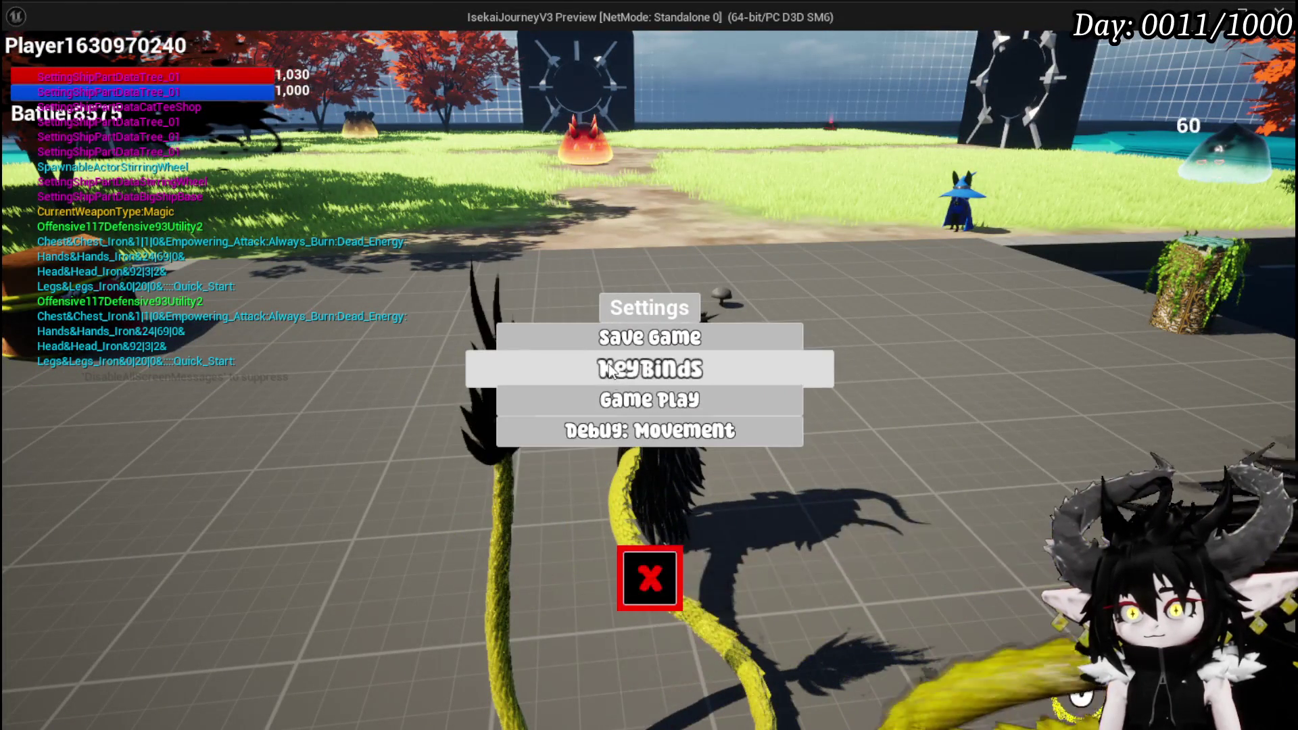
click(611, 365)
right_click(766, 334)
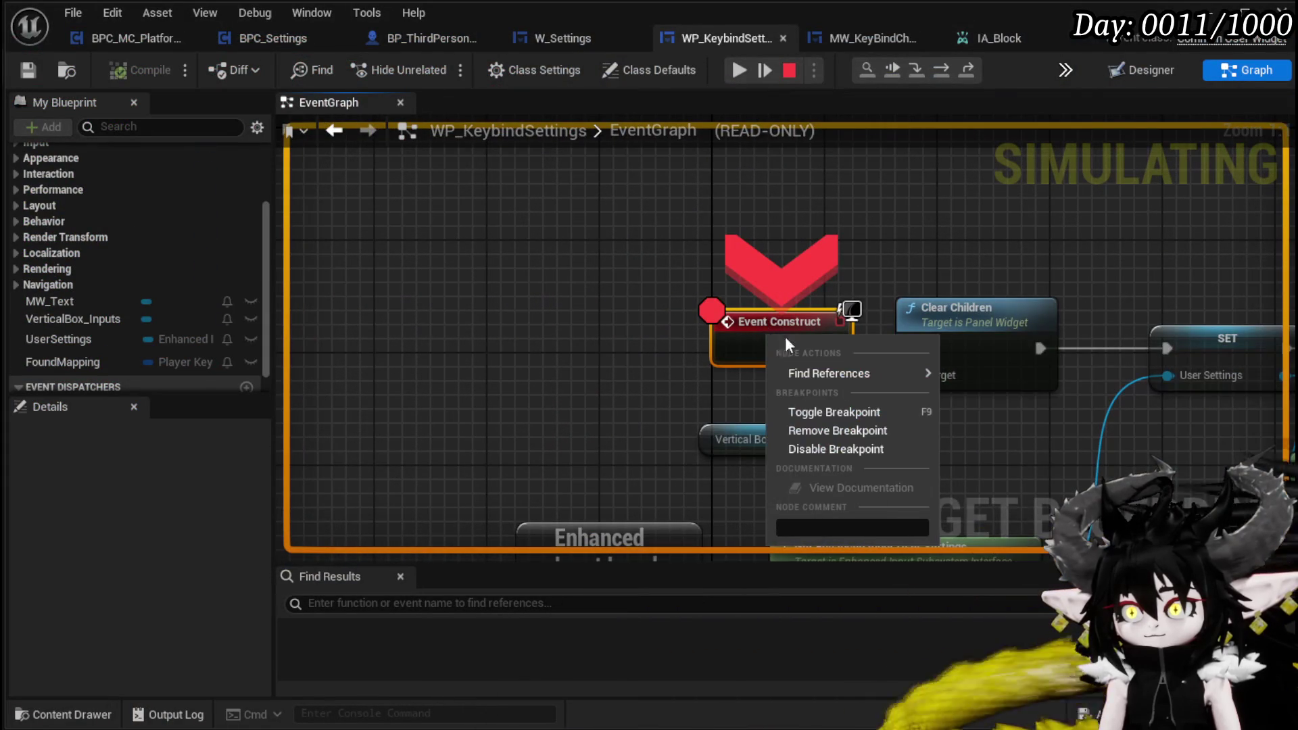
click(478, 222)
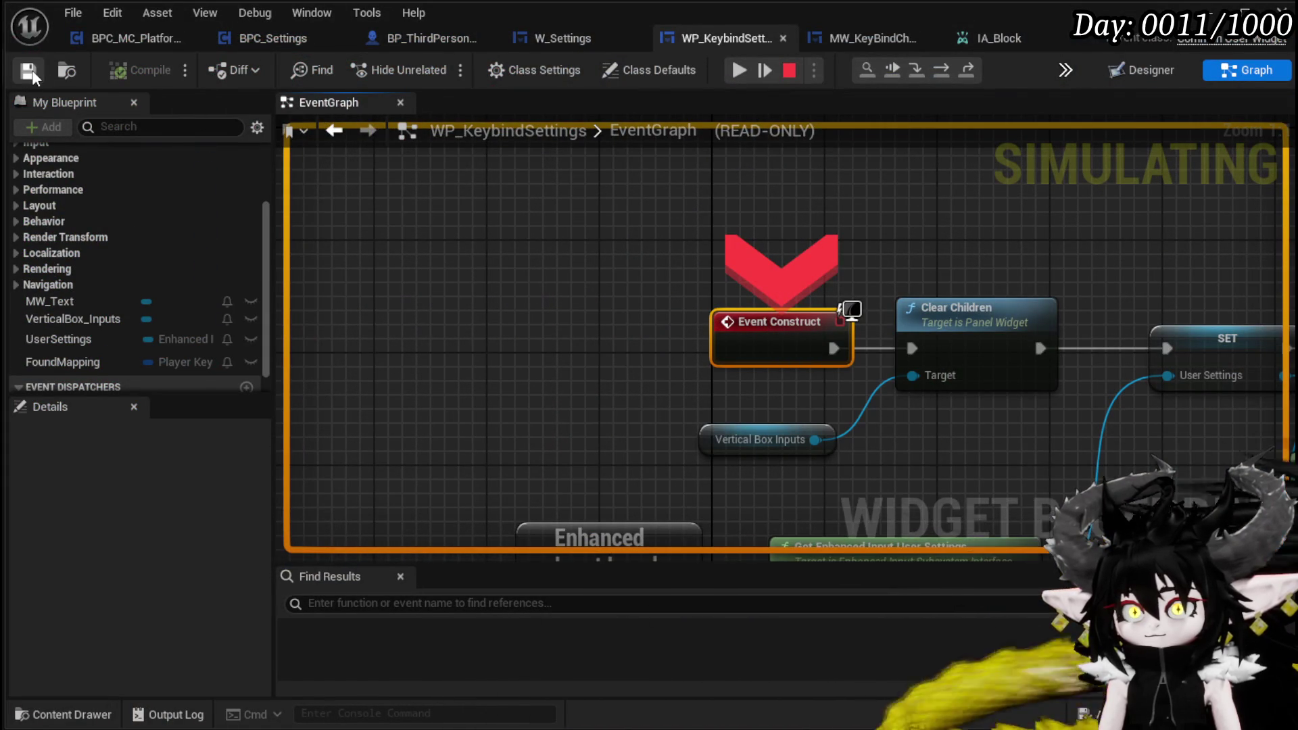
key(F5)
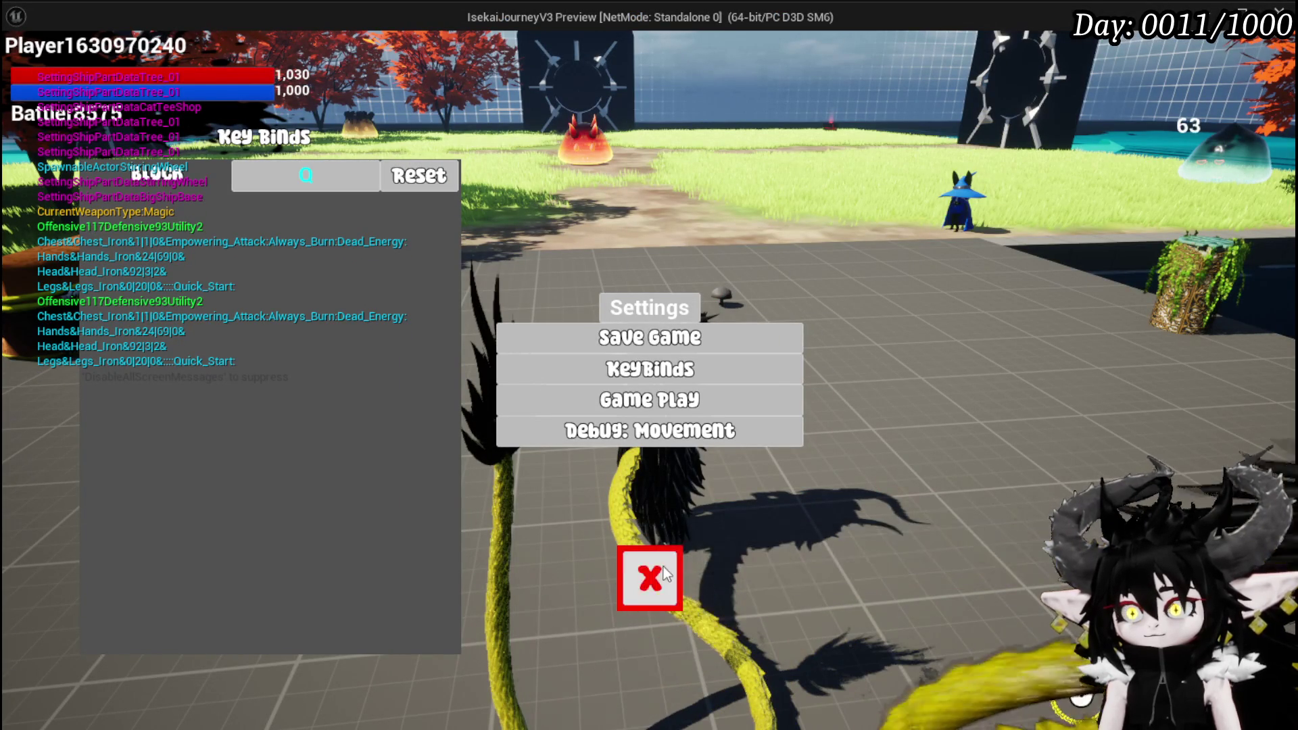
Step: Reopen the Key Binds panel to confirm Block is listed on Q, then stop PIE
key(Escape)
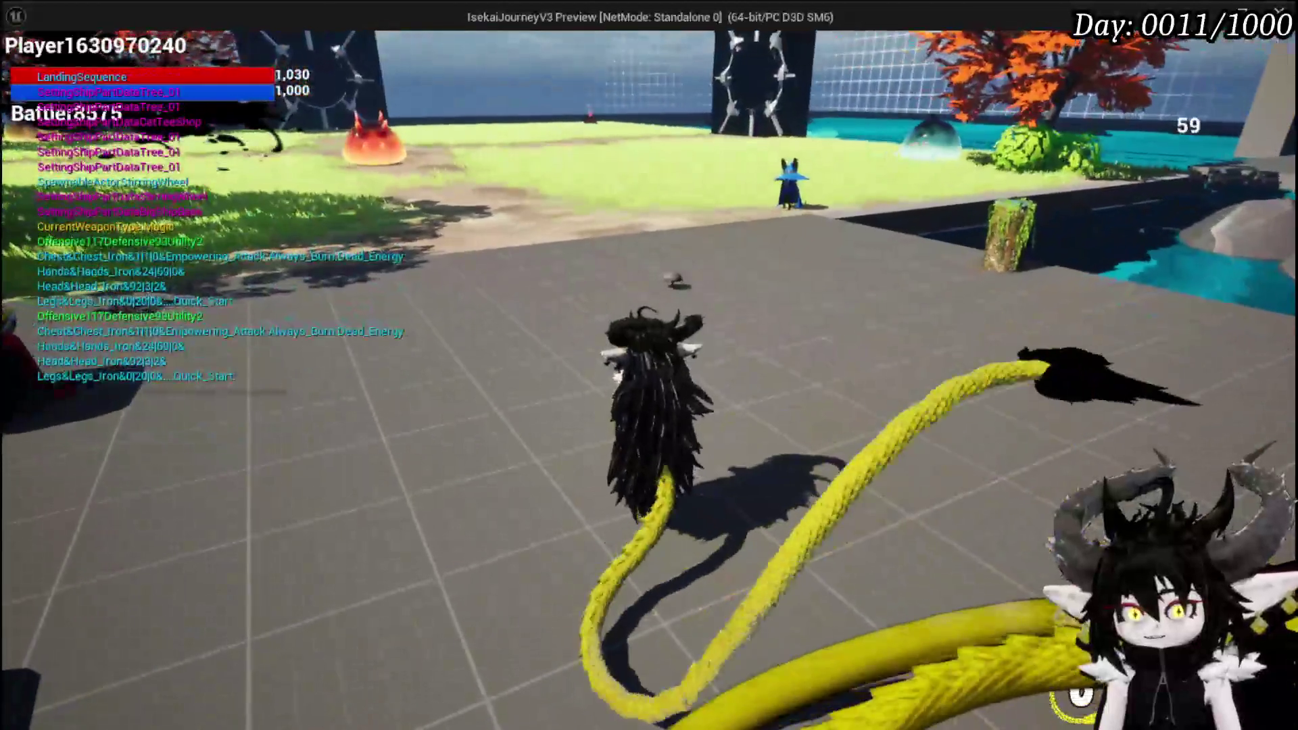
key(Escape)
click(652, 373)
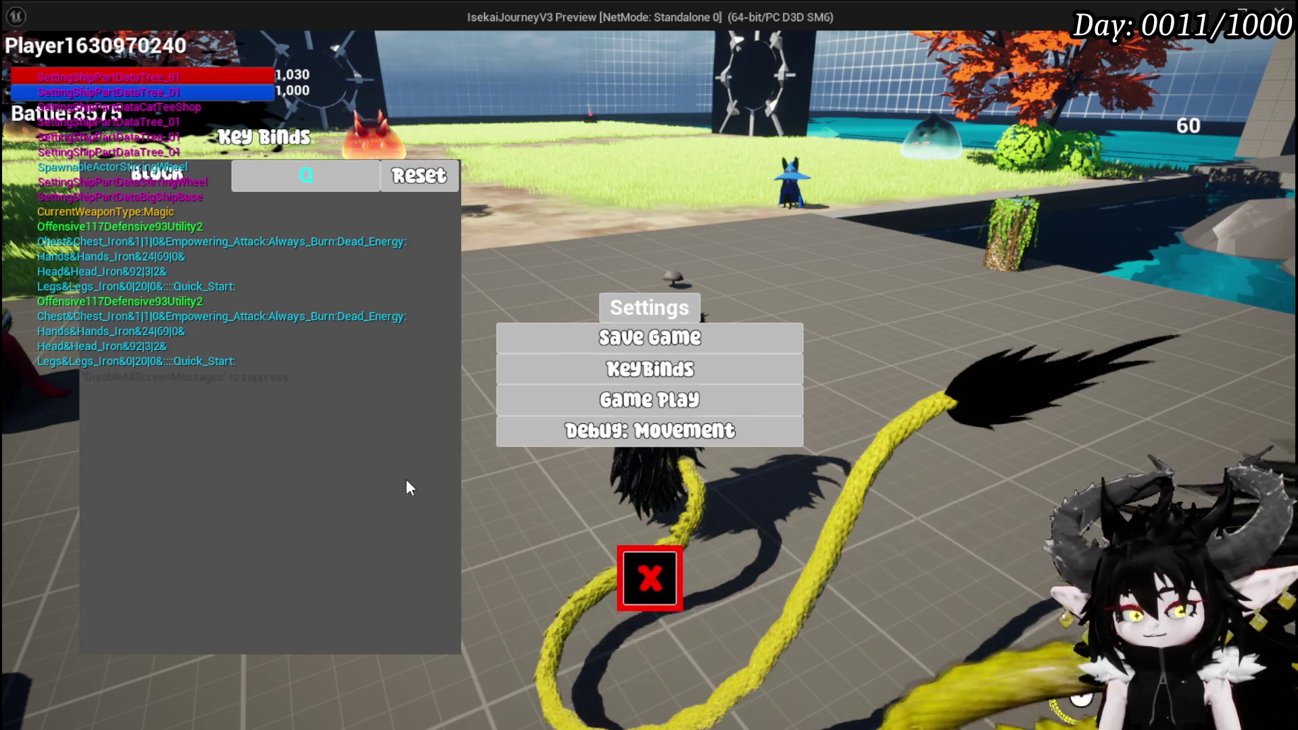
key(Escape)
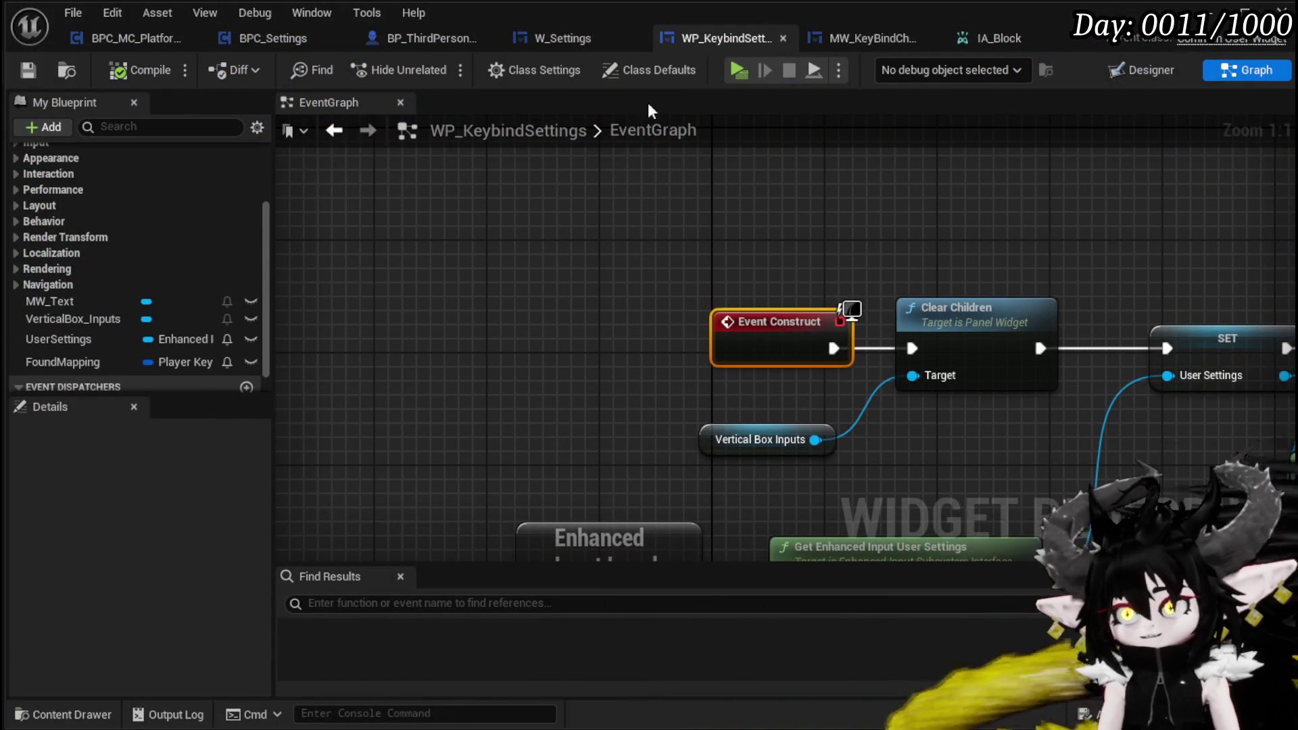
Step: Look over the WP_KeybindSettings event graph, then open the MW_KeyBindChangeSlot widget designer
scroll(703, 197, down, 13)
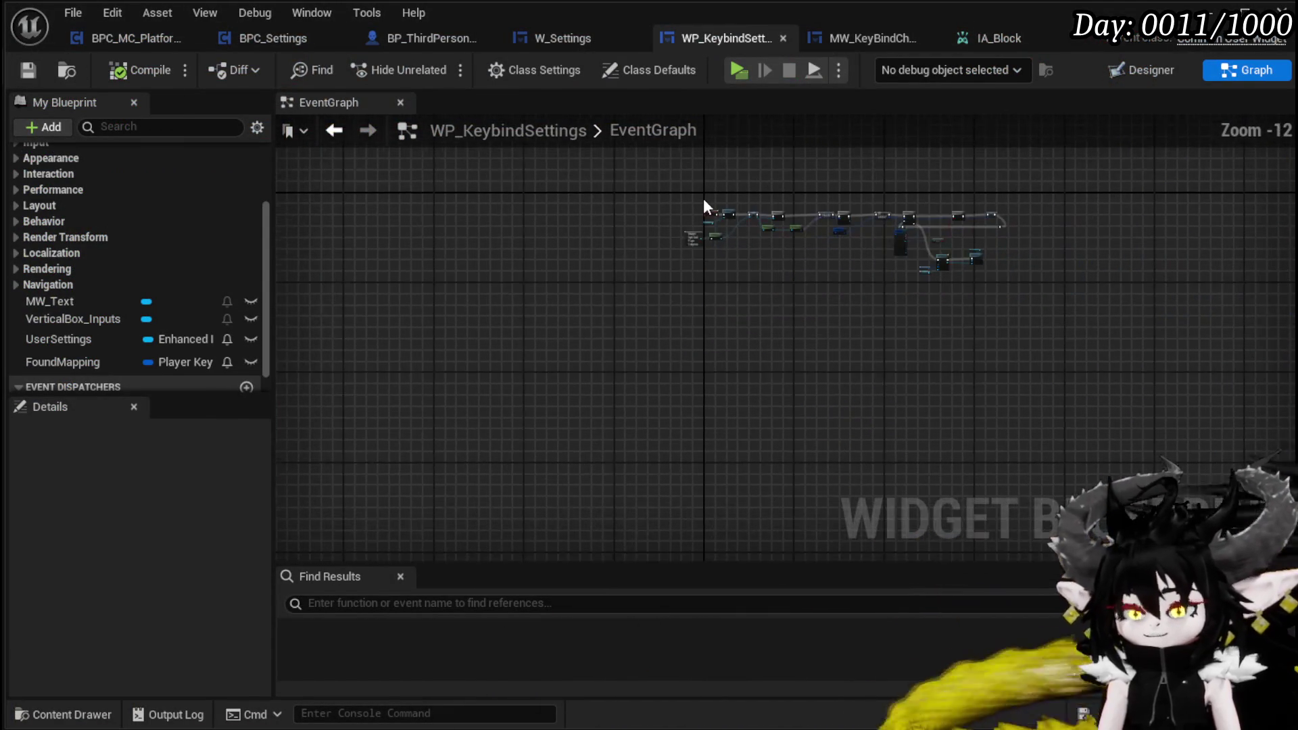
scroll(728, 236, up, 5)
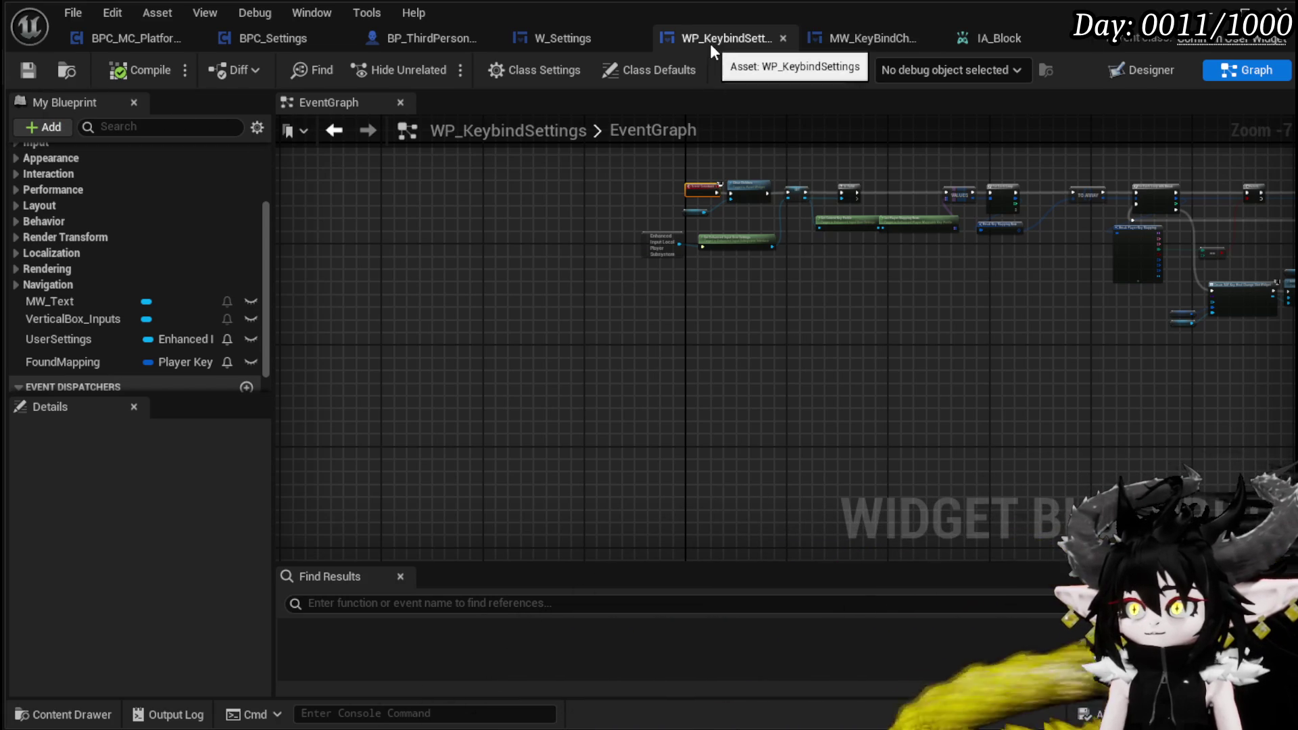
click(889, 39)
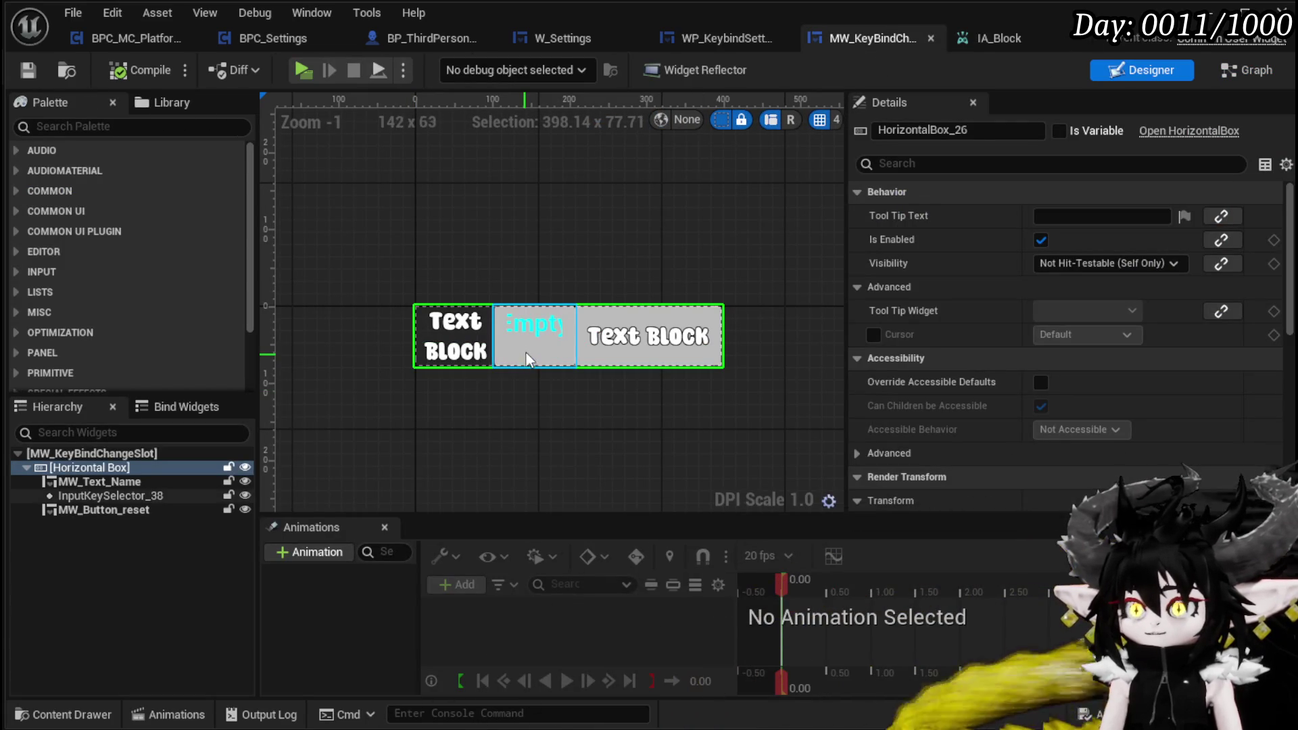
Step: Add an On Is Selecting Key Changed event for InputKeySelector_38, then compile and save
click(534, 352)
scroll(1082, 473, down, 10)
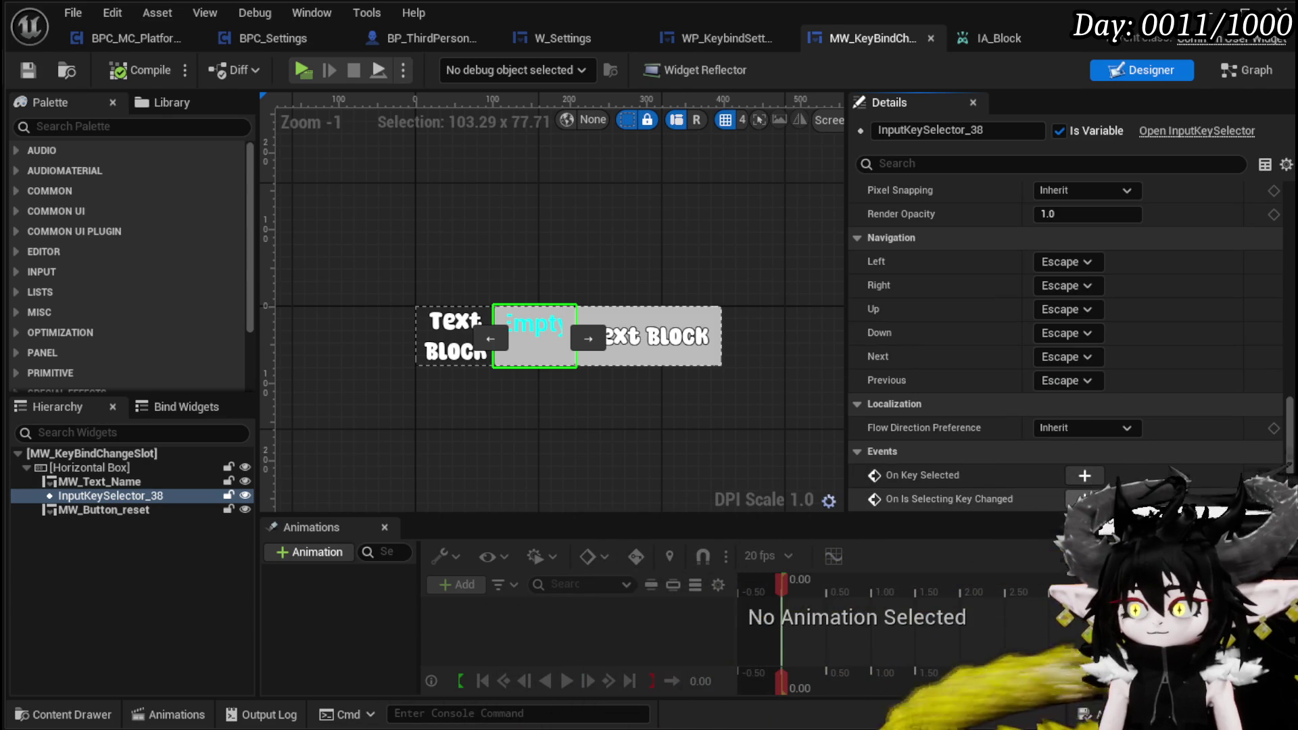
click(1082, 500)
mouse_move(932, 381)
mouse_down()
mouse_move(669, 328)
mouse_move(771, 401)
mouse_move(600, 232)
mouse_move(440, 331)
mouse_up()
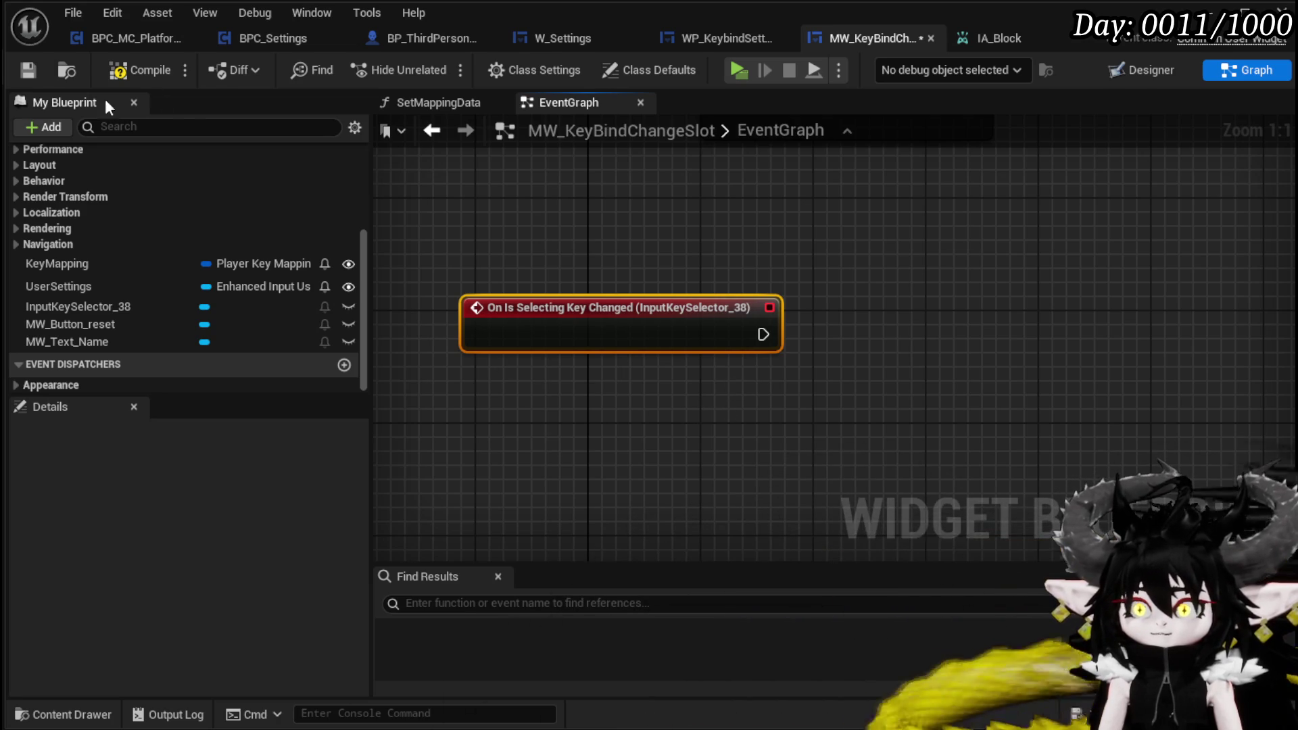
click(128, 70)
click(20, 69)
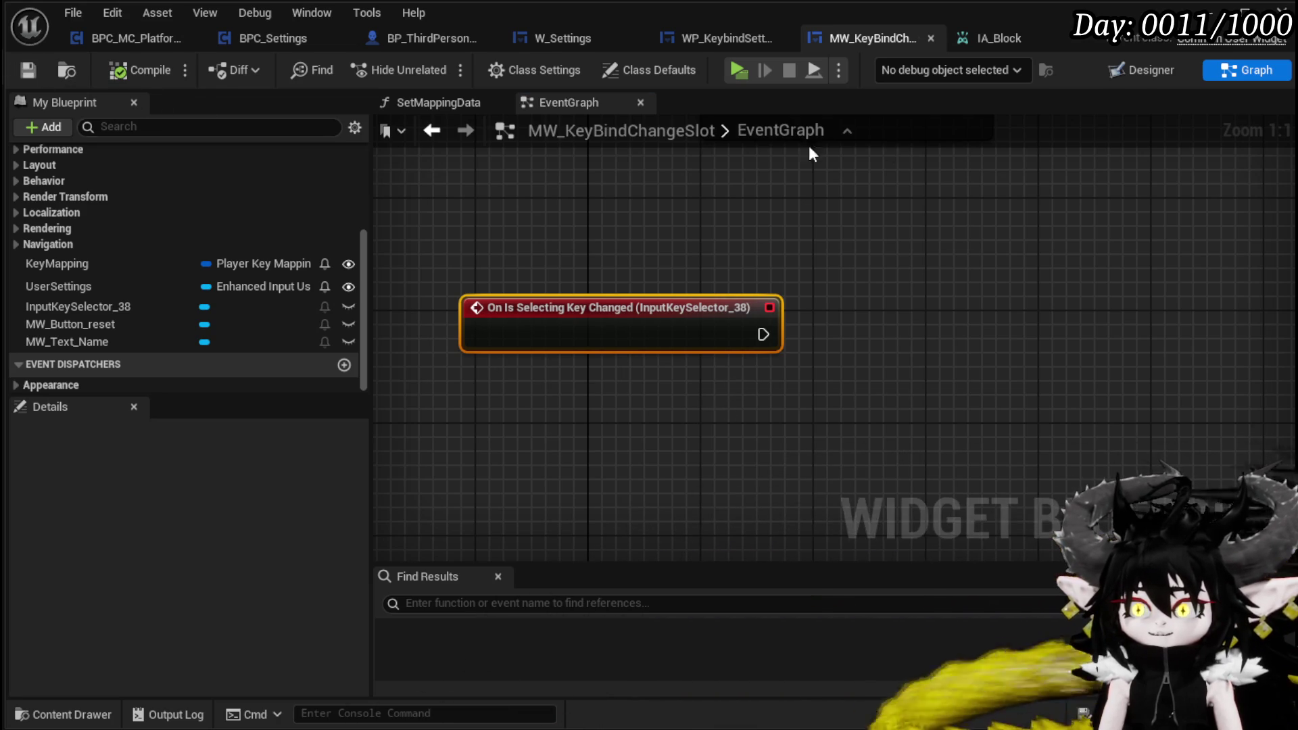
Step: Add an On Key Selected event for InputKeySelector_38
scroll(970, 337, down, 10)
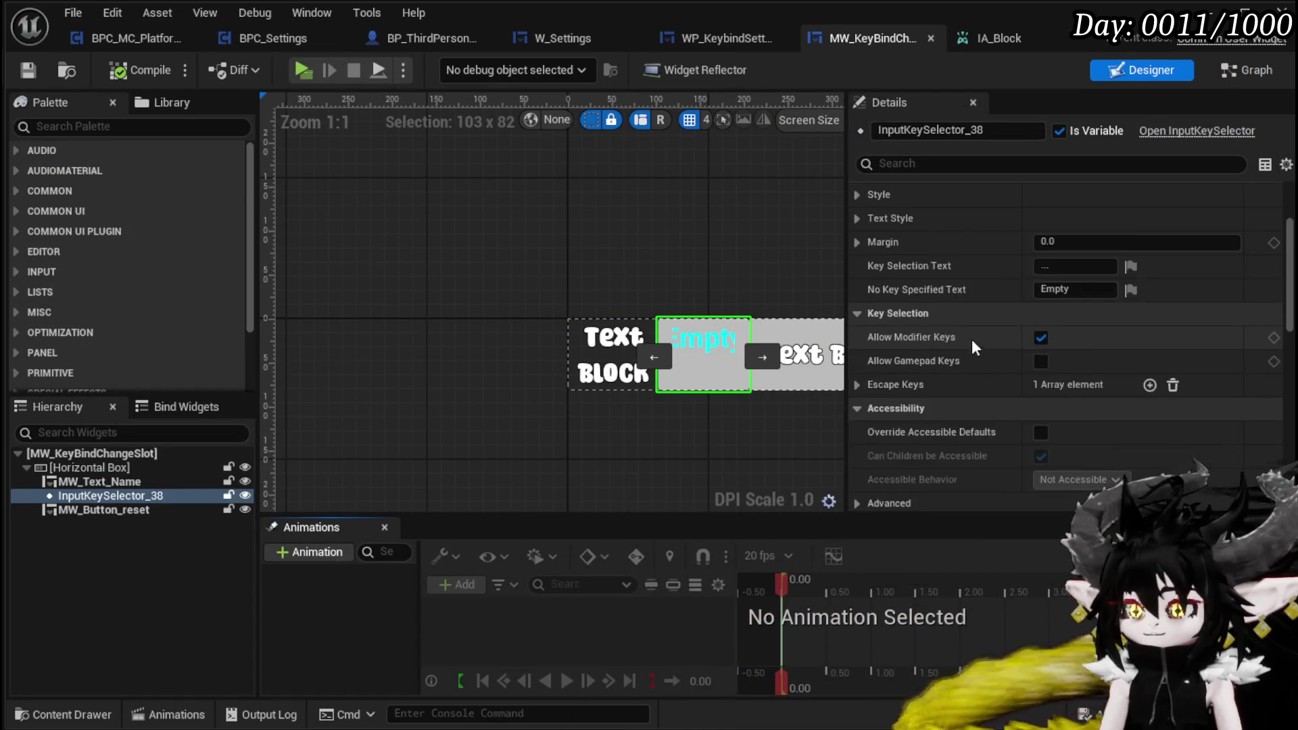
scroll(1037, 370, down, 4)
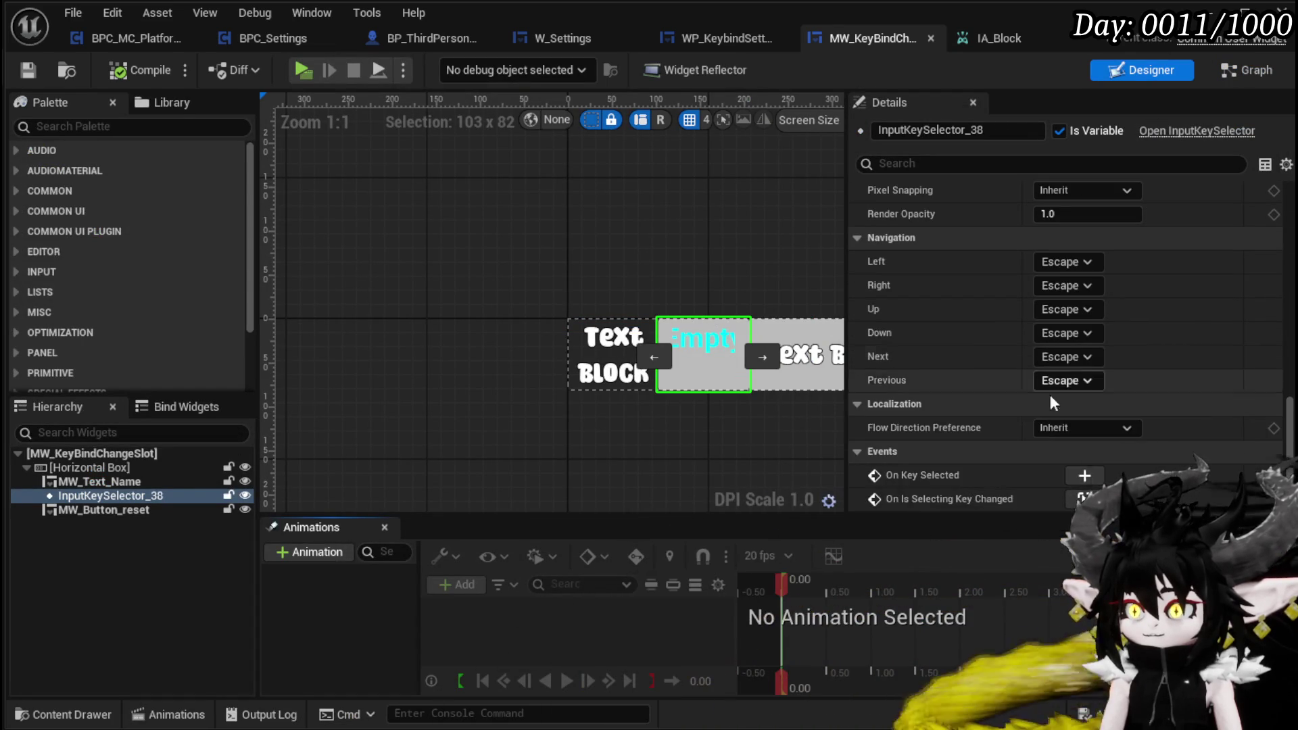
click(1089, 476)
drag(769, 298, 662, 373)
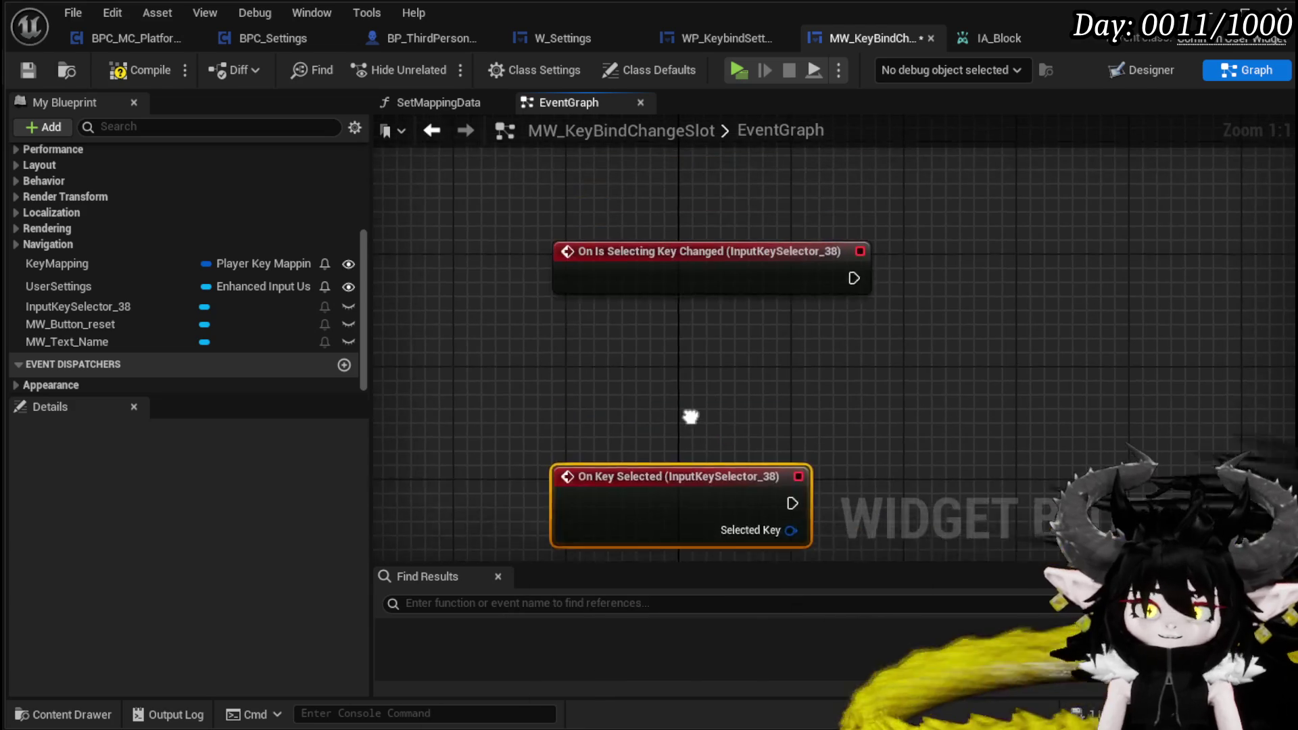
Step: Create a Boolean variable named IsSelectionChanged
click(672, 311)
key(Delete)
key(ctrl+z)
key(ctrl+z)
mouse_move(885, 413)
mouse_down()
mouse_move(599, 412)
mouse_move(778, 427)
mouse_move(759, 399)
mouse_up()
click(652, 368)
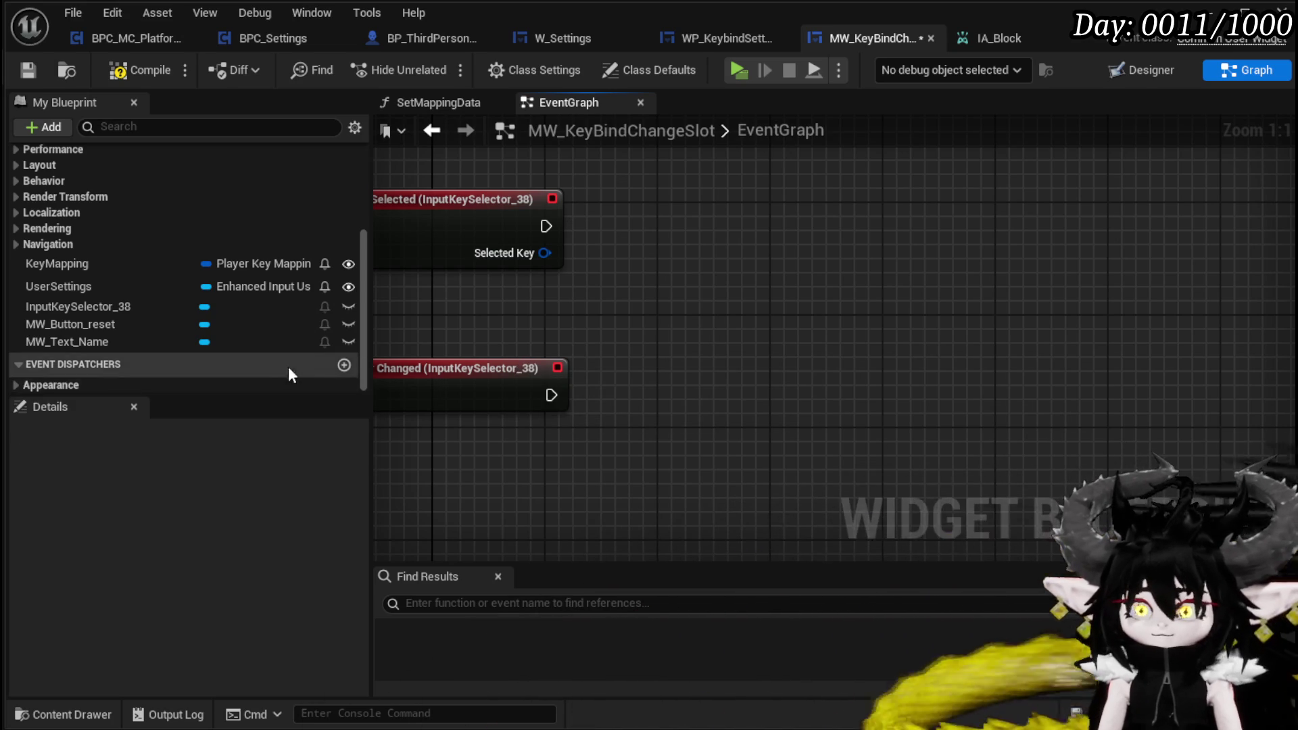
scroll(351, 223, up, 3)
click(344, 194)
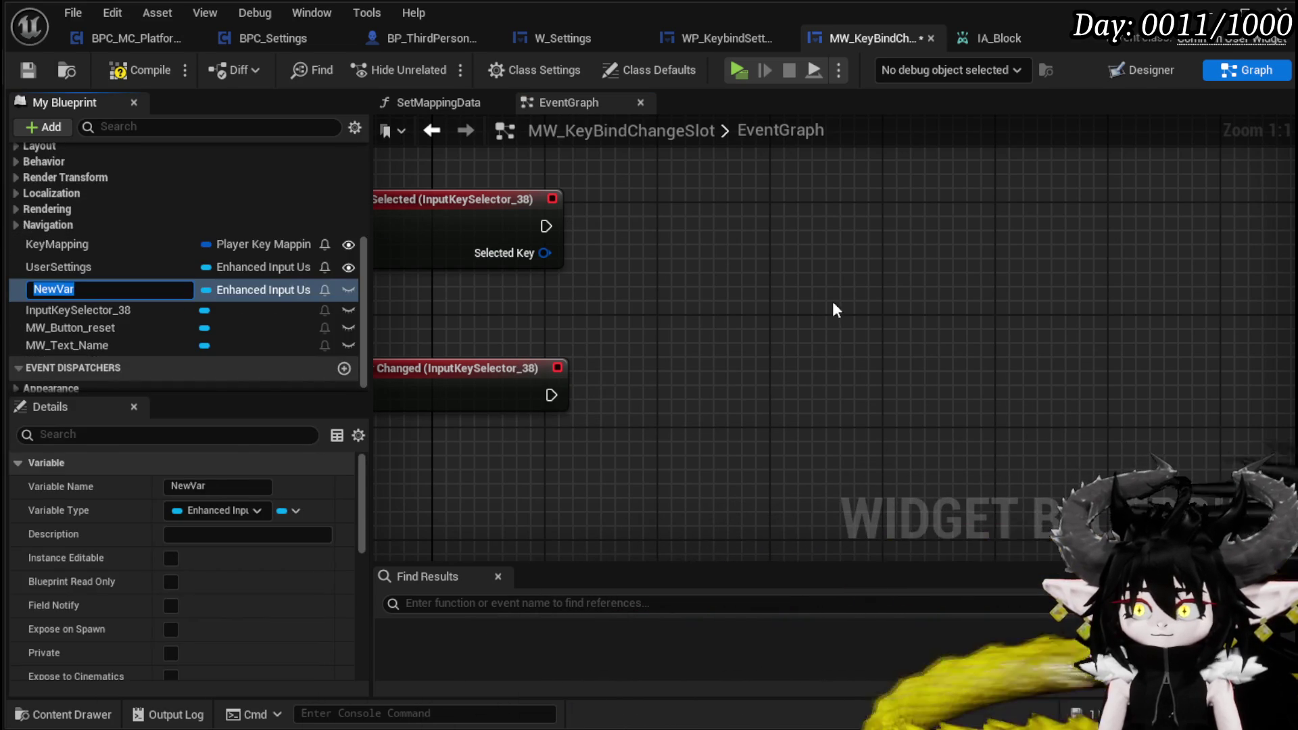
text(IsSelection)
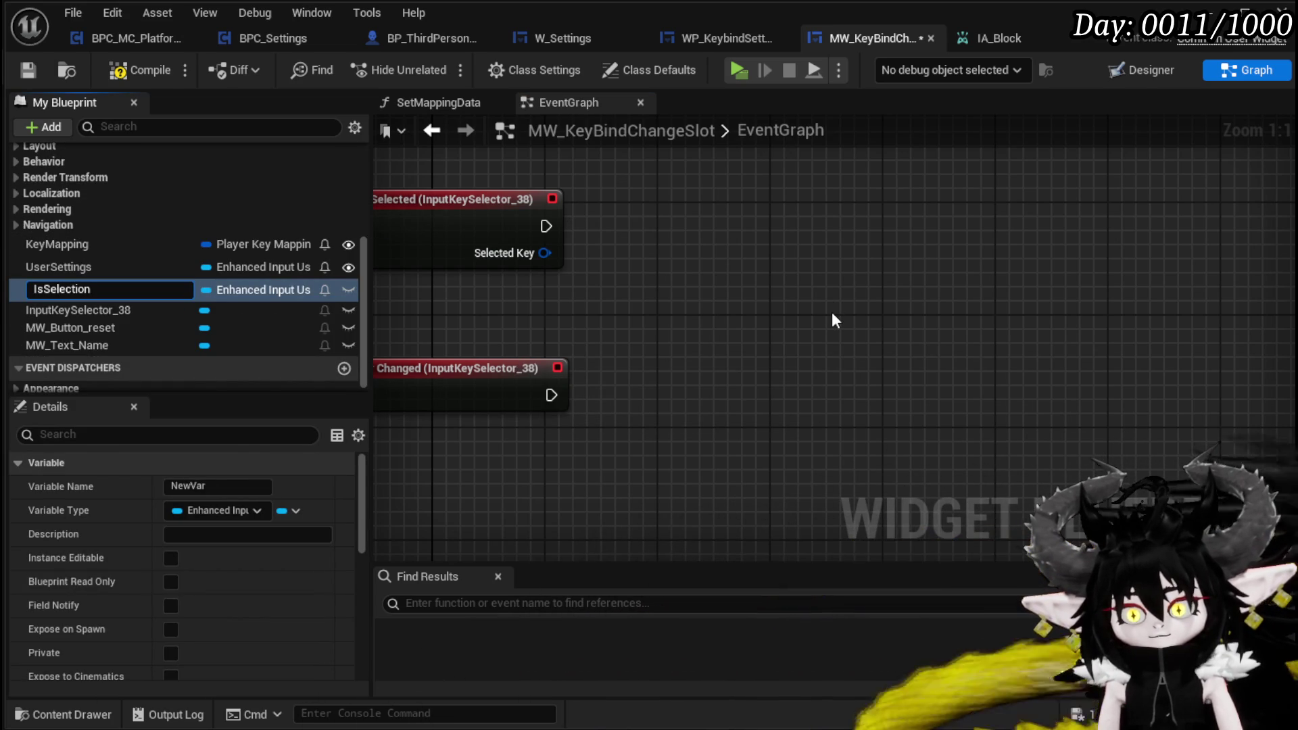
text(Changed)
key(Return)
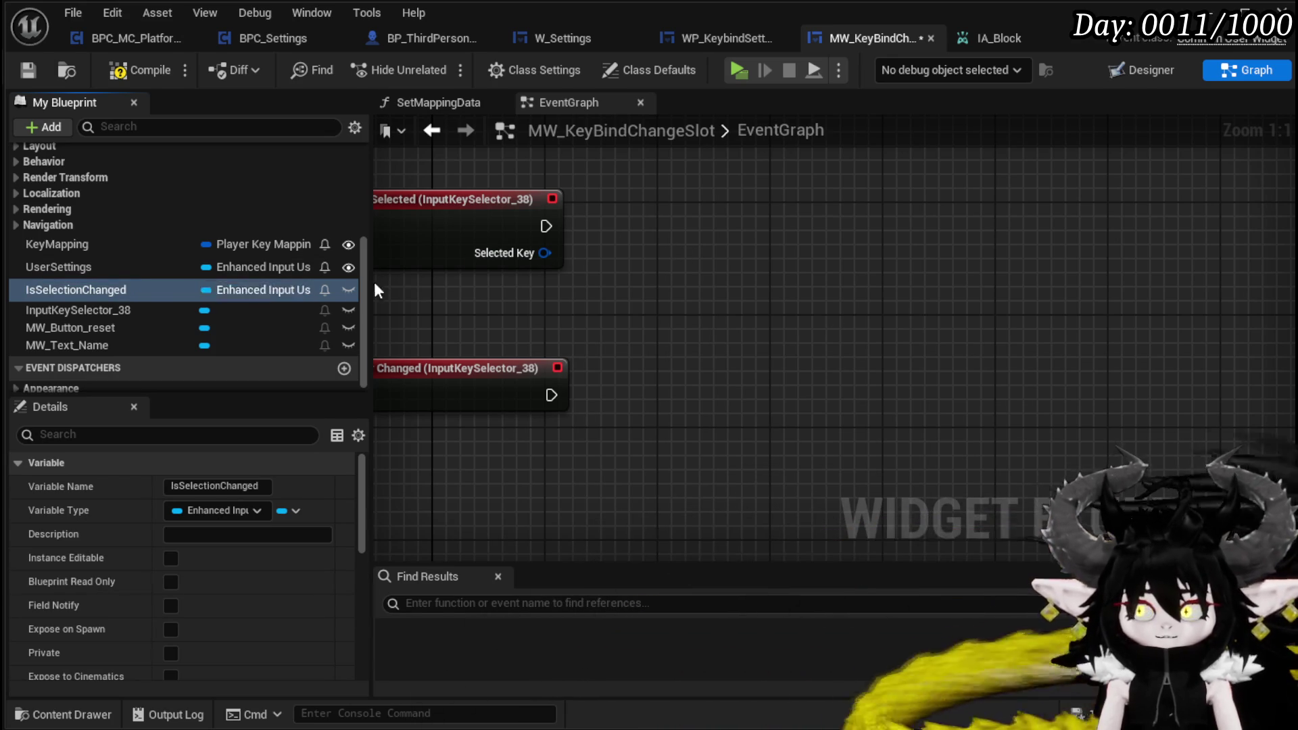
click(269, 289)
click(294, 332)
Step: Set IsSelectionChanged to true after On Is Selecting Key Changed and save the blueprint
mouse_move(62, 291)
mouse_down()
mouse_move(665, 350)
mouse_move(669, 373)
mouse_up()
click(700, 435)
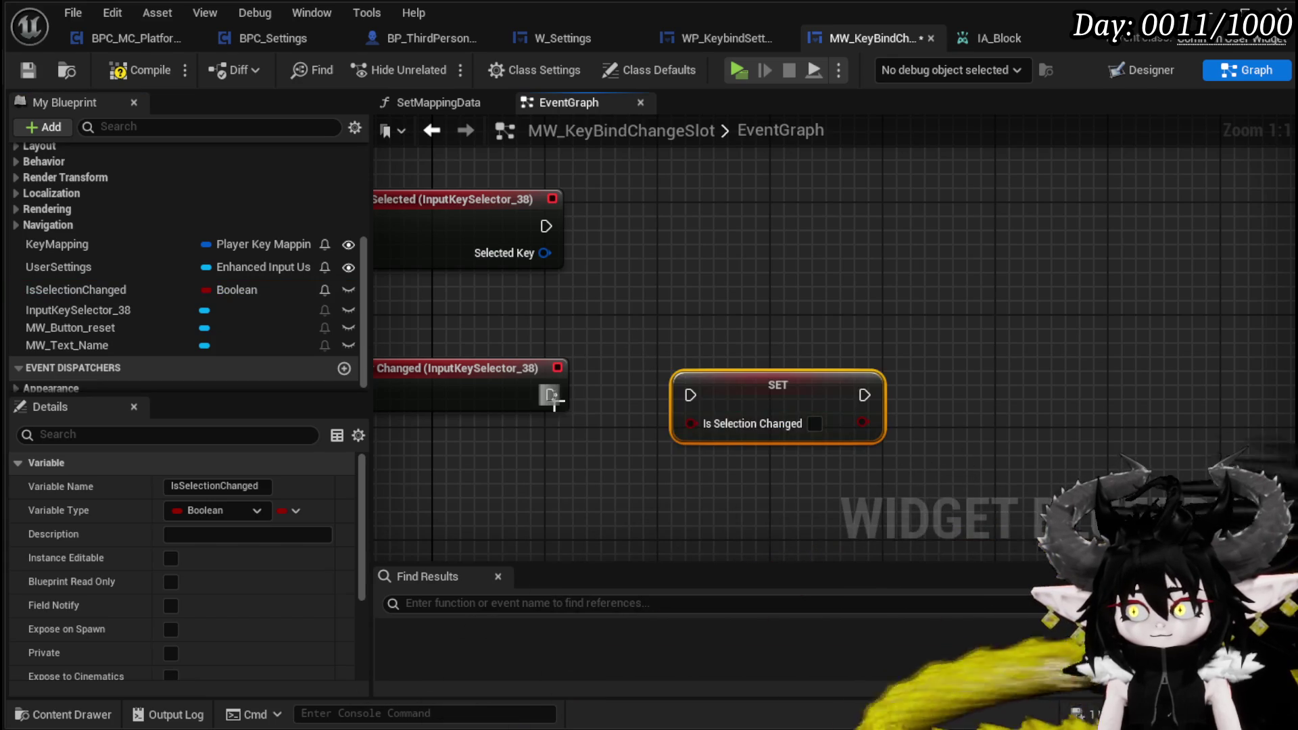
click(813, 423)
drag(790, 396, 715, 391)
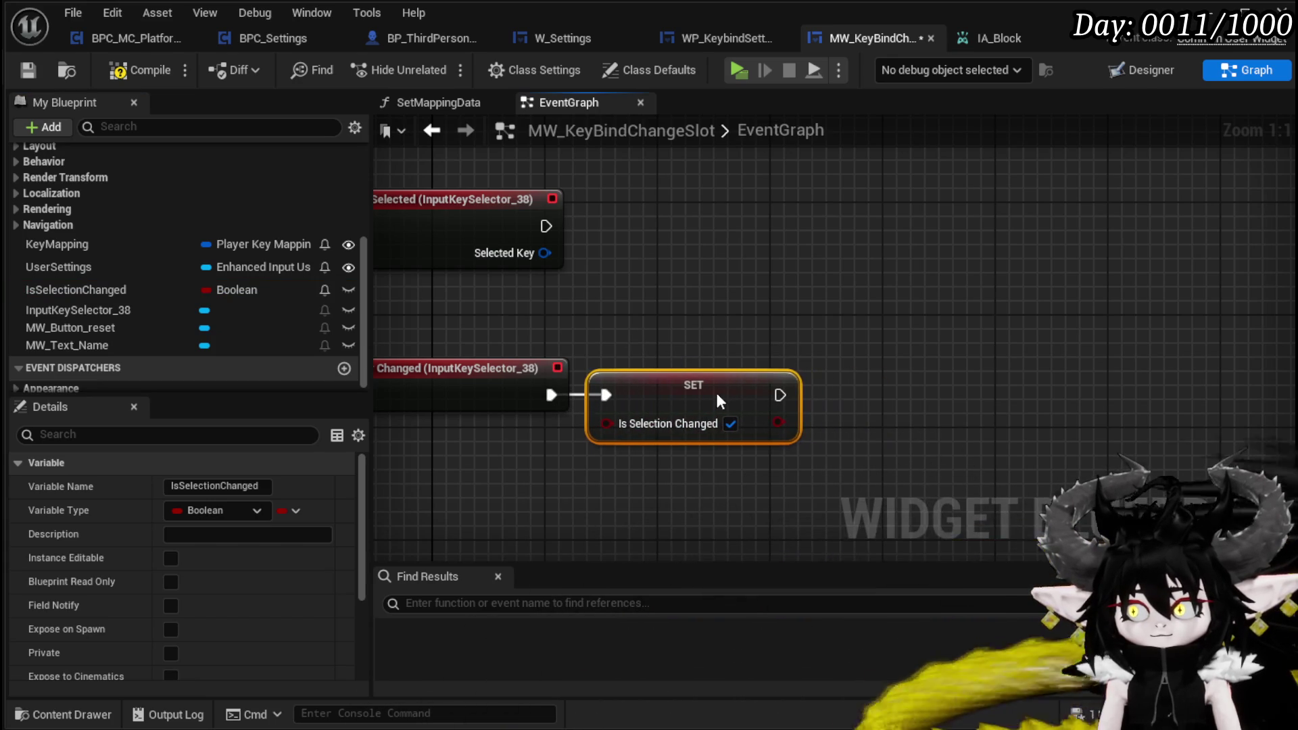
click(724, 331)
drag(727, 338, 683, 342)
click(24, 68)
Step: Add a Branch after On Key Selected using the IsSelectionChanged getter as its condition
drag(765, 290, 866, 318)
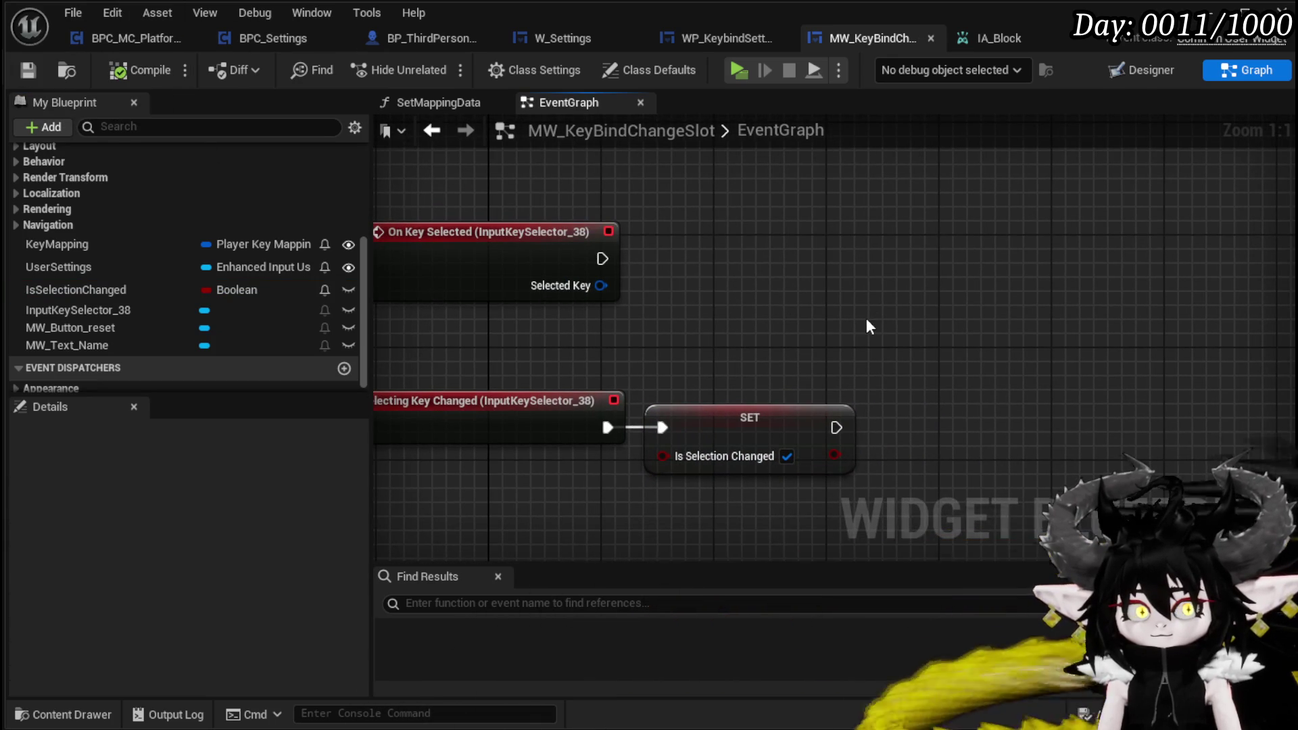
drag(728, 263, 757, 270)
mouse_move(75, 289)
mouse_down()
mouse_move(651, 344)
mouse_move(777, 299)
mouse_up()
click(700, 382)
drag(824, 251, 822, 237)
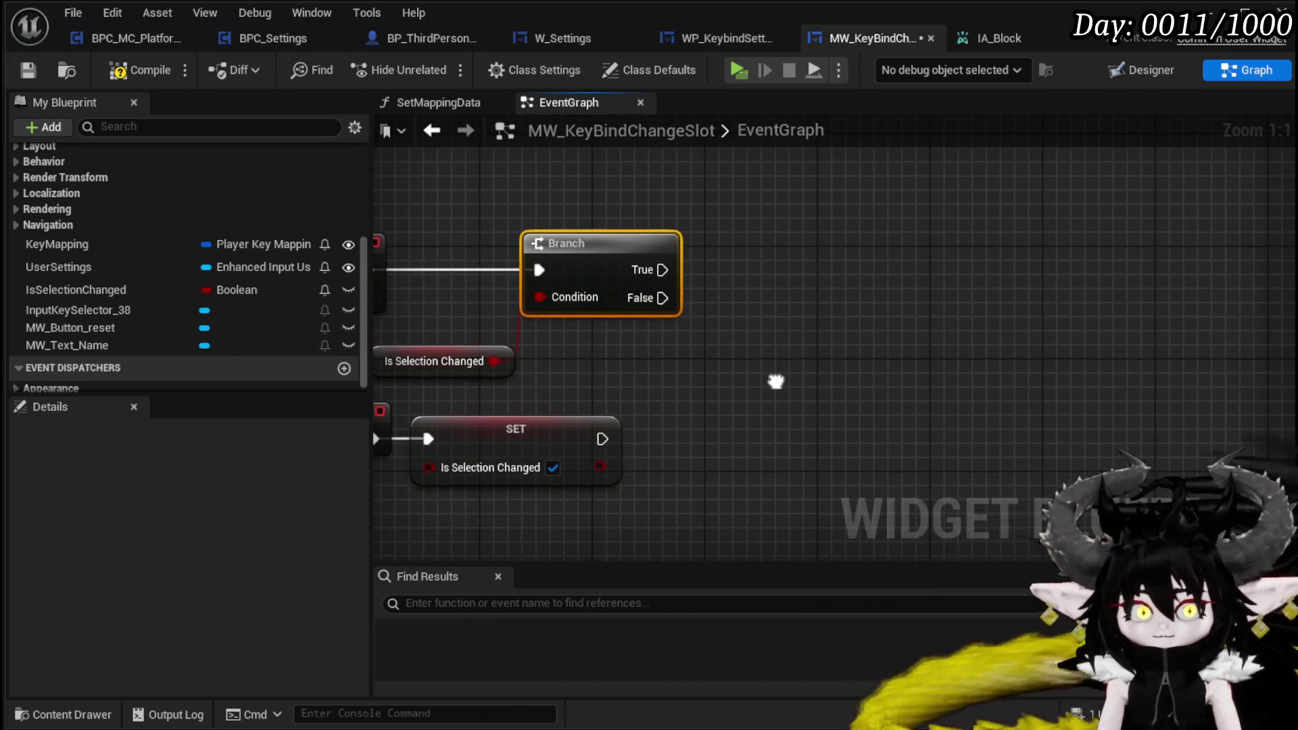
Step: Add a Break Input Chord node fed from the Selected Key output
drag(608, 286, 820, 399)
text(br)
click(901, 416)
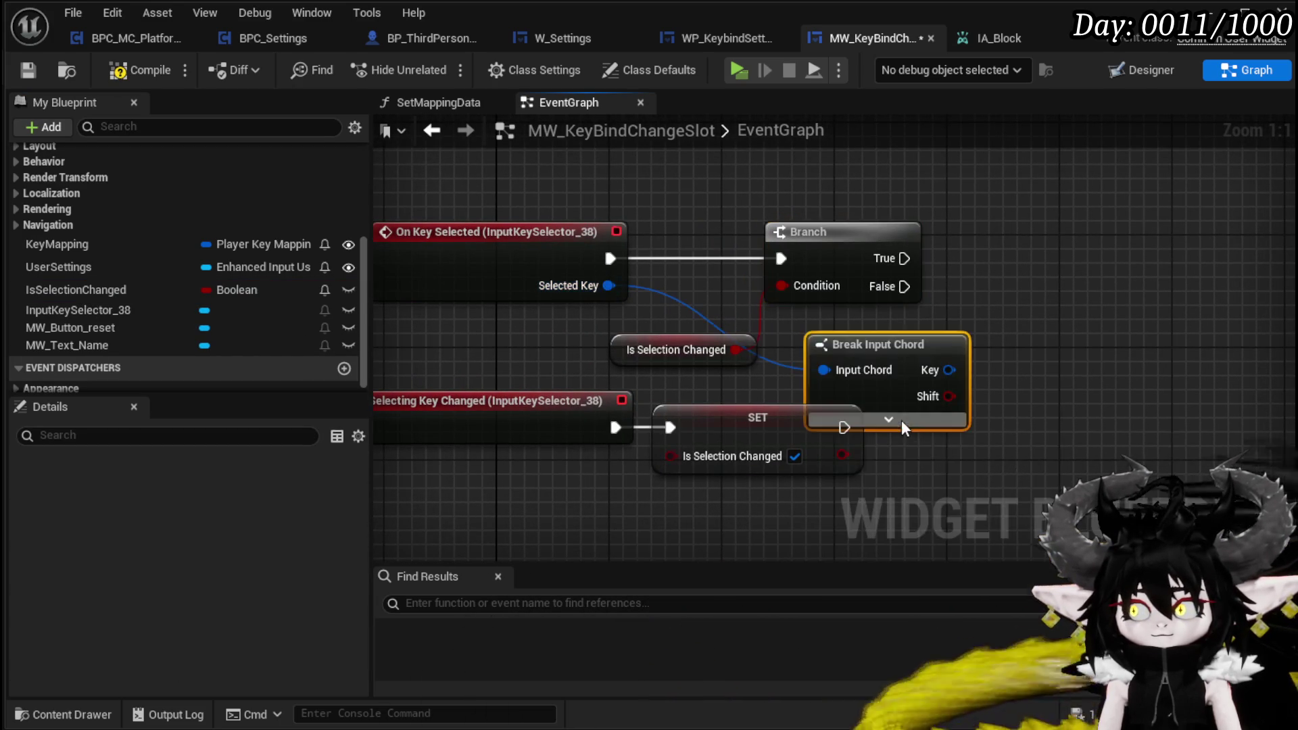
mouse_move(673, 419)
mouse_down()
mouse_move(895, 332)
mouse_move(881, 431)
mouse_up()
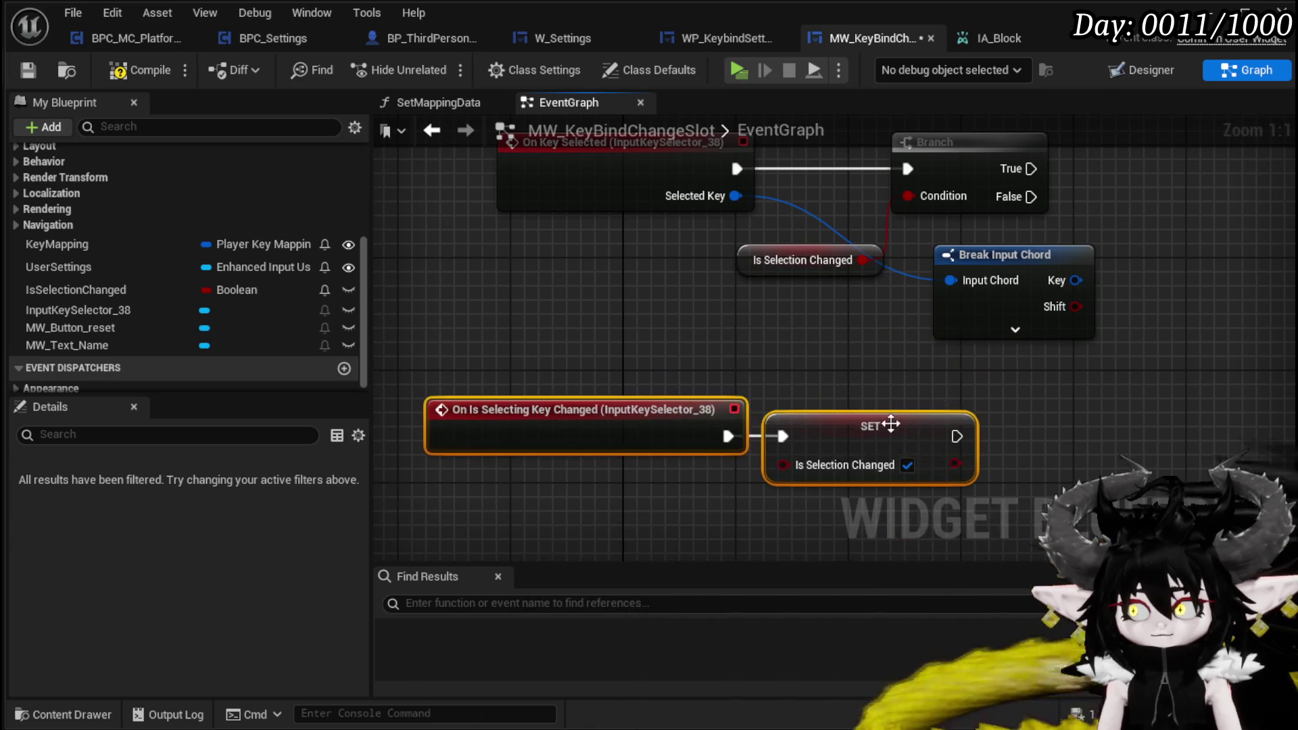
mouse_move(945, 368)
mouse_down()
mouse_move(878, 394)
mouse_move(747, 393)
mouse_up()
Step: Paste an unchecked copy of SET Is Selection Changed onto the Branch's True output
click(672, 452)
drag(1010, 145, 931, 245)
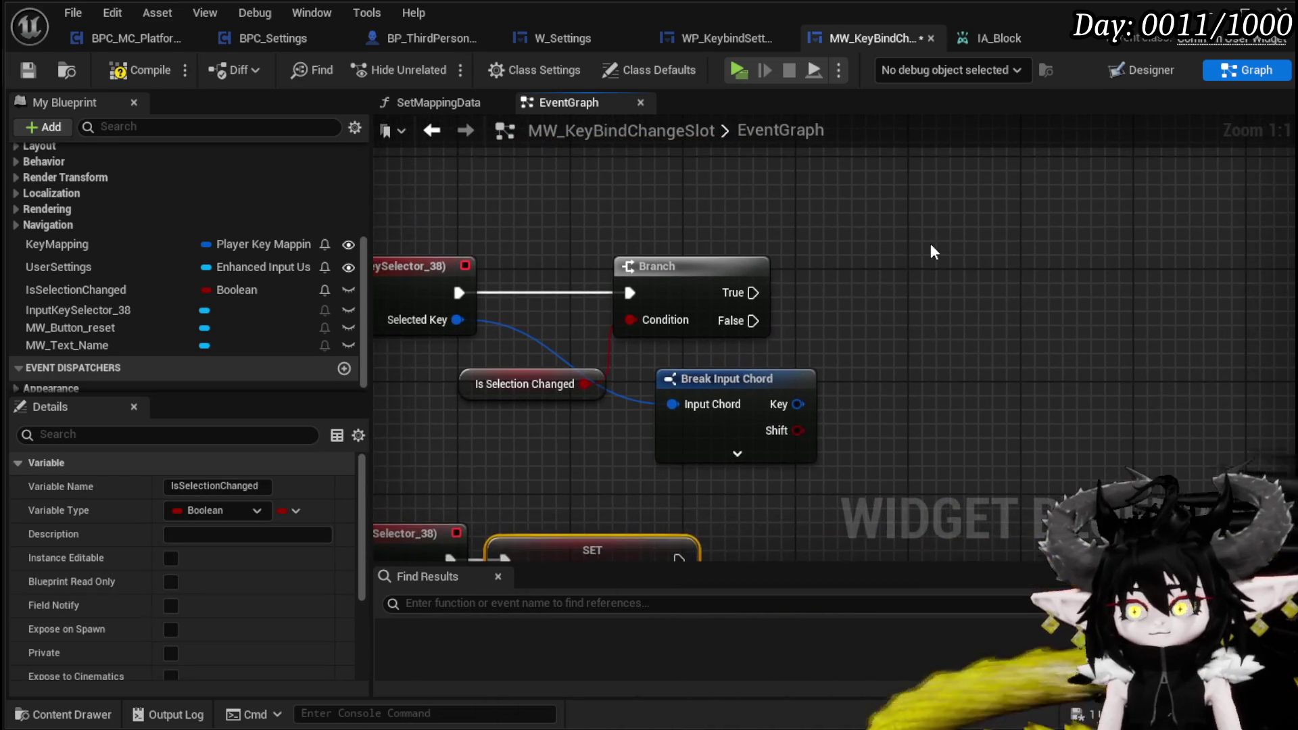
key(ctrl+c)
key(ctrl+v)
drag(753, 293, 899, 286)
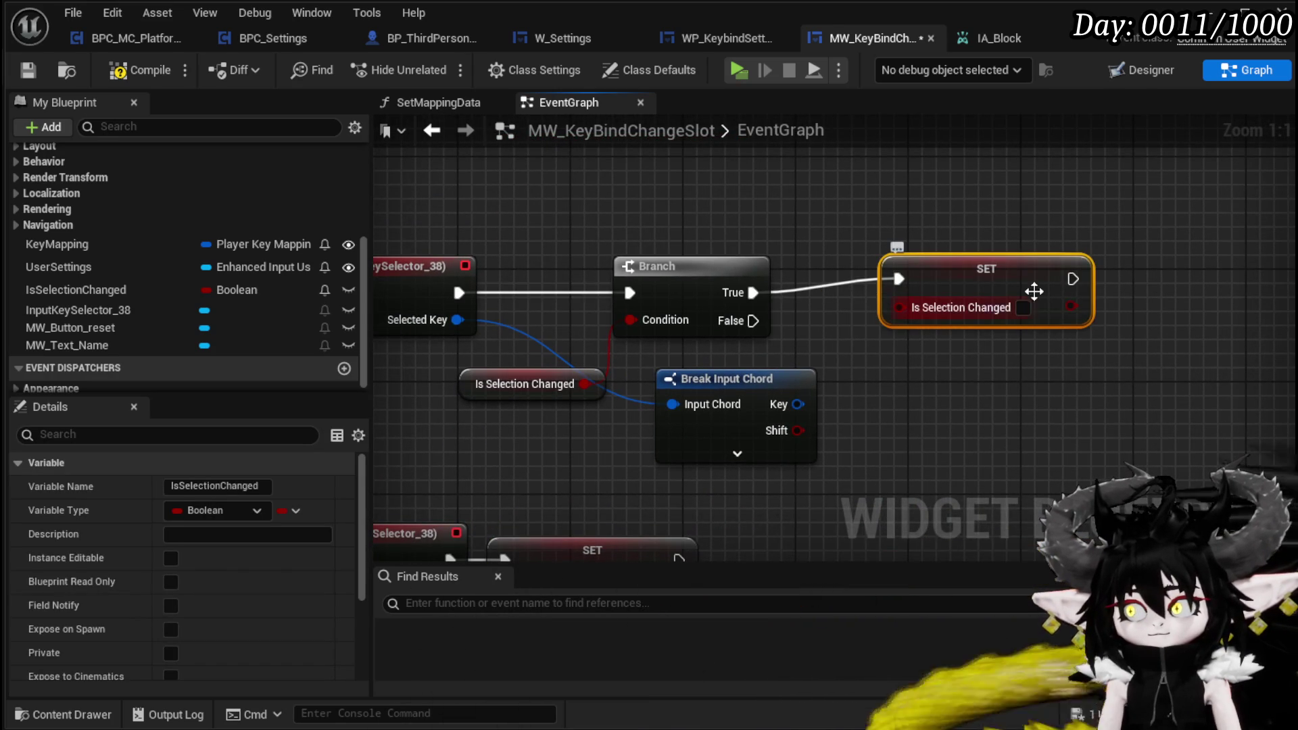
drag(1033, 297, 989, 284)
key(q)
mouse_move(942, 394)
mouse_down()
mouse_move(988, 366)
mouse_move(919, 348)
mouse_up()
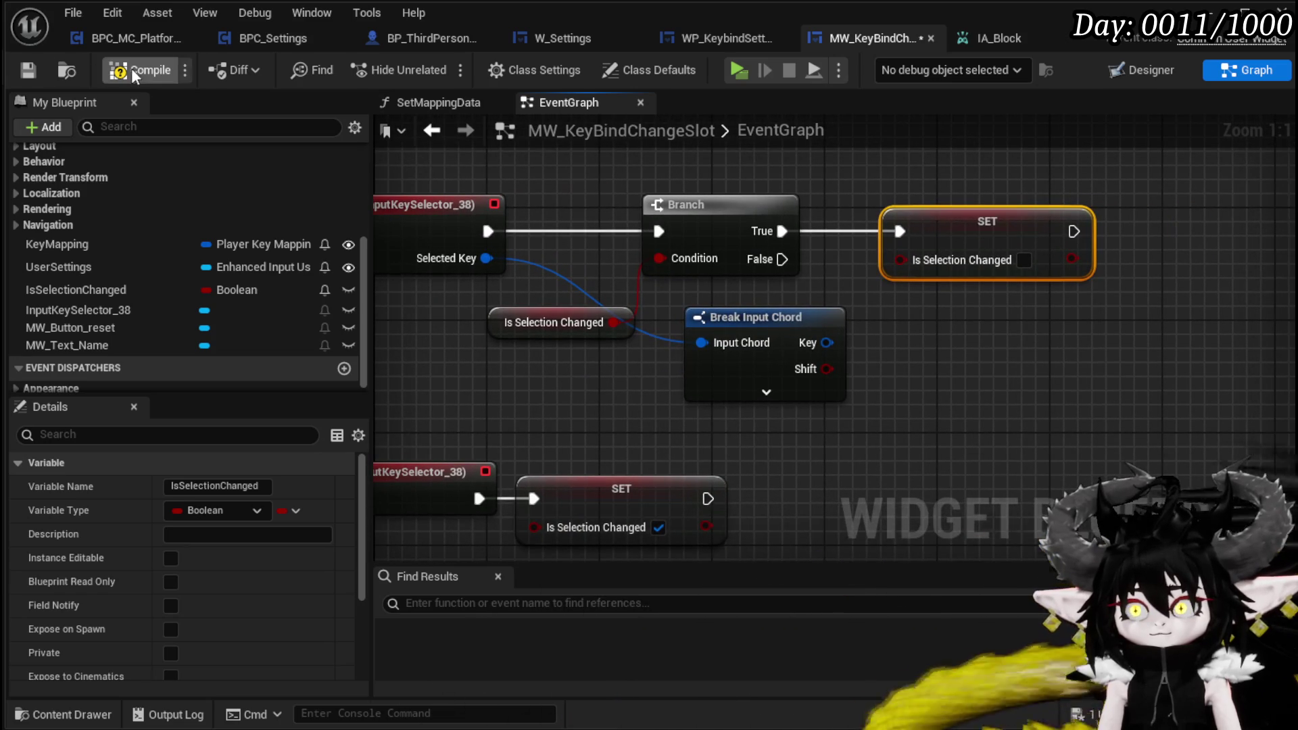
Step: Promote the chord's Key to a new NewKey variable and chain its SET after the reset
right_click(828, 343)
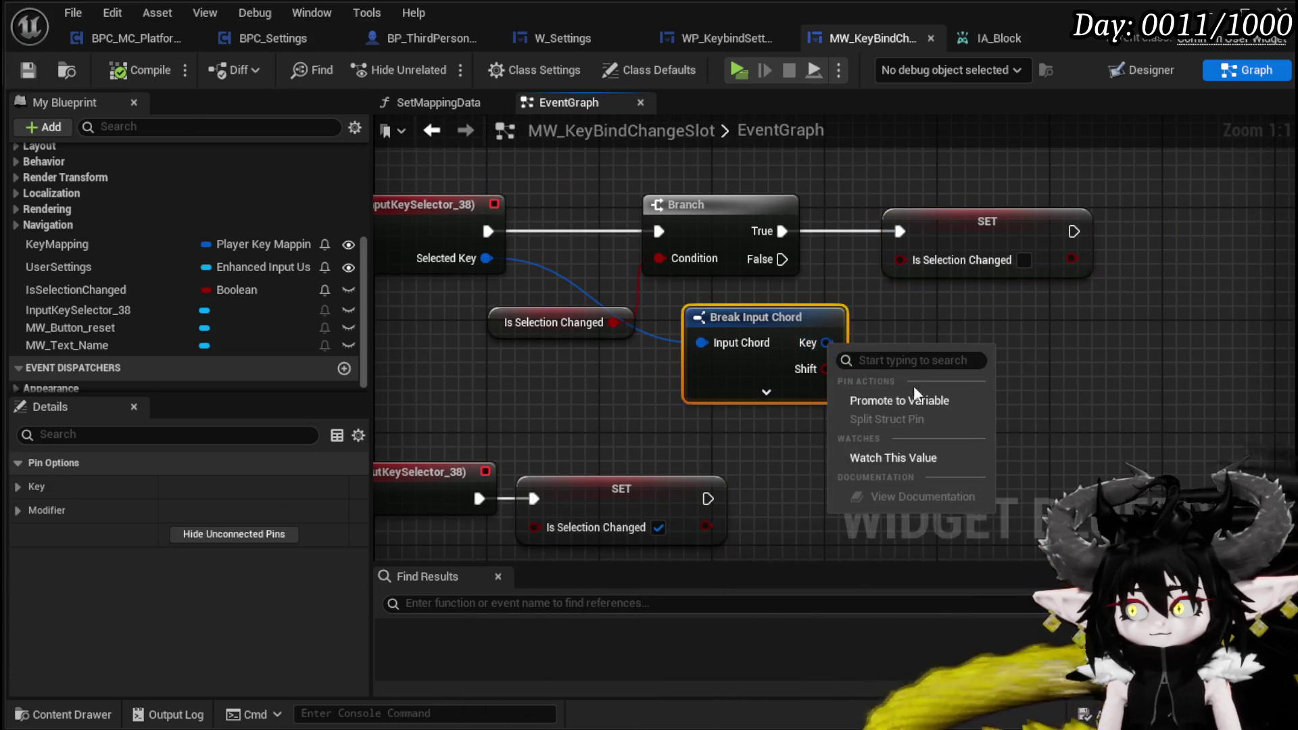
click(960, 402)
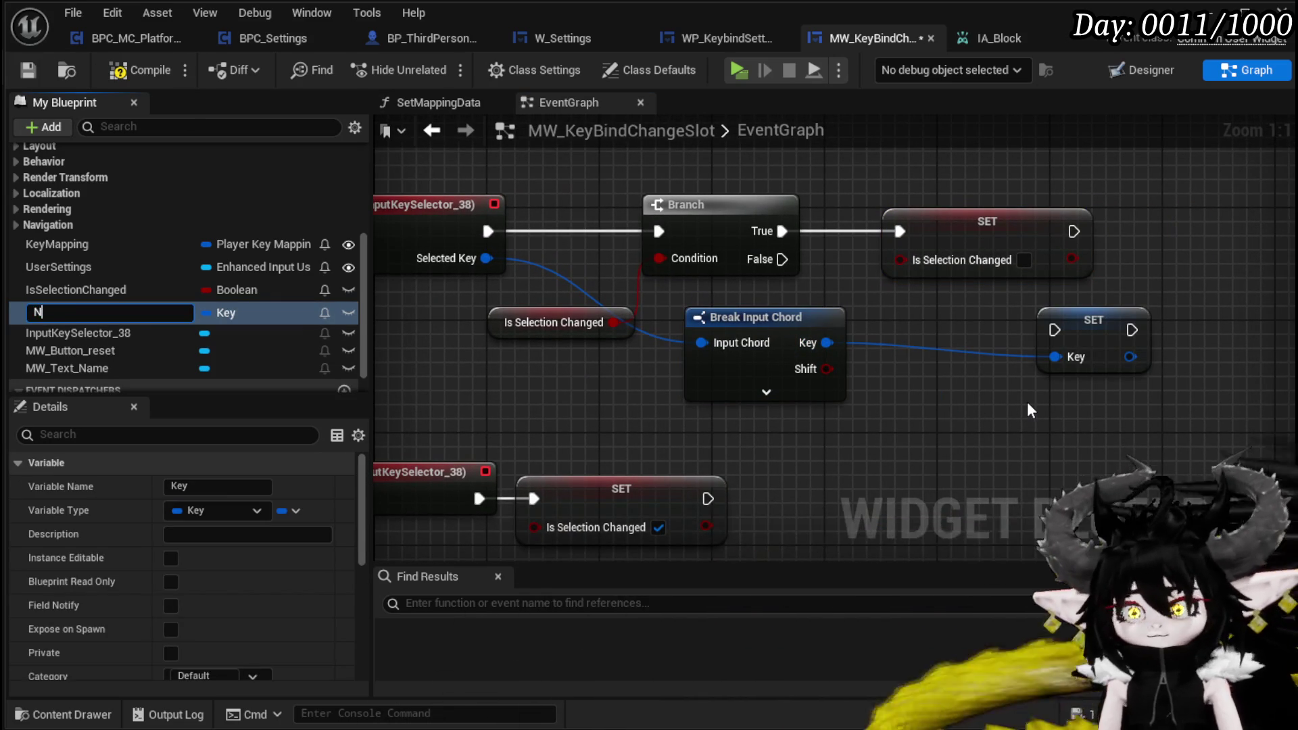
text(NewKey)
key(Return)
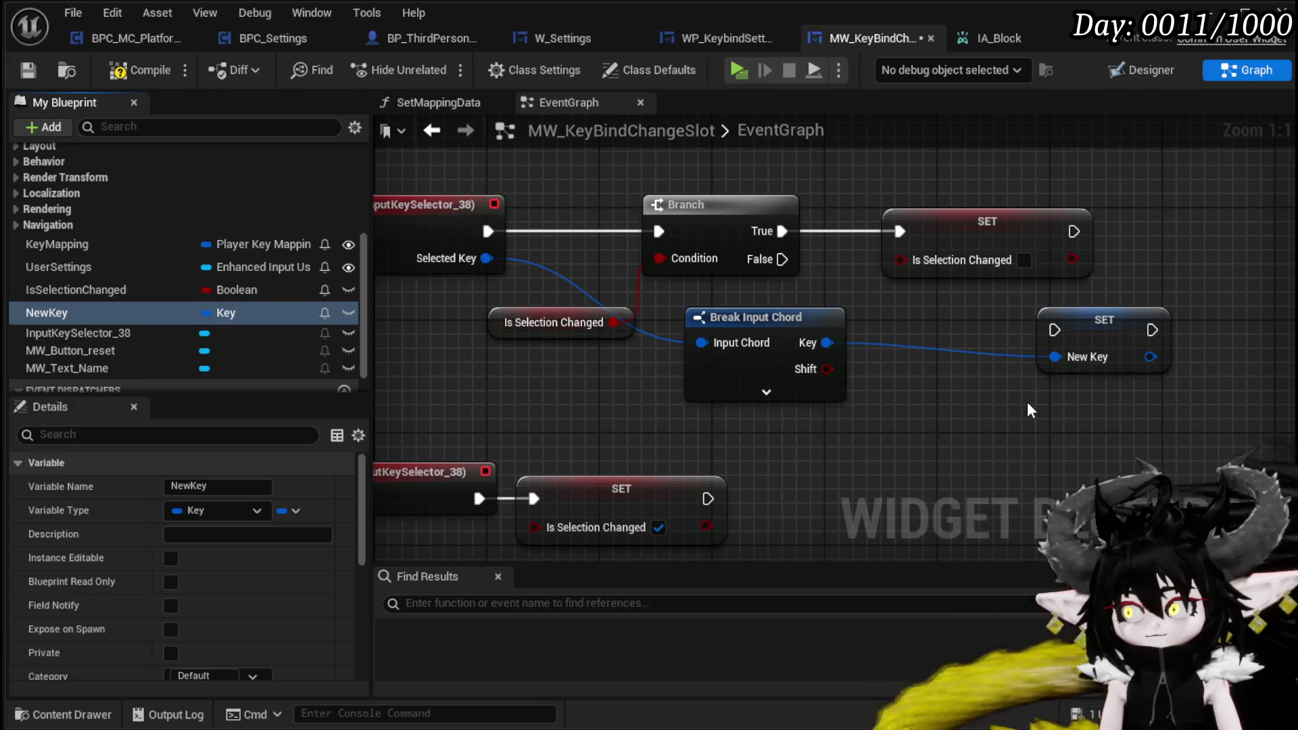
mouse_move(1115, 328)
mouse_down()
mouse_move(774, 363)
mouse_move(894, 239)
mouse_move(869, 265)
mouse_up()
drag(732, 266, 827, 266)
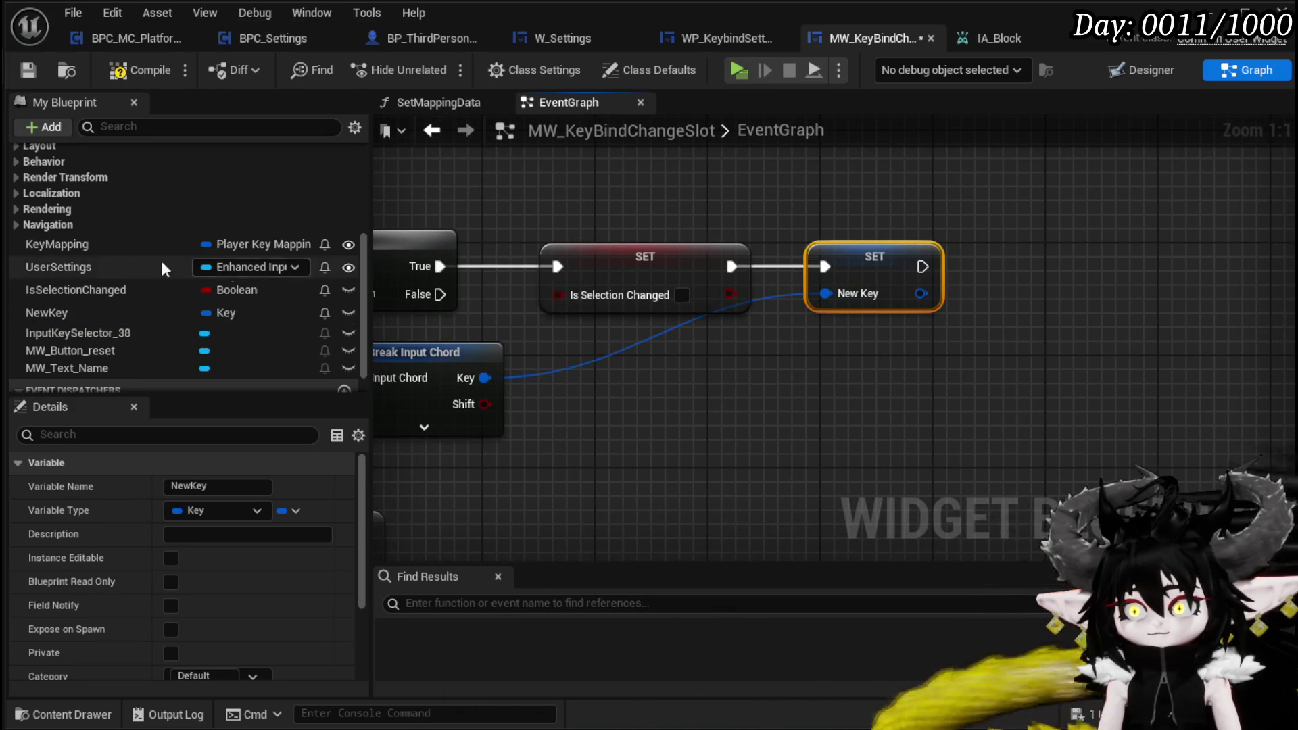
drag(61, 267, 438, 383)
drag(631, 408, 633, 408)
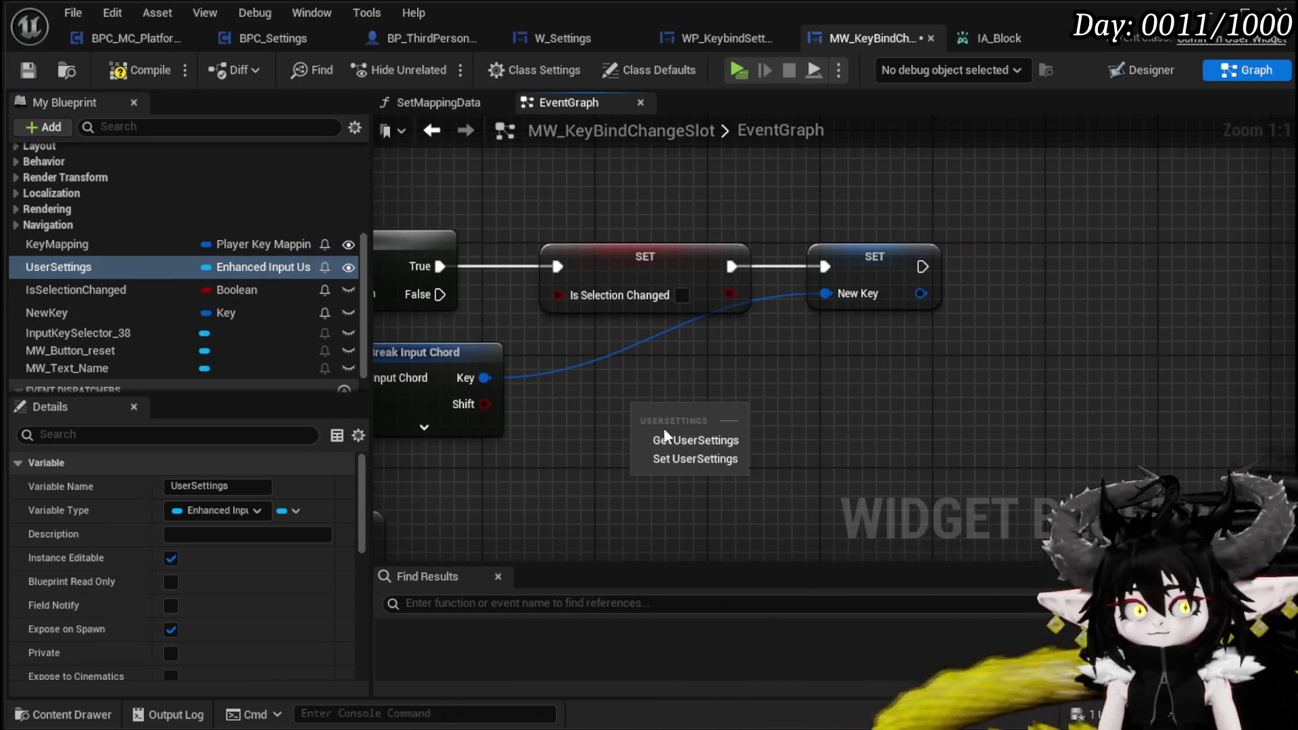
Step: Add a Map Player Key node on User Settings, chained after SET New Key
click(673, 441)
drag(718, 414, 875, 419)
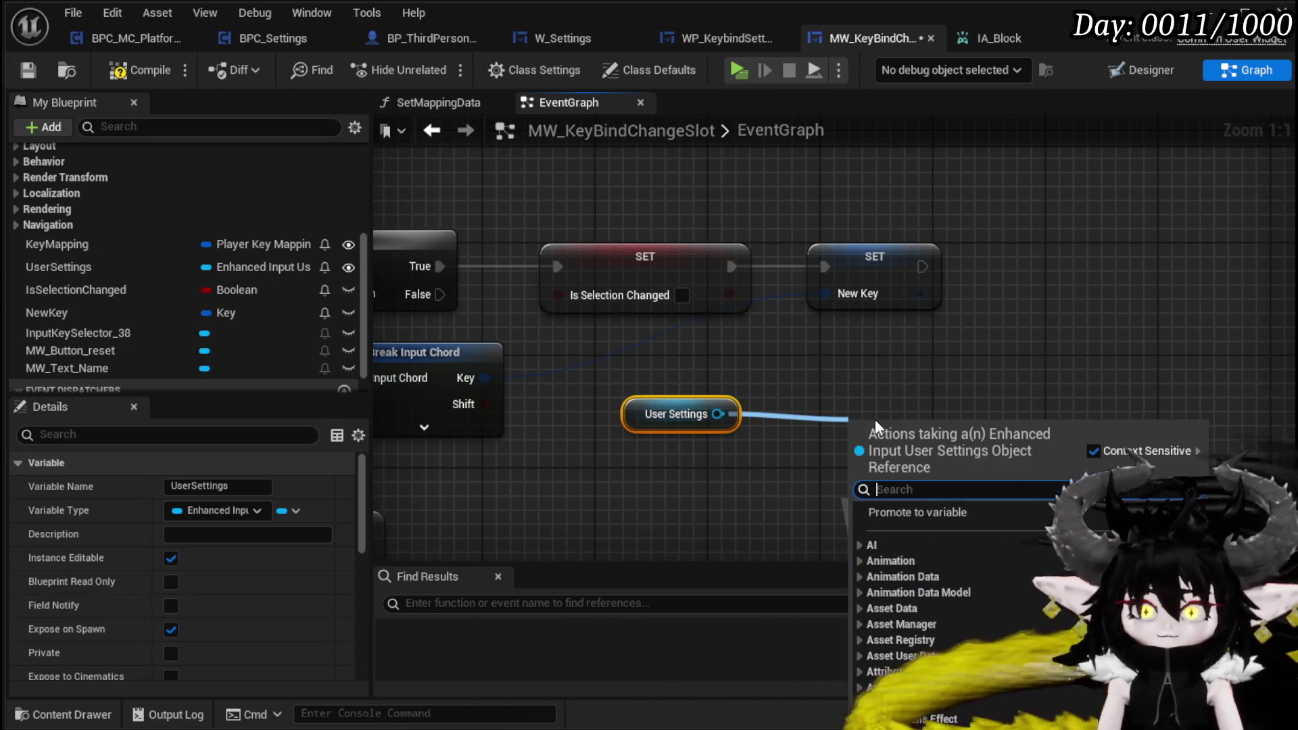
text(Map pla)
key(Return)
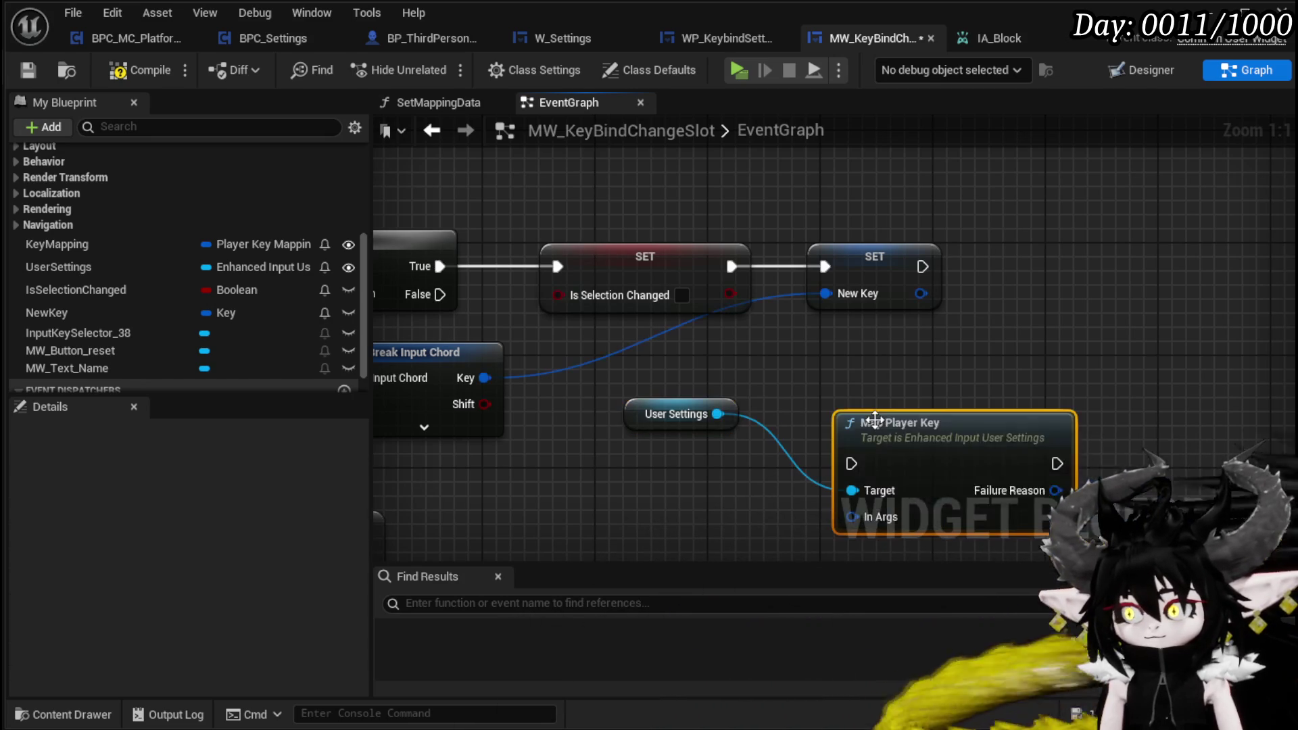
mouse_move(875, 420)
mouse_down()
mouse_move(766, 424)
mouse_move(802, 391)
mouse_move(871, 270)
mouse_up()
drag(664, 296, 849, 310)
Step: Create Make Map Player Key Args and feed it Mapping Name from a broken KeyMapping
mouse_move(861, 358)
mouse_down()
mouse_move(890, 344)
mouse_move(894, 428)
mouse_up()
text(make)
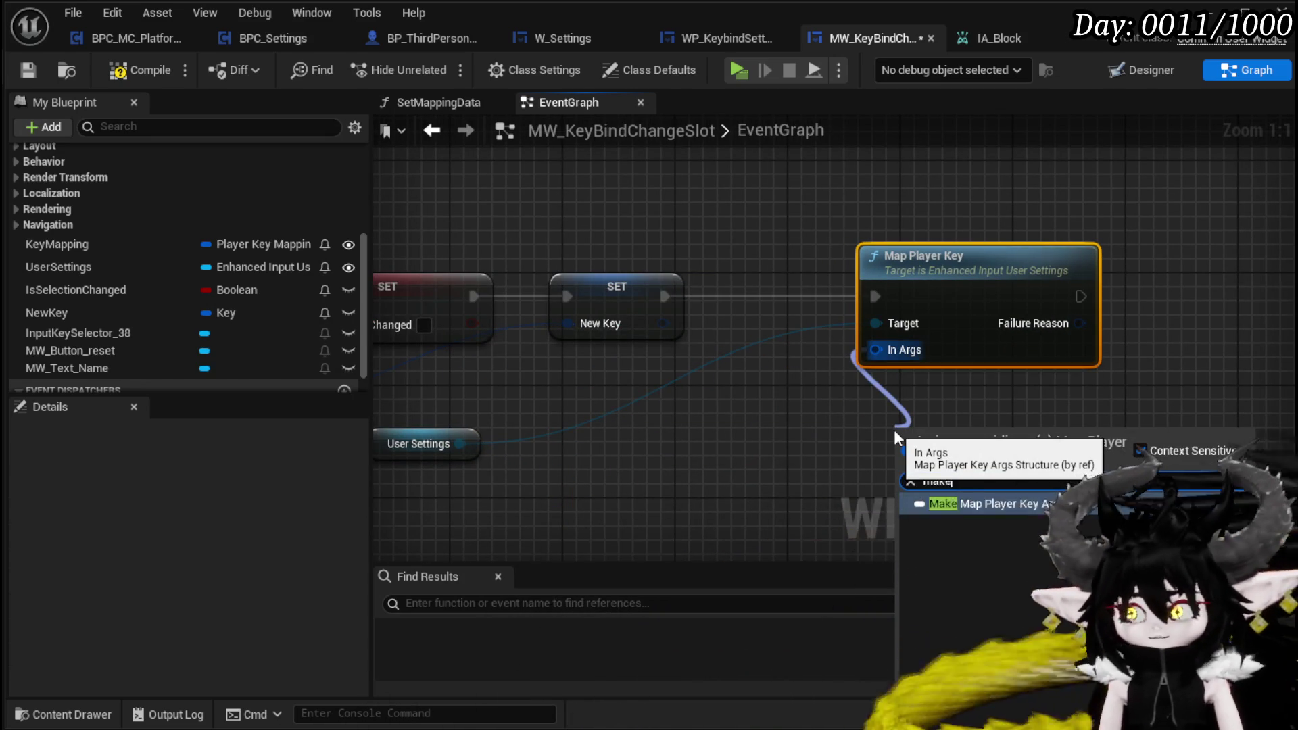
key(Return)
mouse_move(667, 379)
mouse_down()
mouse_move(830, 172)
mouse_move(899, 168)
mouse_up()
mouse_move(57, 244)
mouse_down()
mouse_move(588, 355)
mouse_move(541, 342)
mouse_move(706, 357)
mouse_up()
click(589, 371)
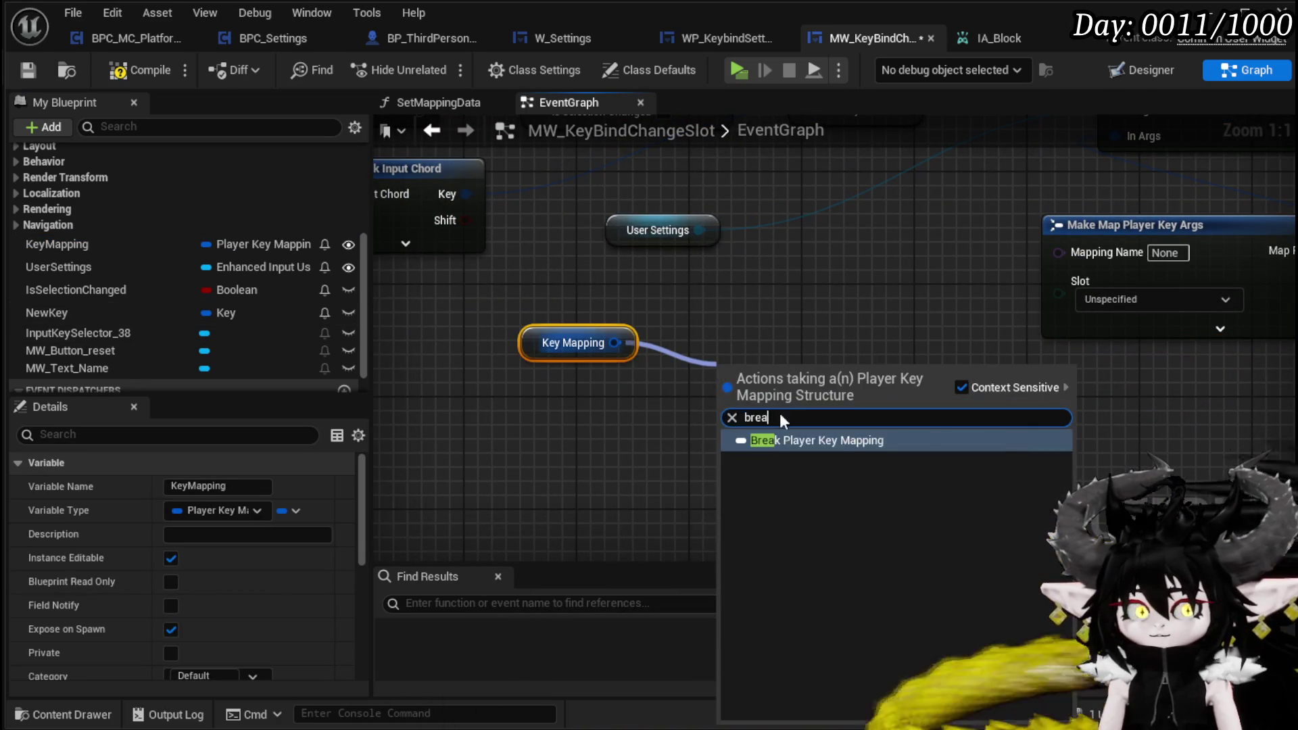
click(764, 439)
drag(864, 353, 609, 375)
mouse_move(687, 405)
mouse_down()
mouse_move(822, 273)
mouse_move(811, 265)
mouse_up()
drag(638, 373, 585, 303)
click(663, 387)
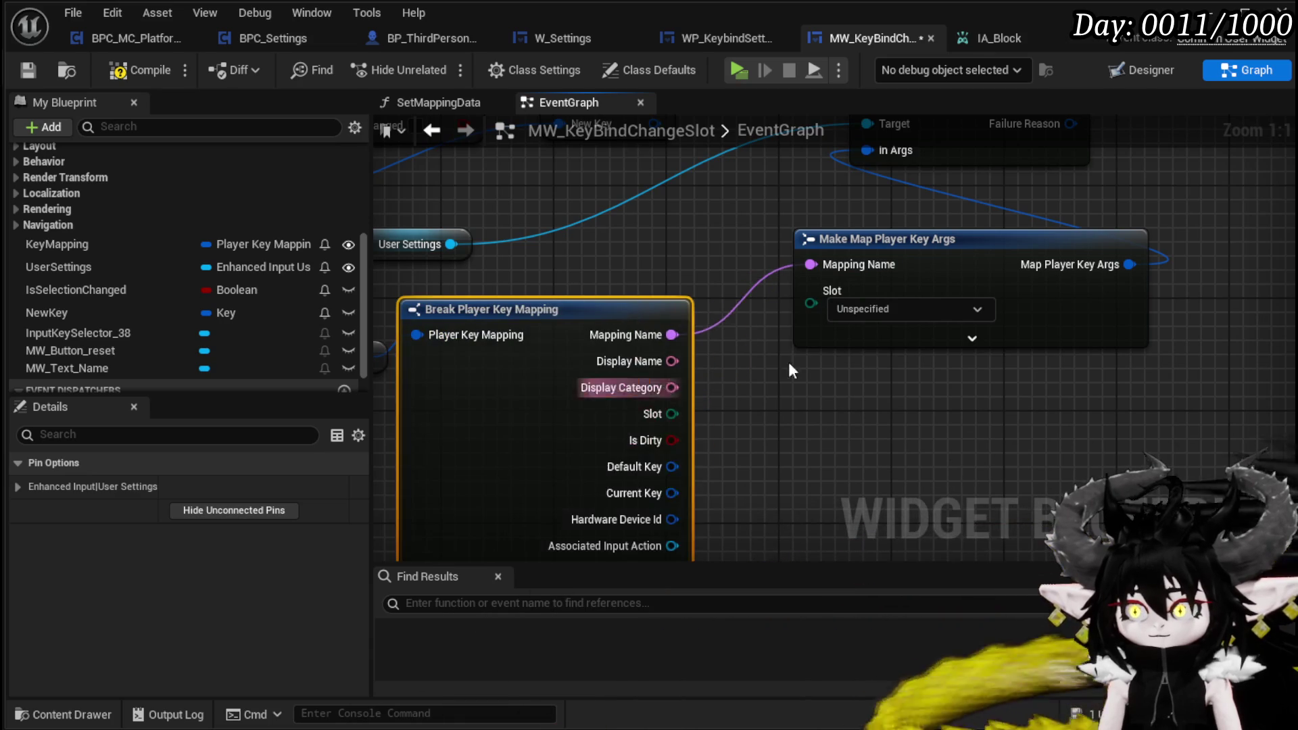
Step: Expand Make Map Player Key Args and set its Slot to First
drag(1076, 258, 1133, 327)
click(1099, 409)
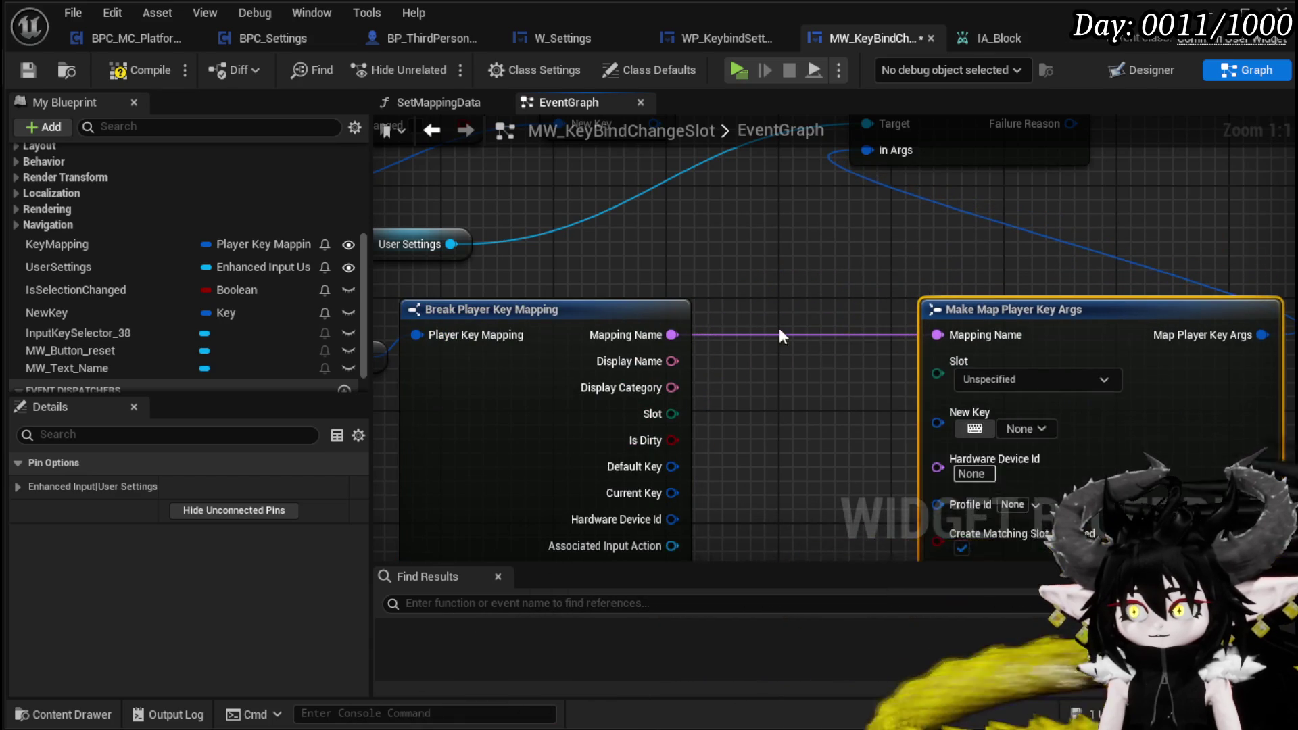
drag(772, 330, 851, 299)
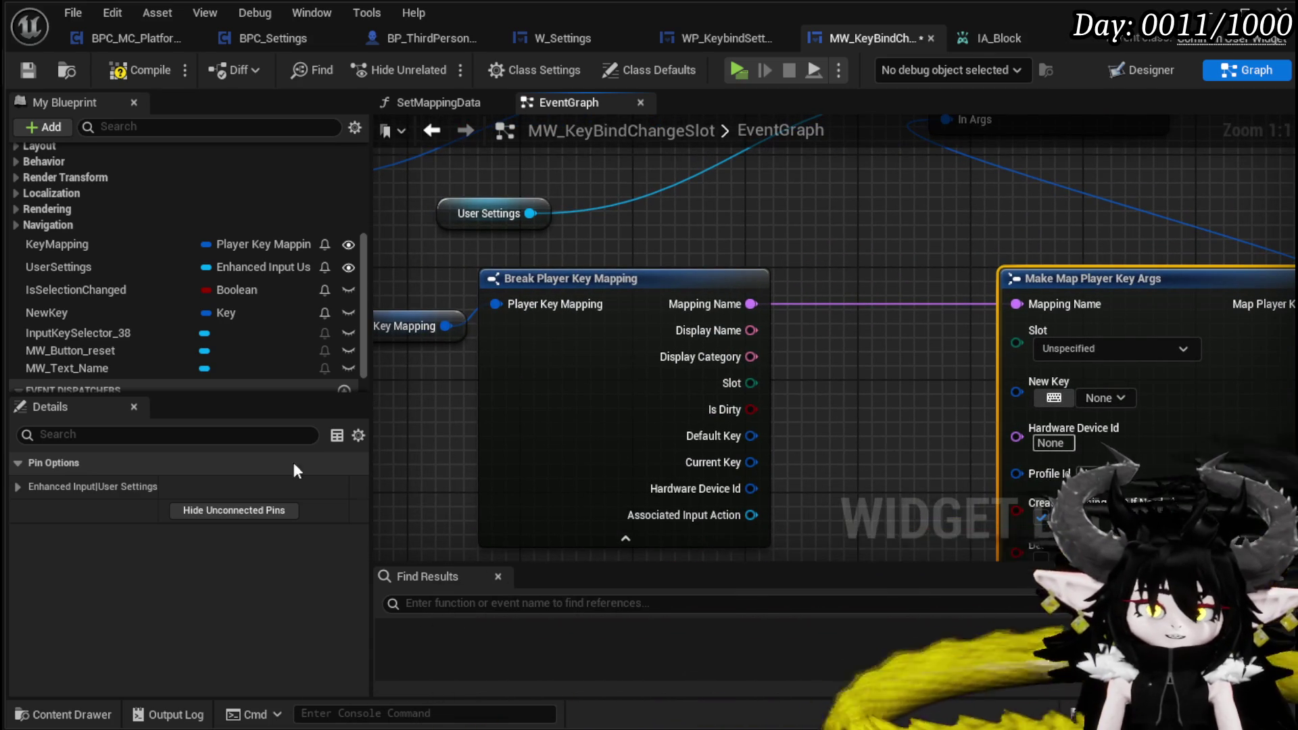
drag(1115, 338, 1030, 268)
click(1026, 276)
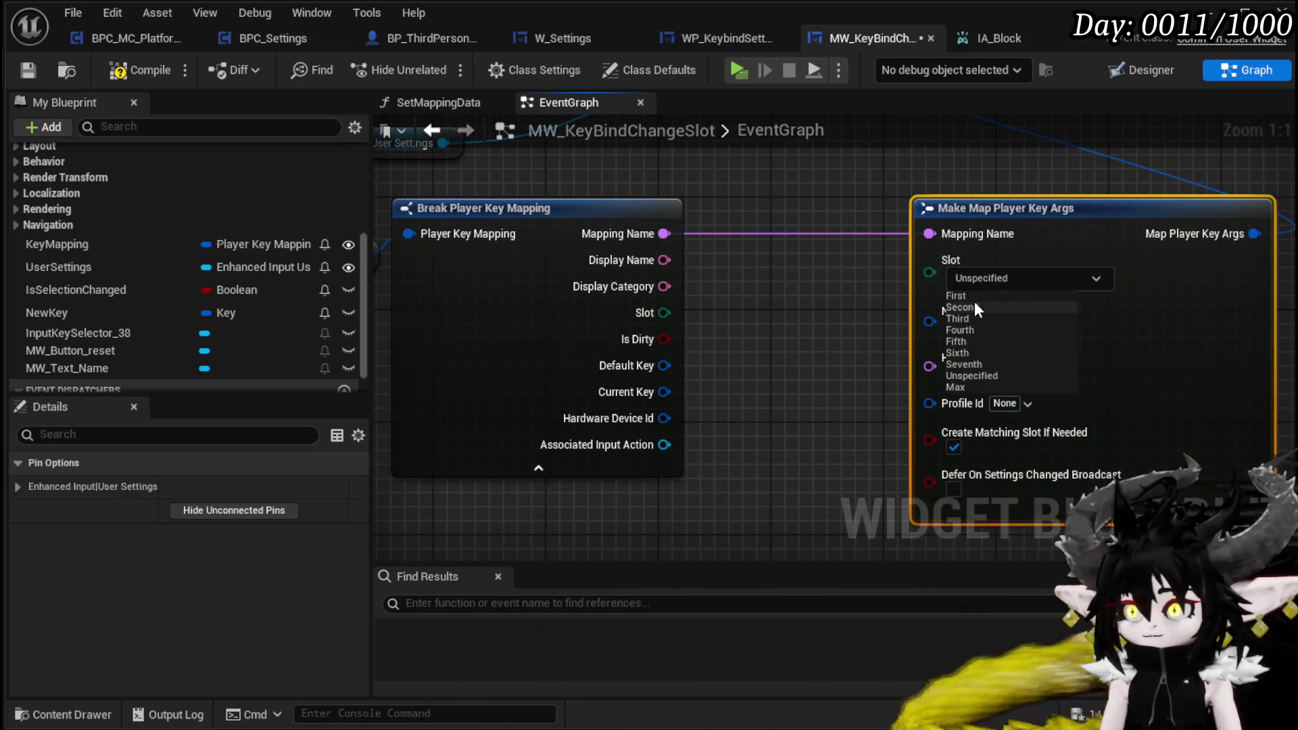
click(956, 296)
Step: Plug a NewKey getter into the Make node's New Key input and save the blueprint
drag(960, 298, 1086, 424)
mouse_move(450, 396)
mouse_down()
mouse_move(475, 301)
mouse_move(1104, 418)
mouse_move(1082, 528)
mouse_move(1094, 422)
mouse_move(999, 204)
mouse_move(774, 330)
mouse_up()
click(483, 287)
drag(804, 257, 620, 86)
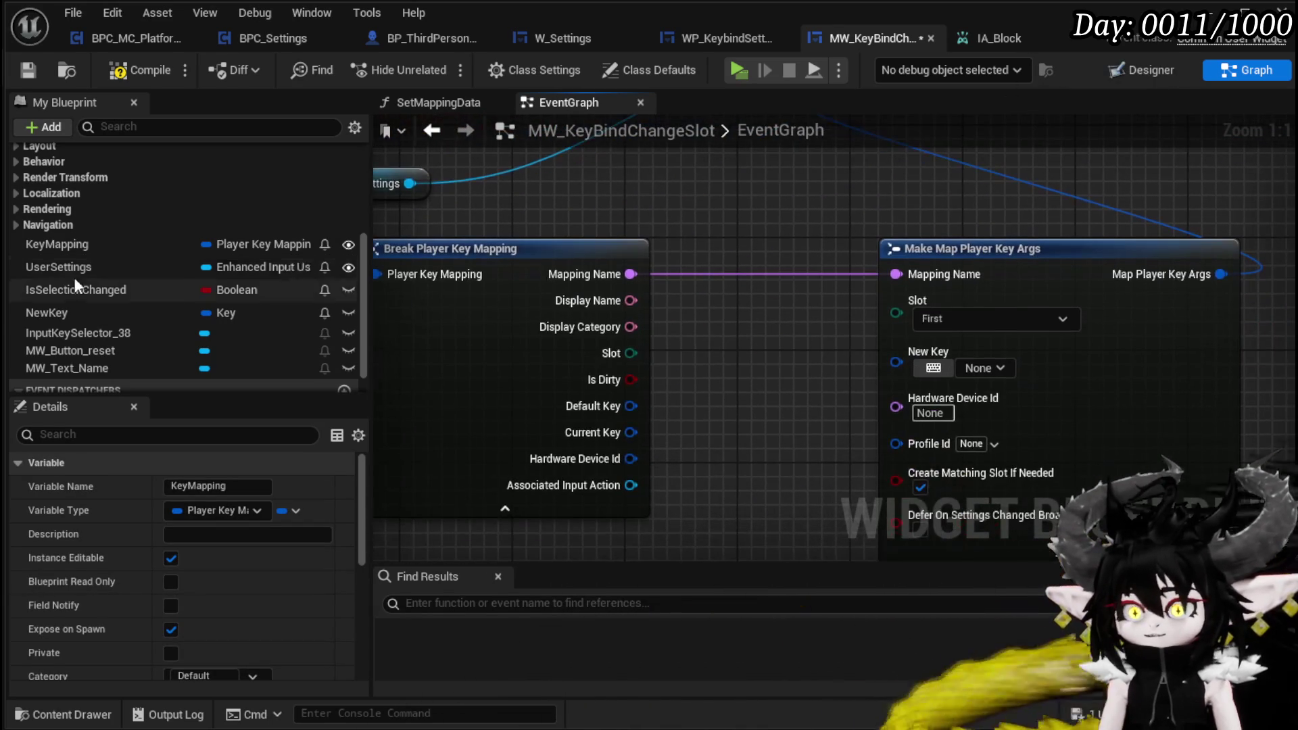
click(49, 310)
drag(786, 441, 897, 363)
click(842, 435)
drag(803, 409, 777, 353)
scroll(744, 310, down, 1)
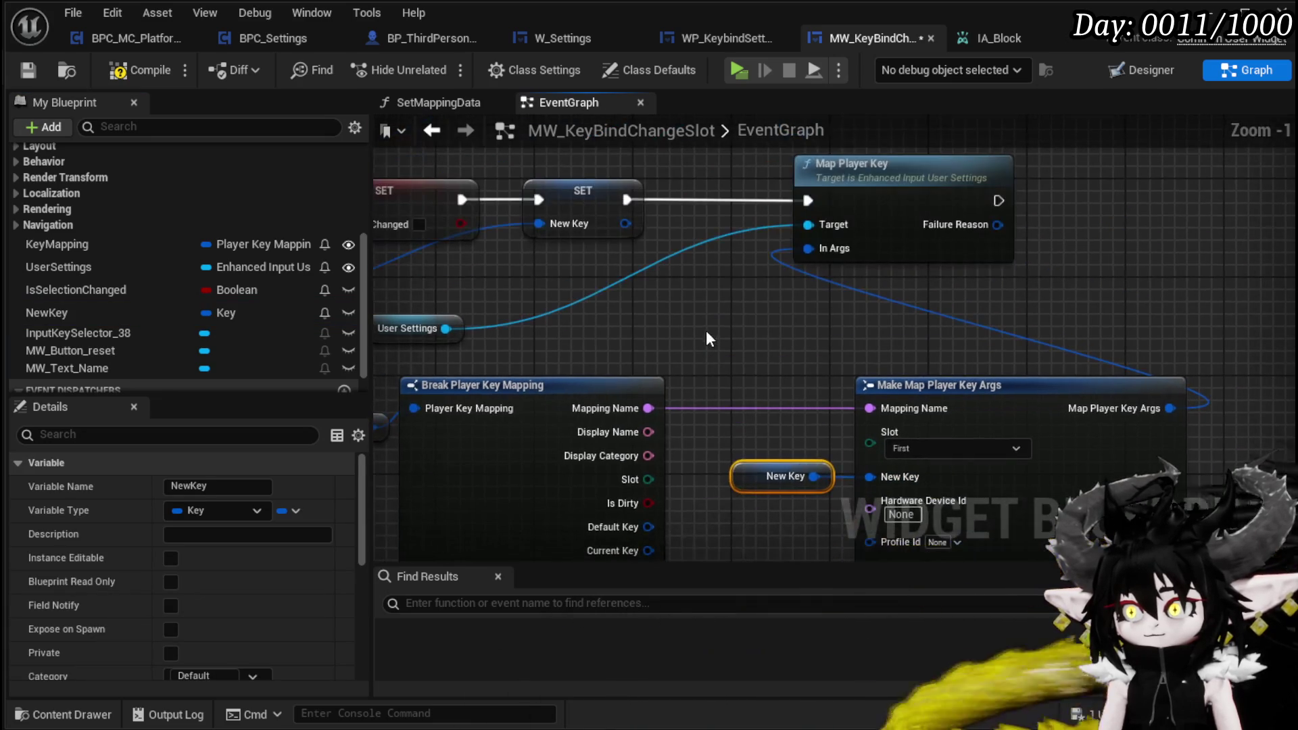
click(28, 71)
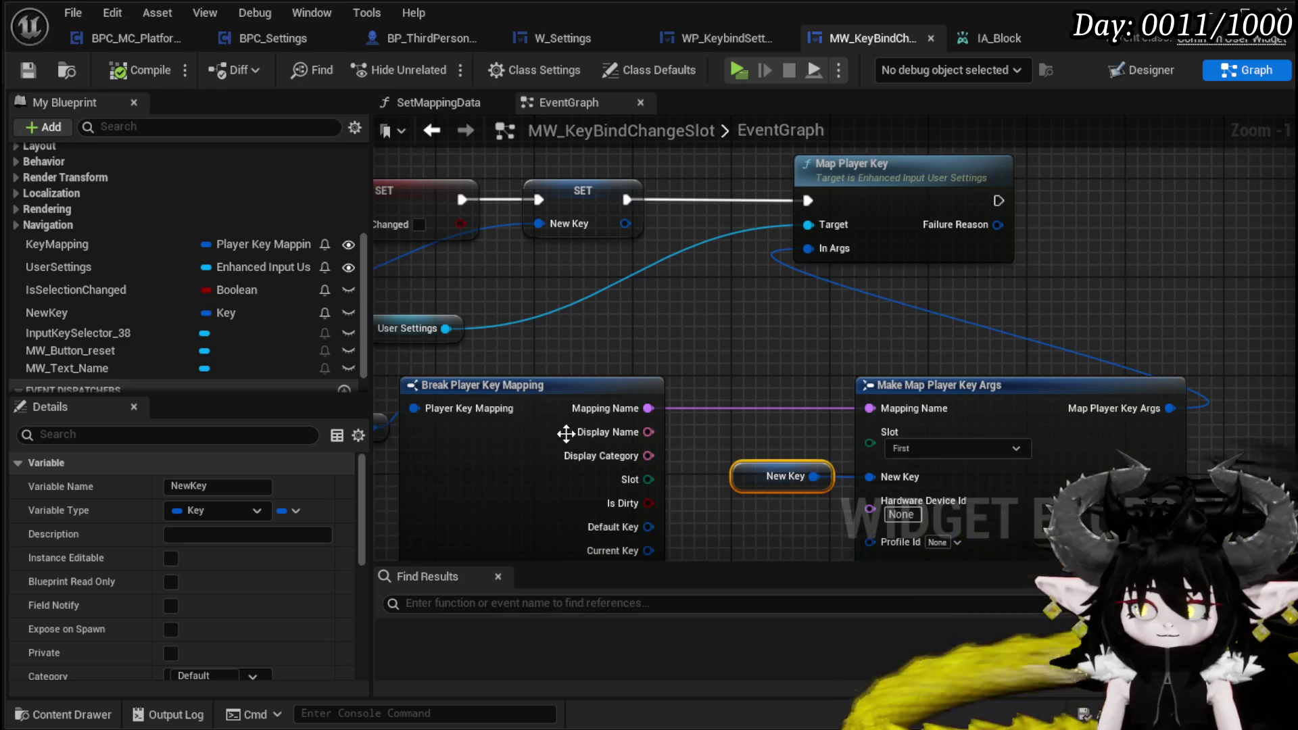
Step: Run Apply Settings after Map Player Key, then compile and save
mouse_move(446, 329)
mouse_down()
mouse_move(791, 318)
mouse_move(1189, 249)
mouse_up()
text(Apply)
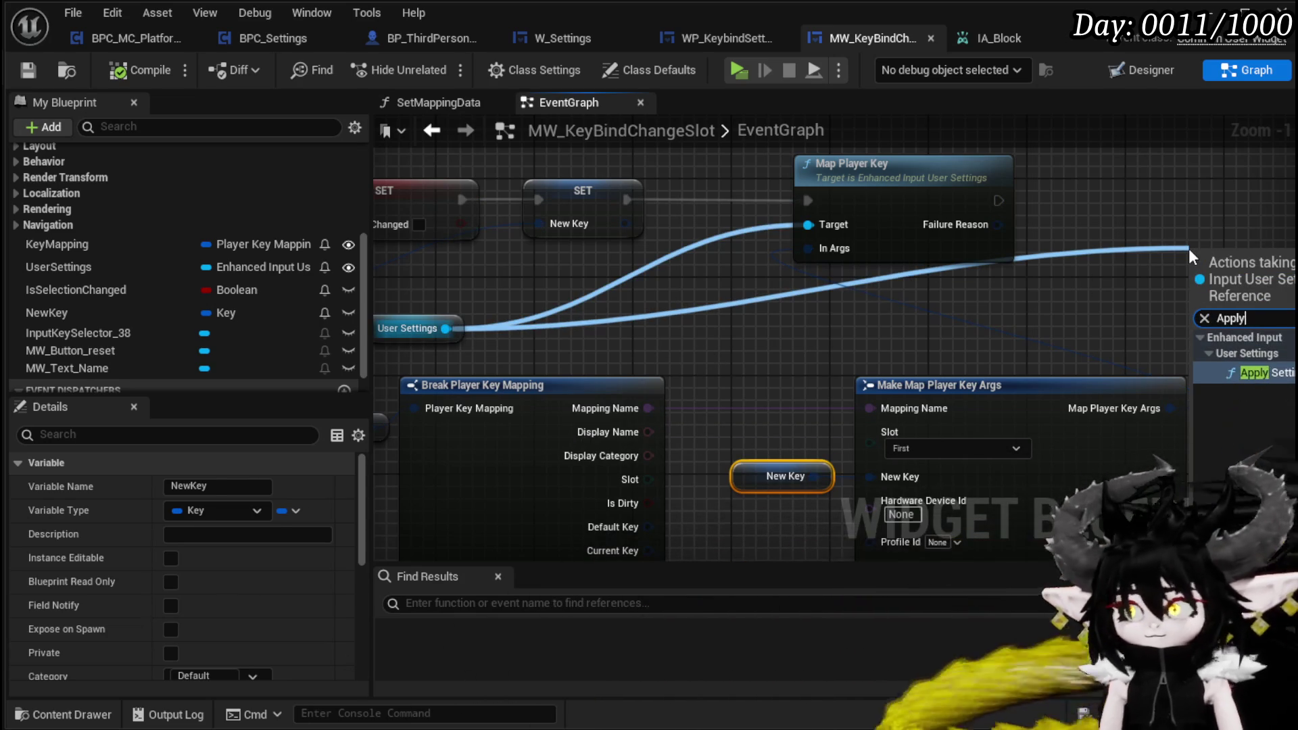
key(Return)
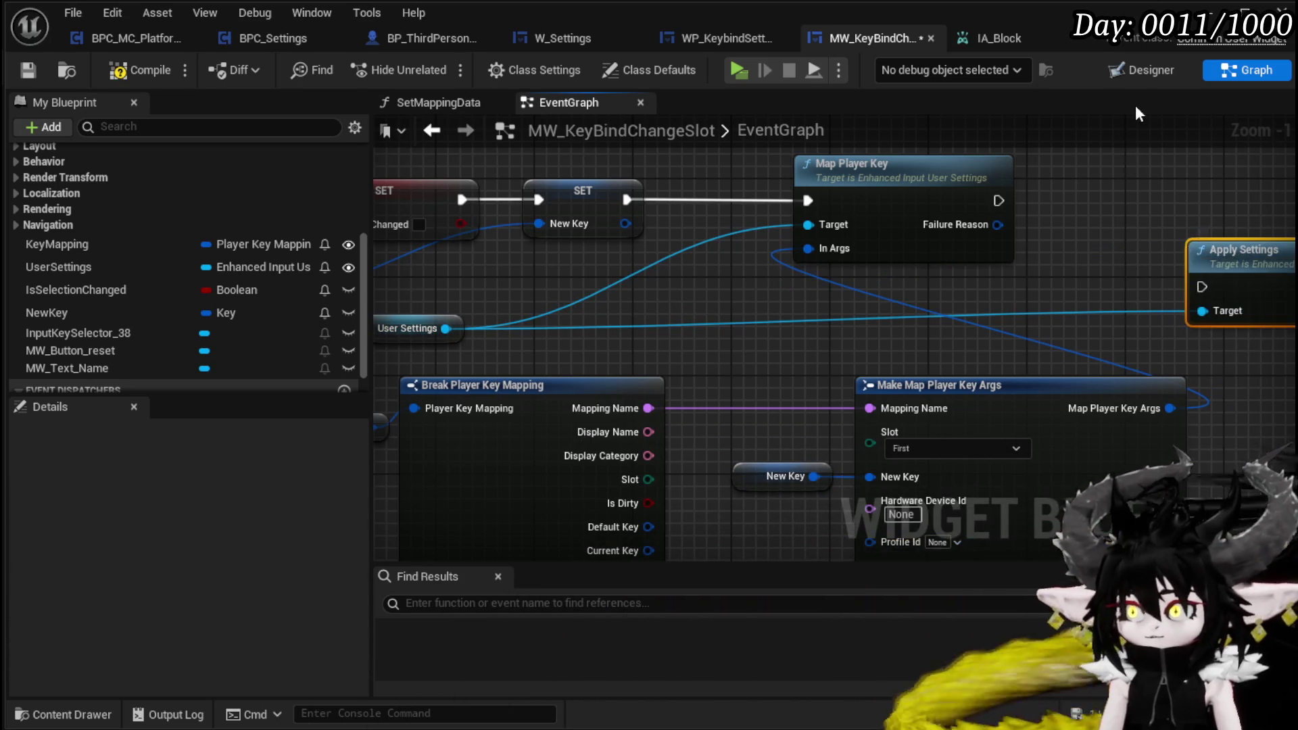
mouse_move(998, 200)
mouse_down()
mouse_move(1221, 284)
mouse_move(1182, 200)
mouse_up()
mouse_move(1008, 200)
mouse_down()
mouse_move(1153, 216)
mouse_move(1217, 197)
mouse_up()
click(129, 70)
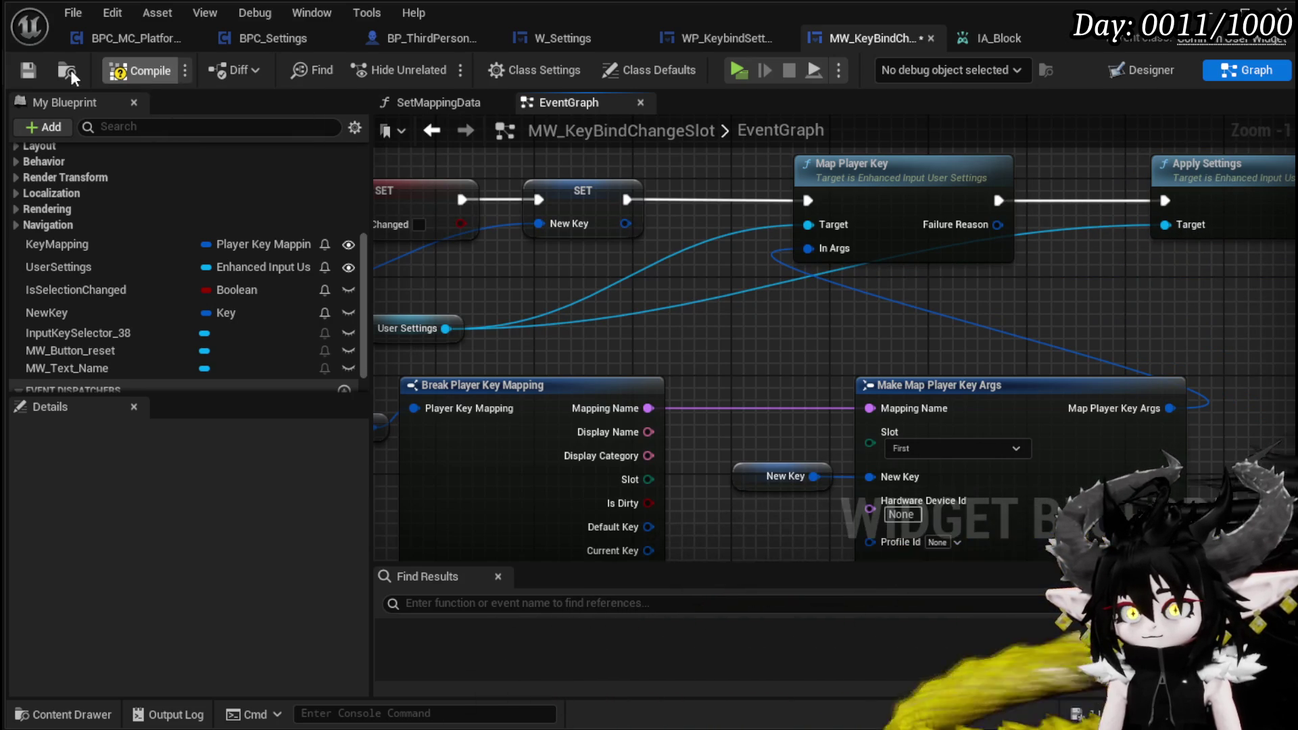
click(28, 70)
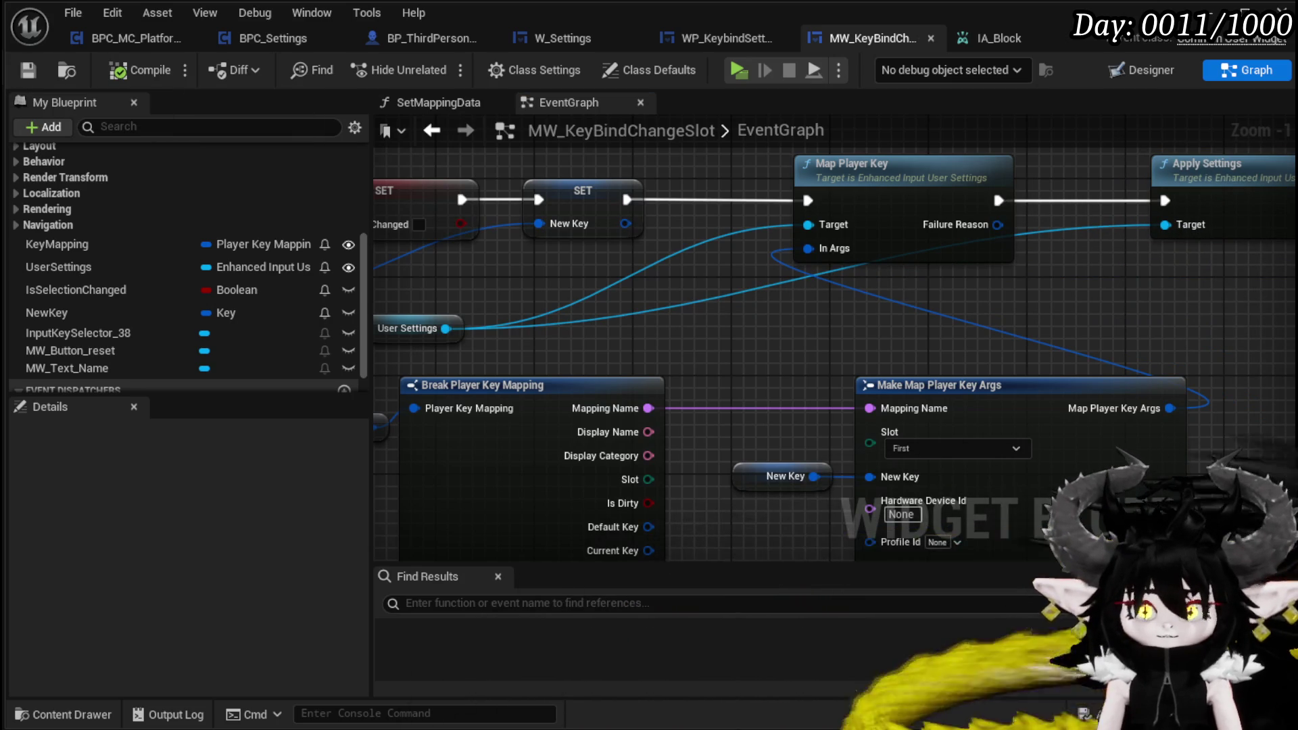
Step: Add a Save Settings node on User Settings after Apply Settings and compile
scroll(526, 315, down, 1)
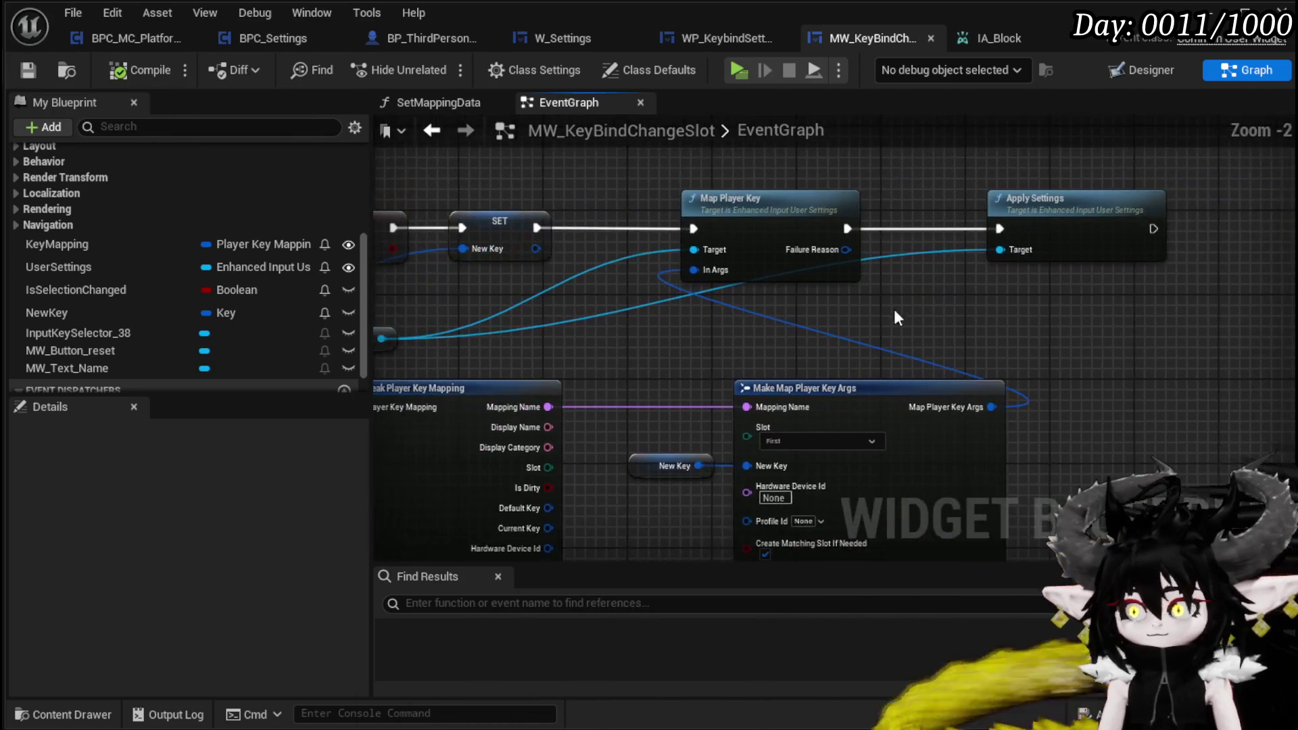
mouse_move(507, 331)
mouse_down()
mouse_move(1175, 319)
mouse_move(878, 278)
mouse_up()
text(Save)
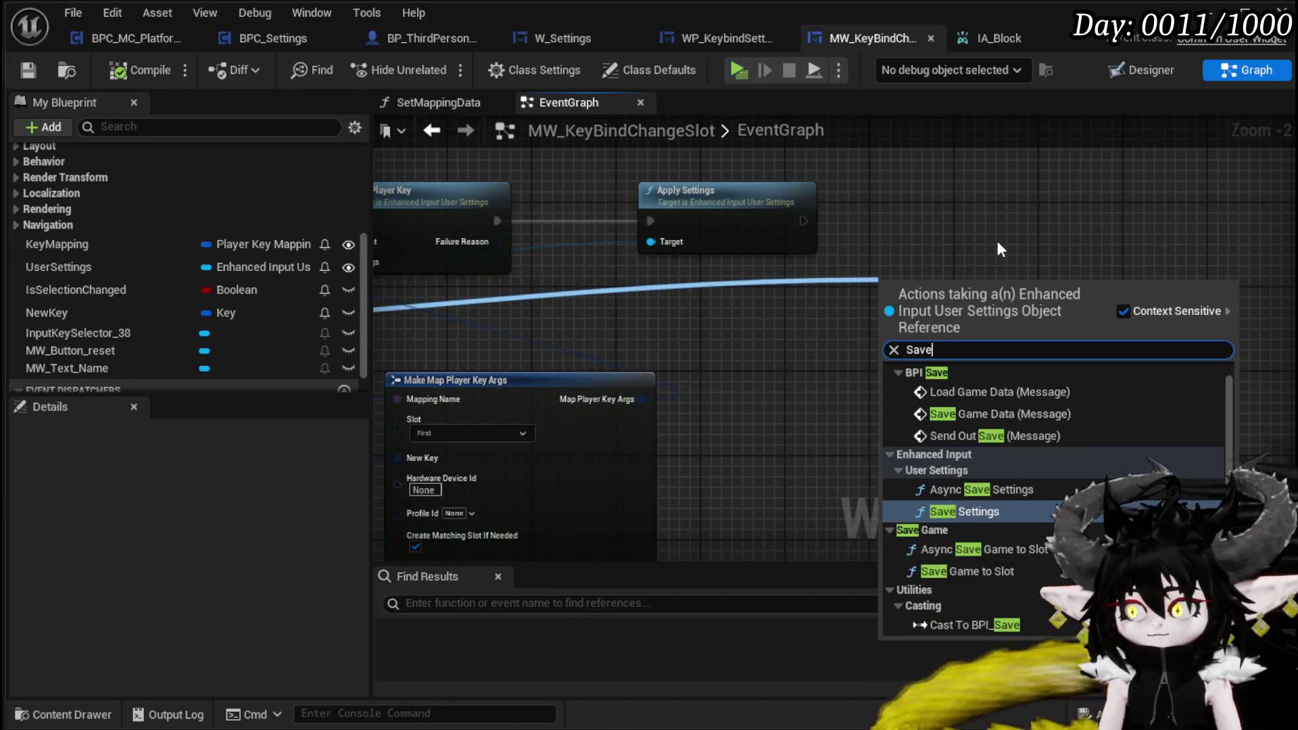
text( se)
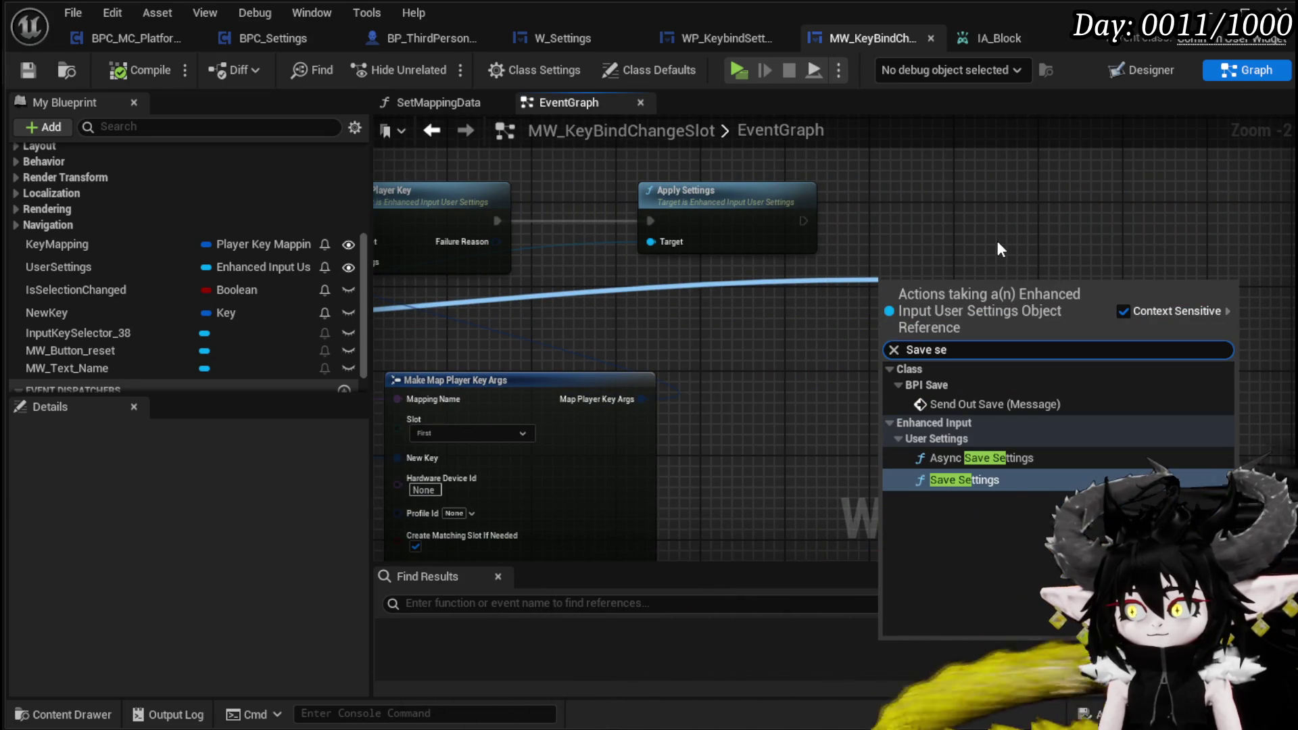
click(1021, 479)
mouse_move(803, 220)
mouse_down()
mouse_move(909, 329)
mouse_move(882, 315)
mouse_move(921, 215)
mouse_up()
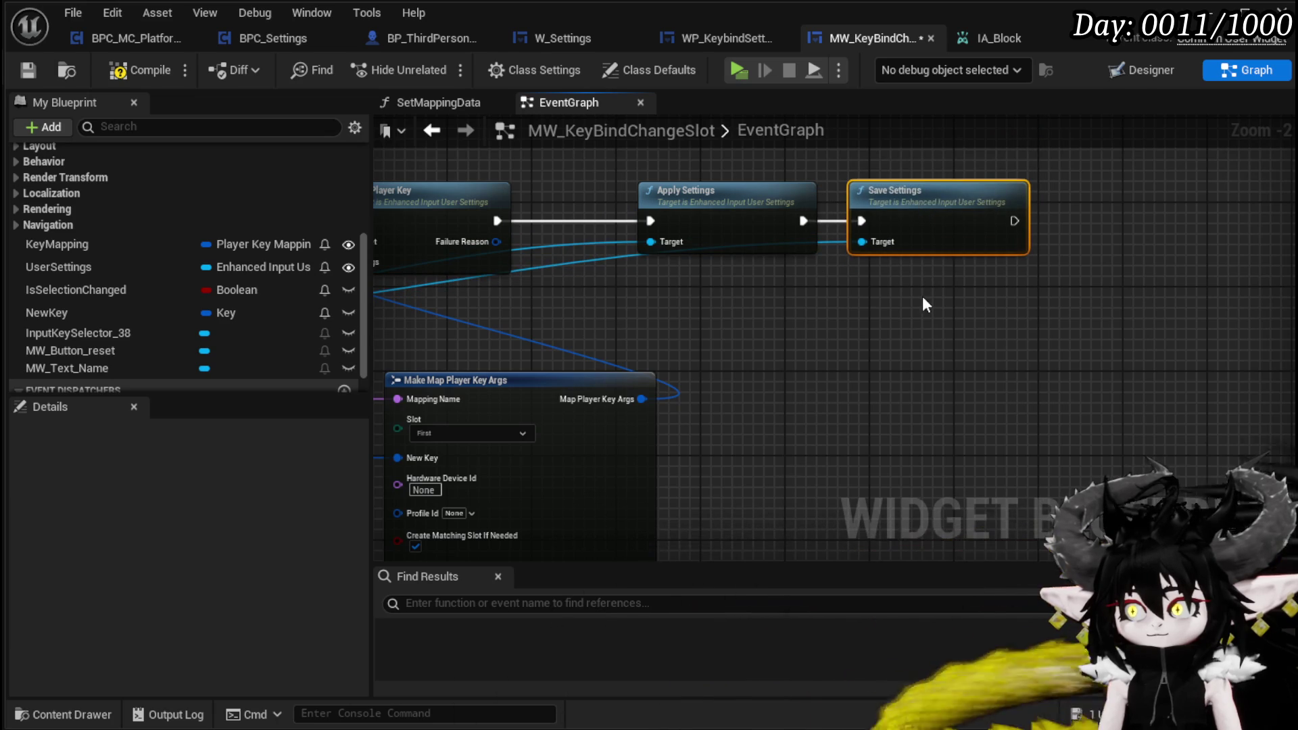
click(493, 178)
click(134, 69)
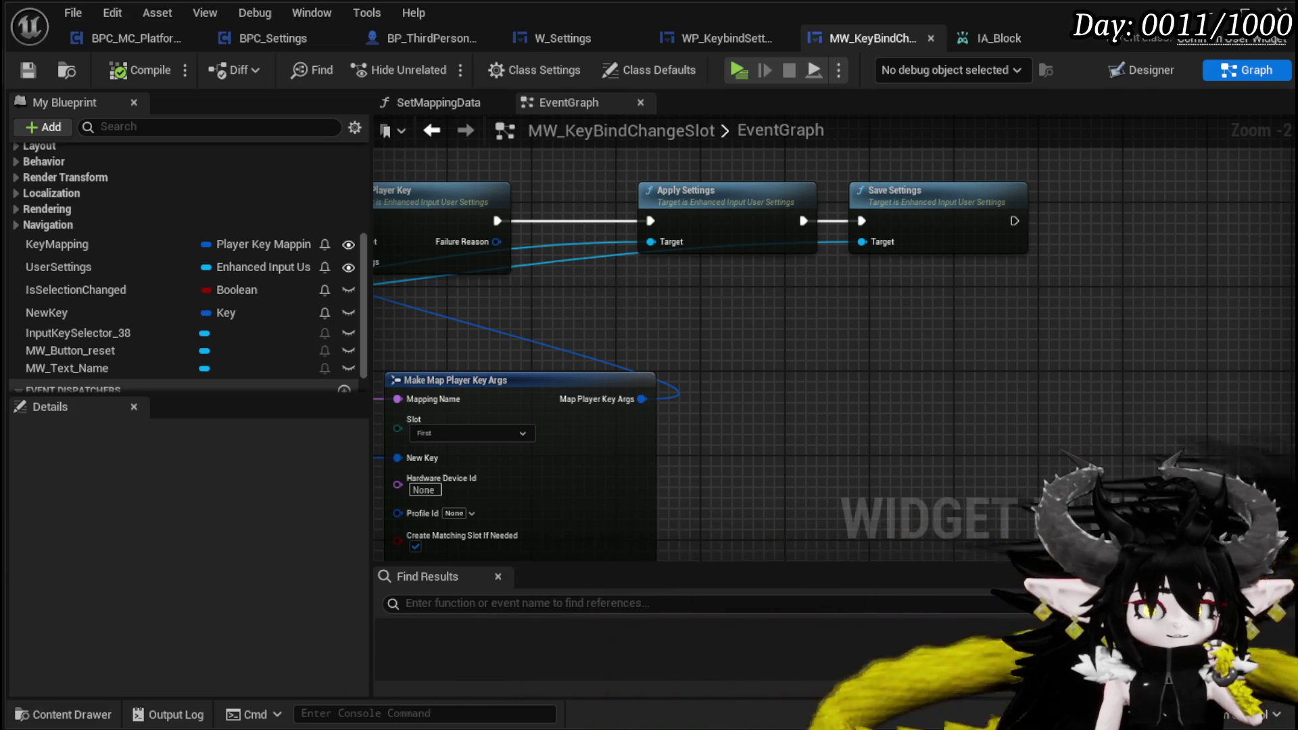
mouse_move(594, 408)
mouse_down()
mouse_move(791, 267)
mouse_move(982, 267)
mouse_up()
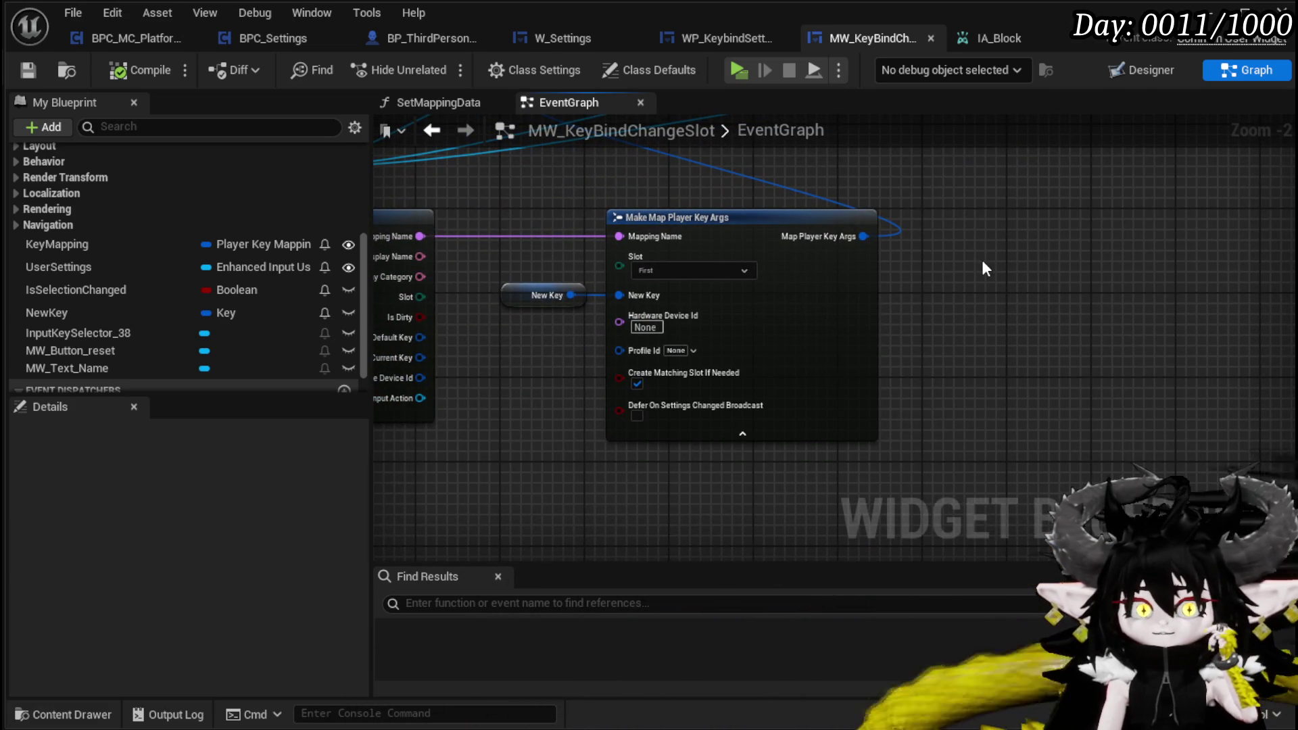
Step: Box-select the Map Player Key, Apply/Save Settings, Break and Make Map nodes and duplicate them with Ctrl+W
mouse_move(981, 269)
mouse_down()
mouse_move(977, 504)
mouse_move(1250, 291)
mouse_move(1155, 331)
mouse_up()
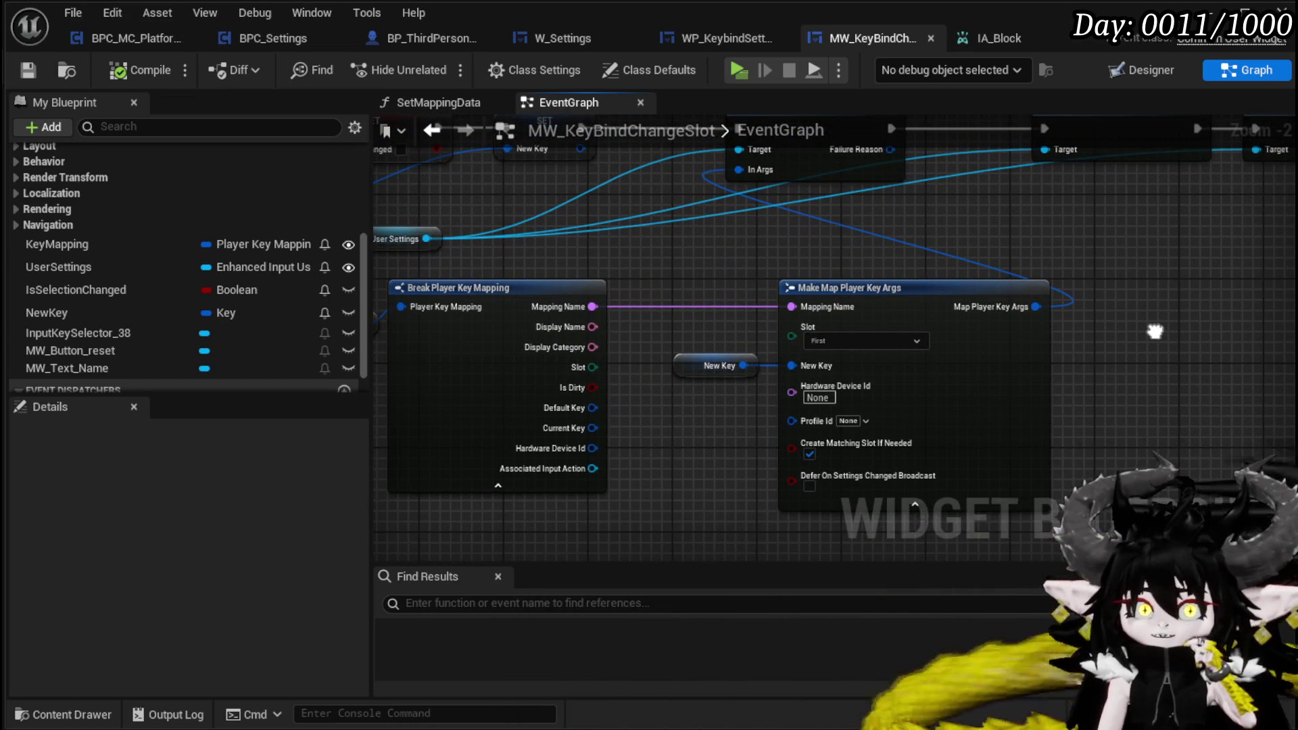
drag(1155, 331, 1248, 352)
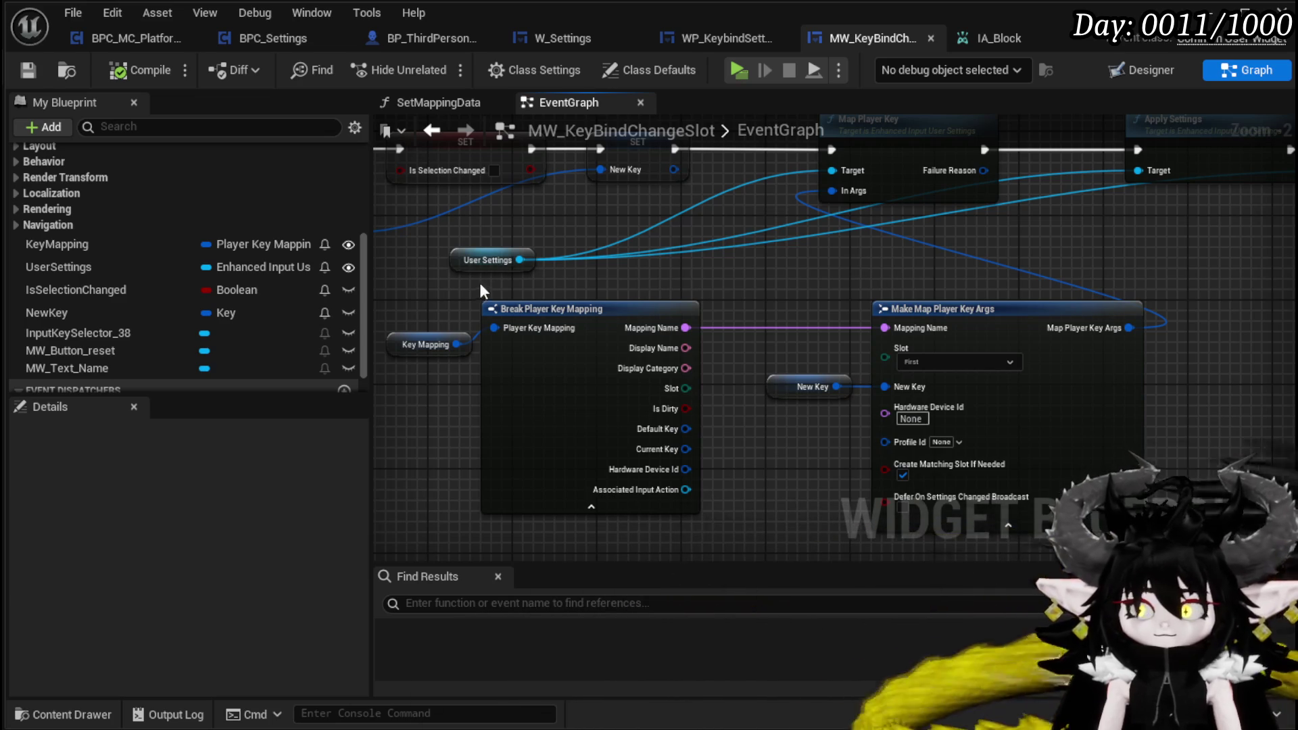
drag(464, 292, 984, 419)
scroll(1013, 232, down, 2)
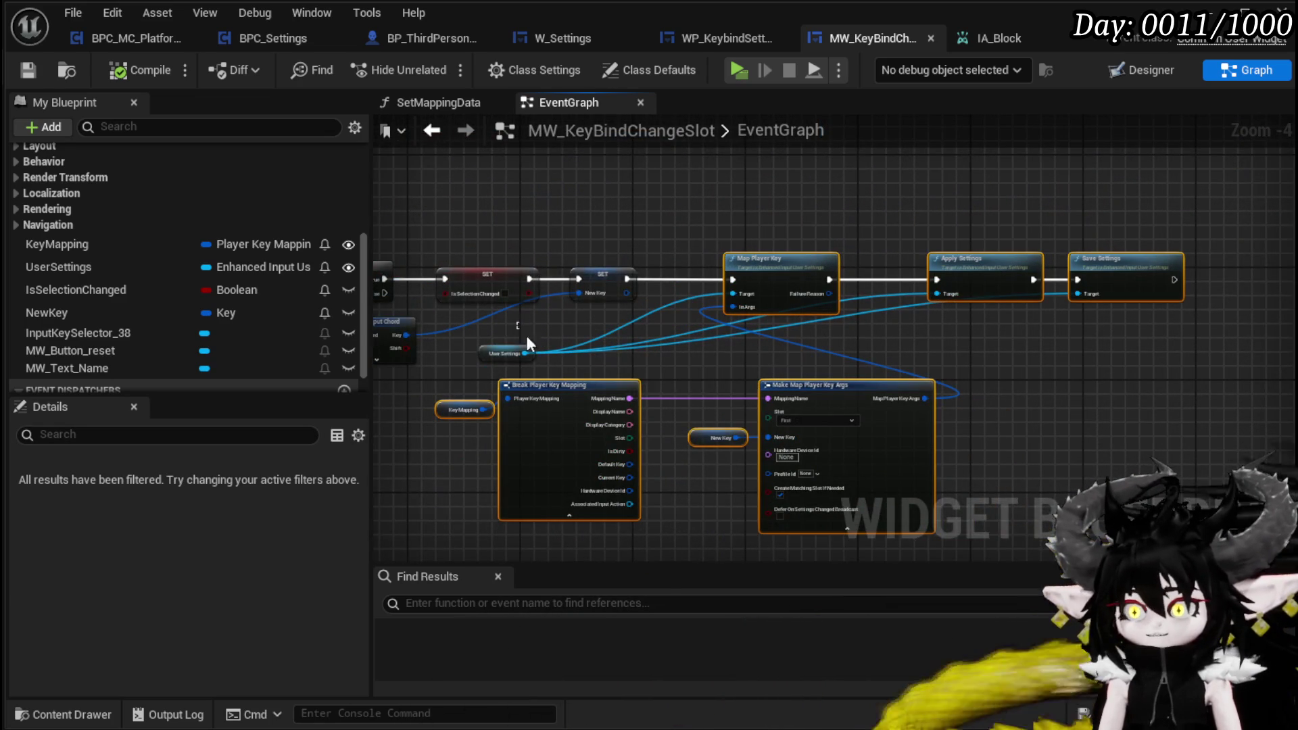
key(ctrl+w)
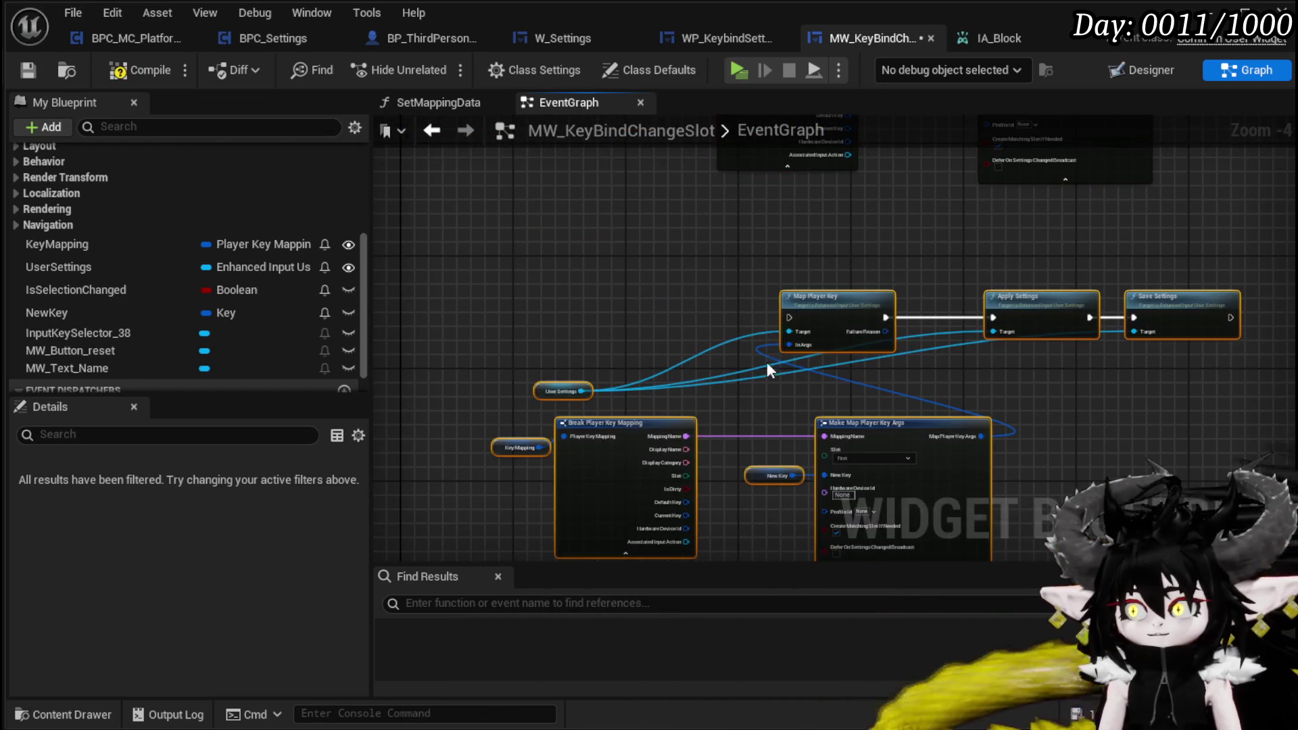
drag(622, 271, 853, 461)
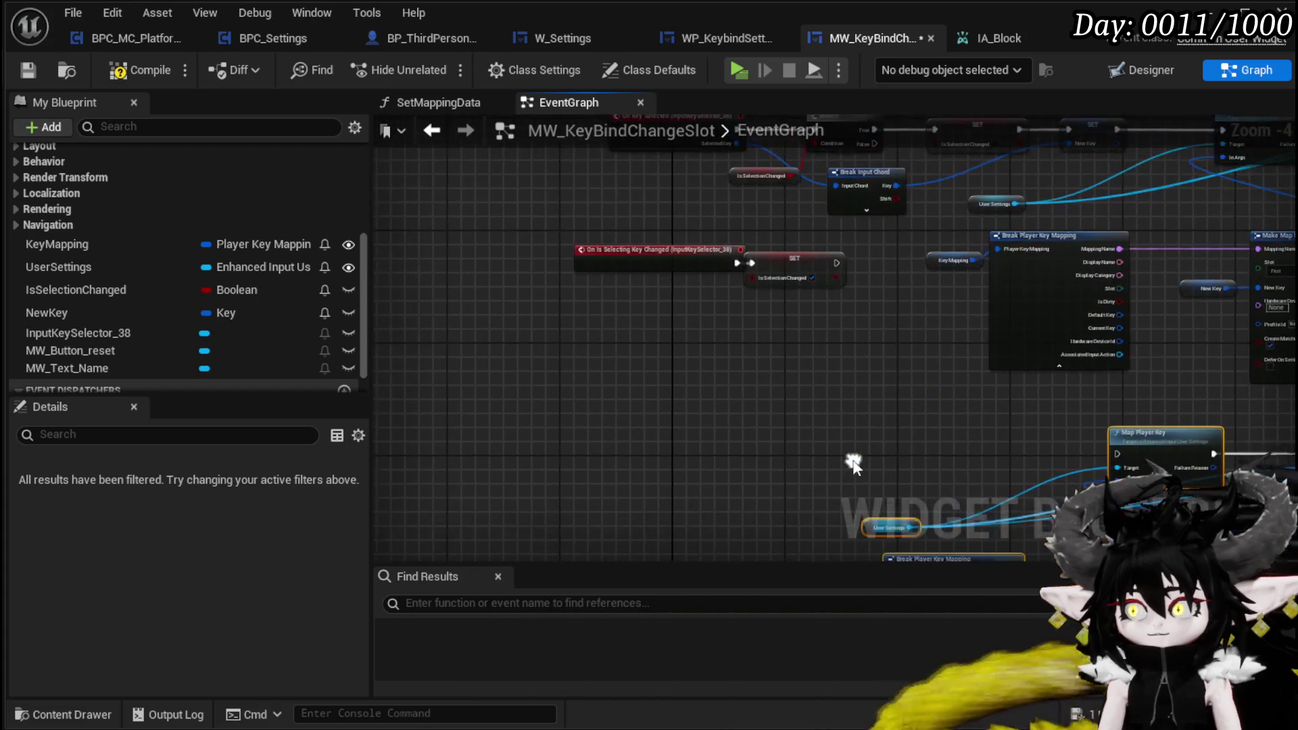
scroll(128, 271, up, 3)
scroll(128, 262, up, 1)
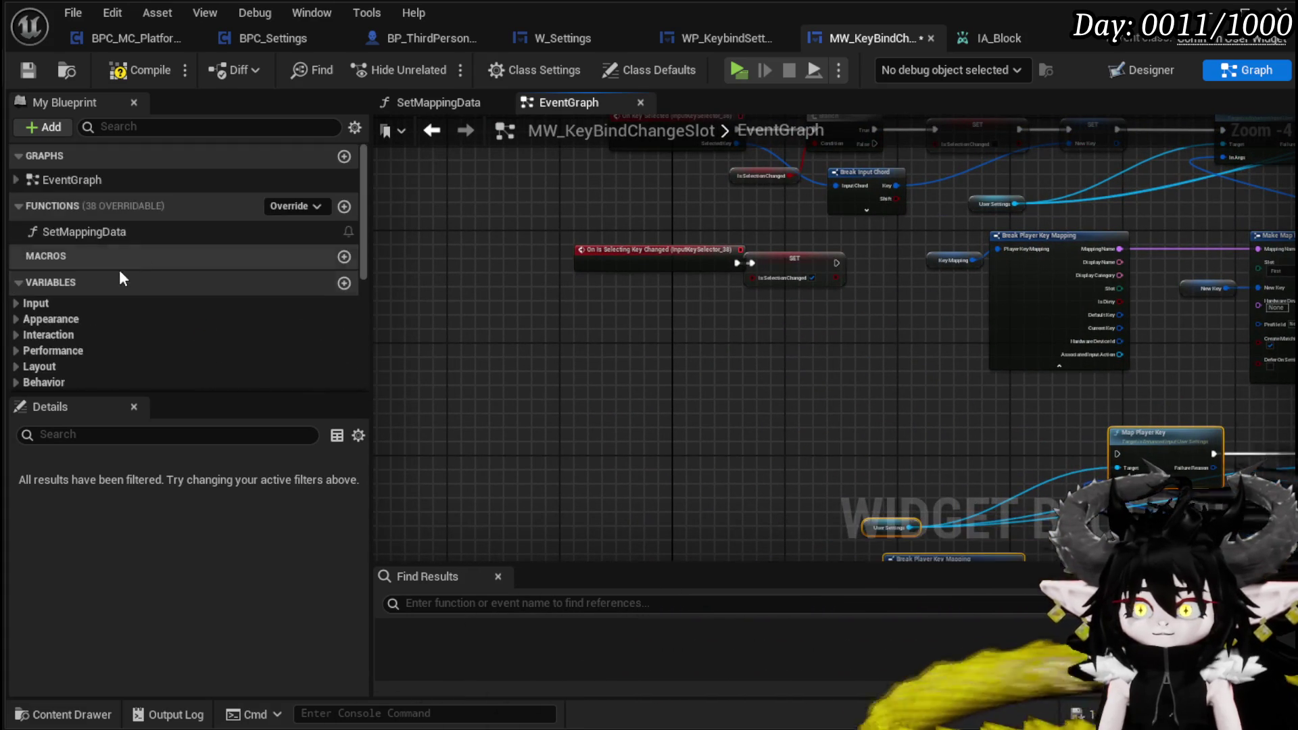
scroll(124, 275, down, 5)
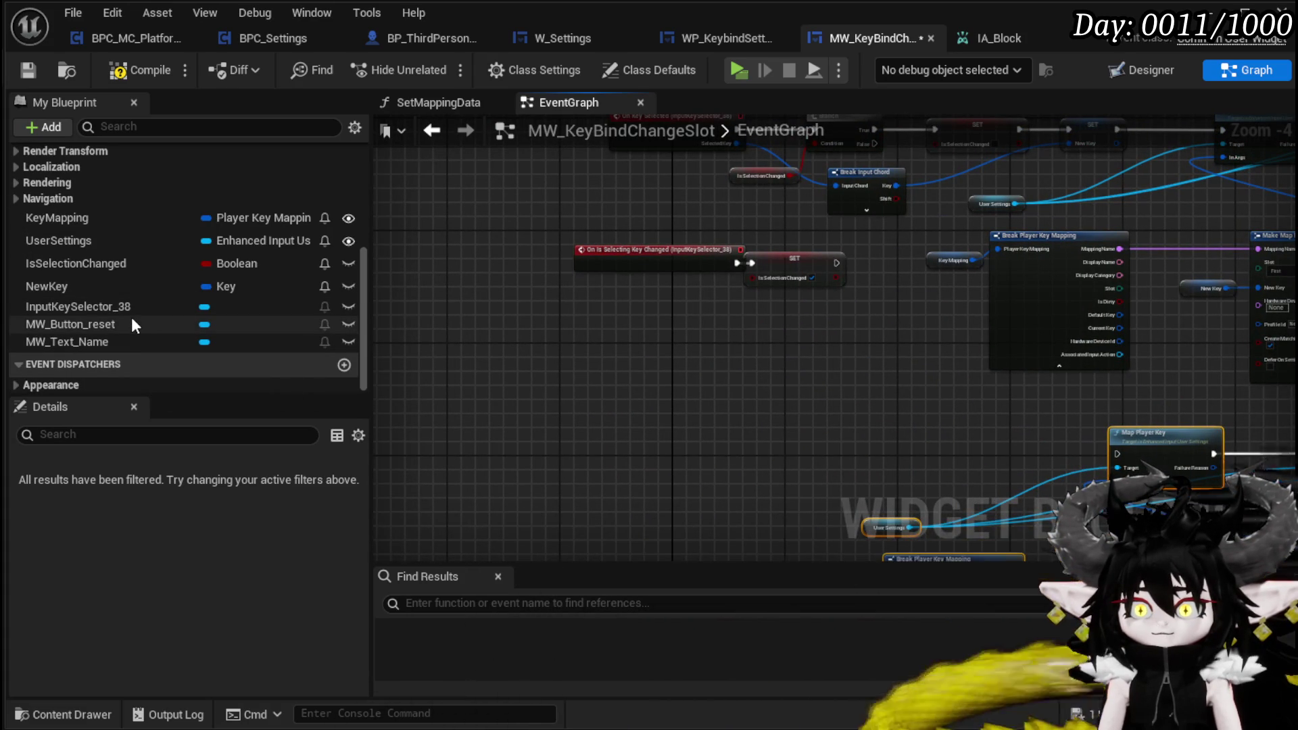
click(131, 320)
Step: Add an On Pressed event for MW_Button_reset, position it, and compile
scroll(258, 550, down, 8)
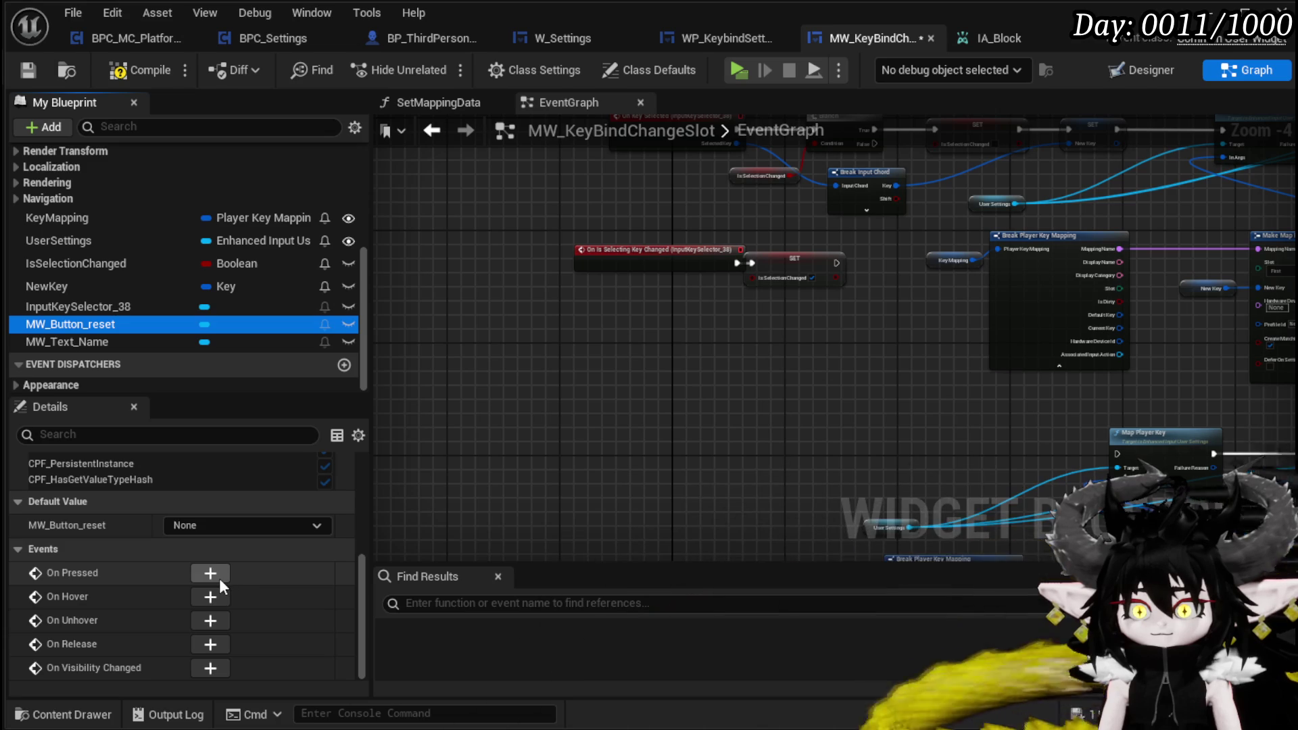
click(217, 574)
mouse_move(740, 284)
mouse_down()
mouse_move(618, 444)
mouse_move(566, 301)
mouse_up()
drag(582, 199, 557, 355)
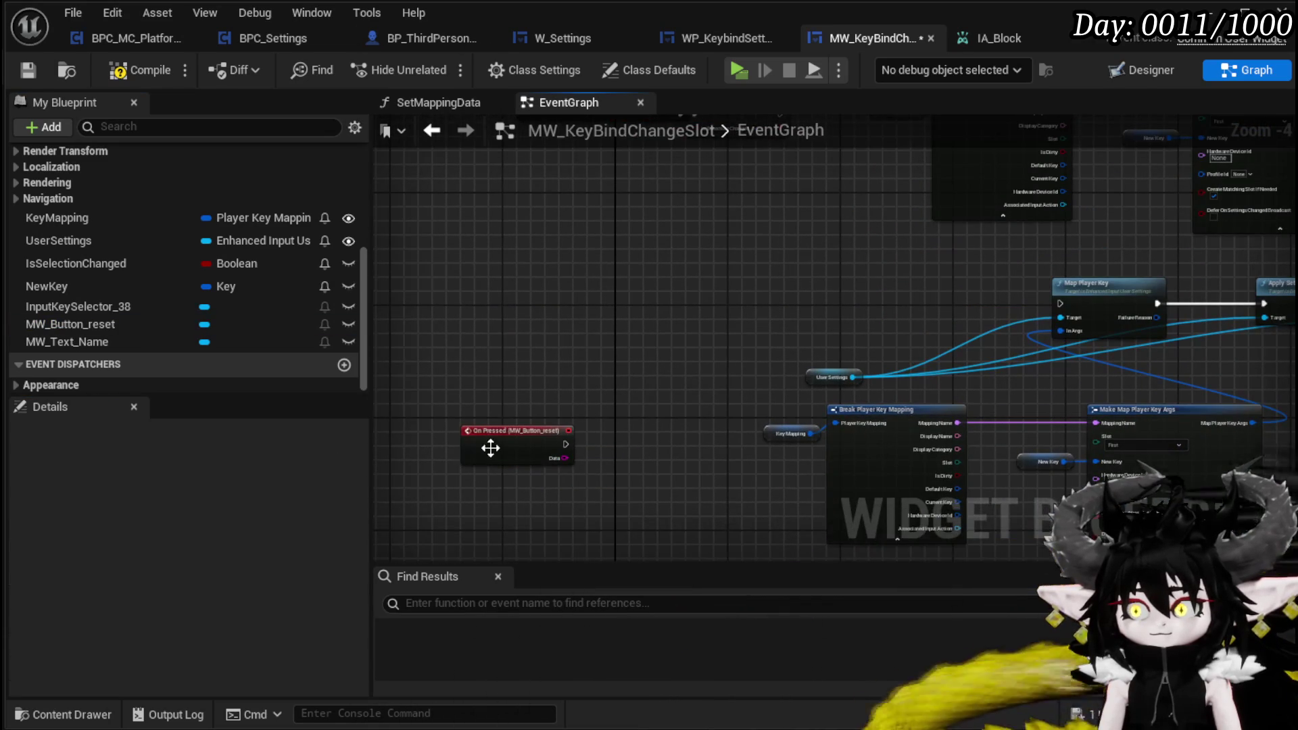
drag(487, 450, 466, 308)
click(134, 76)
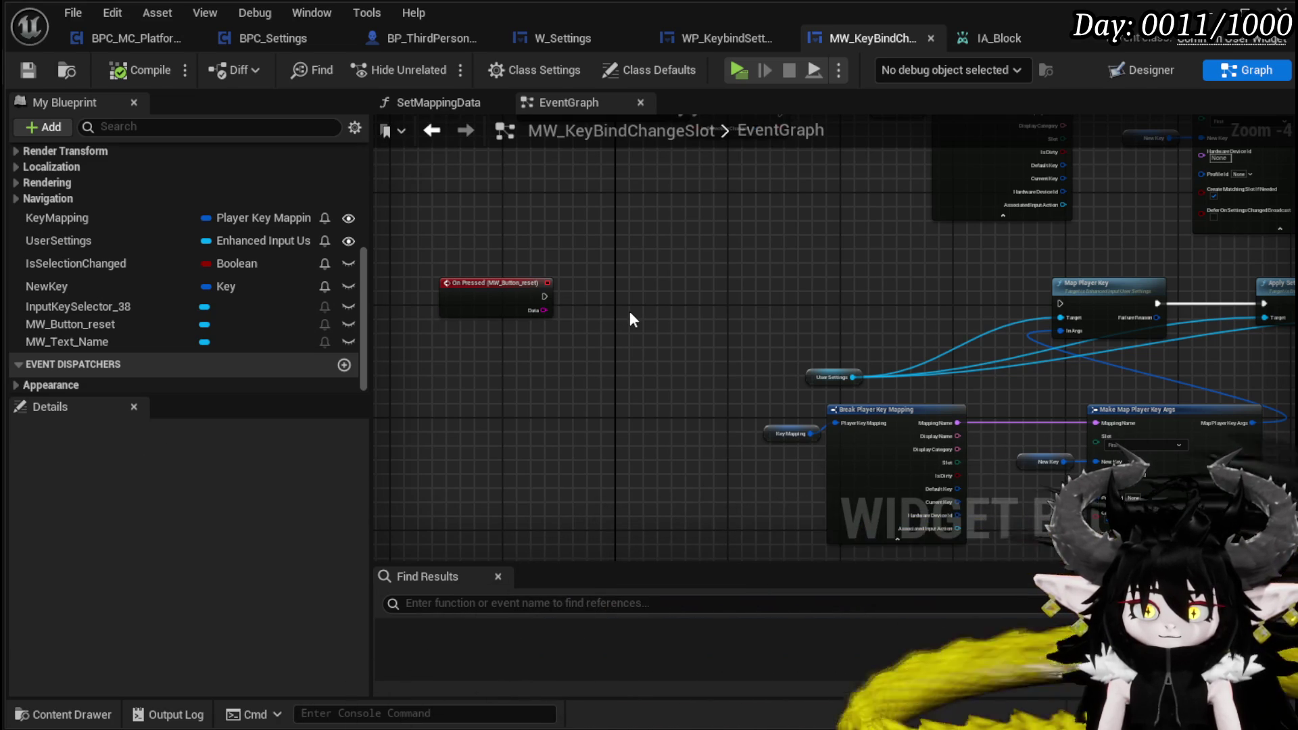
mouse_move(655, 343)
mouse_down()
mouse_move(679, 290)
mouse_move(625, 304)
mouse_up()
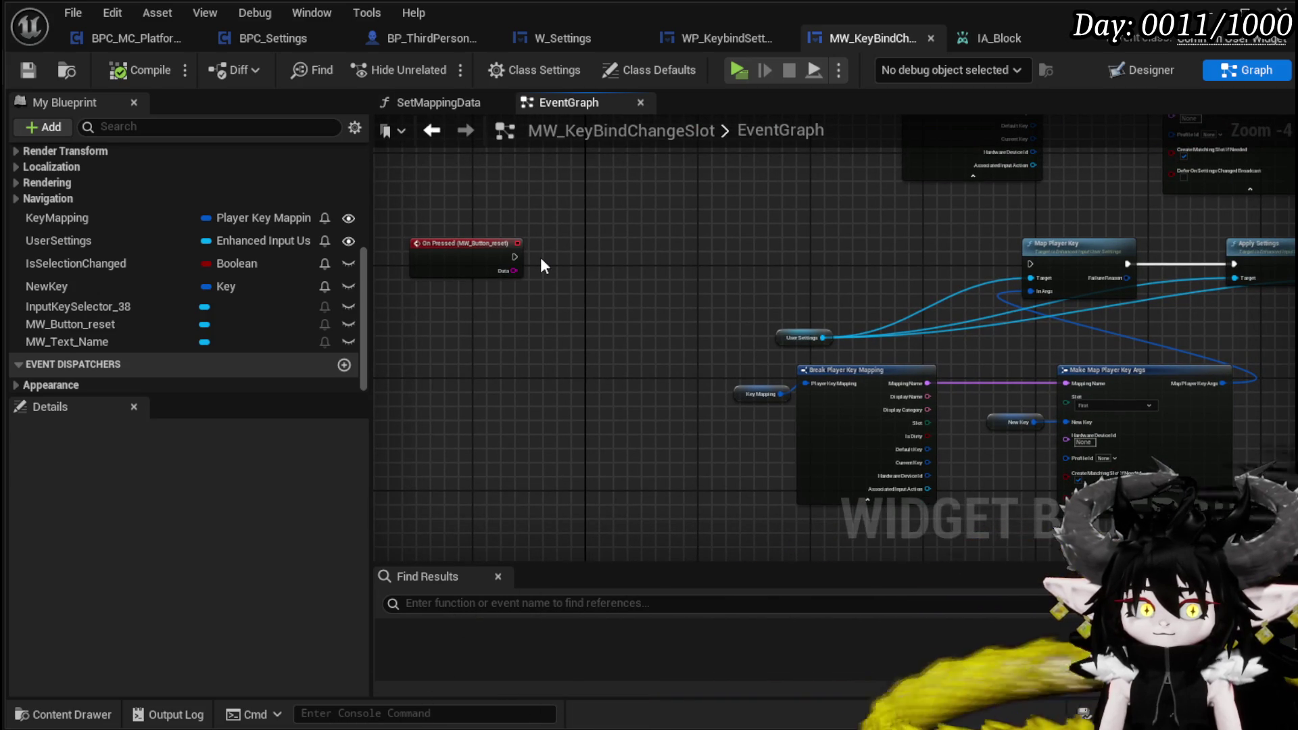
Step: Wire Default Key into the copied Make Map node's New Key and delete the NewKey getter
scroll(744, 396, up, 4)
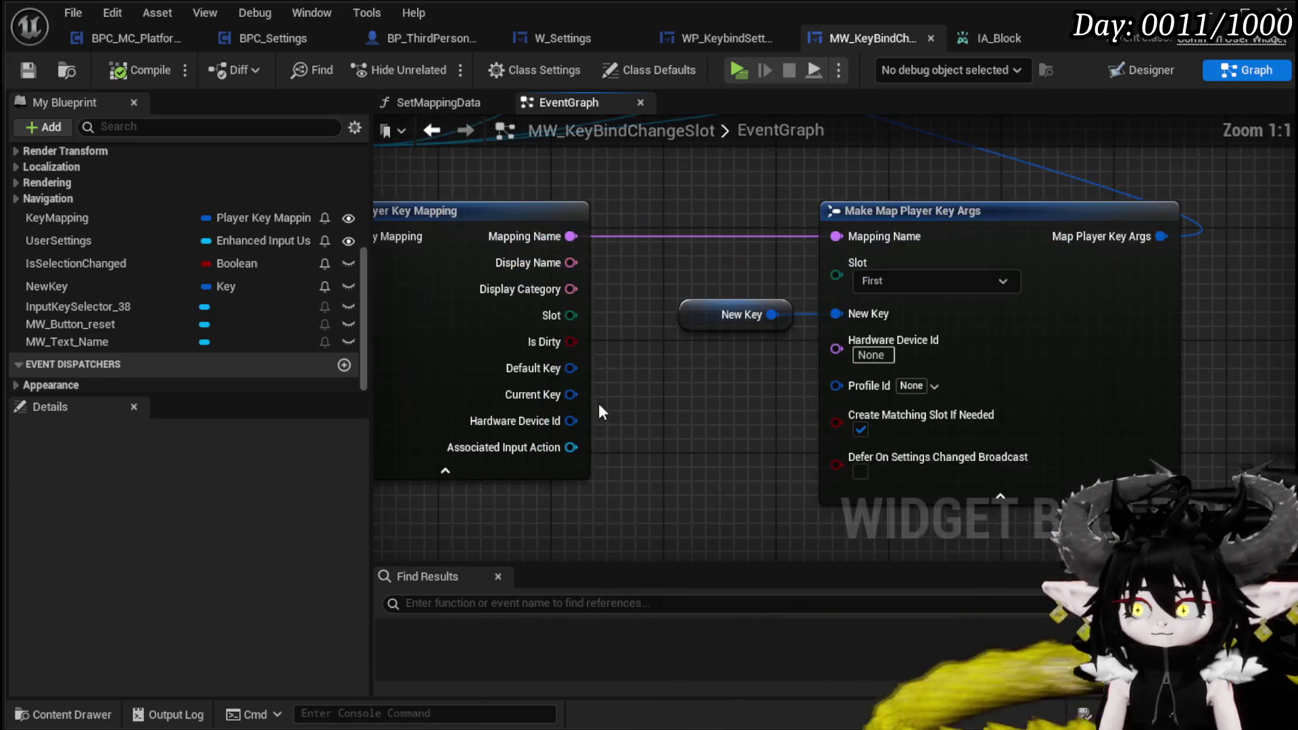
mouse_move(572, 368)
mouse_down()
mouse_move(836, 361)
mouse_move(850, 313)
mouse_move(838, 313)
mouse_up()
click(737, 315)
key(Delete)
scroll(730, 341, down, 3)
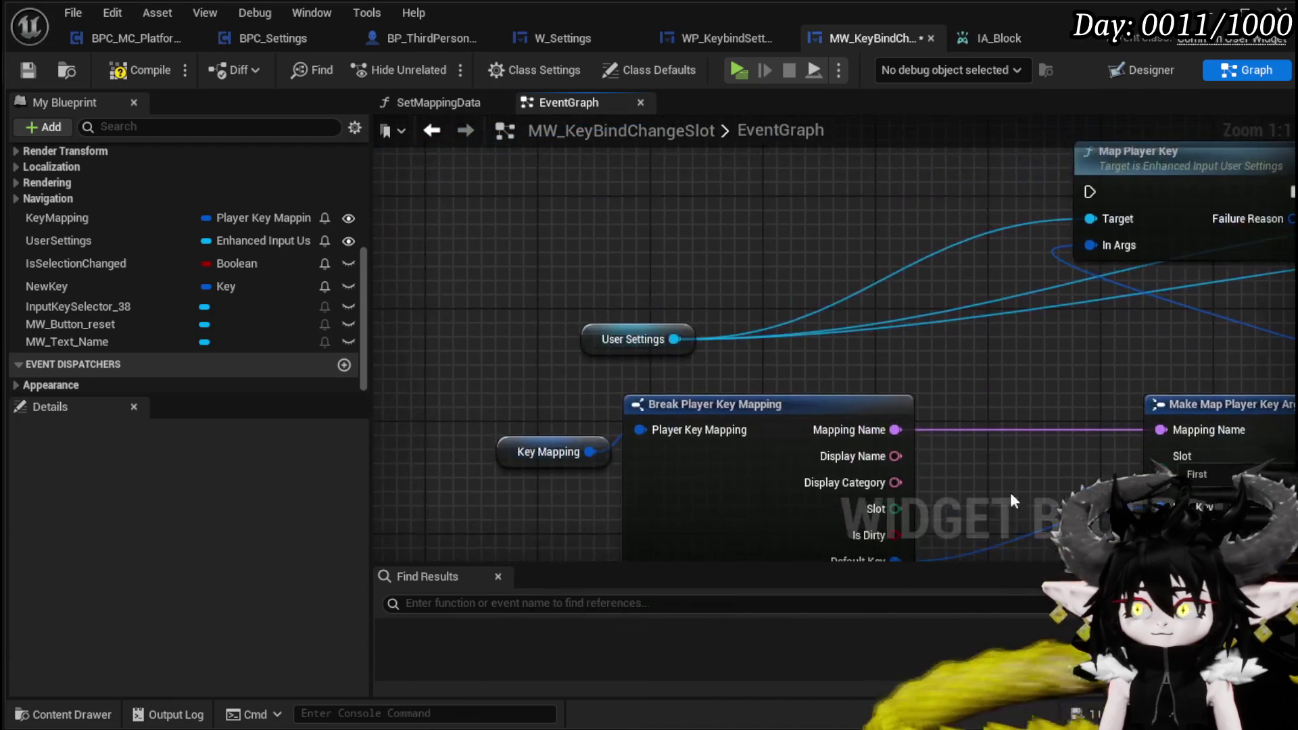
Step: Move the MW_Button_reset On Pressed event beside the copied Map Player Key chain
mouse_move(741, 329)
mouse_down()
mouse_move(676, 365)
mouse_move(687, 310)
mouse_up()
mouse_move(583, 308)
mouse_down()
mouse_move(972, 319)
mouse_move(879, 317)
mouse_up()
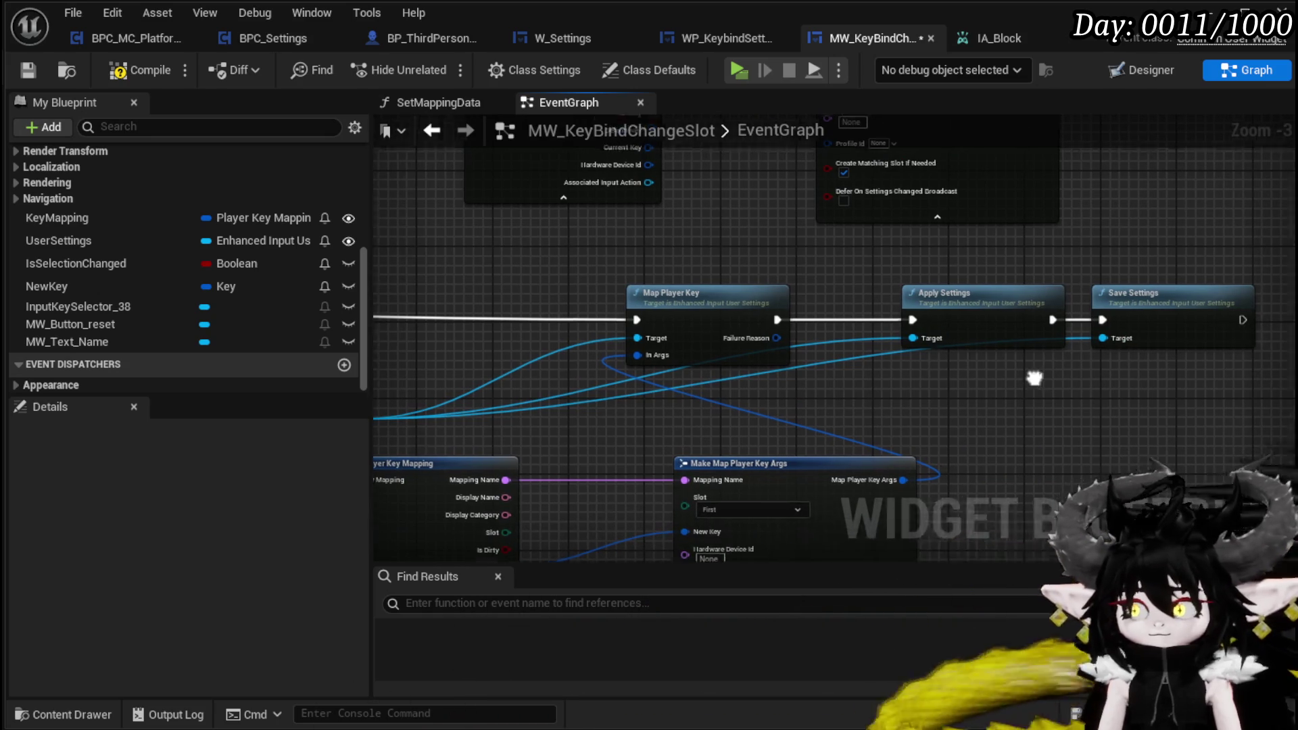
scroll(685, 472, down, 2)
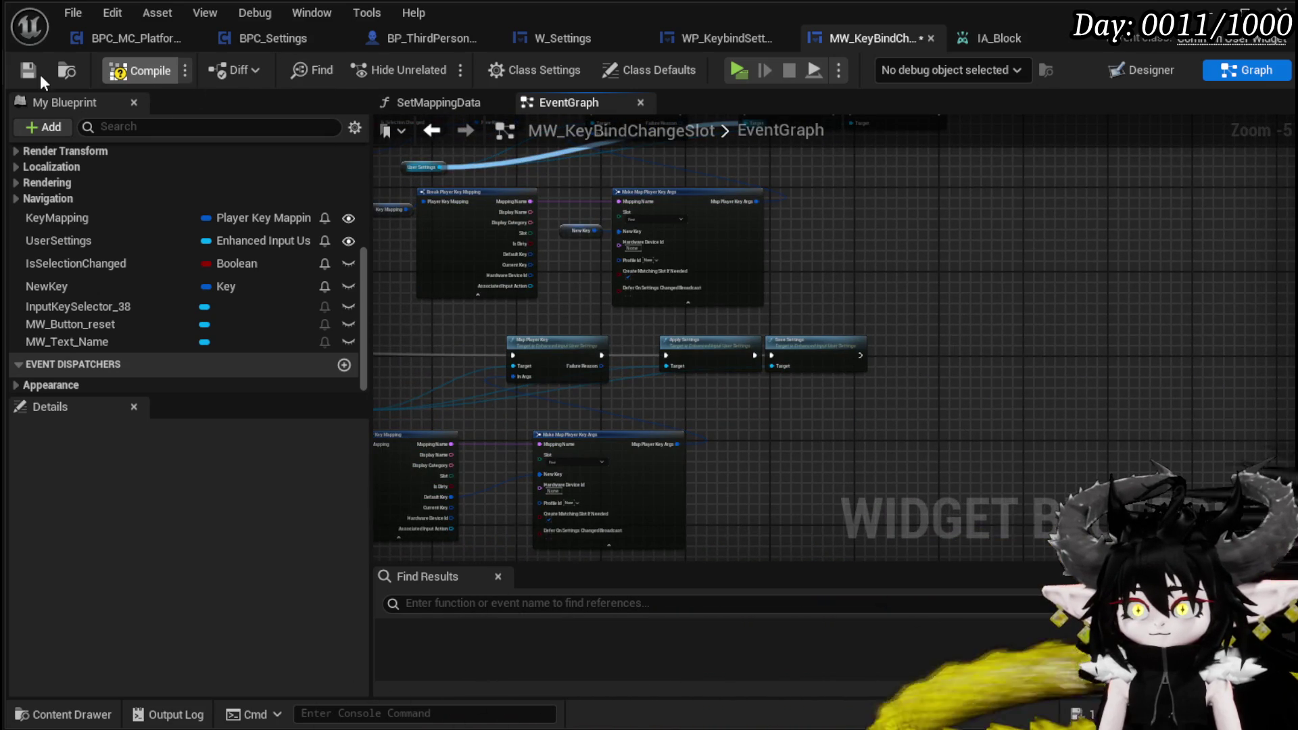
mouse_move(716, 181)
mouse_down()
mouse_move(722, 216)
mouse_move(868, 126)
mouse_move(1055, 122)
mouse_up()
mouse_move(429, 289)
mouse_down()
mouse_move(479, 302)
mouse_move(435, 545)
mouse_up()
drag(673, 304, 731, 510)
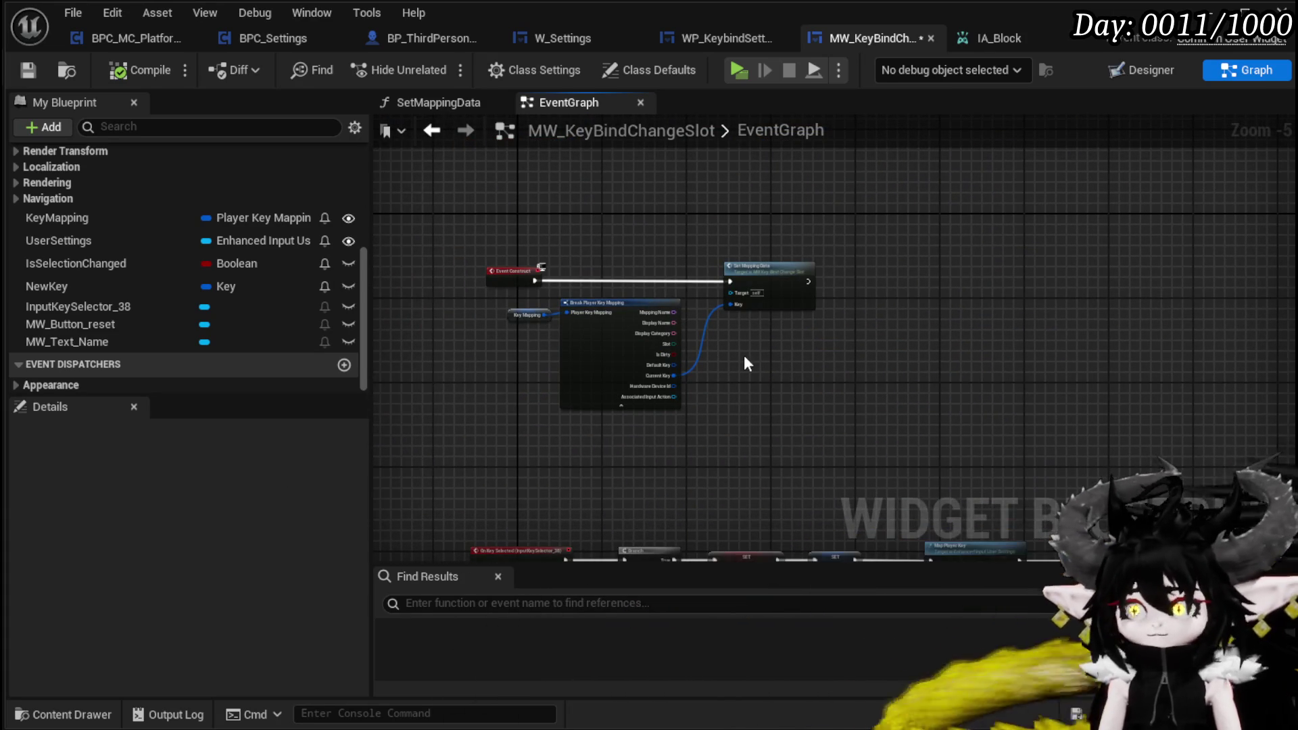
click(800, 296)
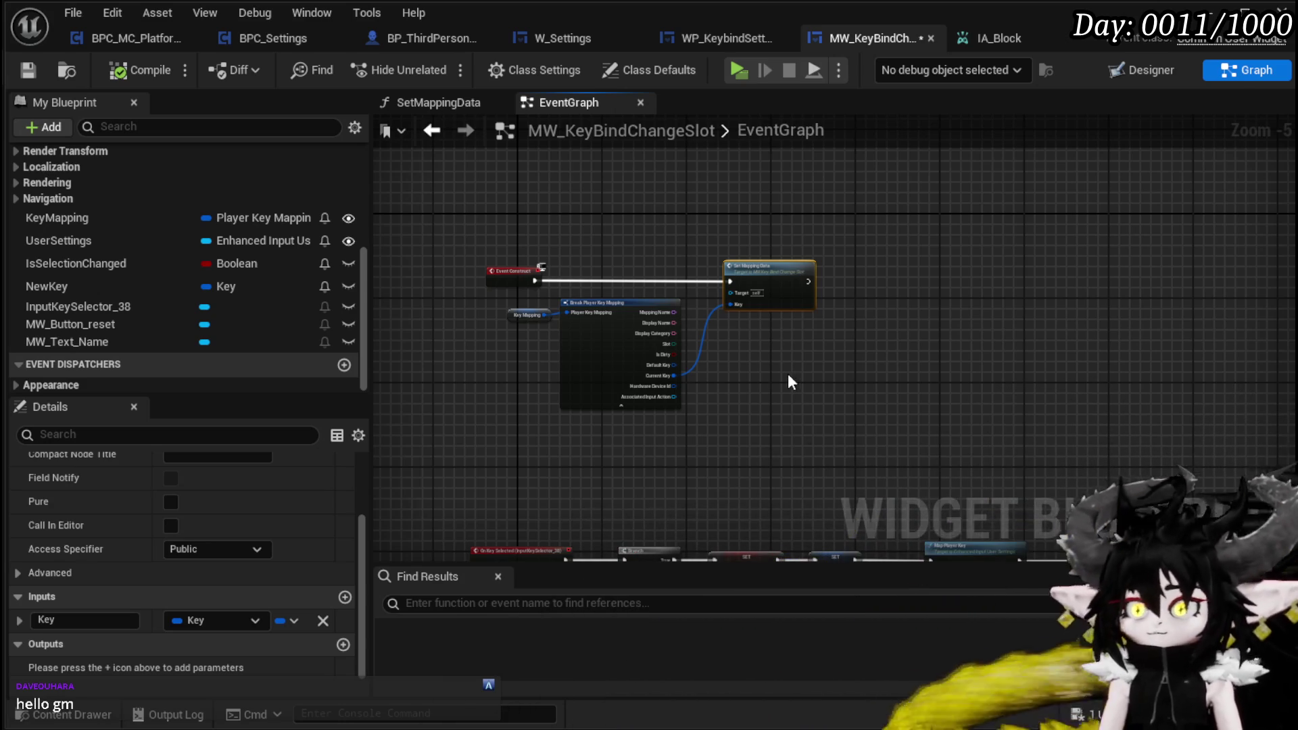
Step: Paste a copy of the Set Mapping Data call and place it after Save Settings
scroll(470, 359, up, 2)
mouse_move(471, 359)
mouse_down()
mouse_move(810, 268)
mouse_move(884, 232)
mouse_up()
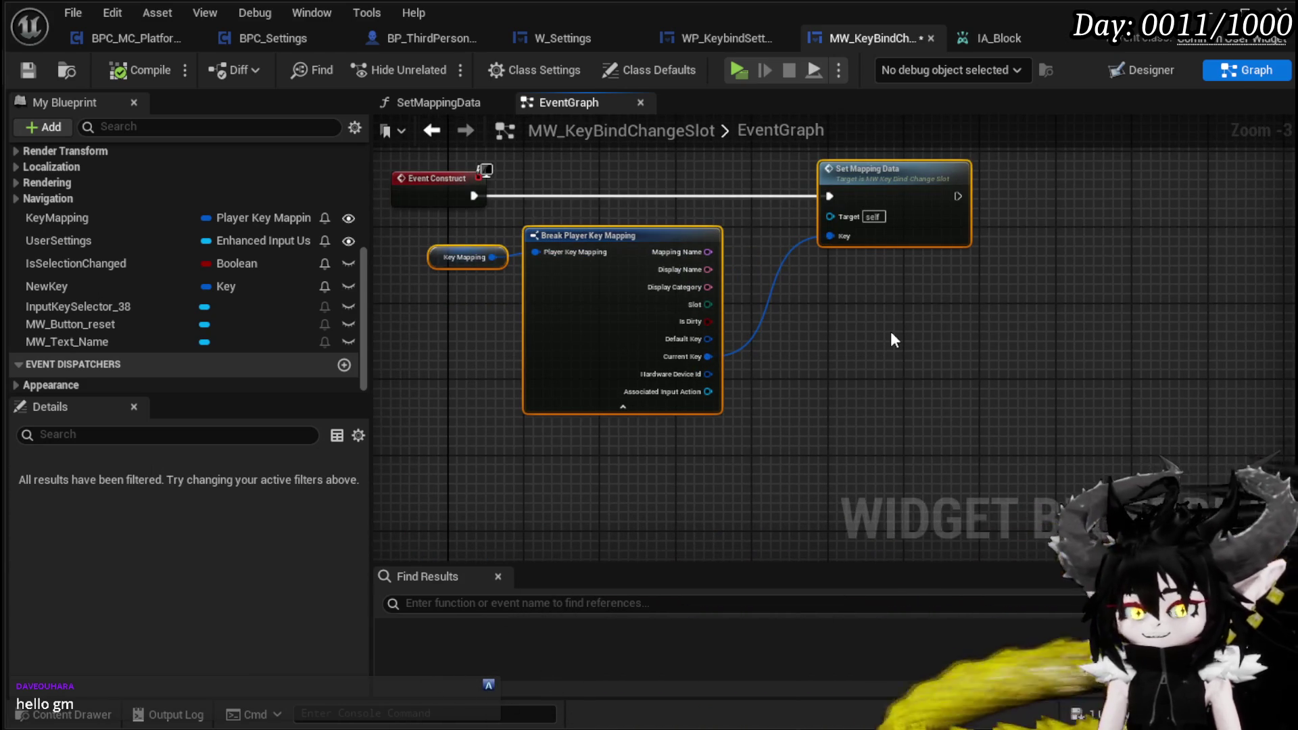
scroll(890, 331, down, 2)
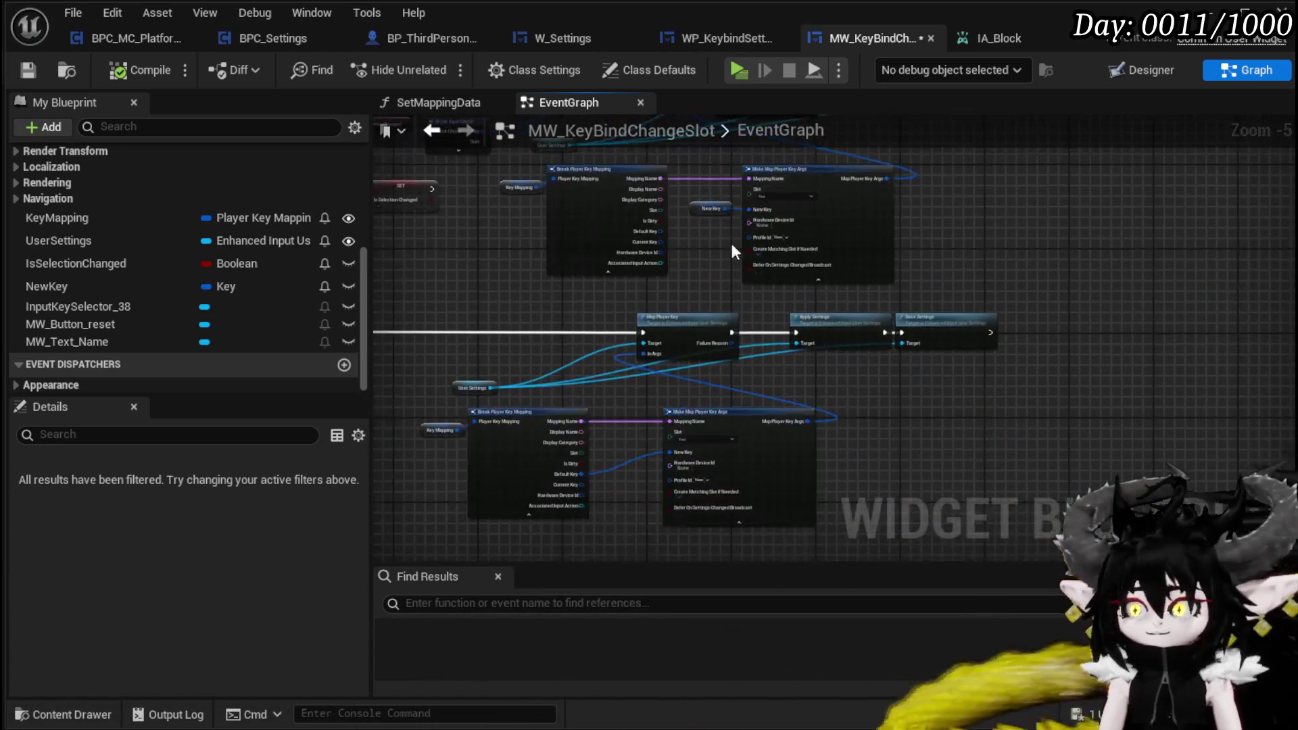
key(ctrl+v)
scroll(1068, 295, up, 2)
mouse_move(1012, 358)
mouse_down()
mouse_move(873, 221)
mouse_move(817, 195)
mouse_up()
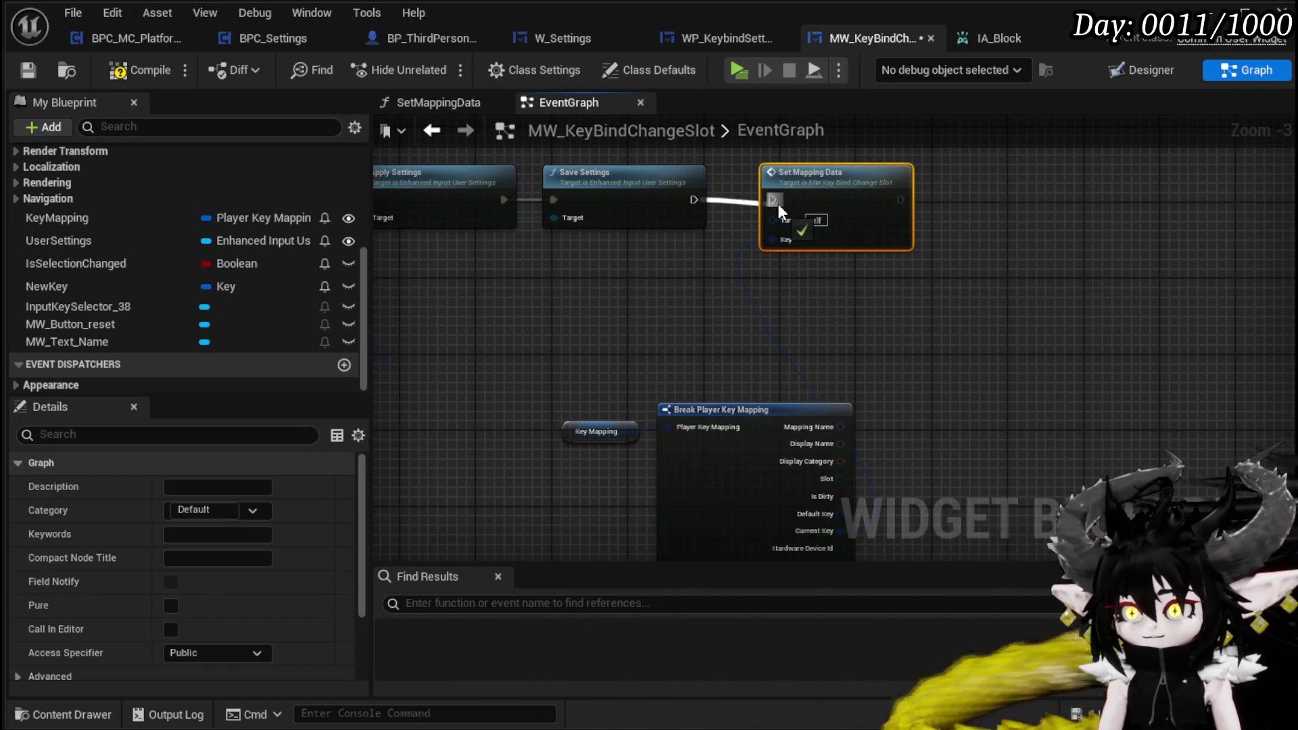
drag(763, 326, 1020, 262)
click(985, 343)
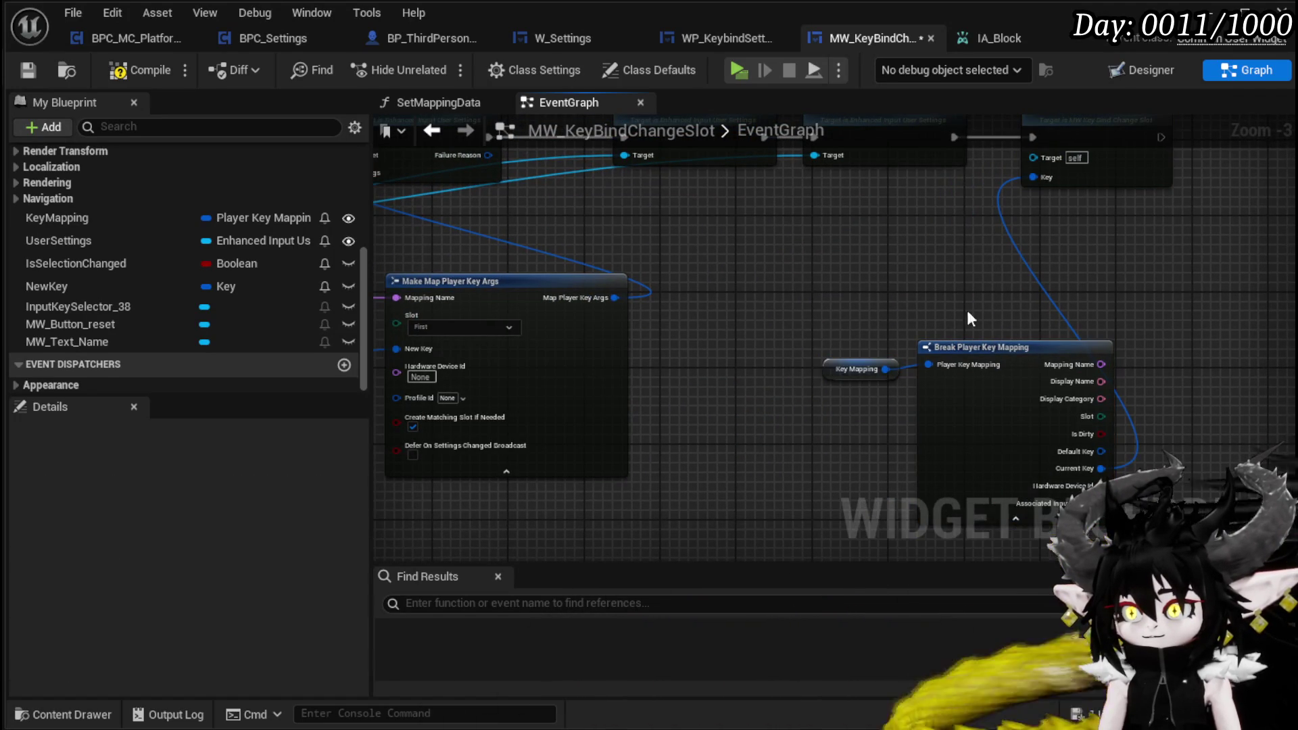
mouse_move(1006, 347)
mouse_down()
mouse_move(914, 226)
mouse_move(873, 213)
mouse_up()
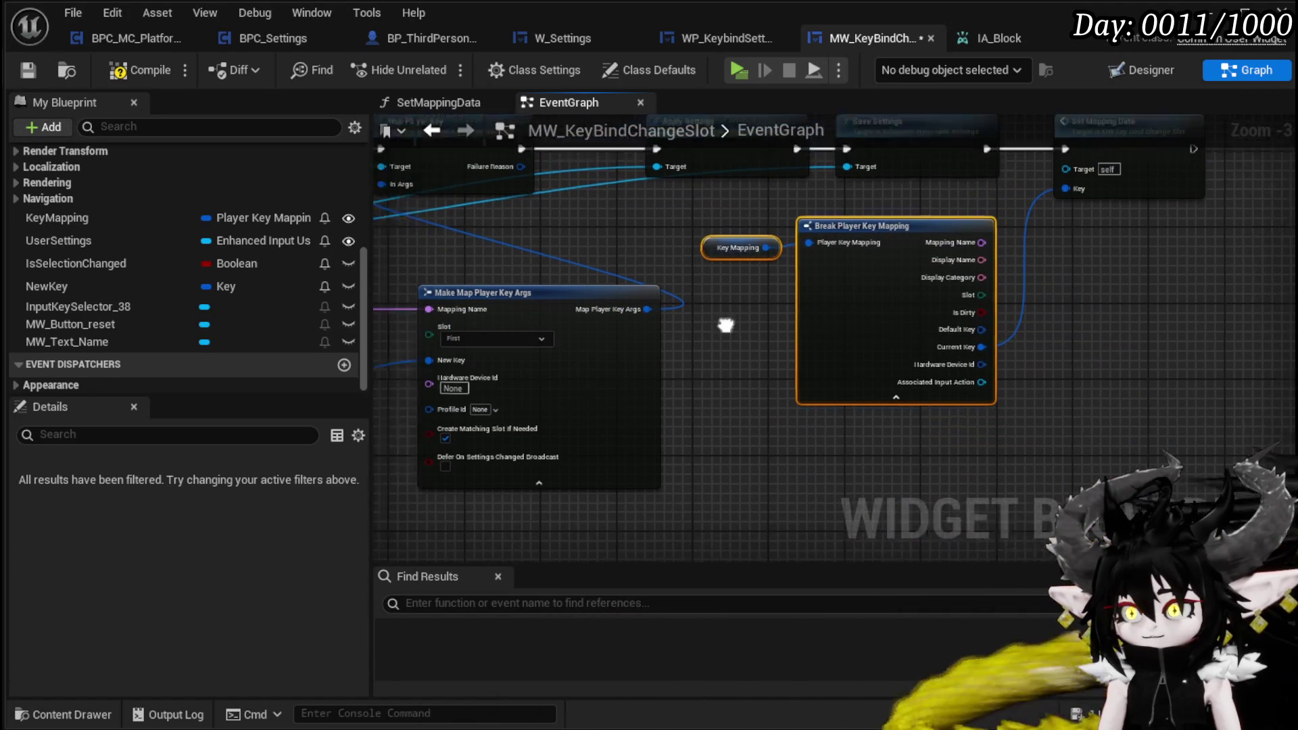
Step: Feed the mapping's Default Key into Set Mapping Data's Key, delete the extra pasted nodes, and compile
drag(705, 311, 1145, 334)
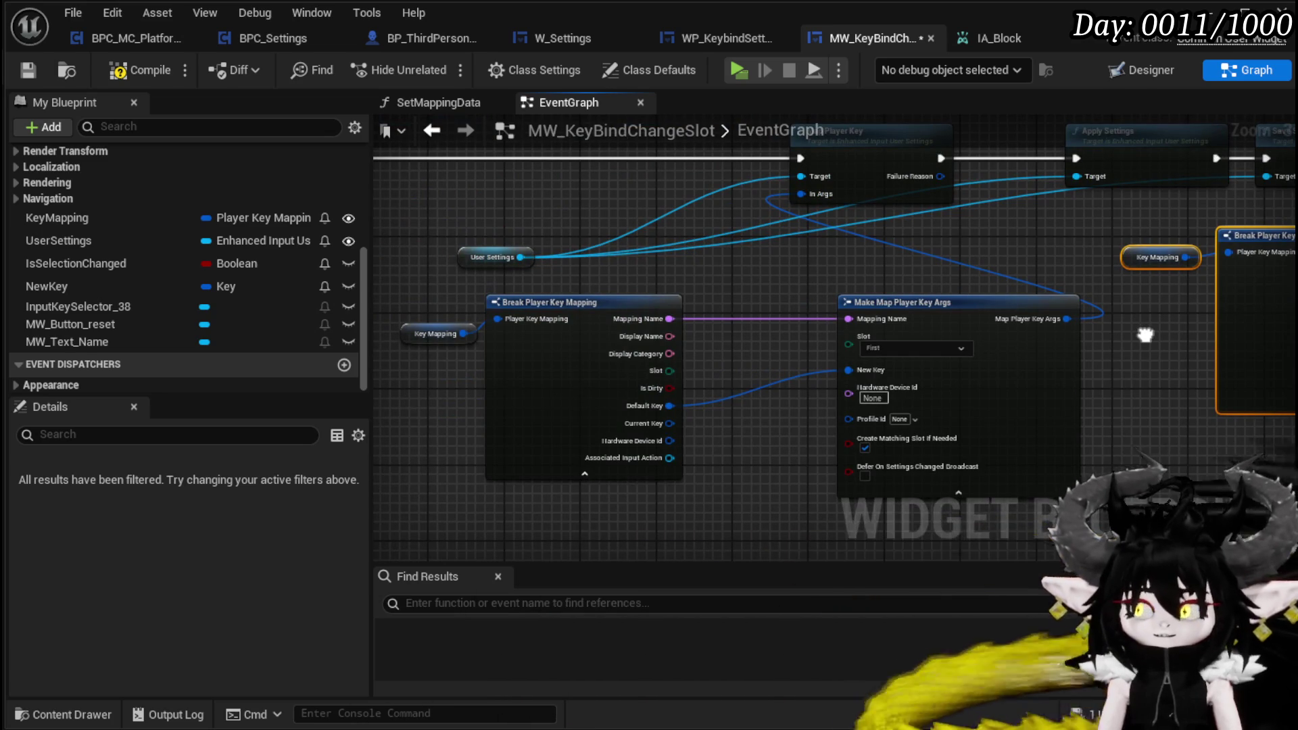
mouse_move(1145, 335)
mouse_down()
mouse_move(849, 336)
mouse_move(1004, 337)
mouse_up()
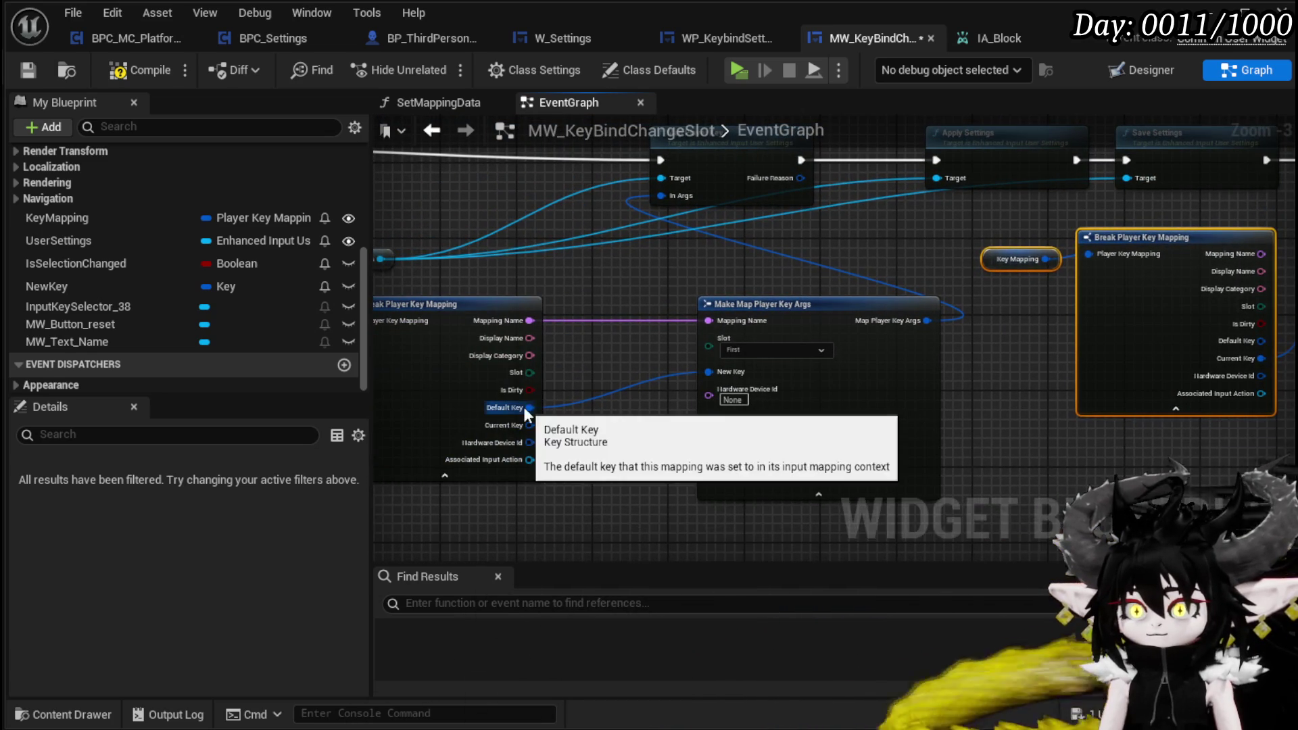
mouse_move(526, 408)
mouse_down()
mouse_move(1267, 212)
mouse_move(983, 200)
mouse_up()
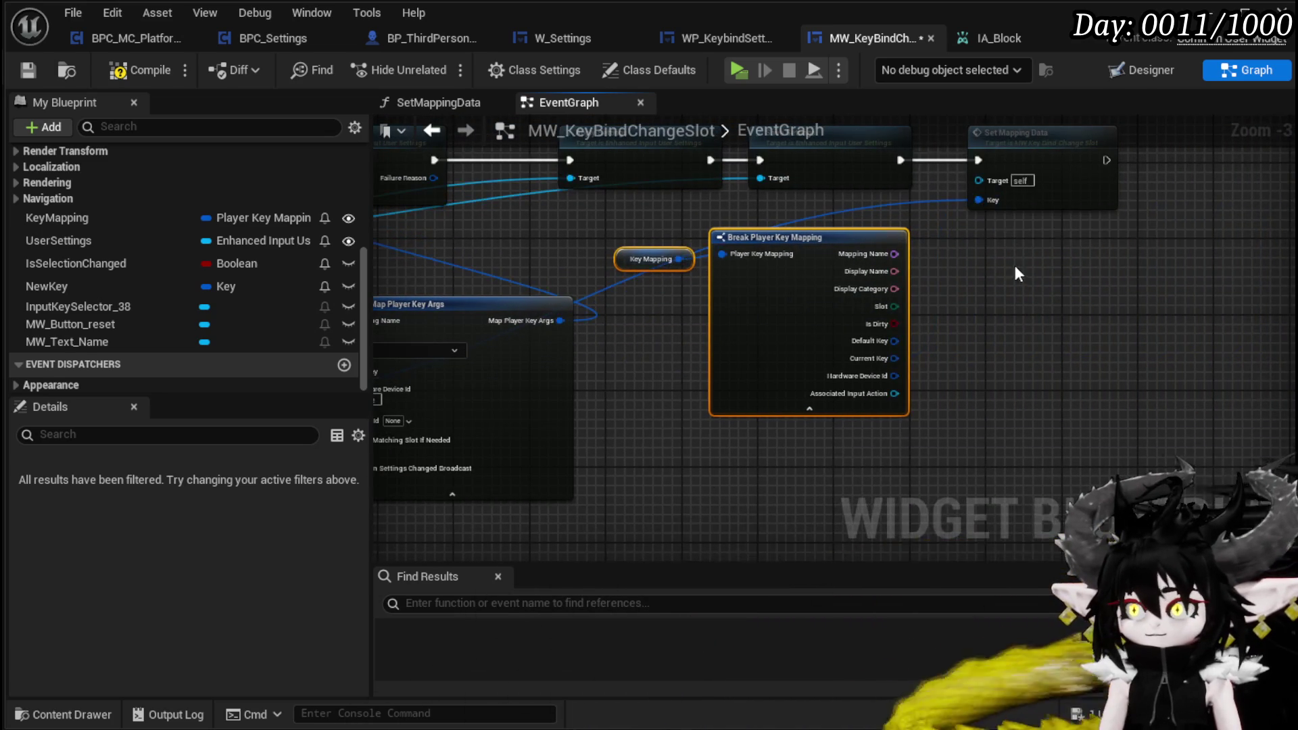
drag(1016, 265, 1191, 280)
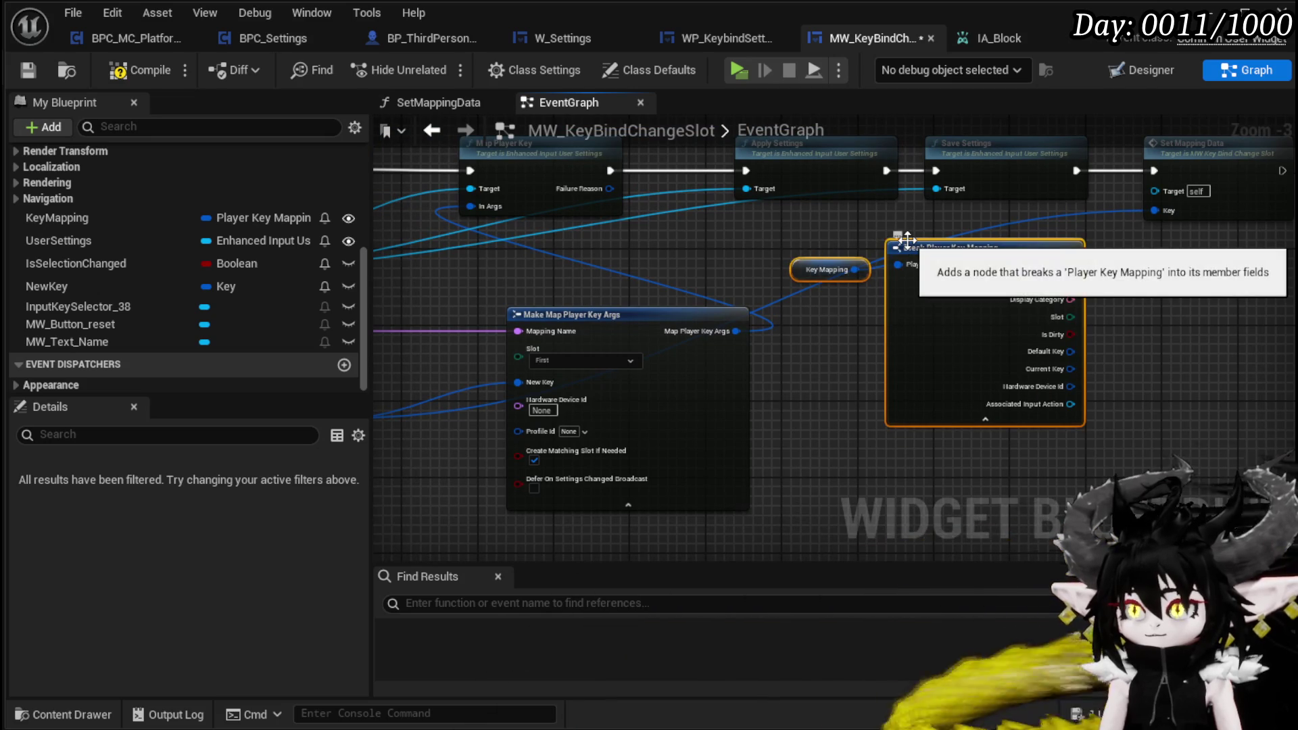
key(Delete)
click(136, 71)
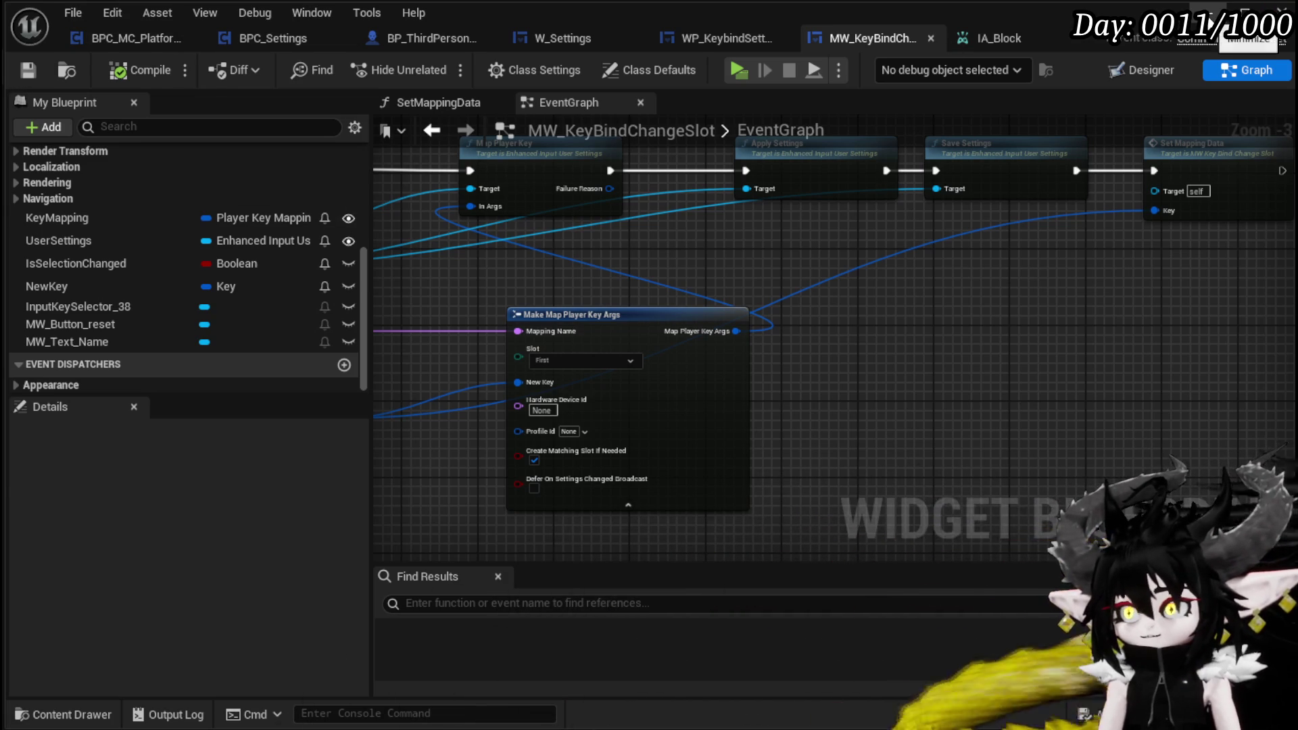
click(1212, 19)
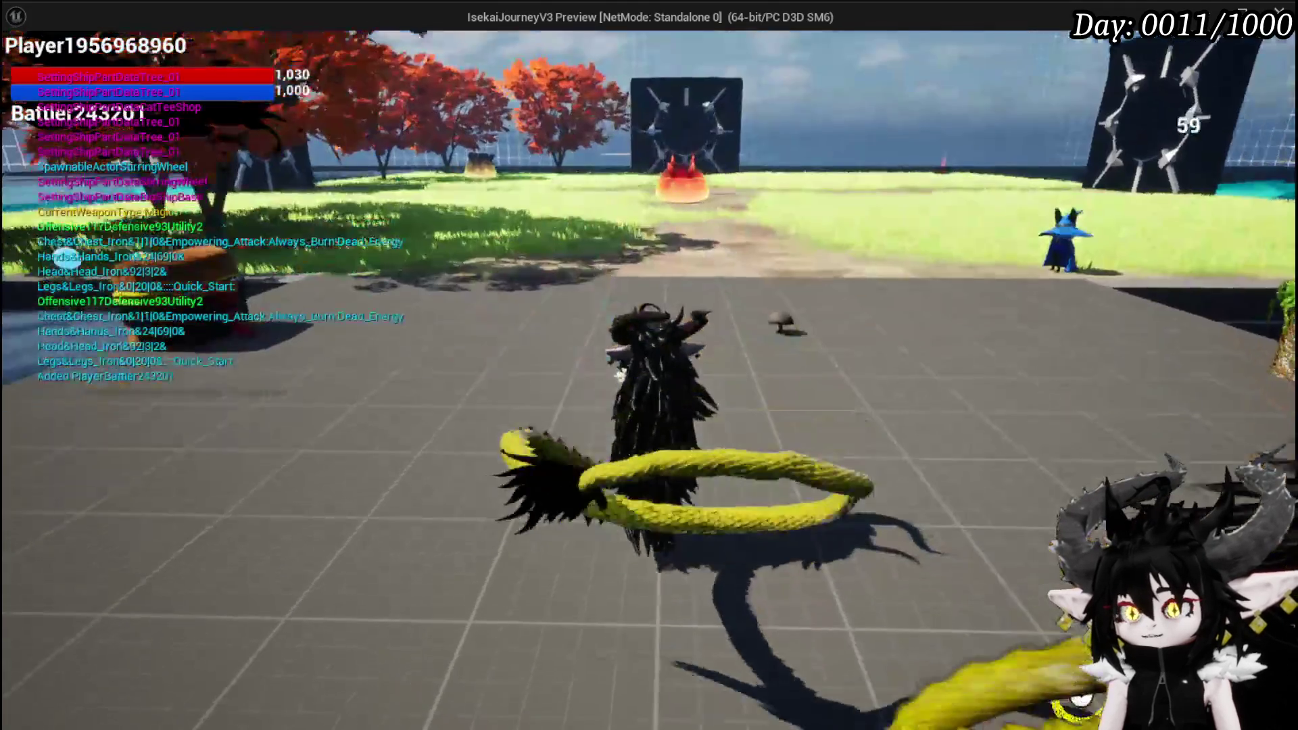
Step: In play, rebind Block from Q to R in KeyBinds and test blocking with R
key(Escape)
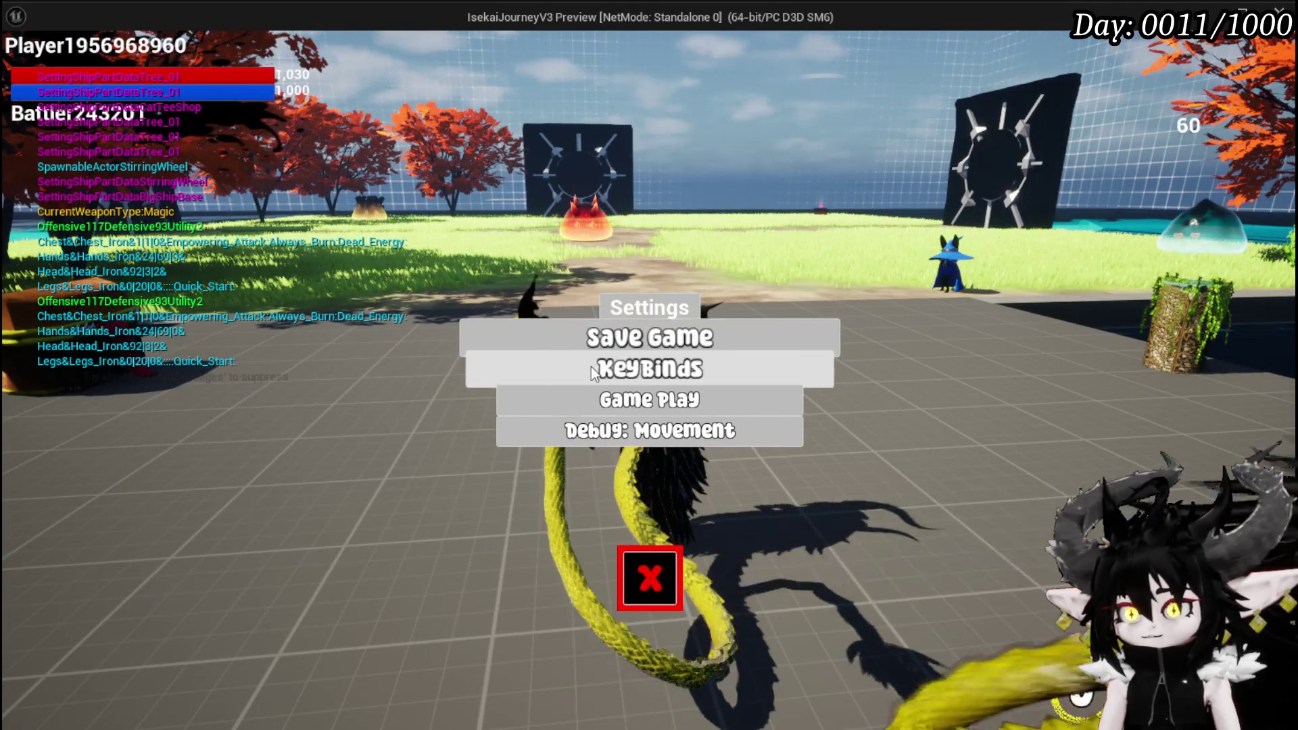
click(545, 363)
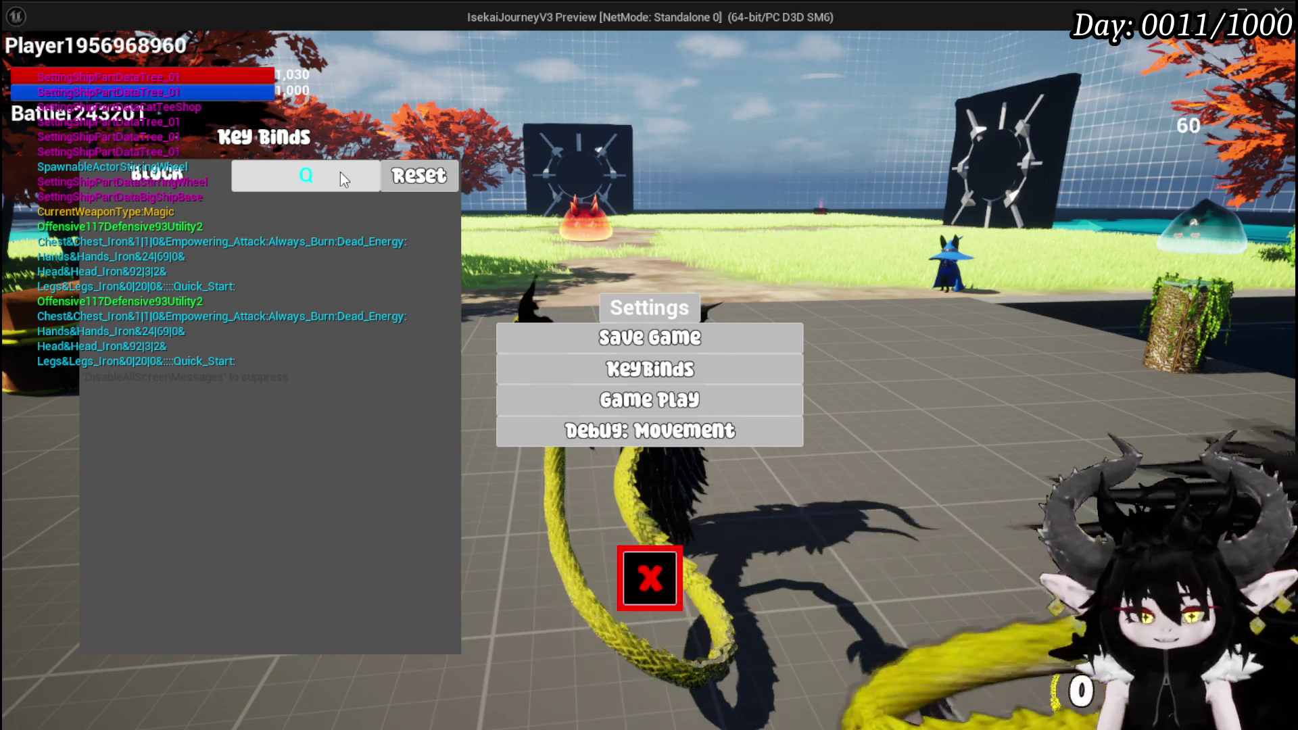
click(340, 172)
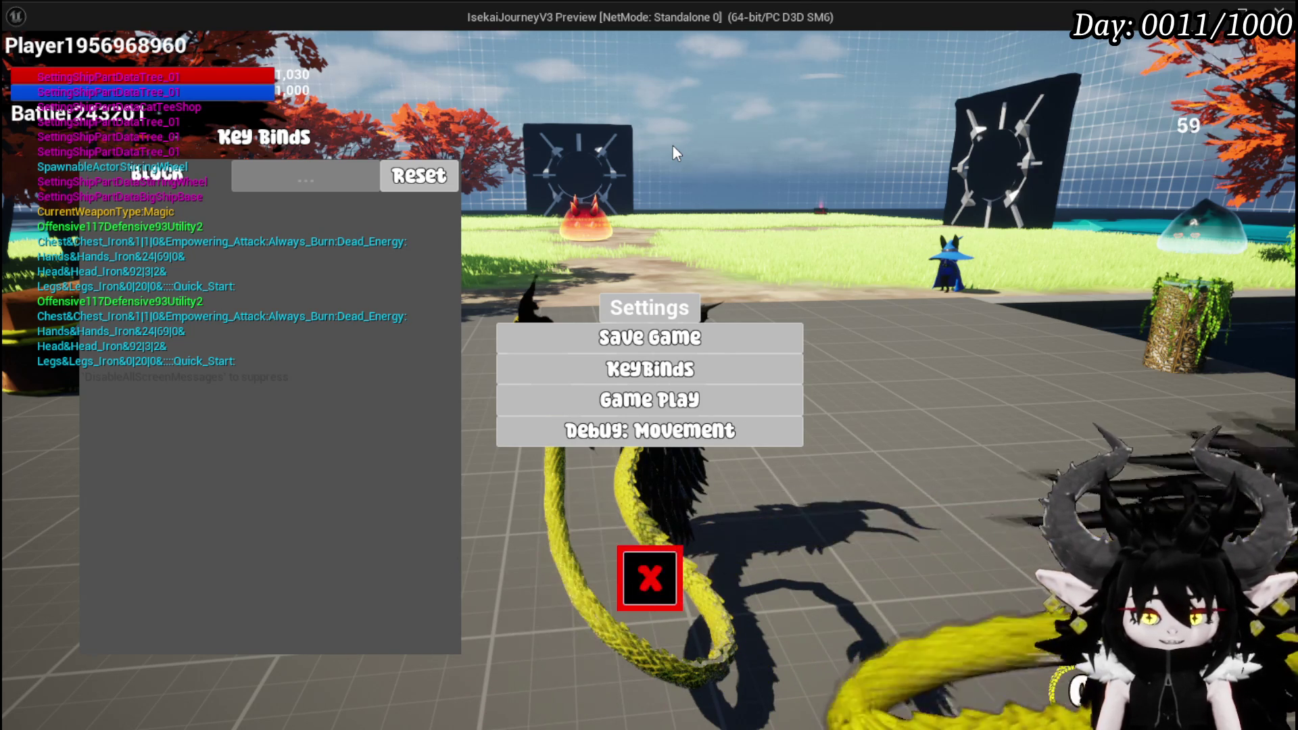
key(r)
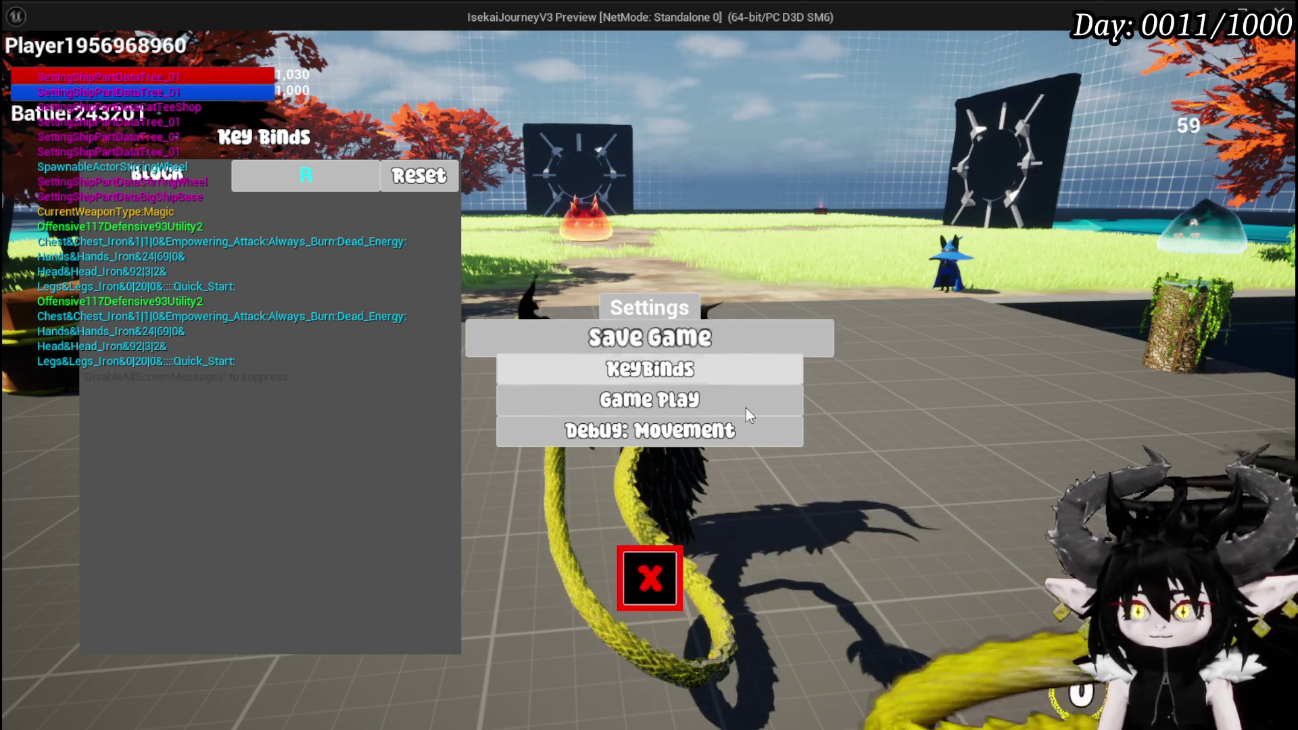
click(668, 578)
key(r)
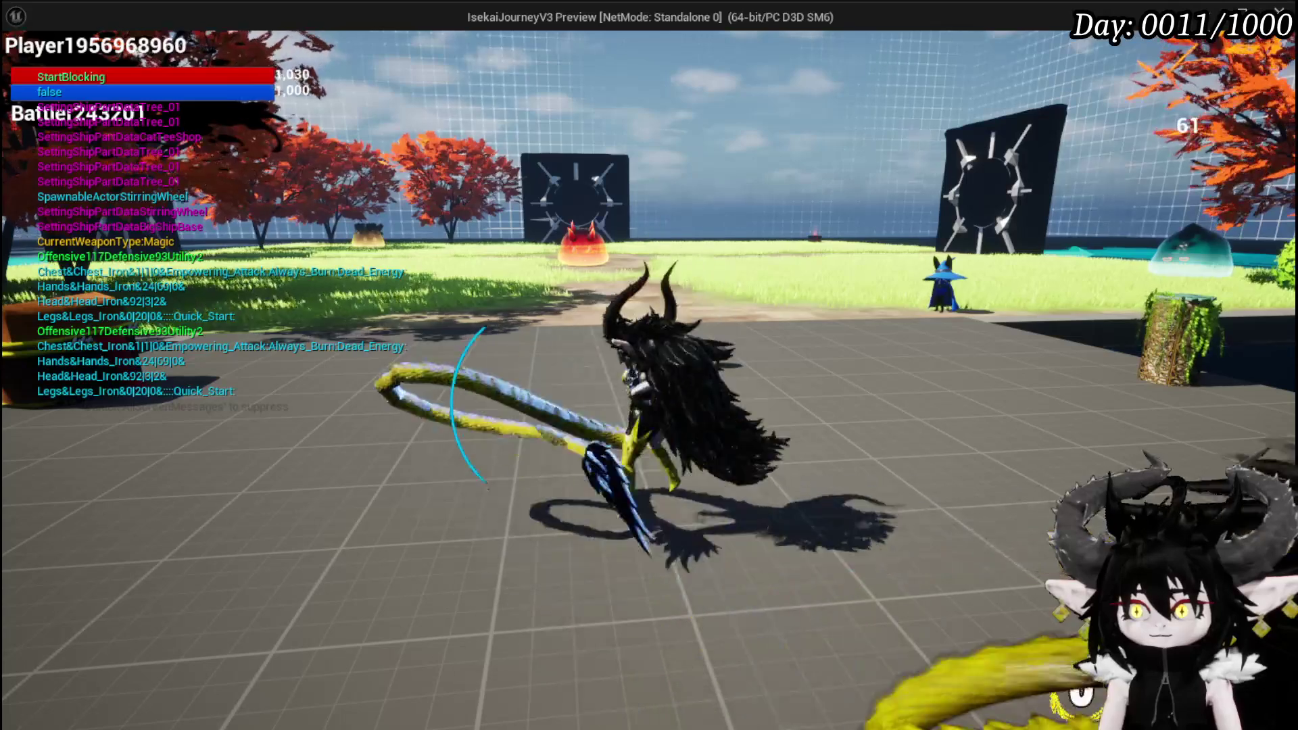
key(r)
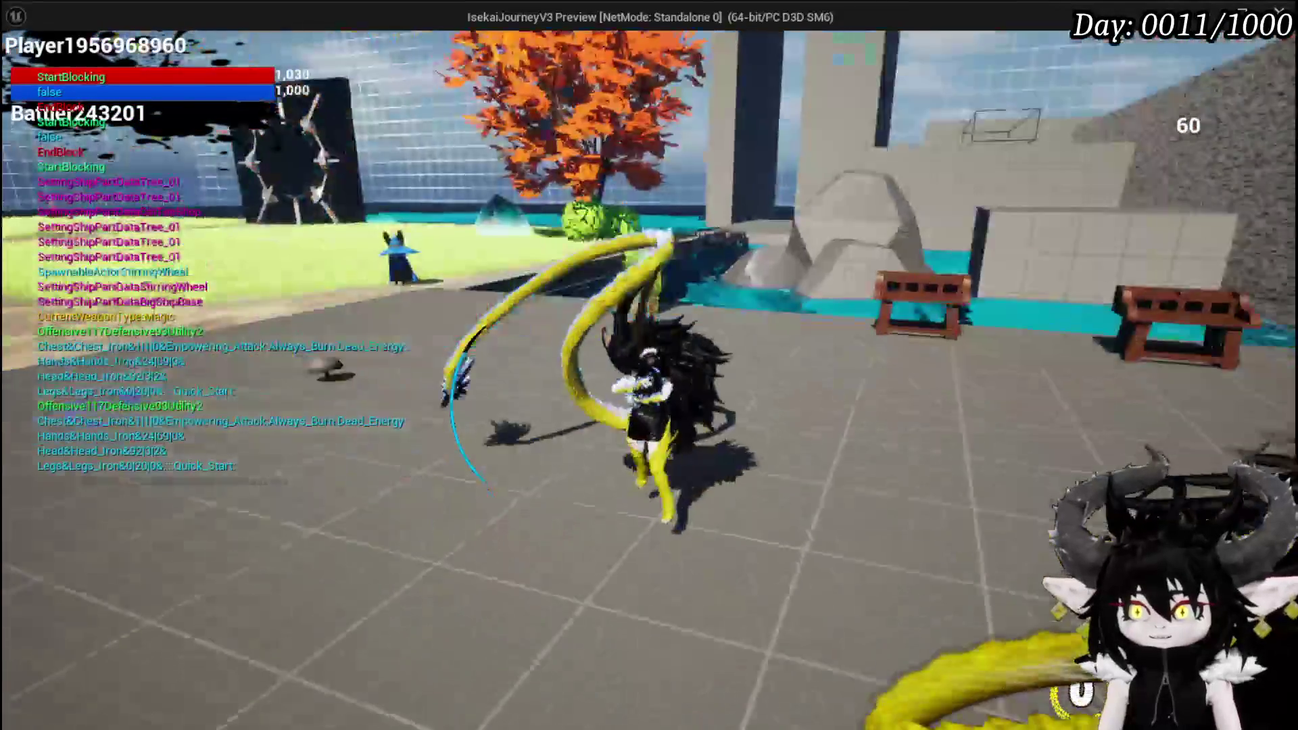
key(r)
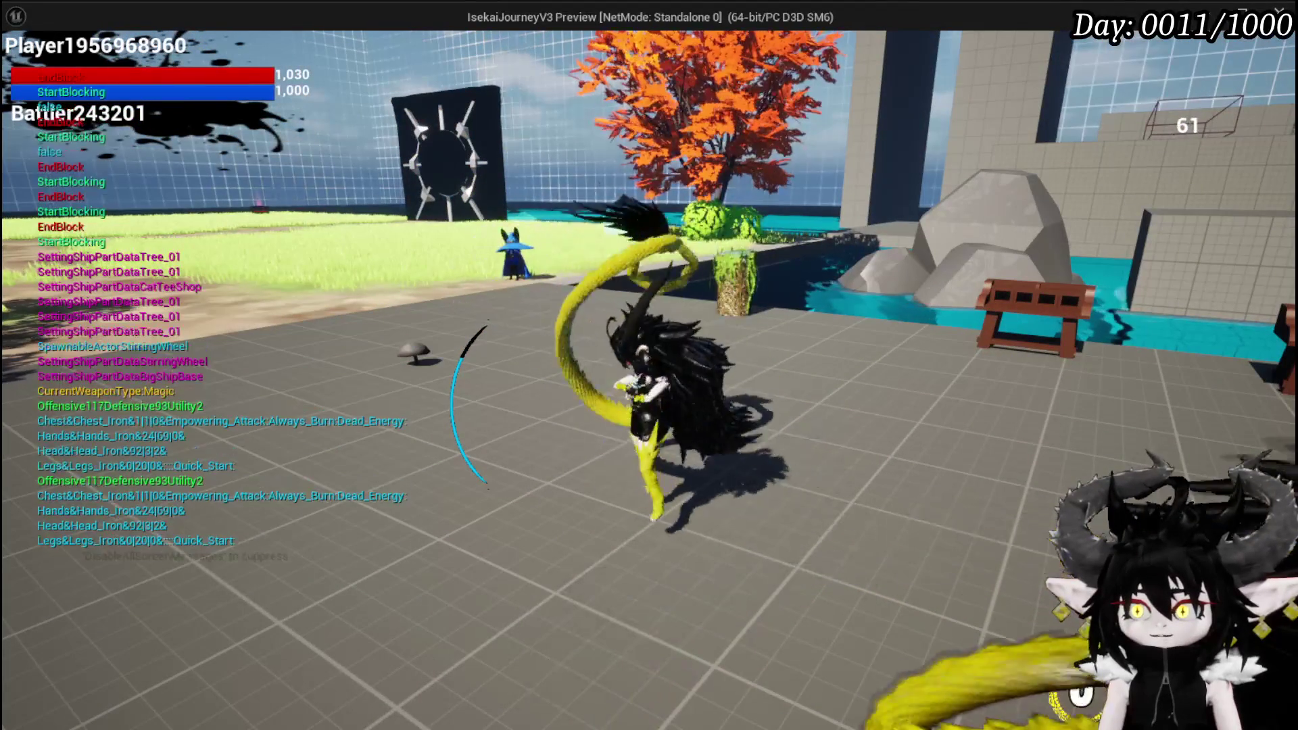
key(r)
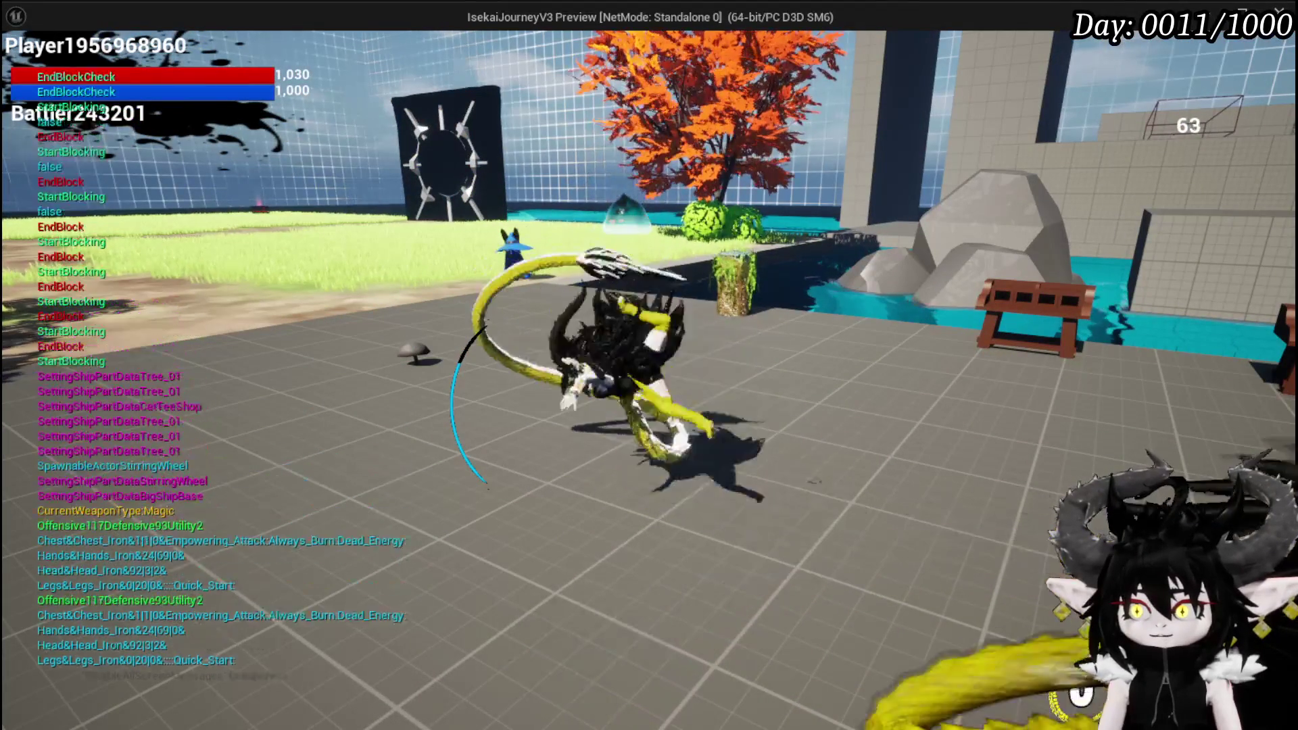
key(r)
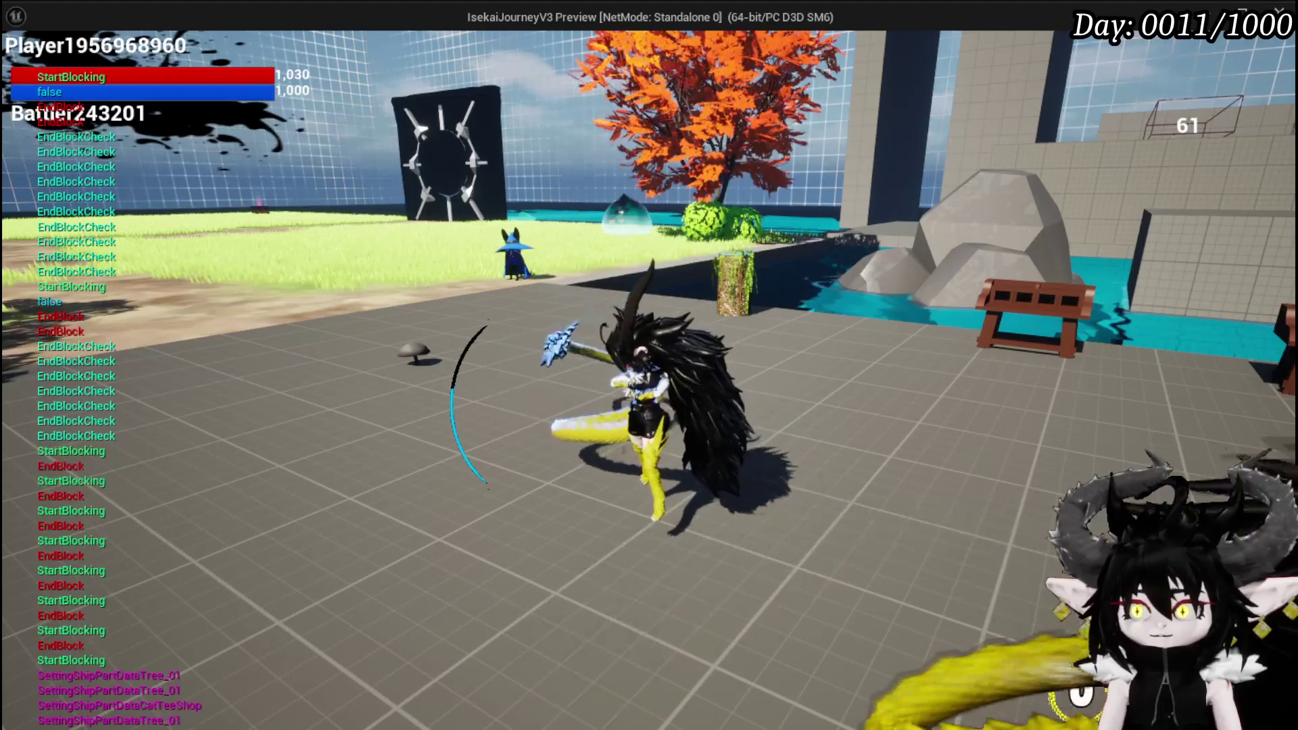
Step: Reset Block back to Q, stop the play session, and save the level
key(Escape)
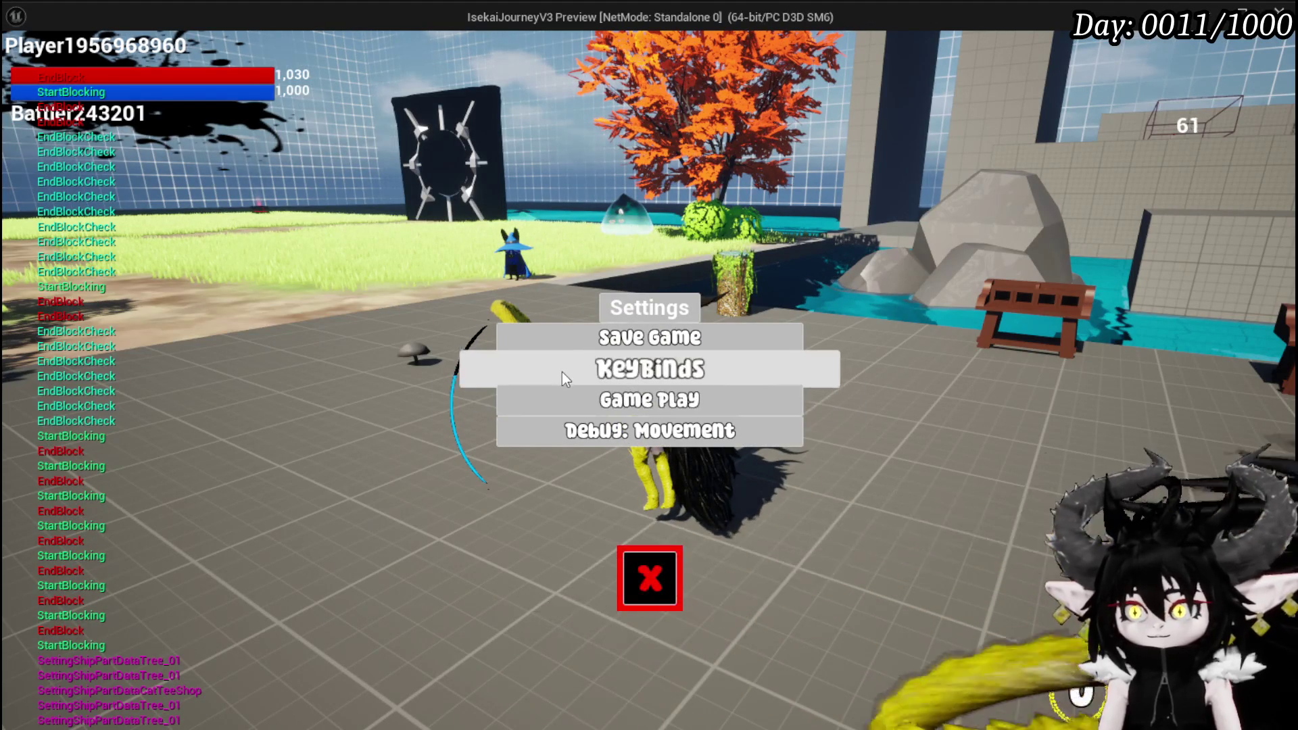
click(562, 372)
click(319, 174)
key(q)
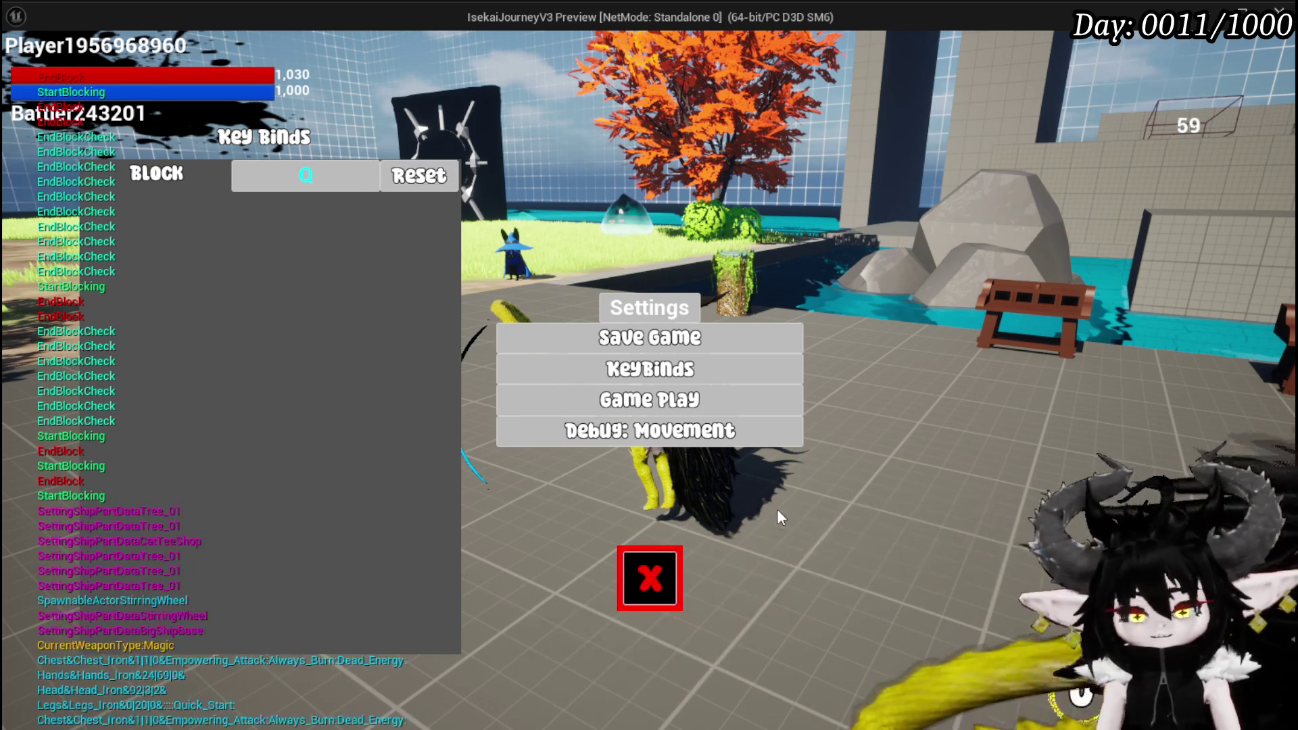
key(Escape)
key(ctrl+s)
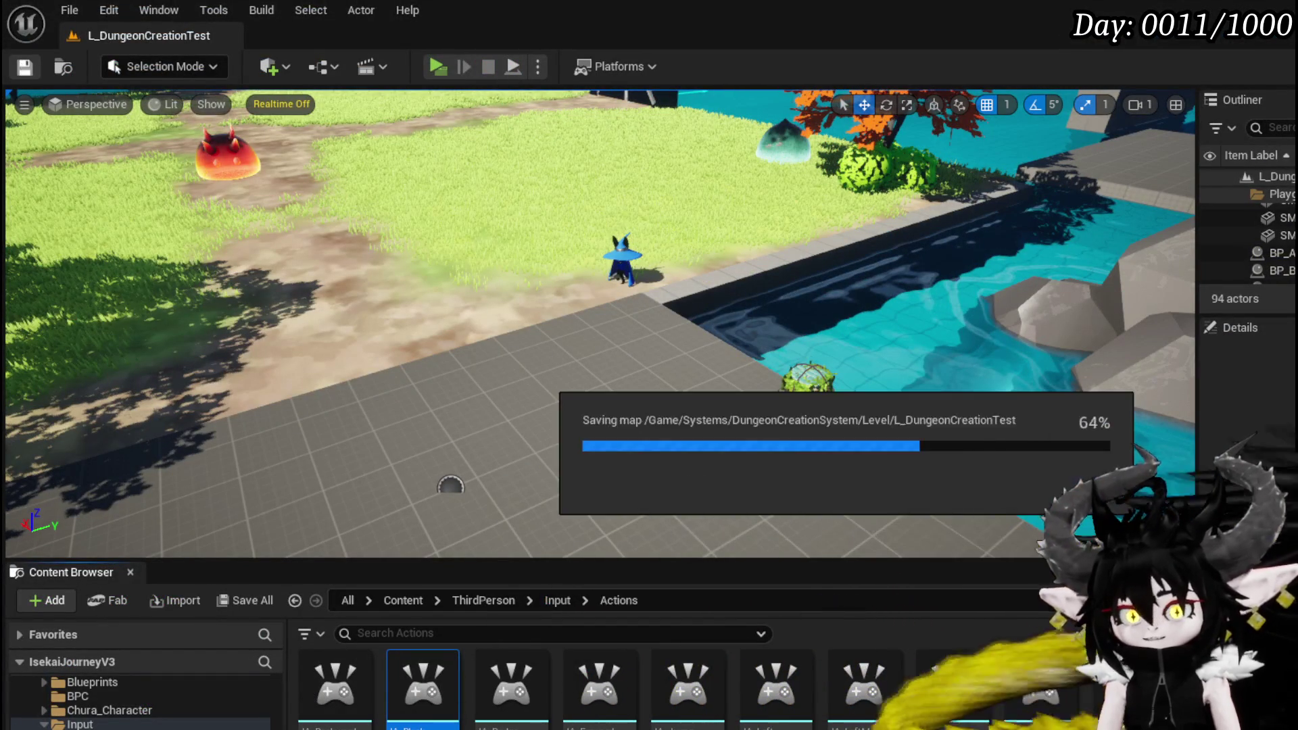
Step: Show the WP_KeybindSettings widget in Designer view with its root Canvas Panel selected
key(alt+Tab)
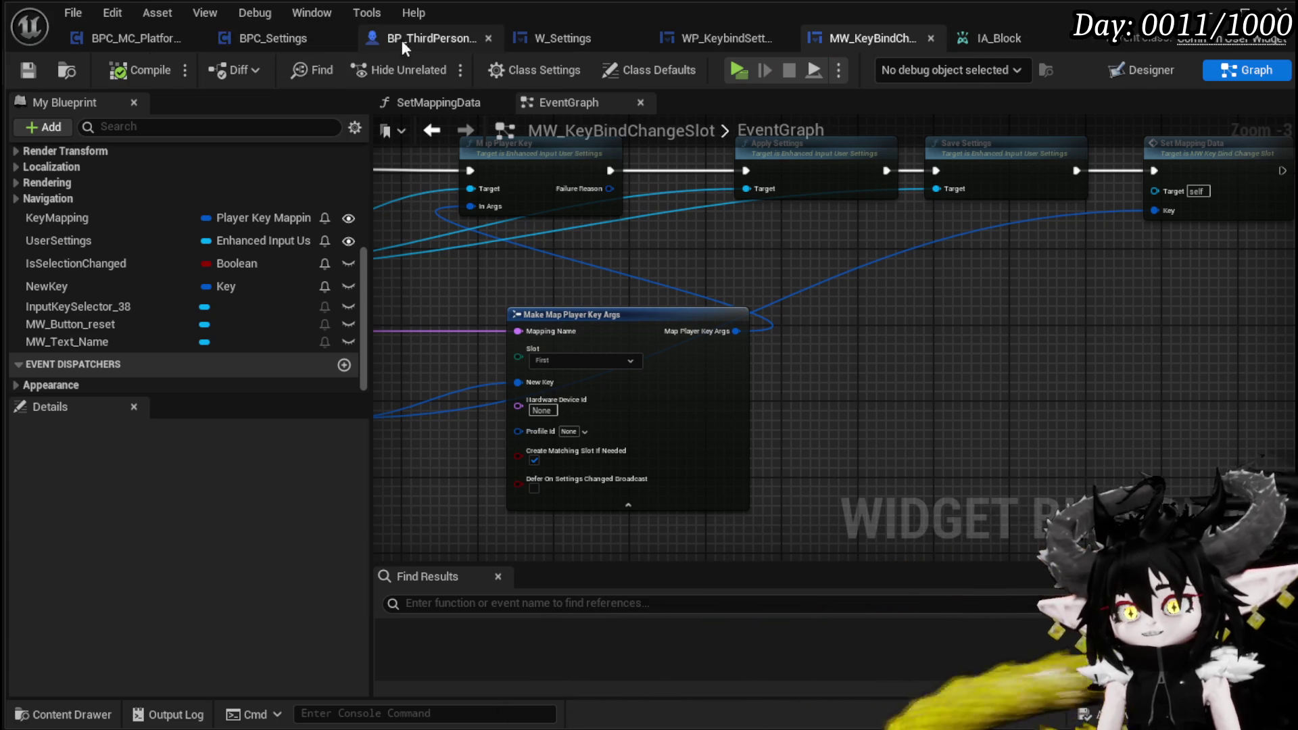
click(718, 46)
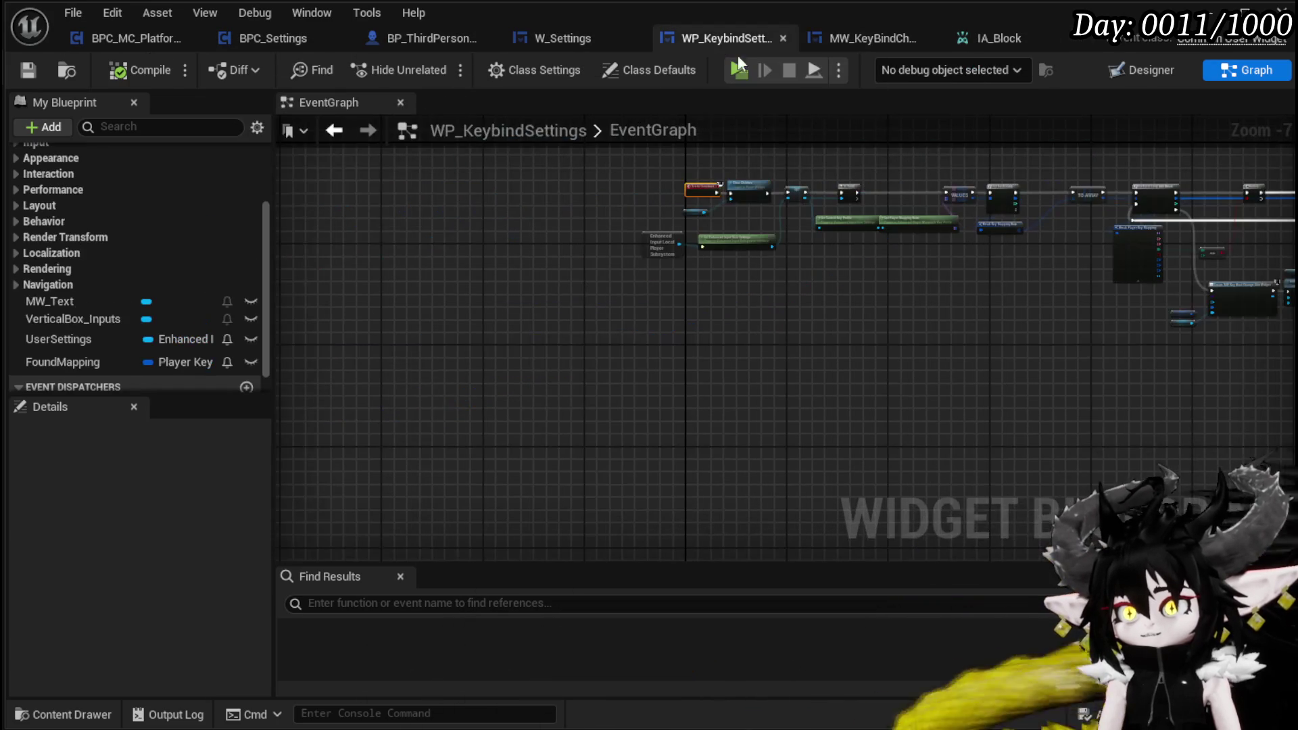
click(1155, 66)
click(584, 318)
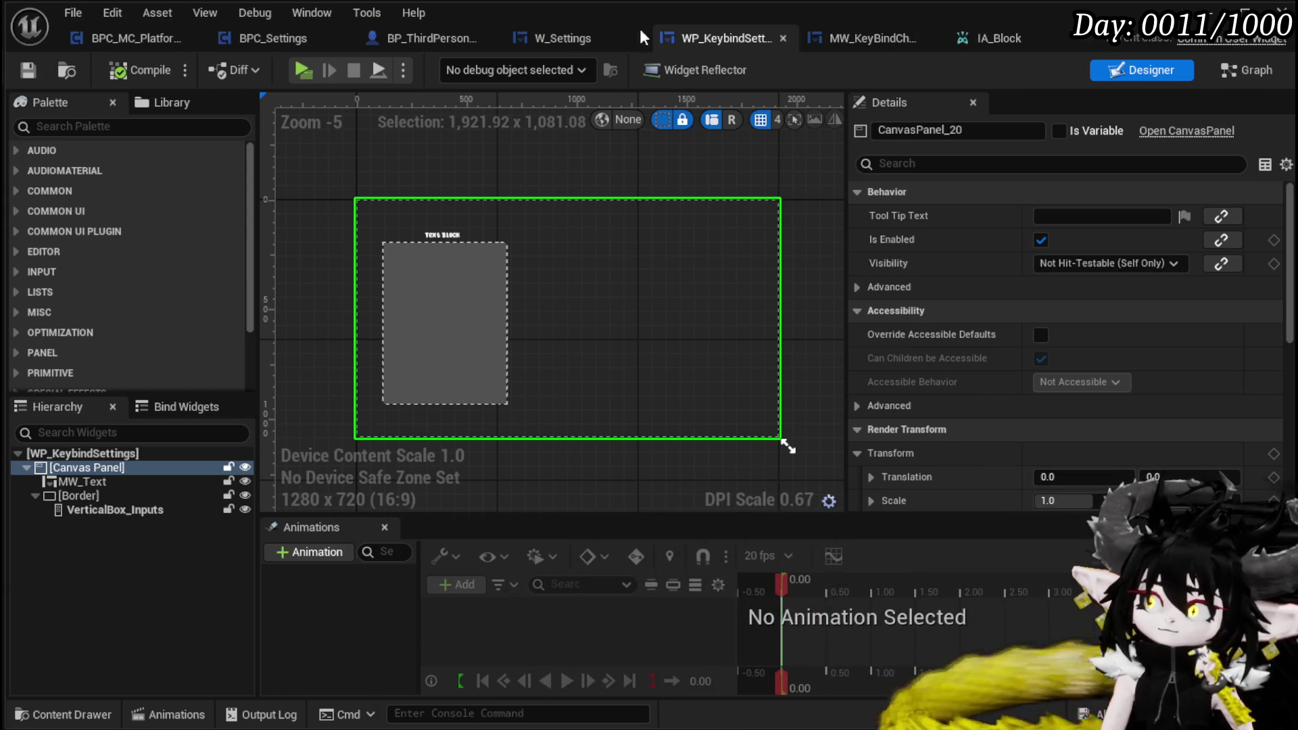
Step: In W_Settings, shift the create, set and add-to-viewport nodes right and wire Is Not Valid into widget creation
click(558, 28)
scroll(716, 417, down, 10)
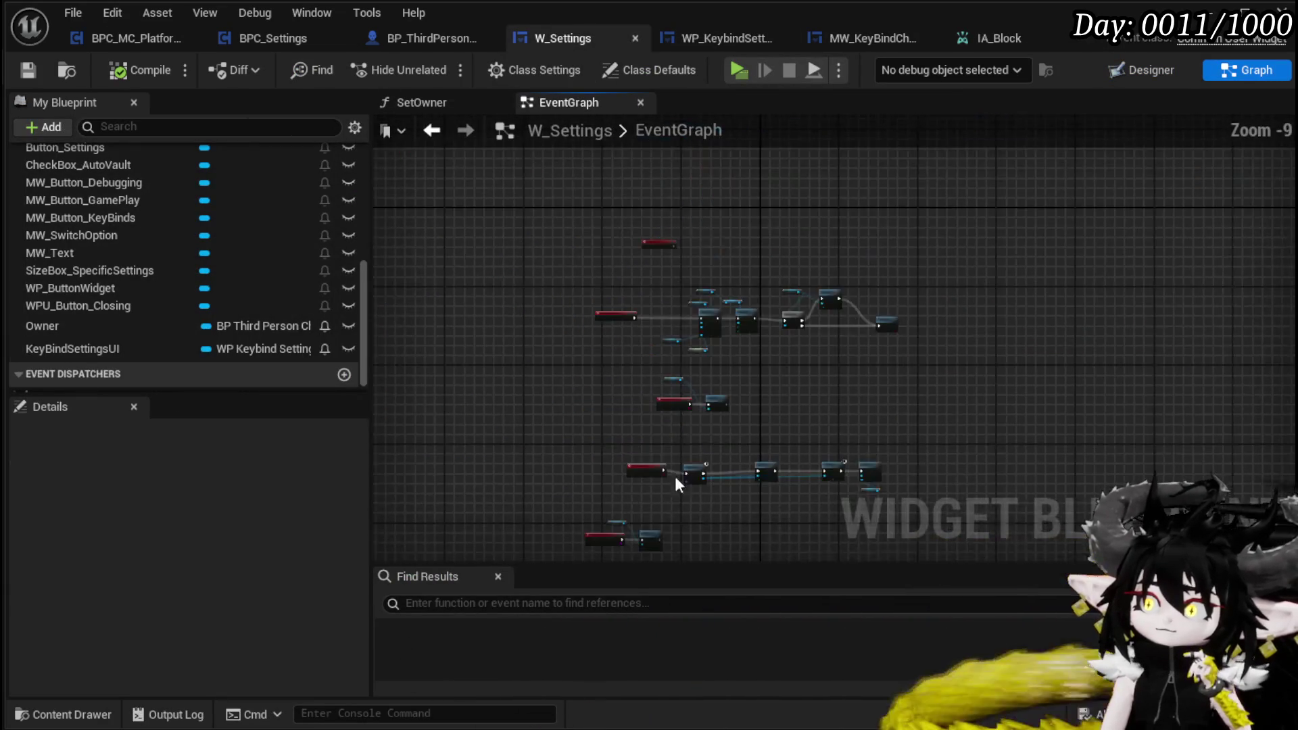
scroll(716, 283, up, 8)
mouse_move(716, 283)
mouse_down()
mouse_move(704, 423)
mouse_move(610, 474)
mouse_move(623, 433)
mouse_move(725, 431)
mouse_move(531, 430)
mouse_up()
drag(757, 450, 1275, 278)
drag(739, 328, 1136, 317)
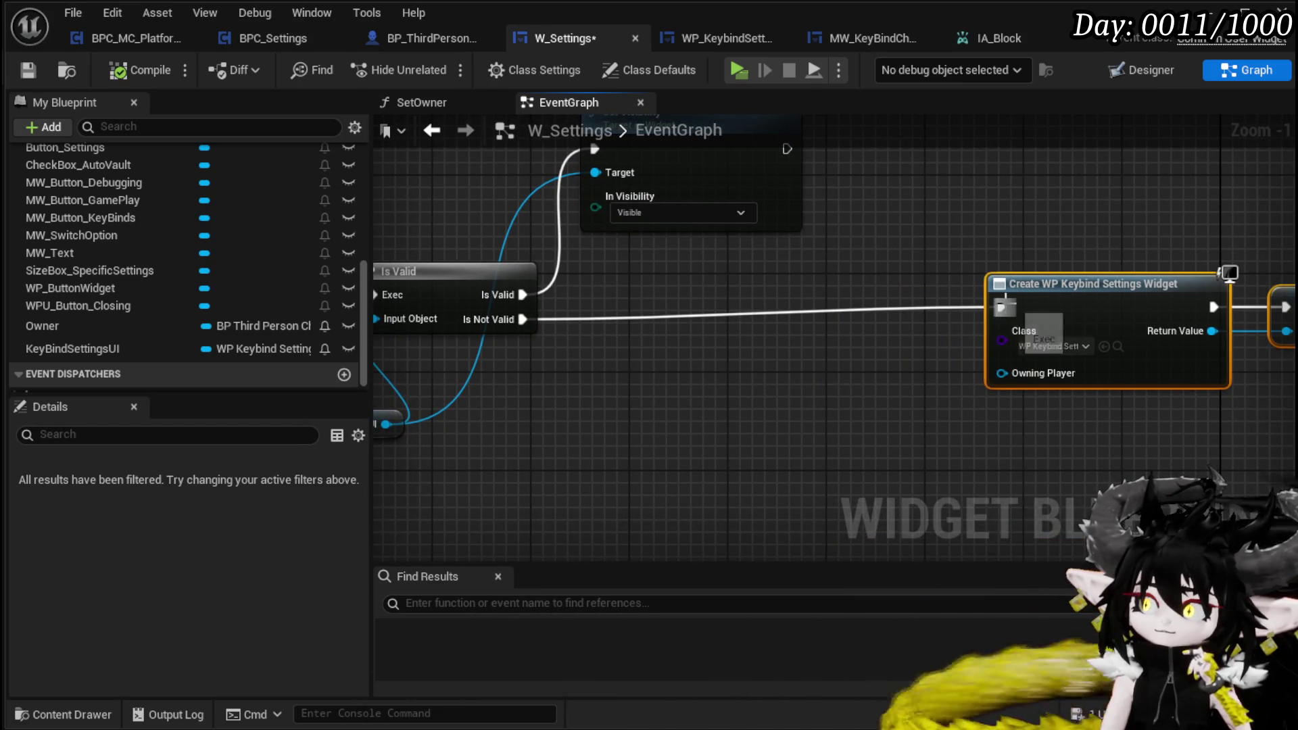
drag(1052, 324, 1002, 307)
drag(1028, 294, 1077, 318)
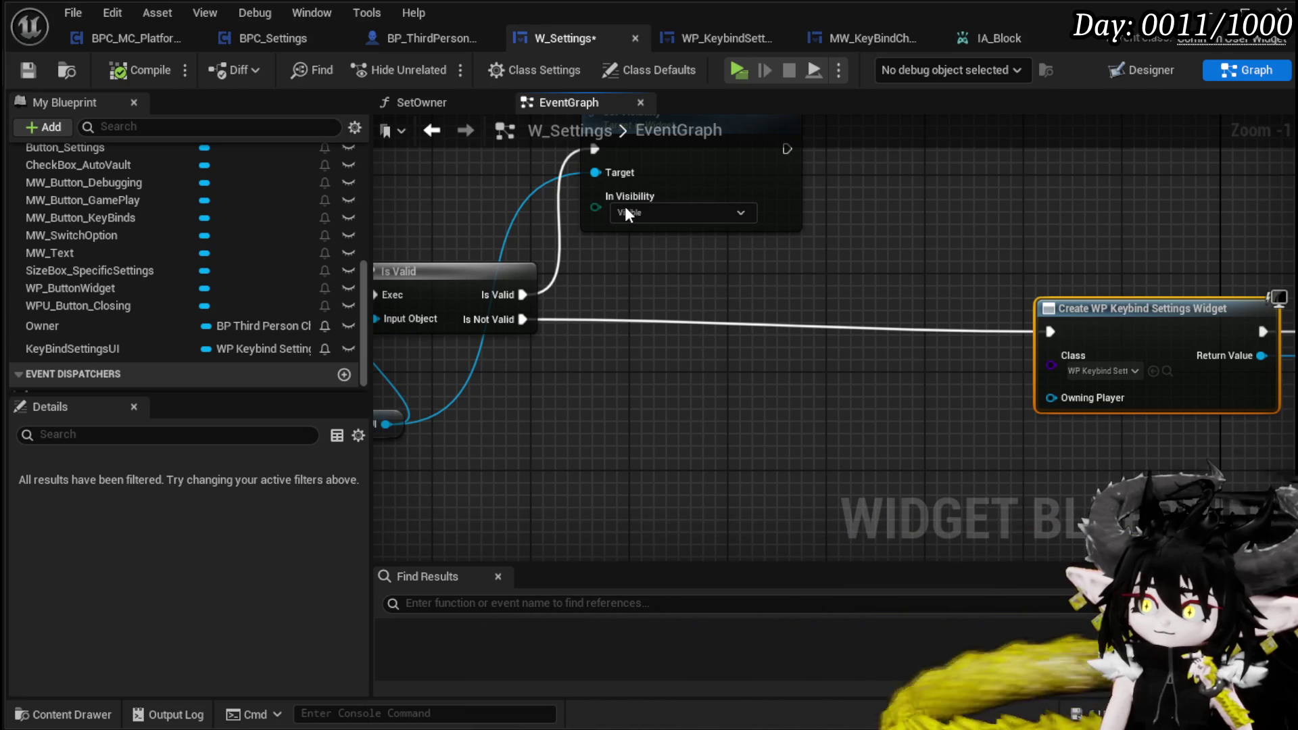
Step: Add a Remove from Parent node on the Key Bind Settings UI reference
right_click(680, 266)
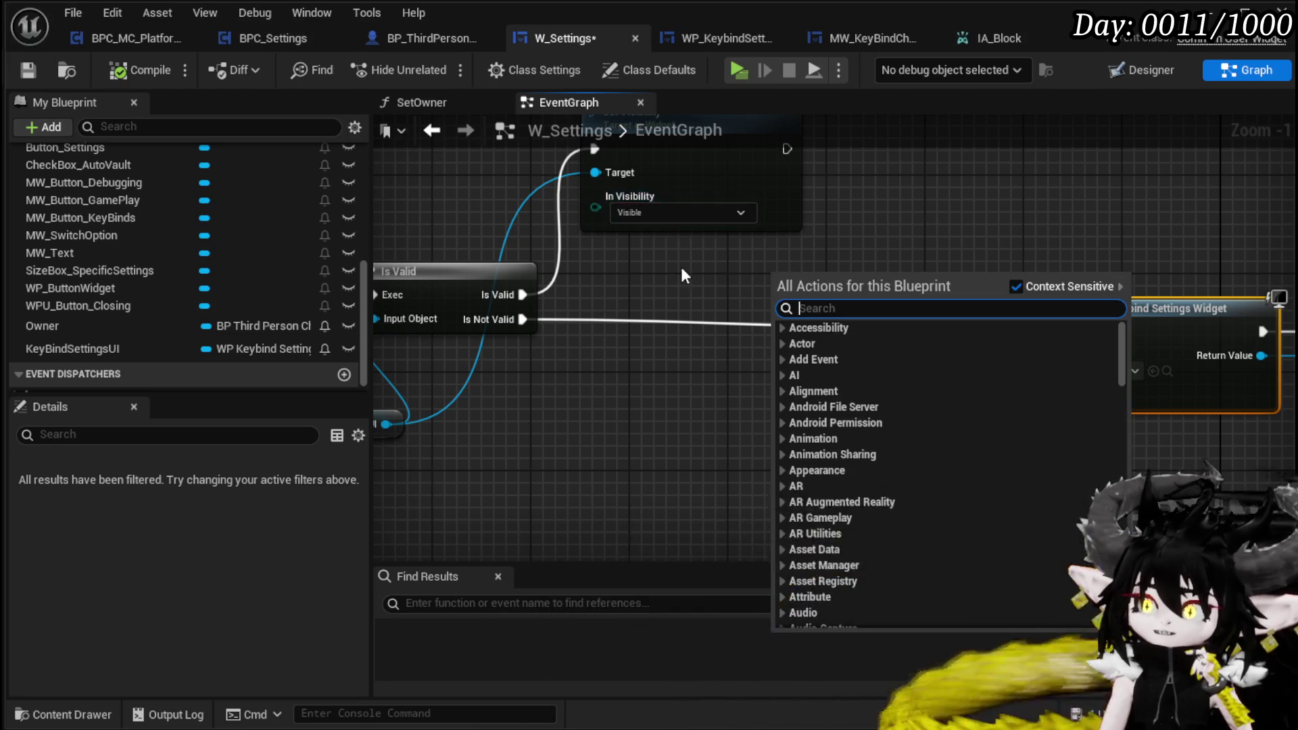
drag(680, 267, 502, 296)
scroll(897, 217, down, 2)
drag(897, 217, 800, 249)
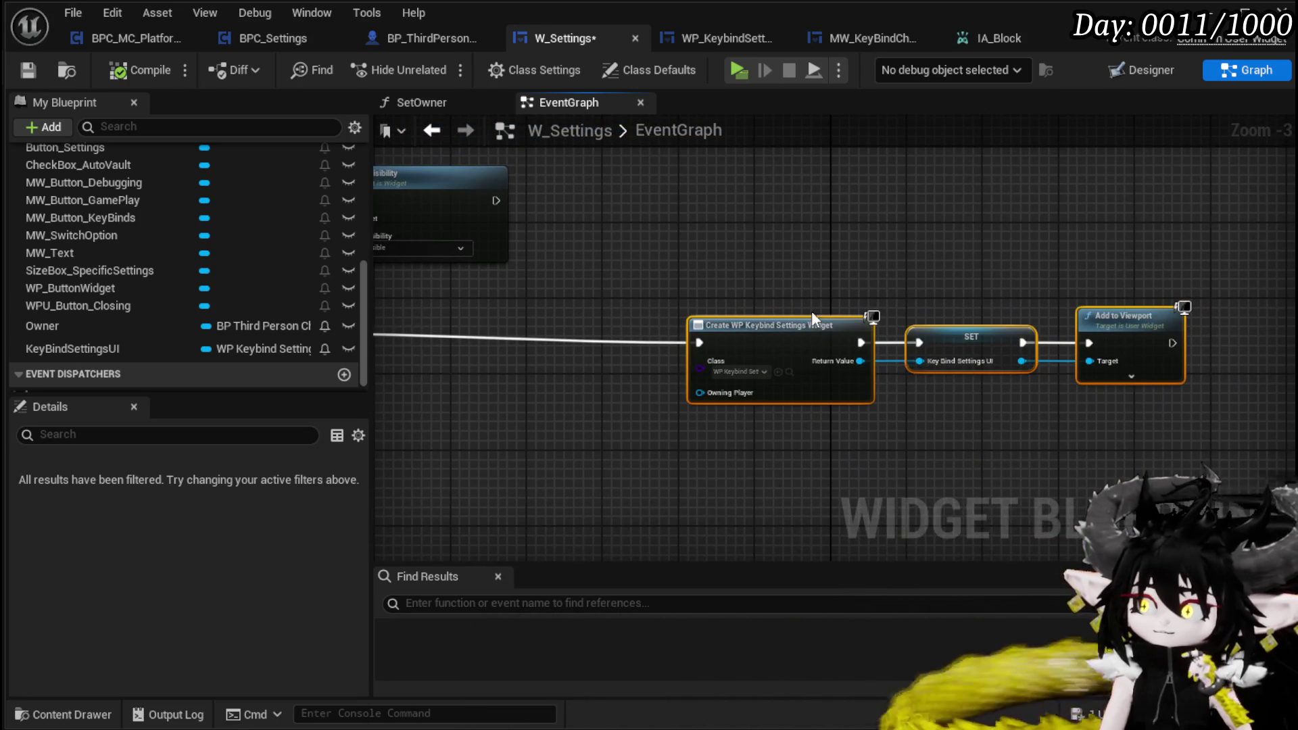
click(595, 301)
drag(591, 300, 912, 288)
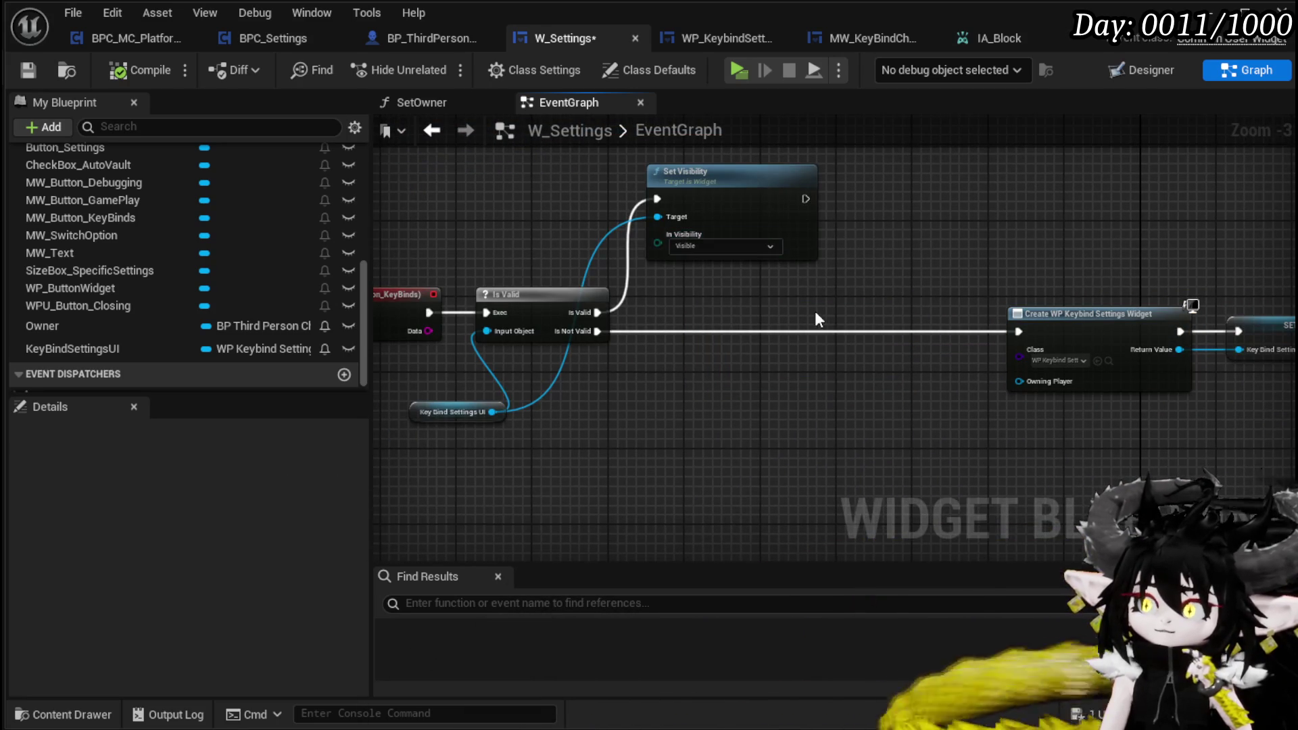
drag(492, 412, 904, 246)
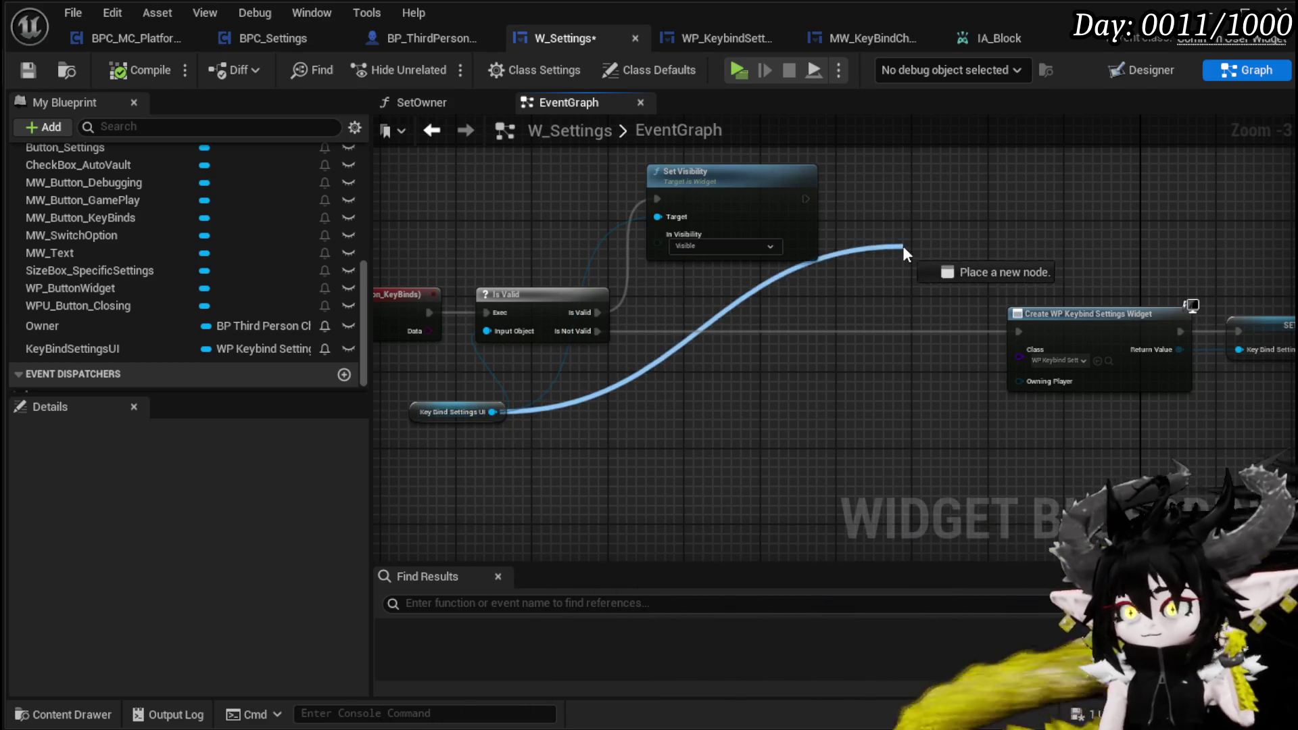
drag(653, 323, 660, 303)
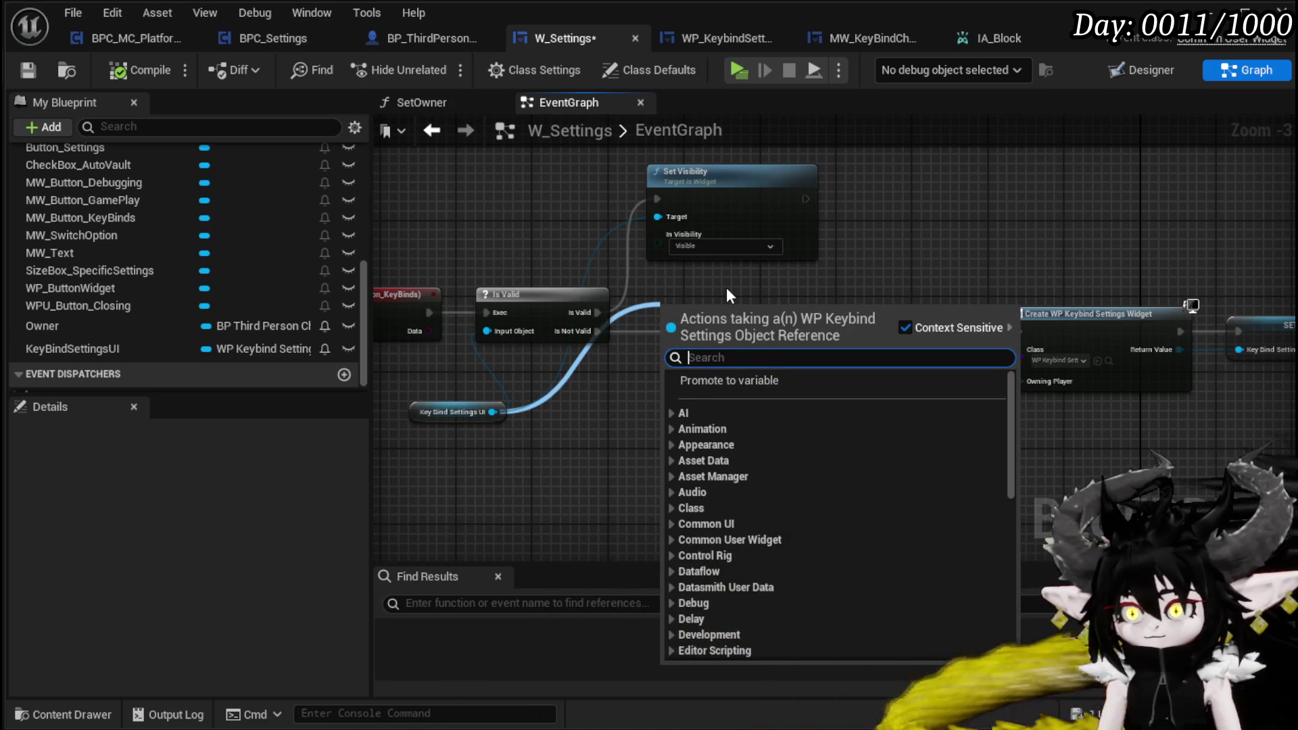
text(Remove)
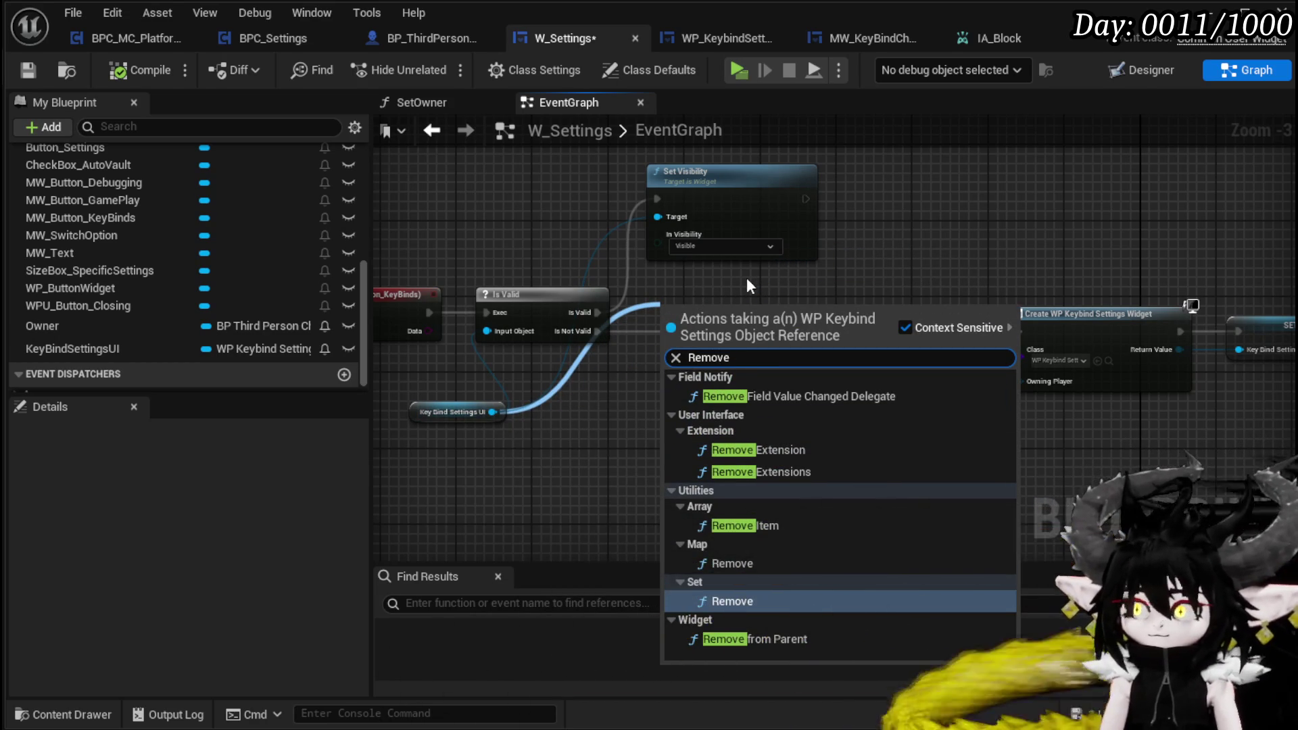
click(755, 639)
Step: Wire the Is Valid branch through Remove from Parent into widget creation and compile W_Settings
mouse_move(667, 332)
mouse_down()
mouse_move(830, 277)
mouse_move(921, 217)
mouse_move(679, 328)
mouse_up()
mouse_move(597, 312)
mouse_down()
mouse_move(678, 333)
mouse_move(891, 214)
mouse_move(862, 208)
mouse_up()
mouse_move(935, 227)
mouse_down()
mouse_move(1032, 338)
mouse_move(1020, 331)
mouse_up()
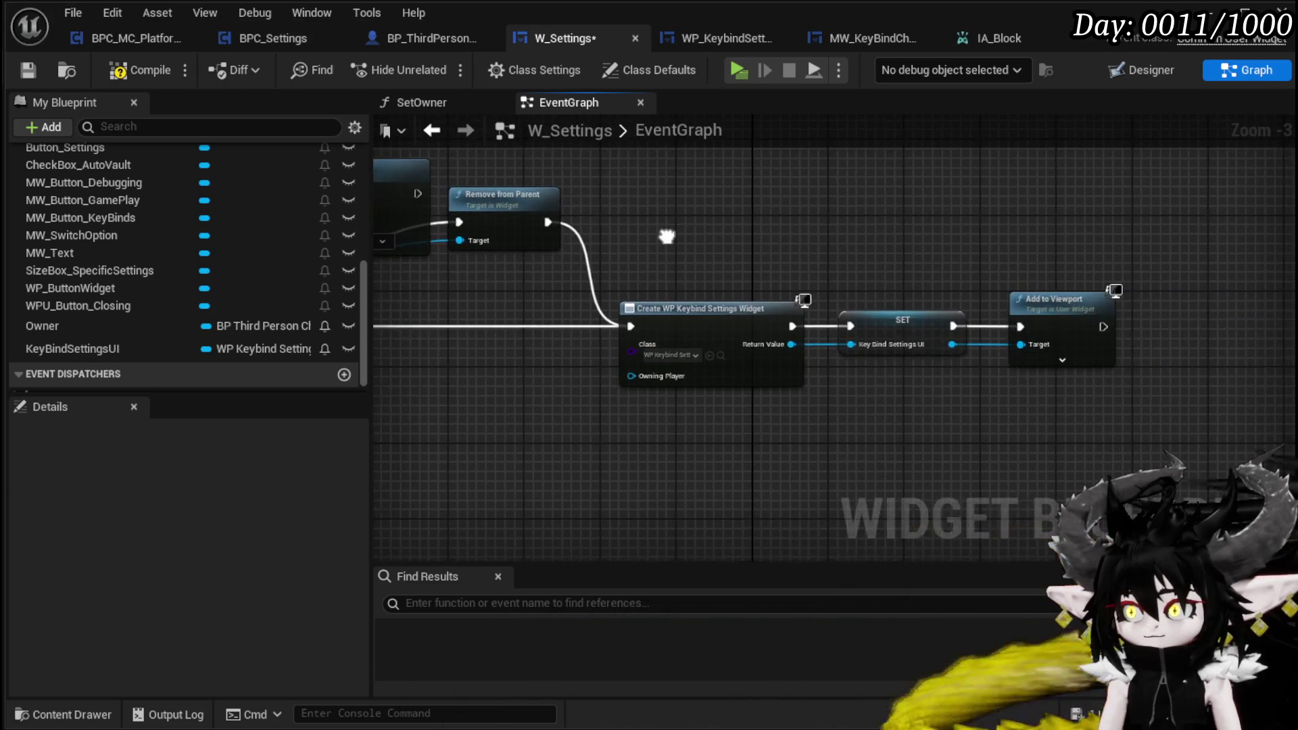
click(157, 73)
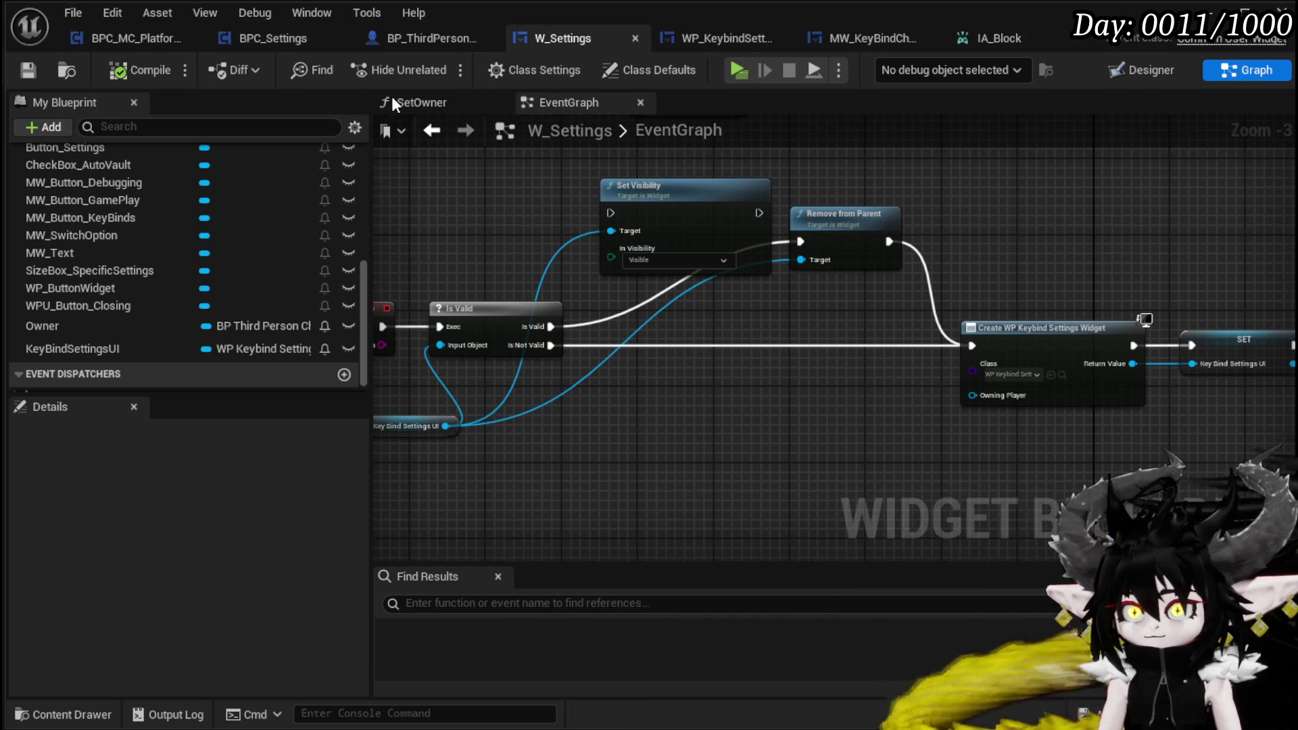
key(alt+Tab)
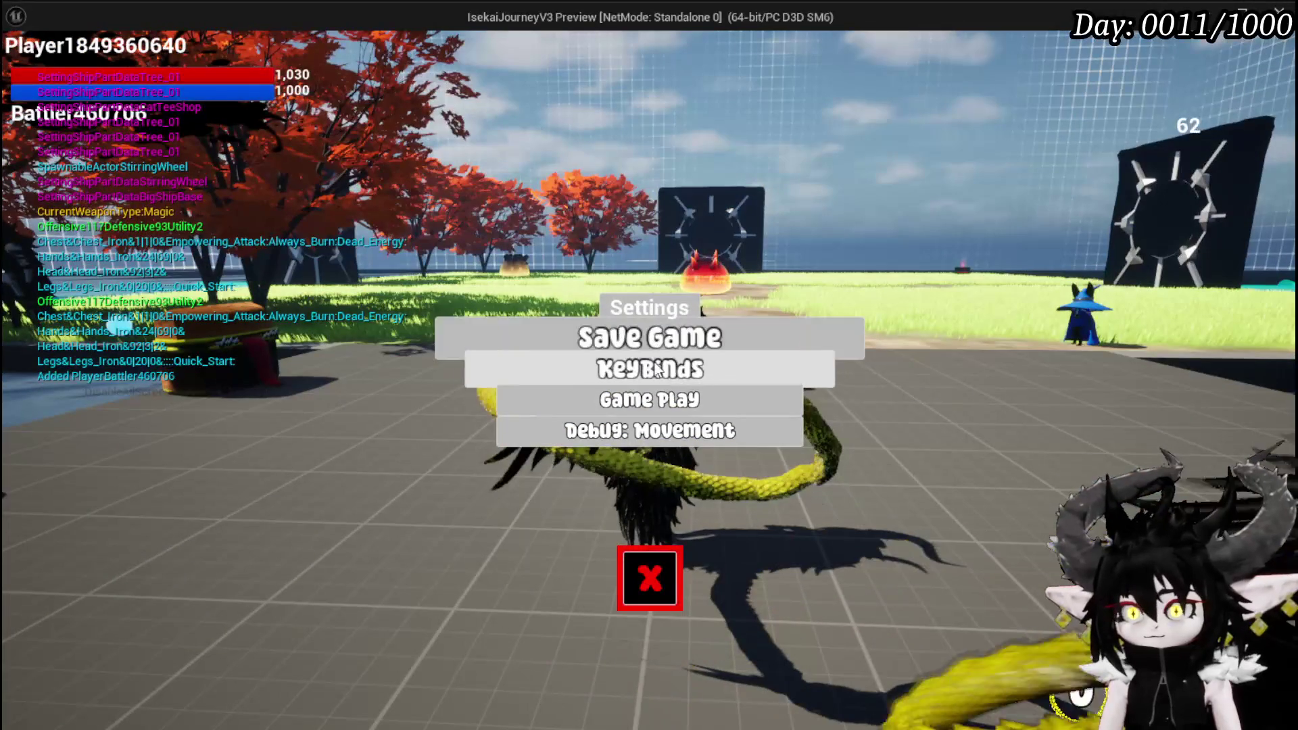
Step: Rebind Block to T in the Key Binds panel and reopen it to check the binding
click(649, 369)
click(307, 173)
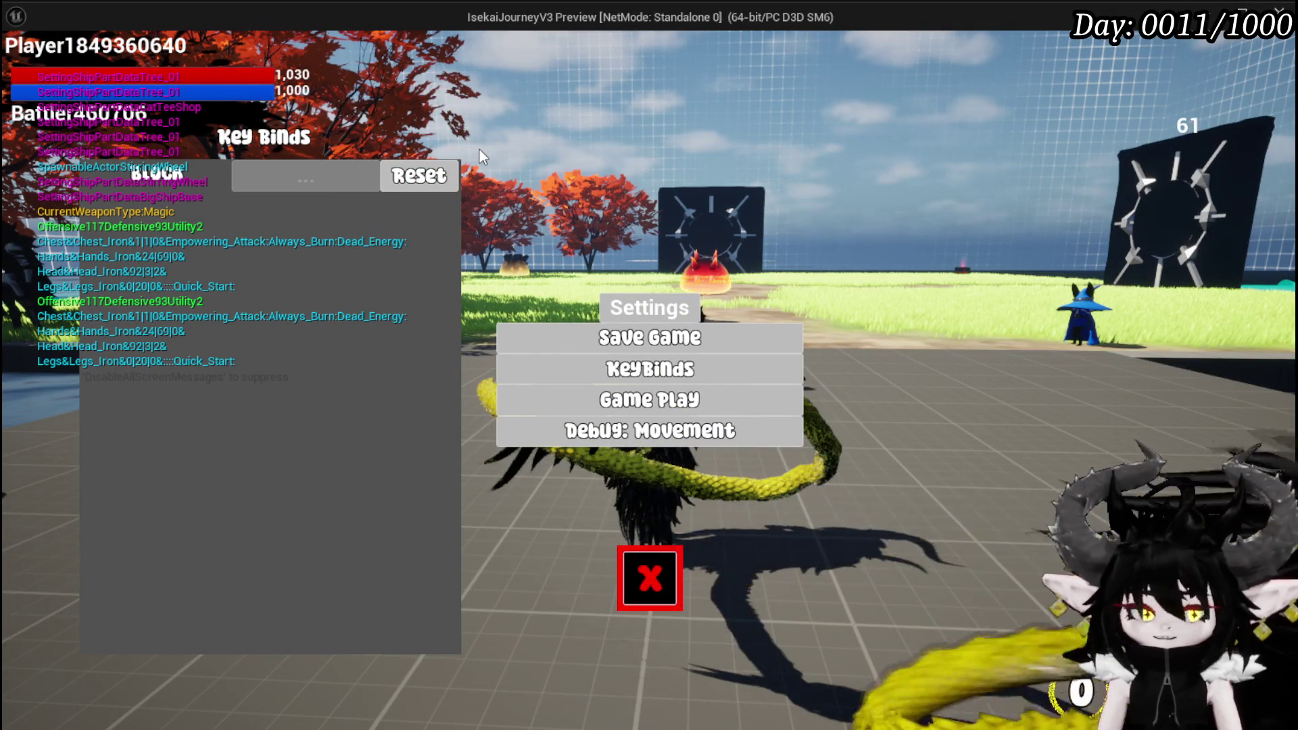
key(t)
click(650, 579)
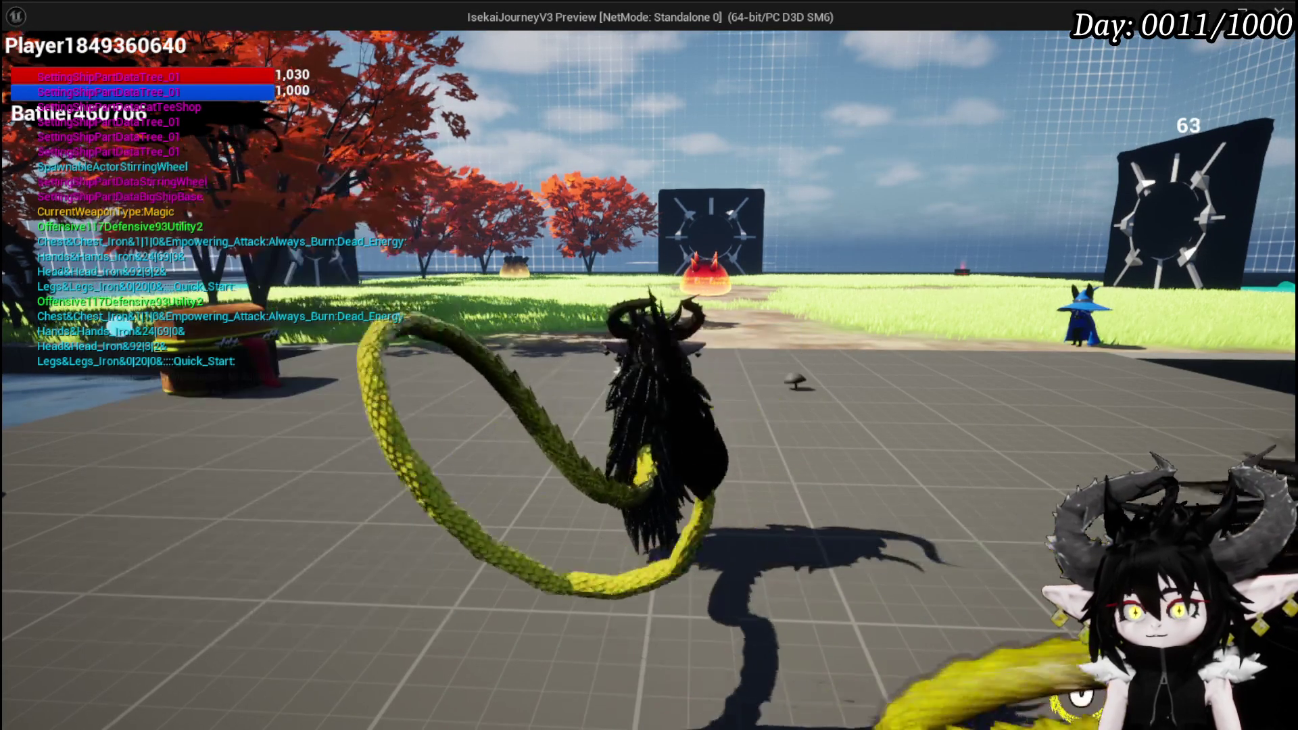
key(Escape)
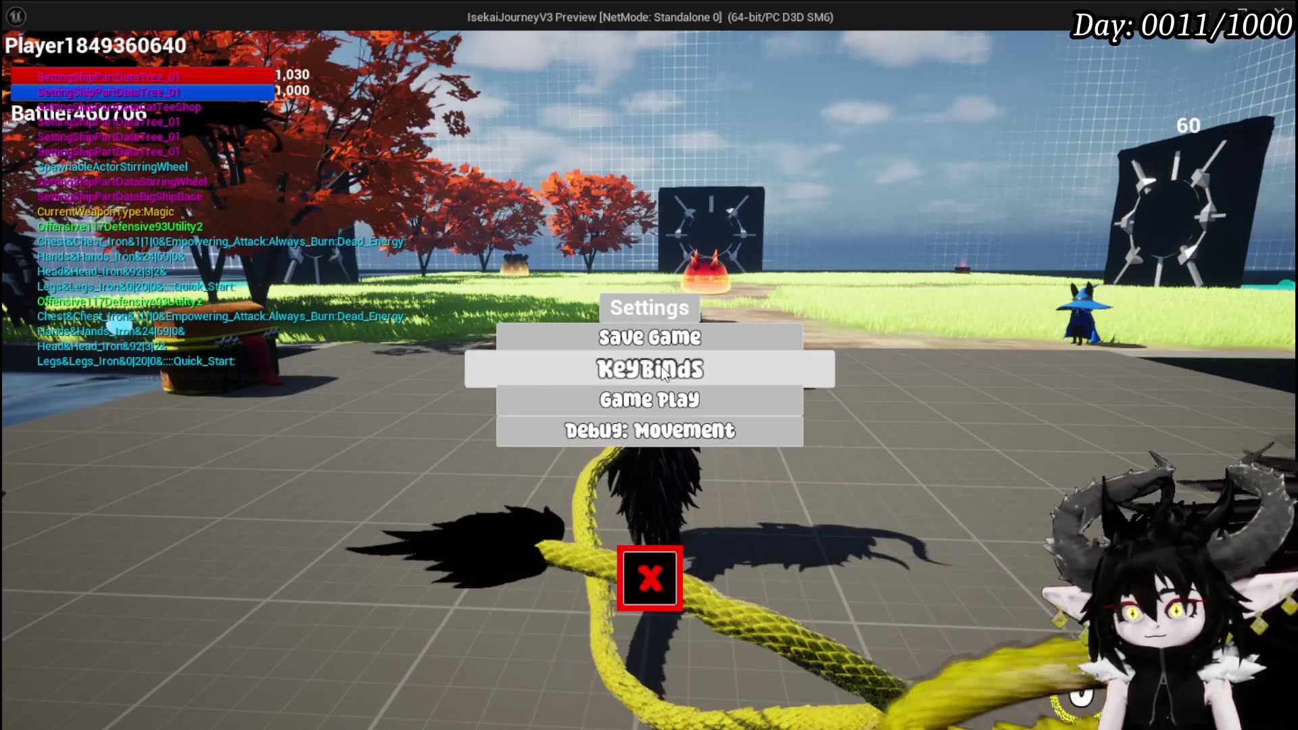
click(629, 370)
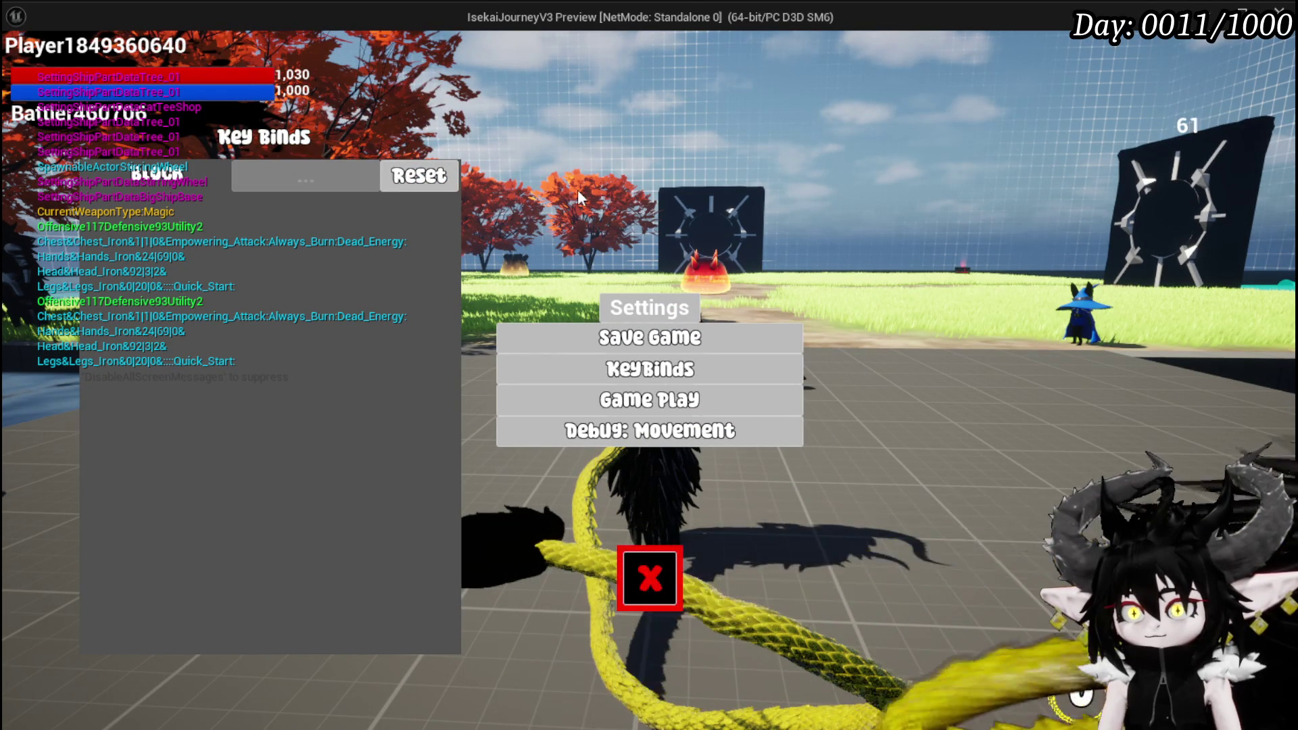
click(649, 578)
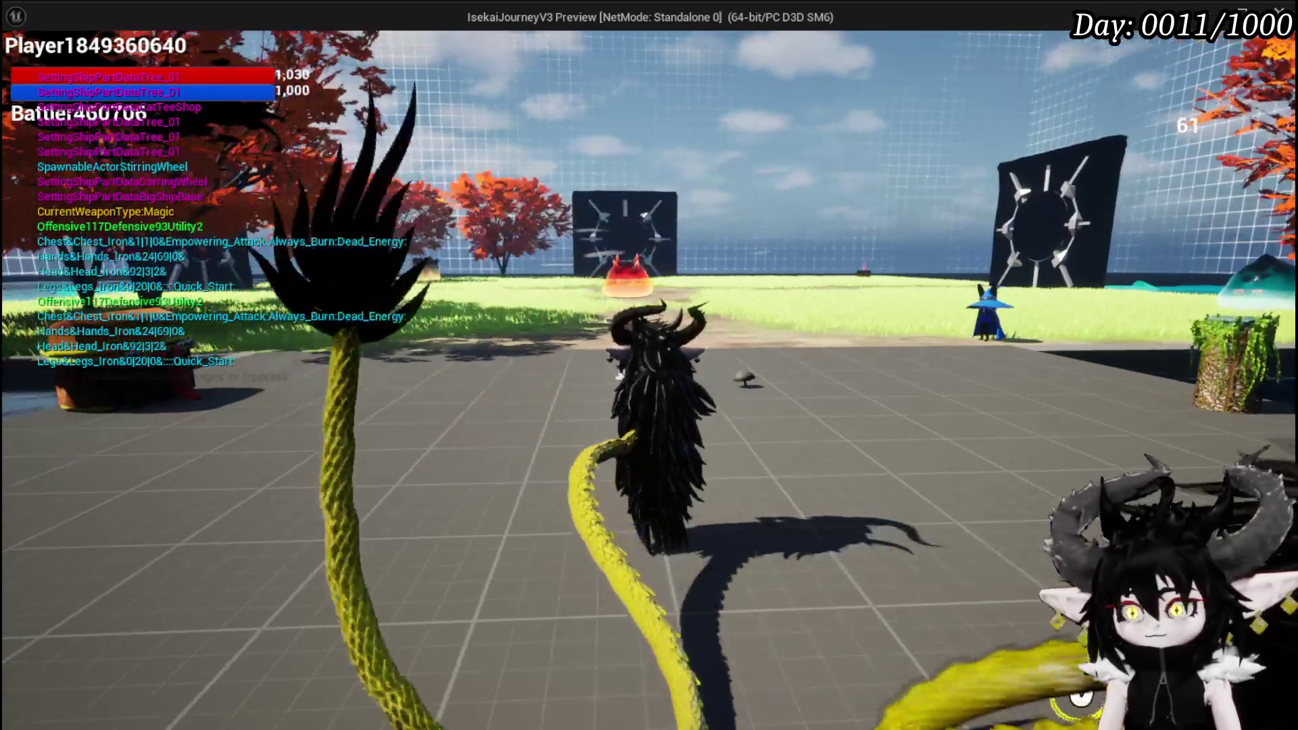
Step: Assign T to Block again and test blocking with T in gameplay
key(Escape)
click(605, 374)
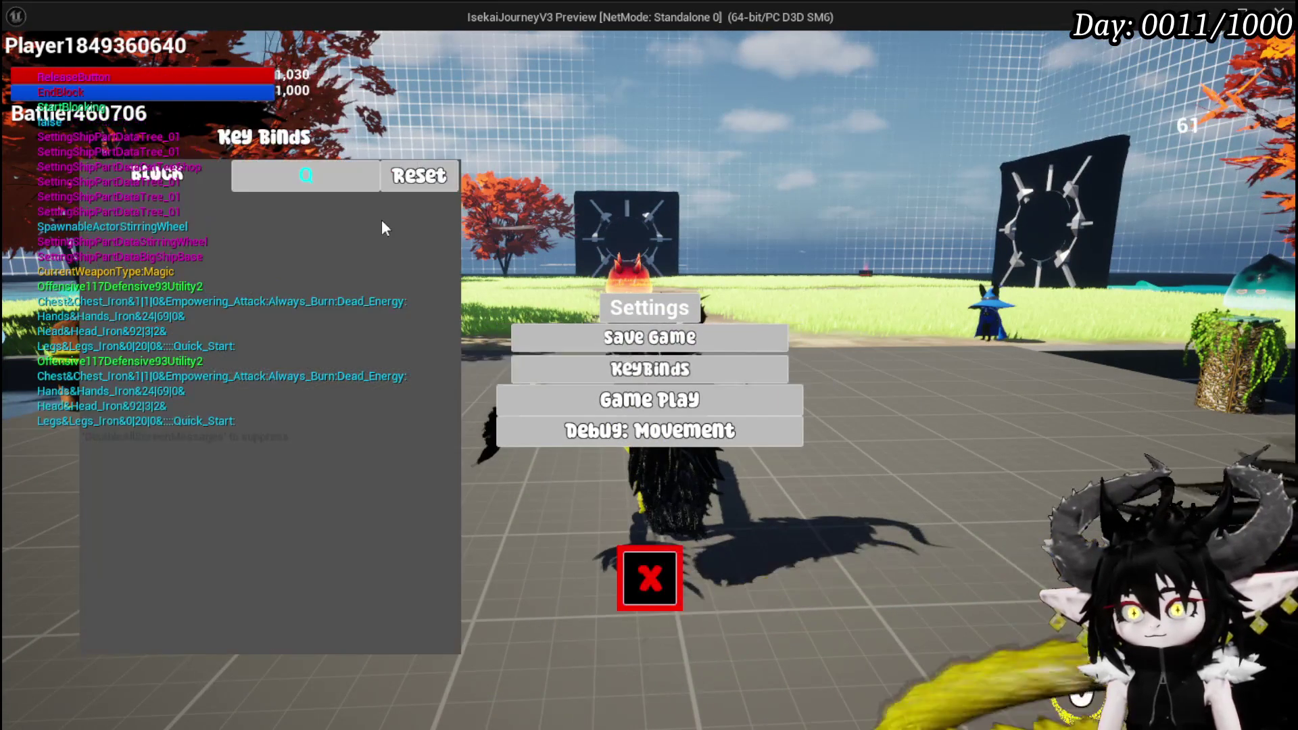
click(315, 172)
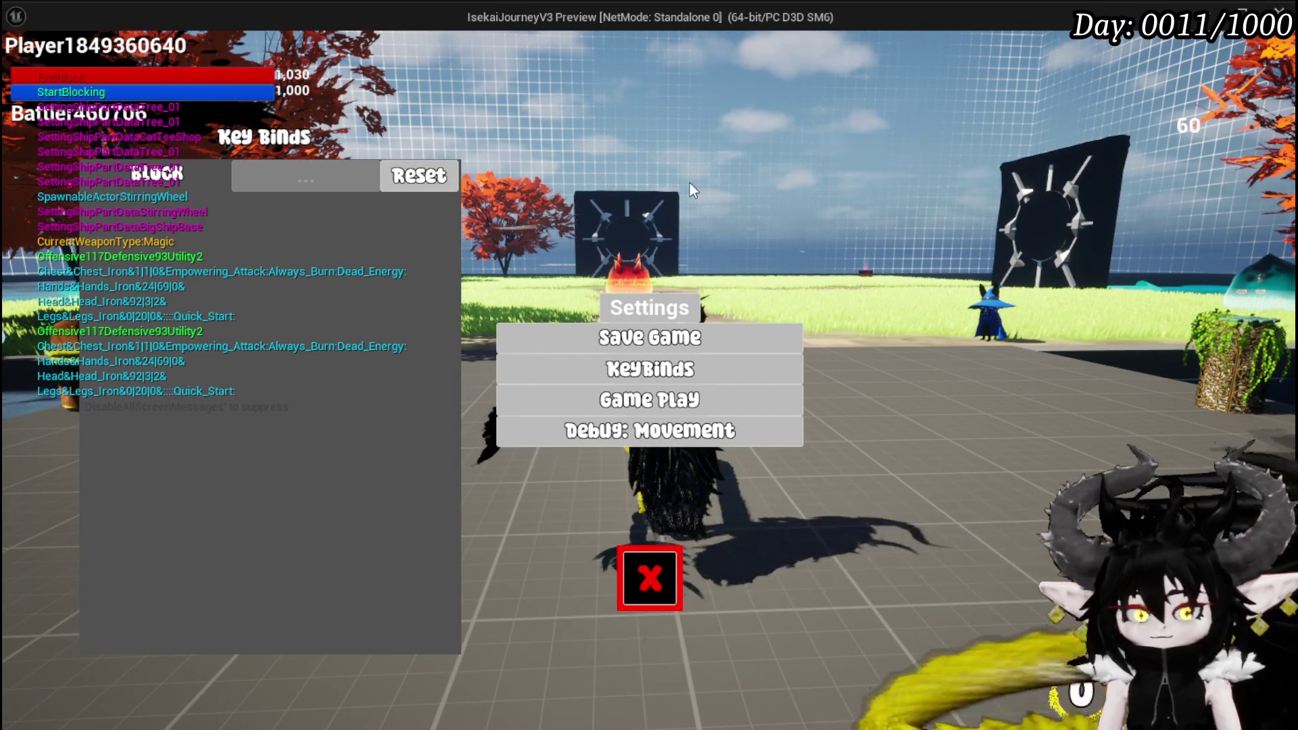
key(t)
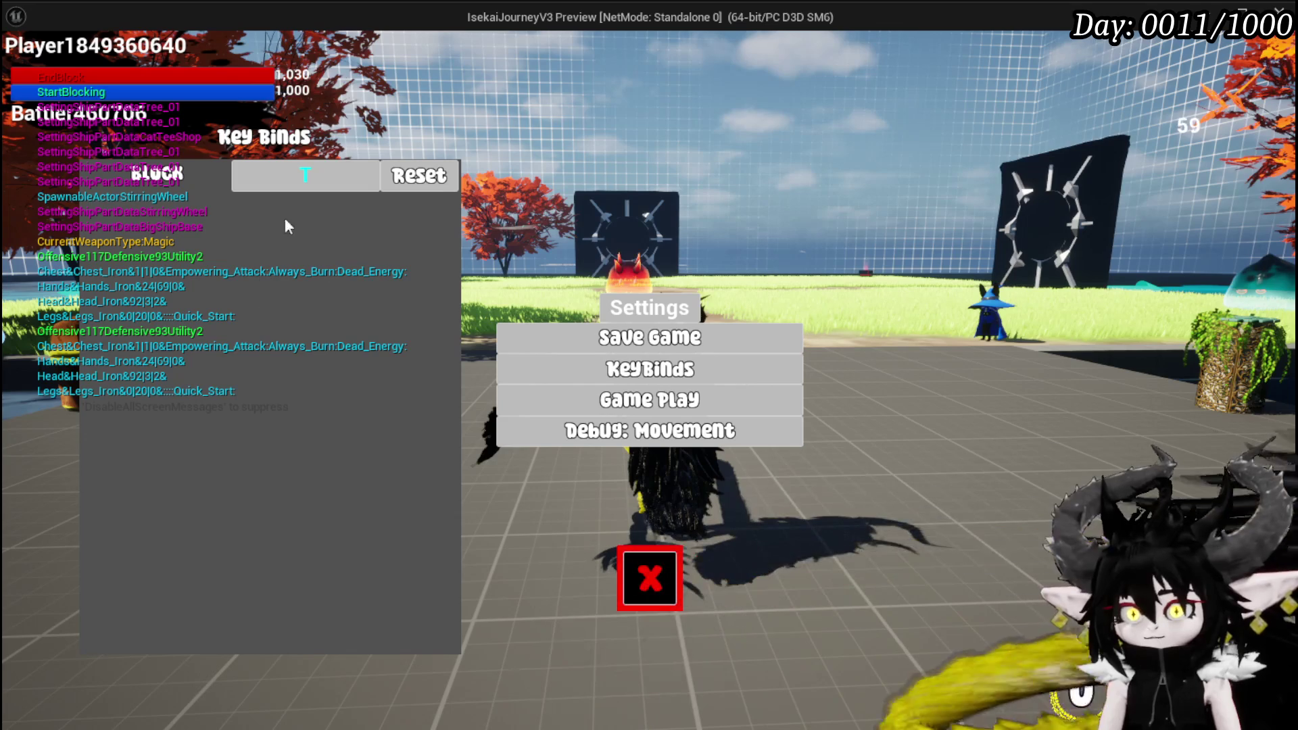
click(650, 578)
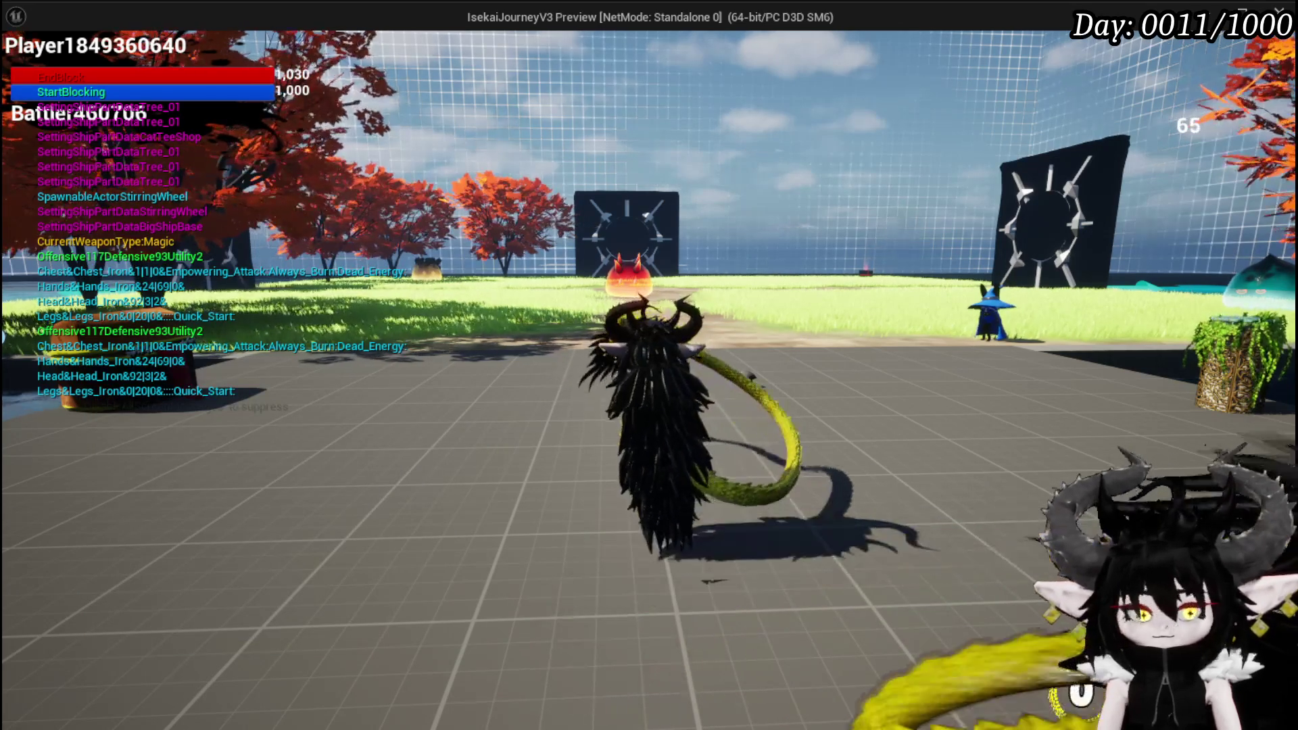
key(t)
Step: Reset Block to its default Q, jump and run the character, then stop the preview
key(Escape)
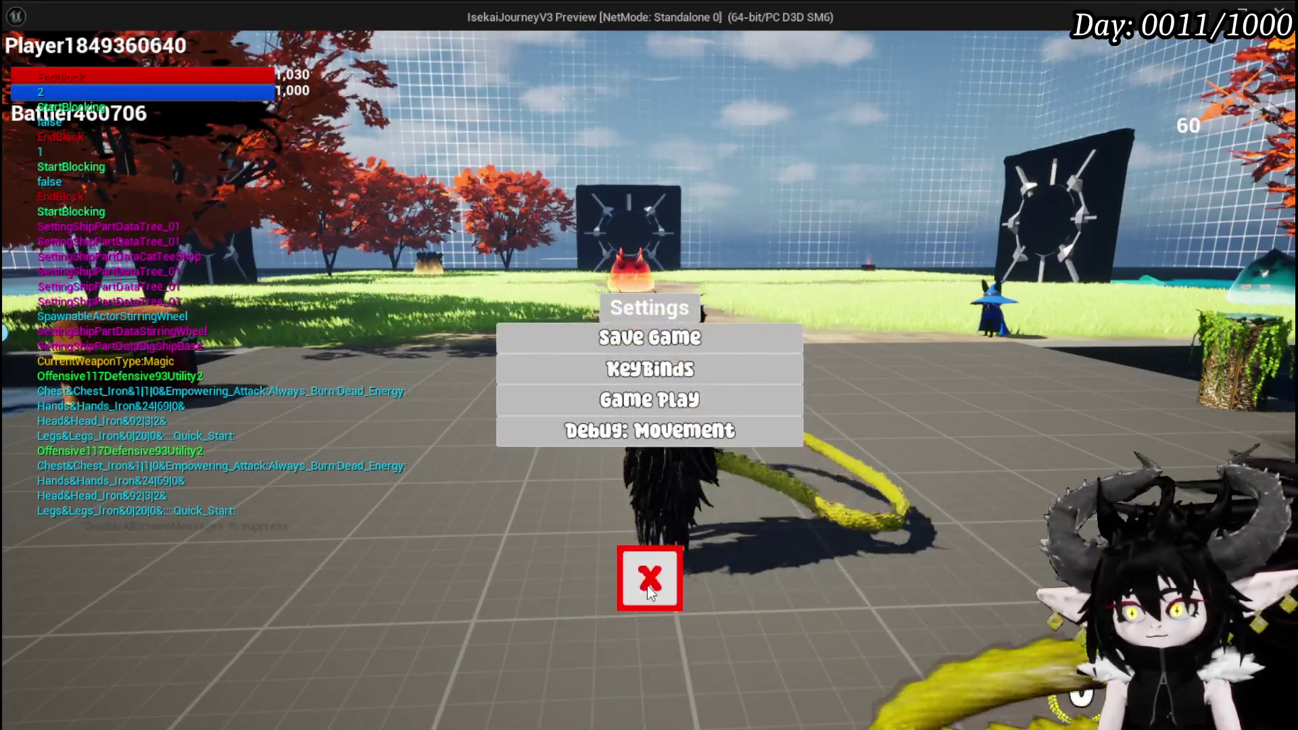
click(650, 368)
click(419, 175)
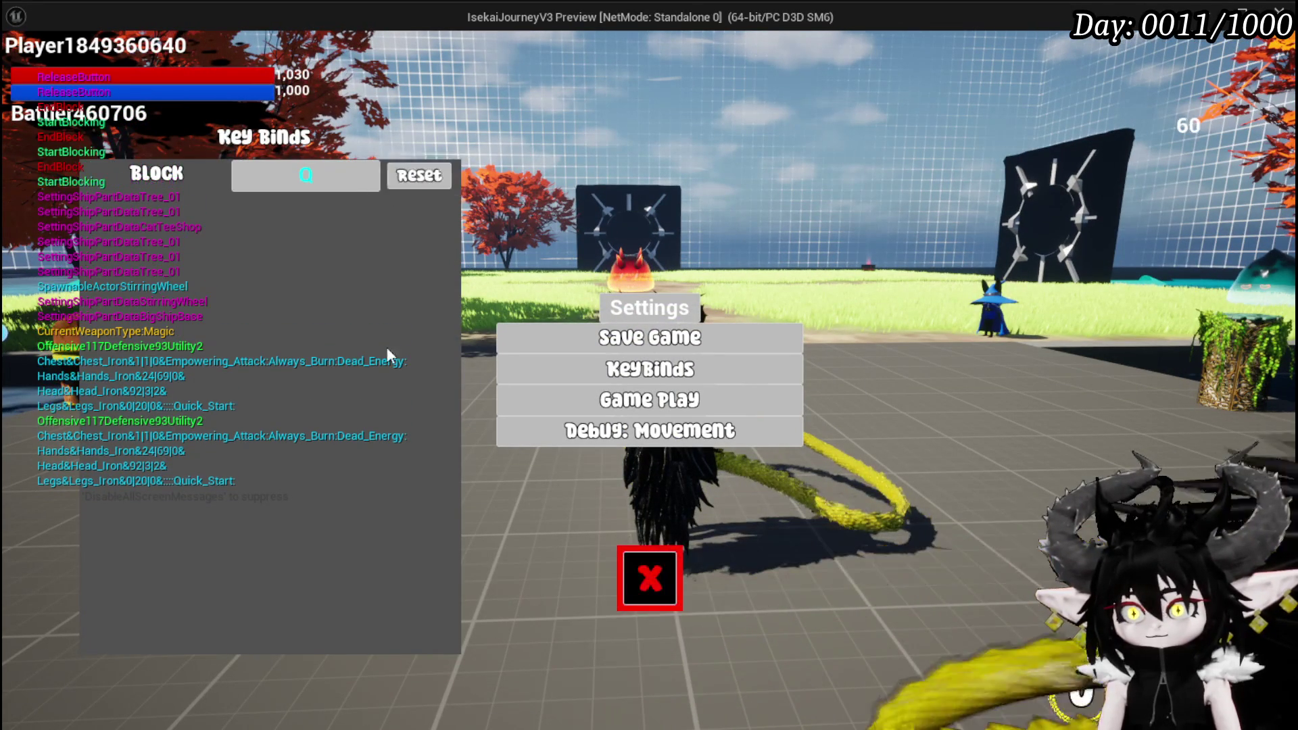
click(652, 579)
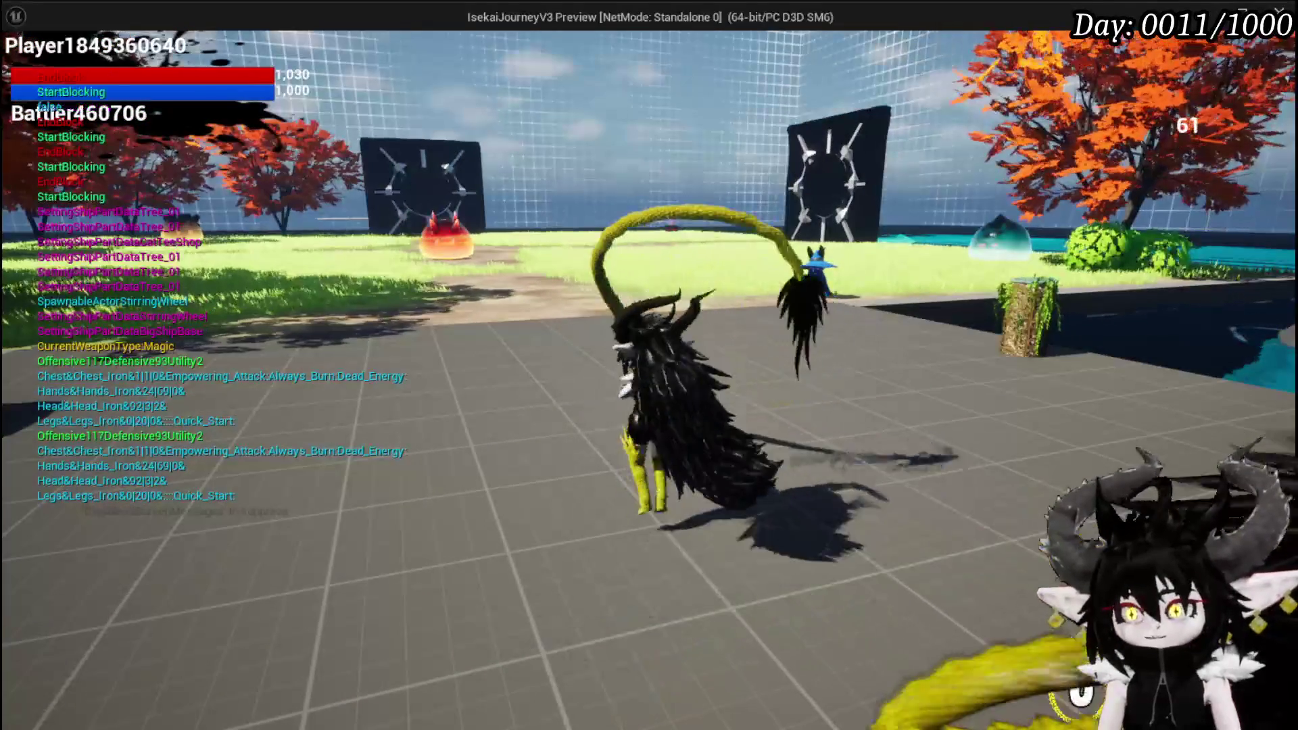
key(space)
key(w)
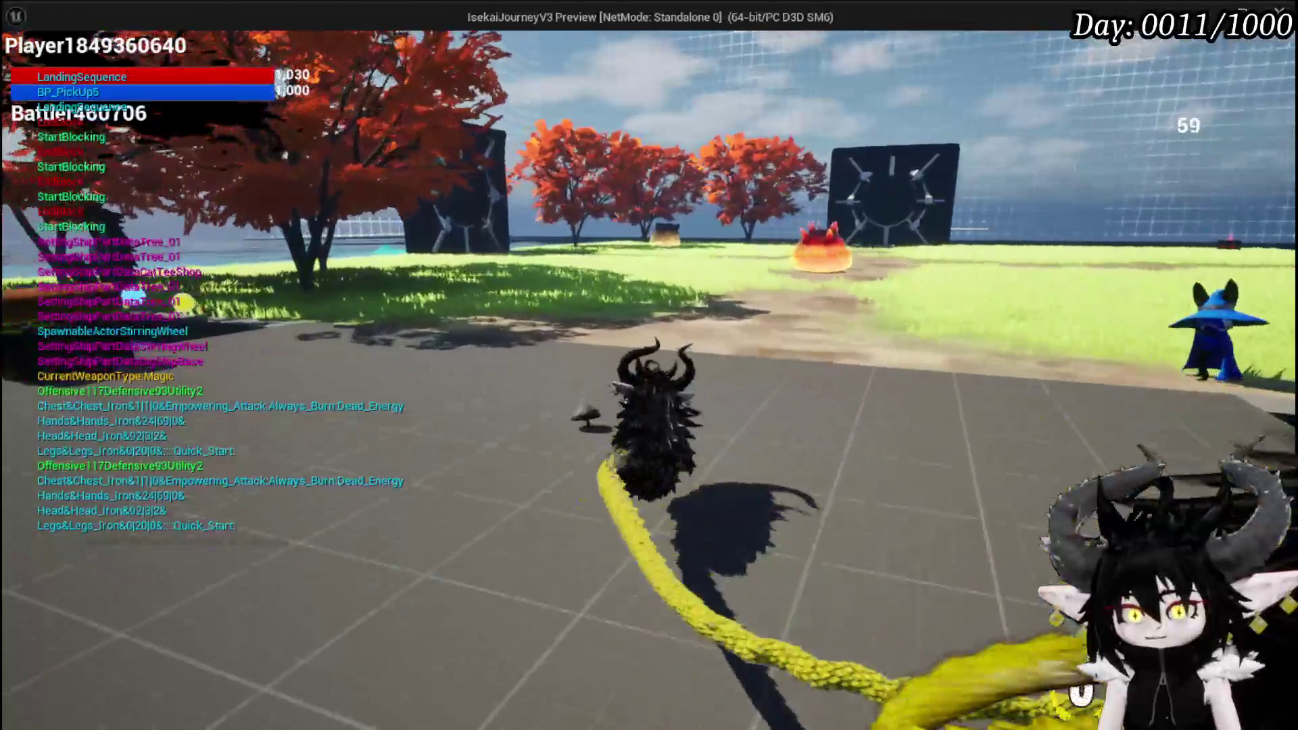
key(Escape)
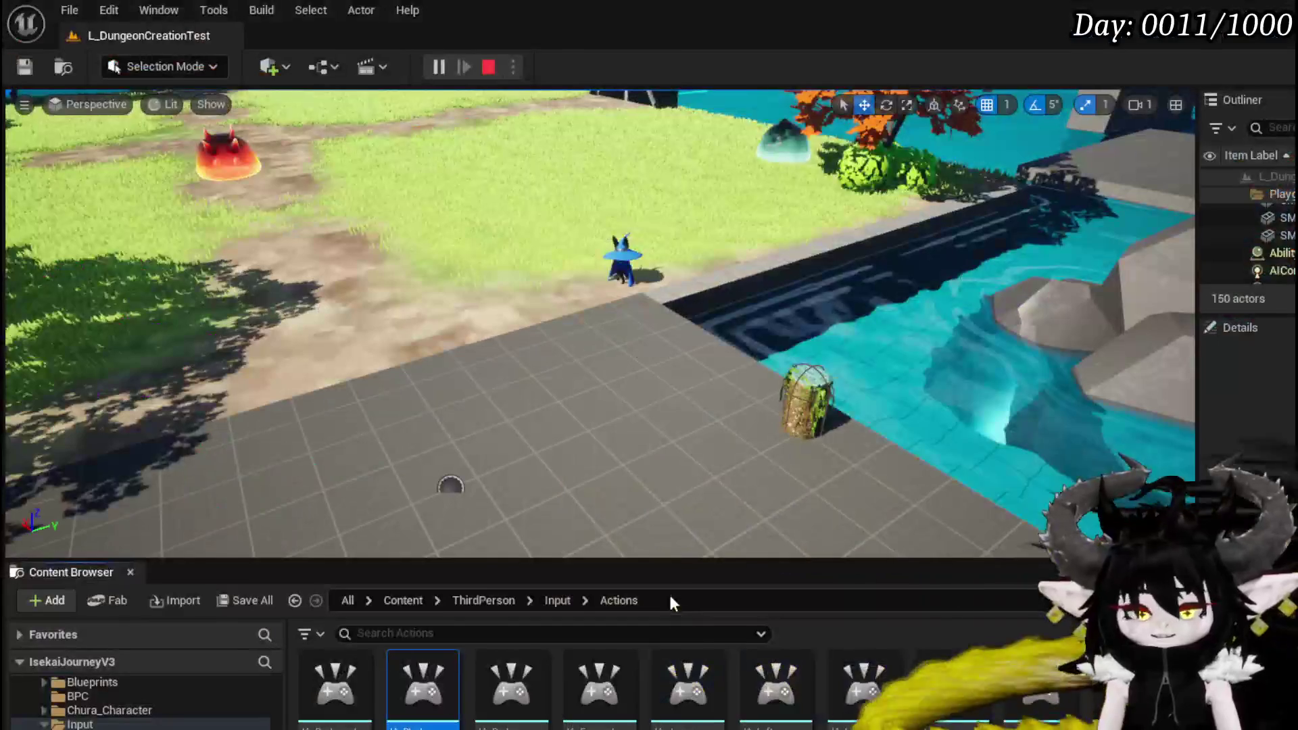
Step: Save all assets, then make the IA_Dodge input action player-mappable
click(25, 66)
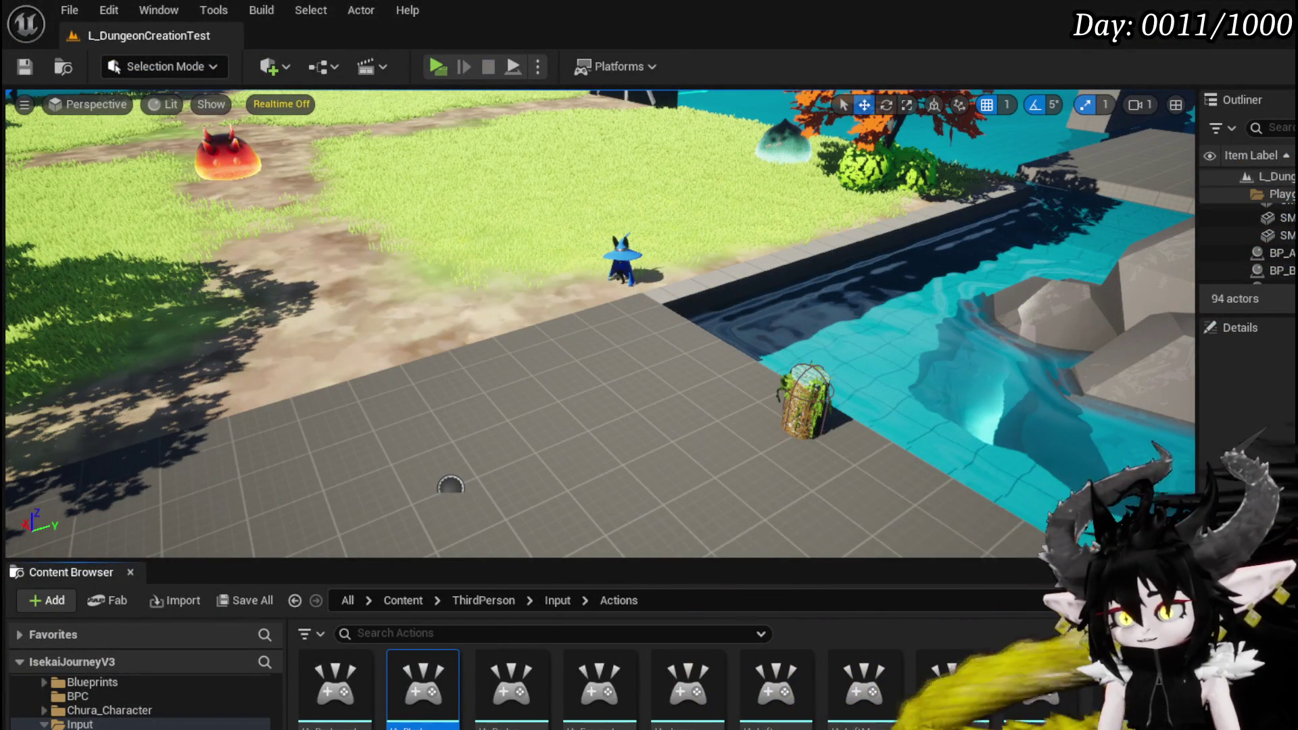
double_click(485, 698)
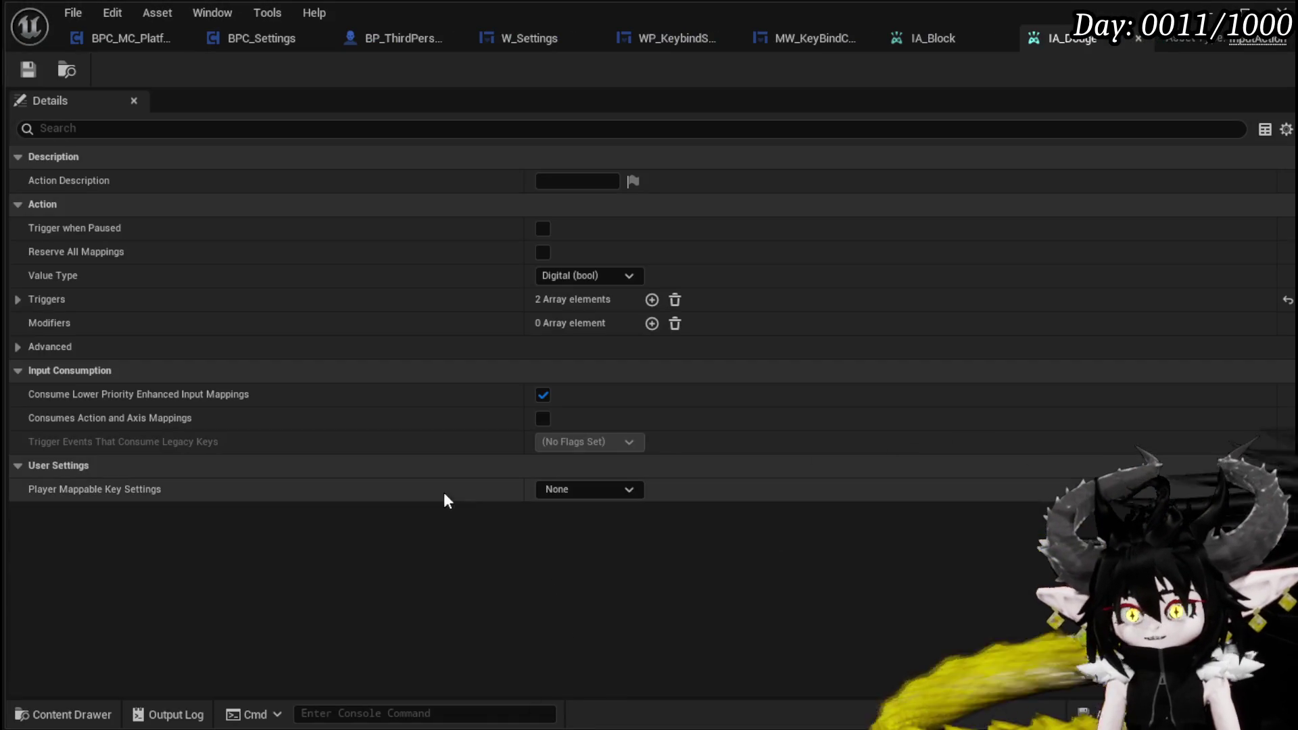
click(547, 490)
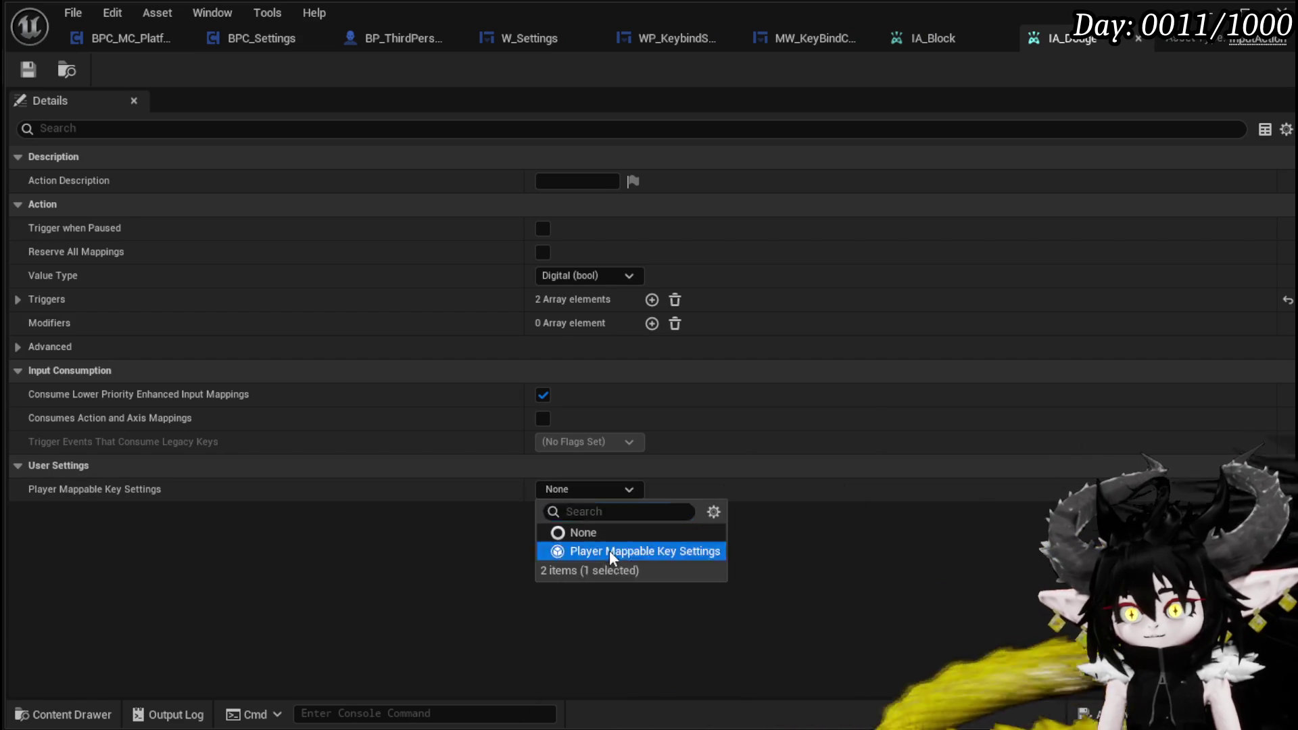
click(20, 490)
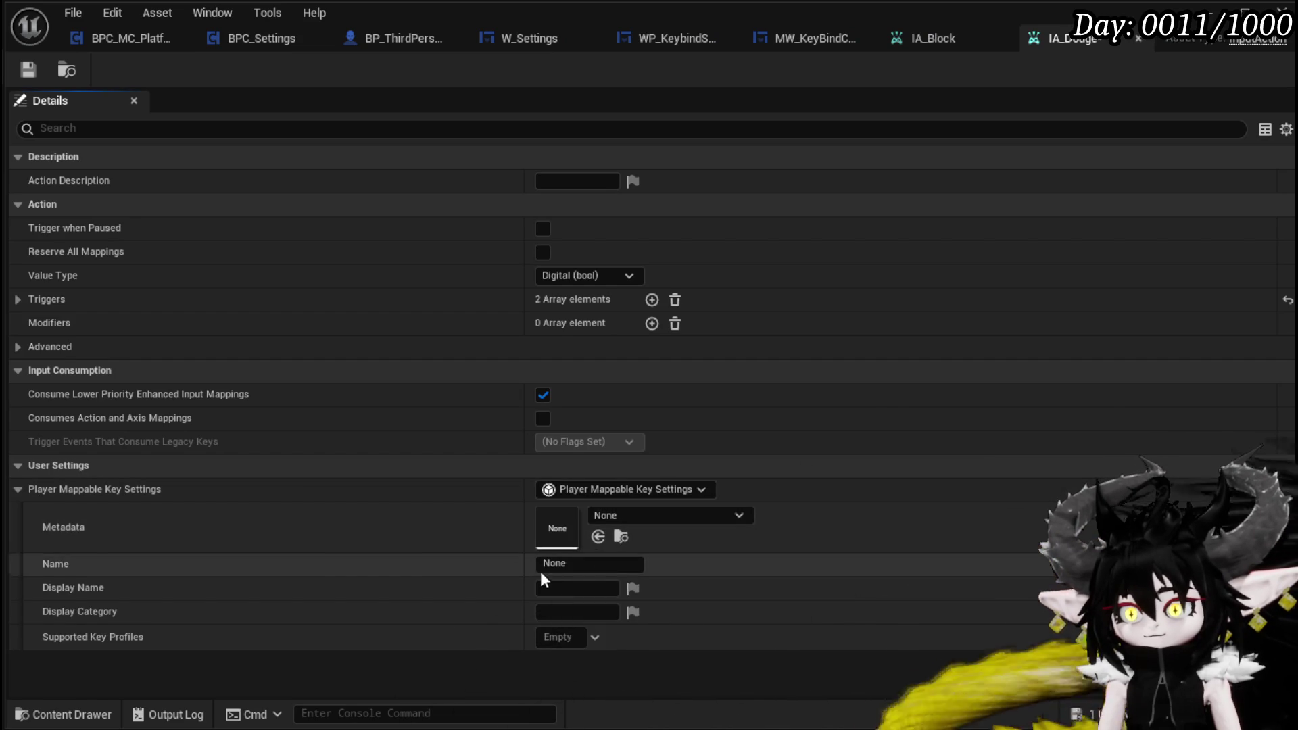
Step: Enter Dash as IA_Dodge's display name and display category, and save the asset
click(551, 588)
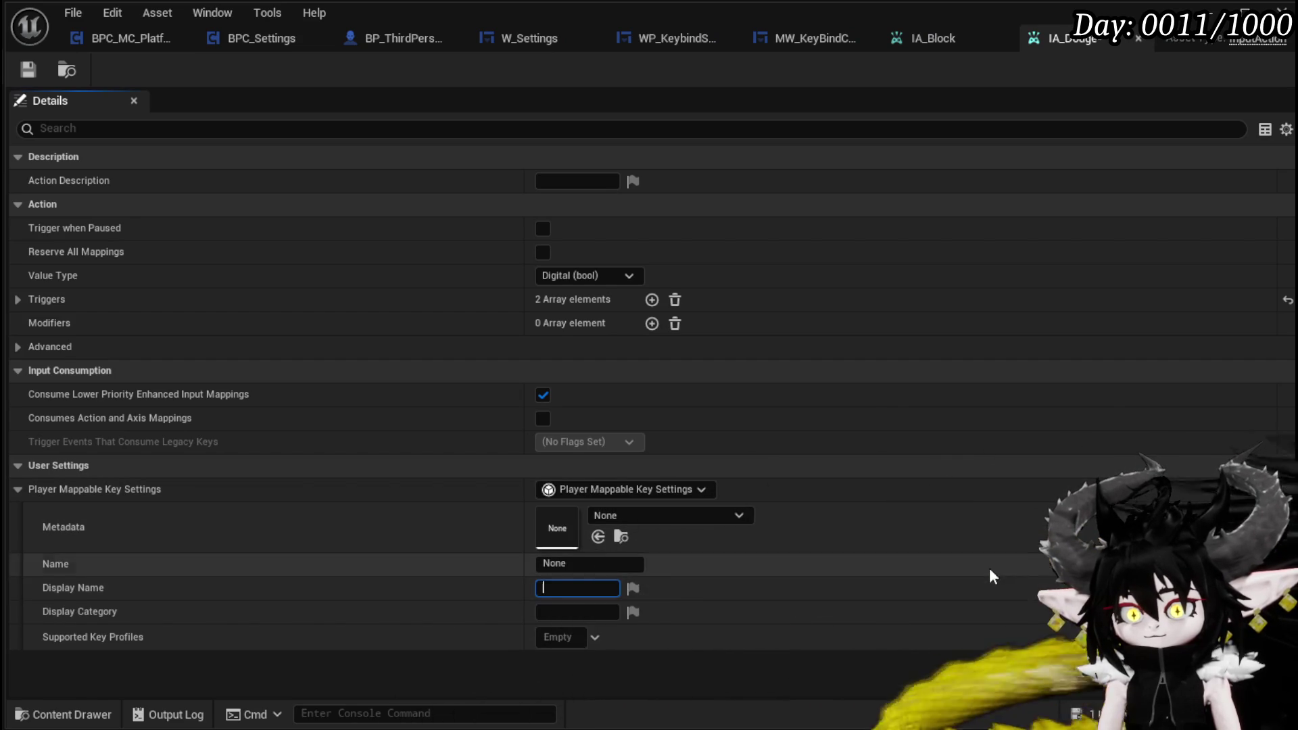
text(Das)
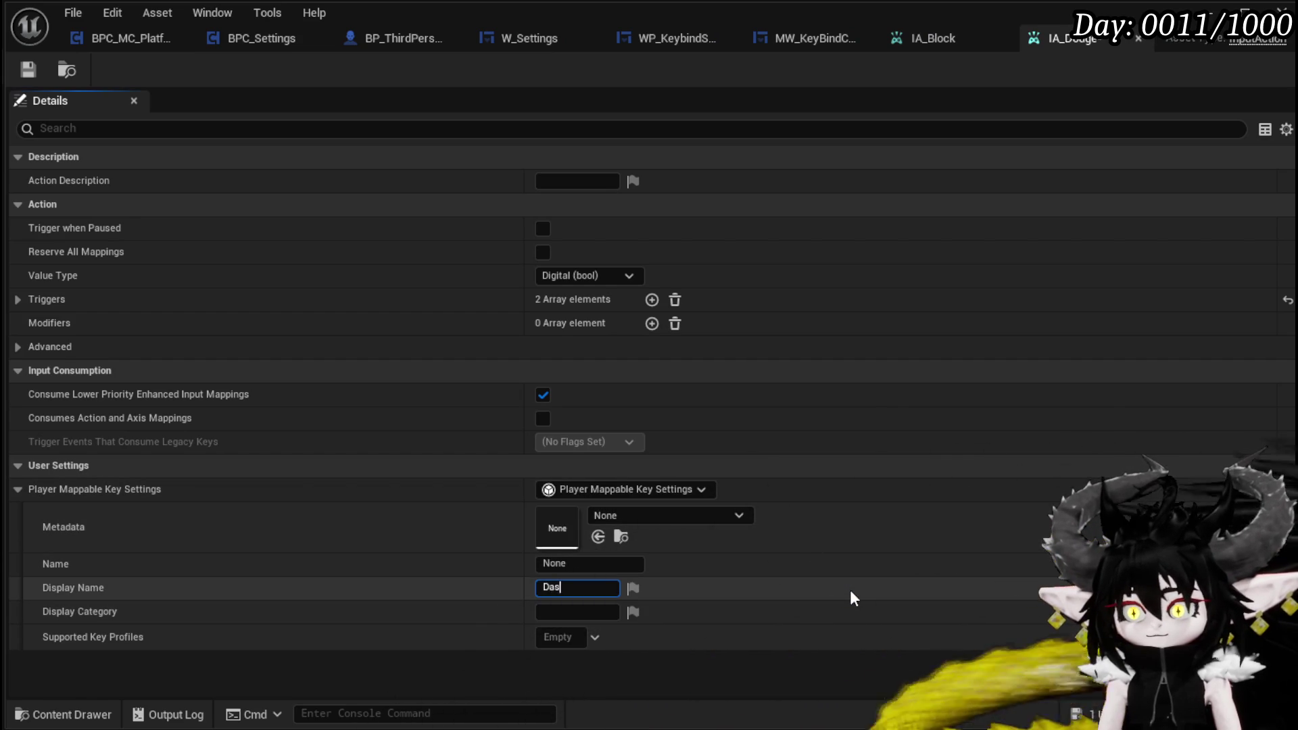
text(h)
key(Tab)
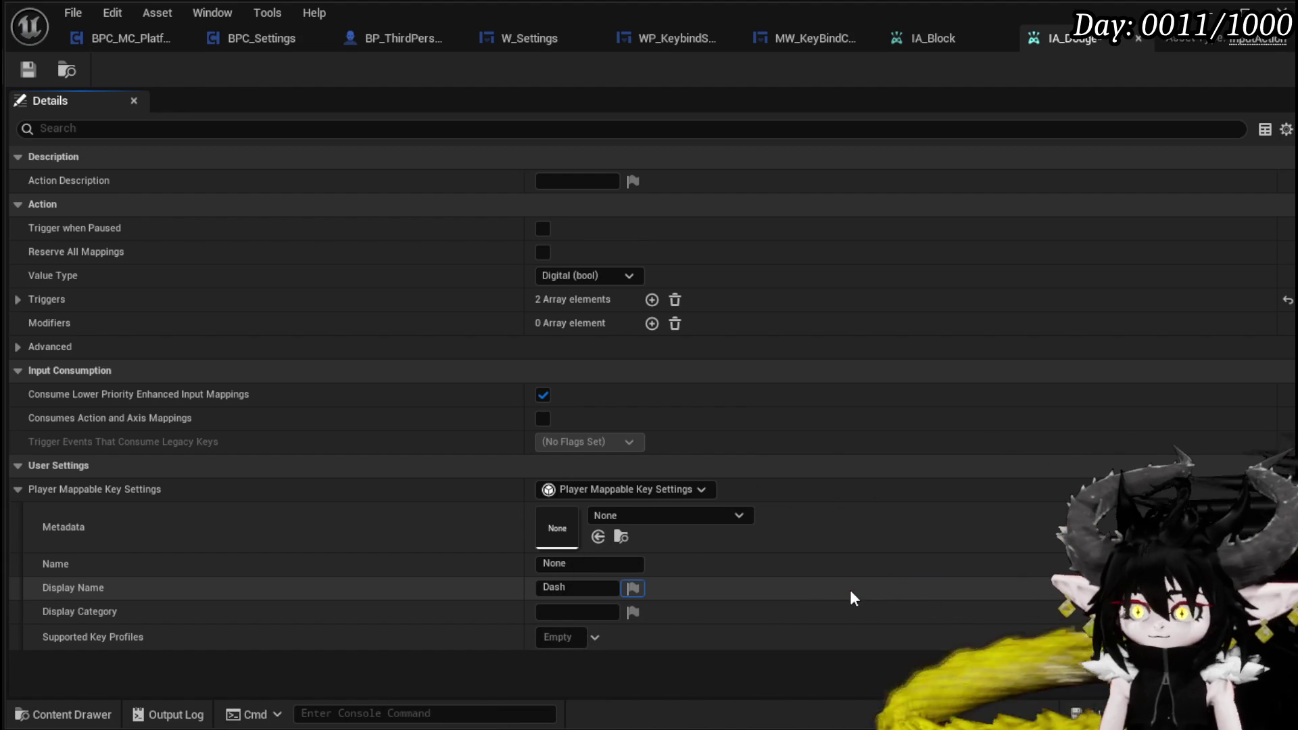
key(Tab)
text(Da)
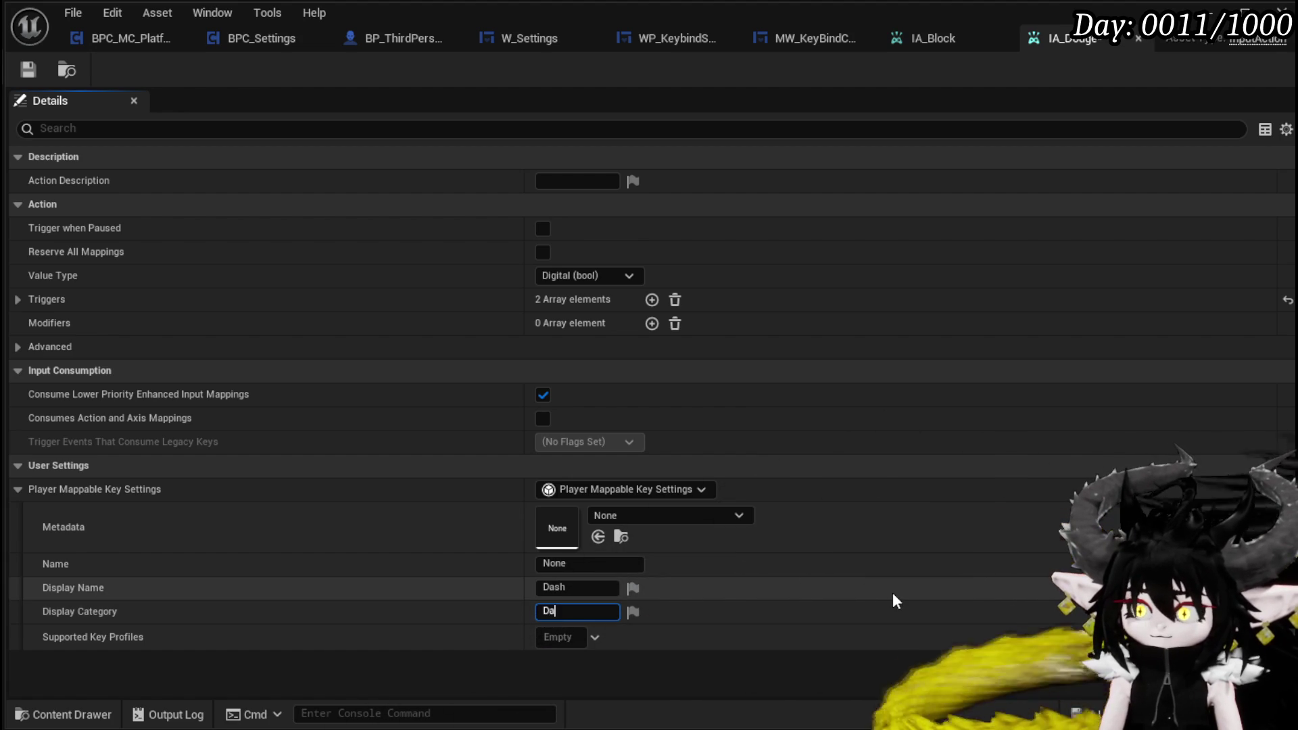
text(sh)
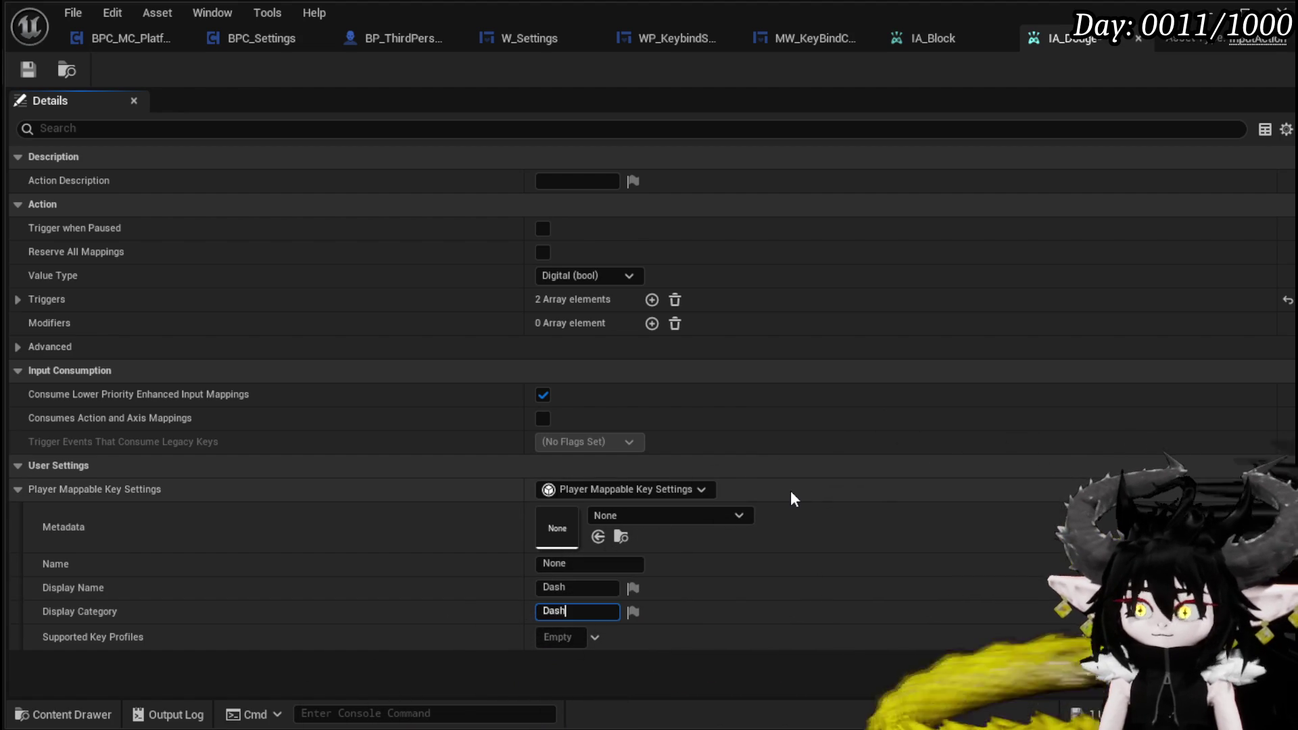
key(Return)
click(28, 69)
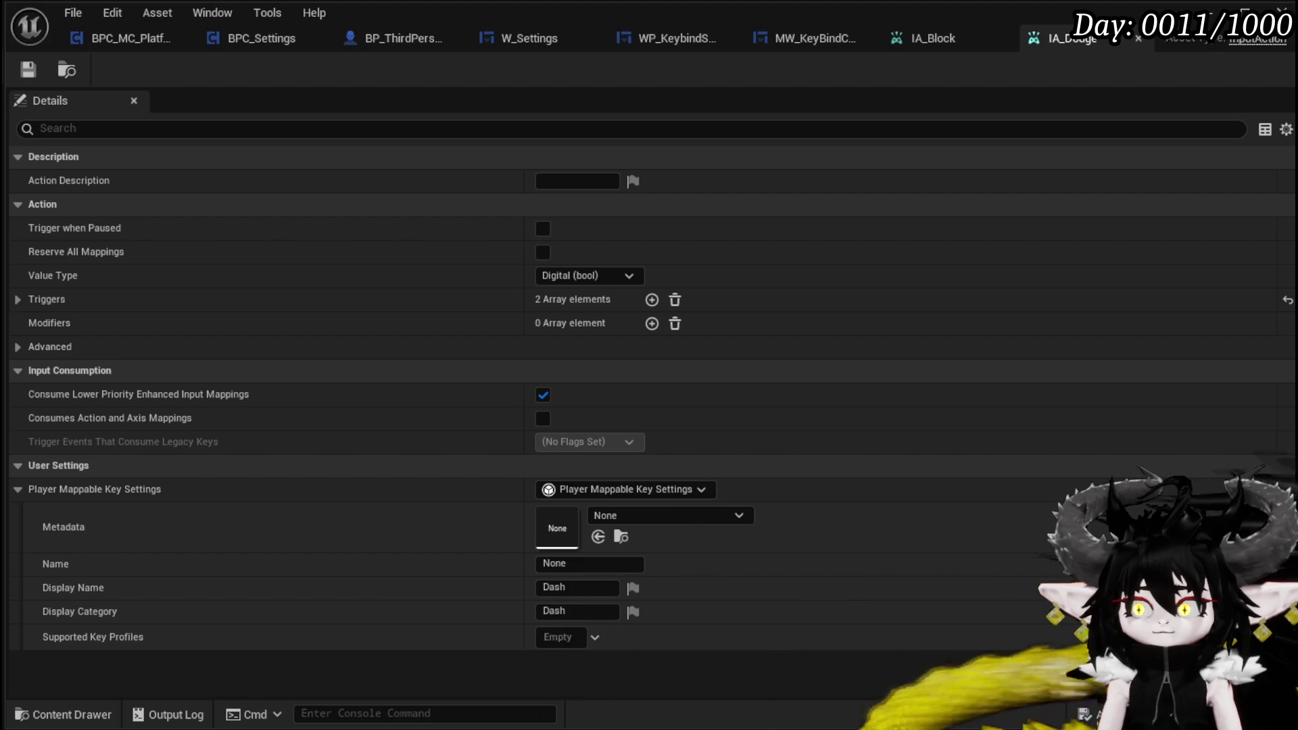
Step: Clear the display category and set the mapping name to Dash
click(589, 612)
key(BackSpace)
click(596, 566)
text(D)
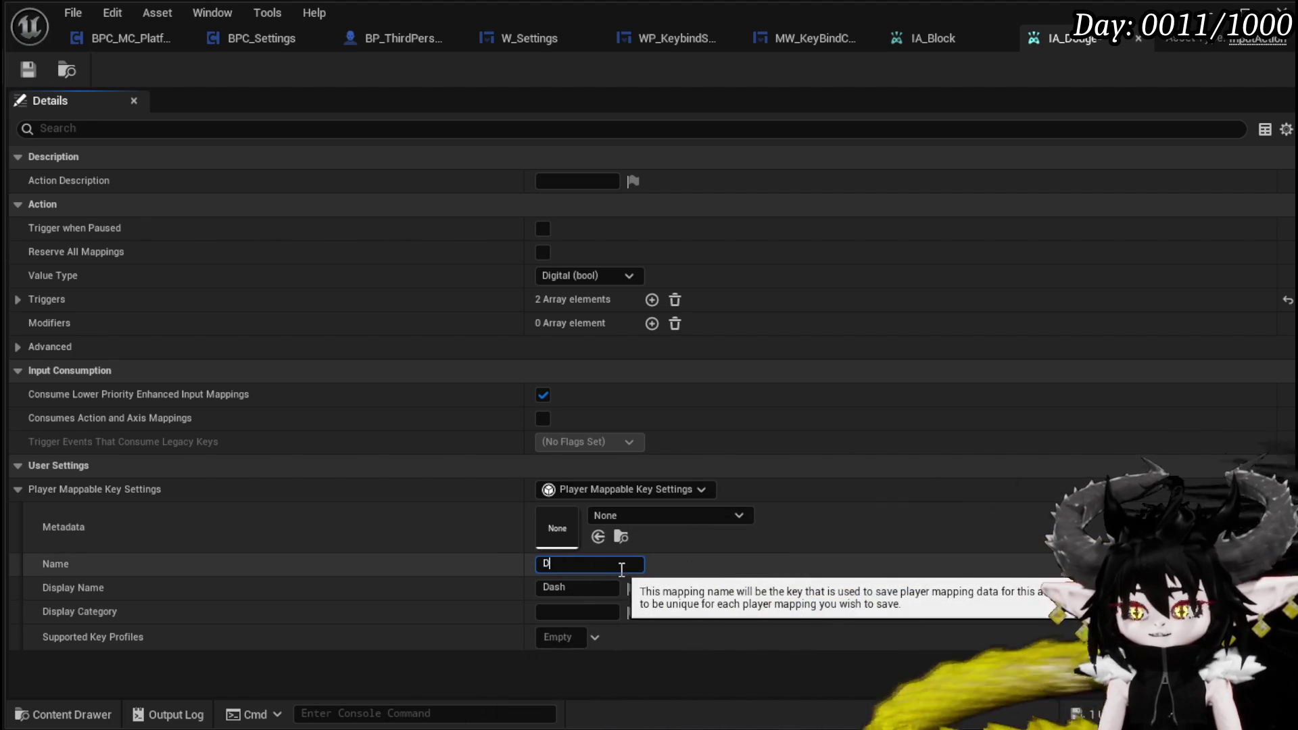
text(ash)
key(Return)
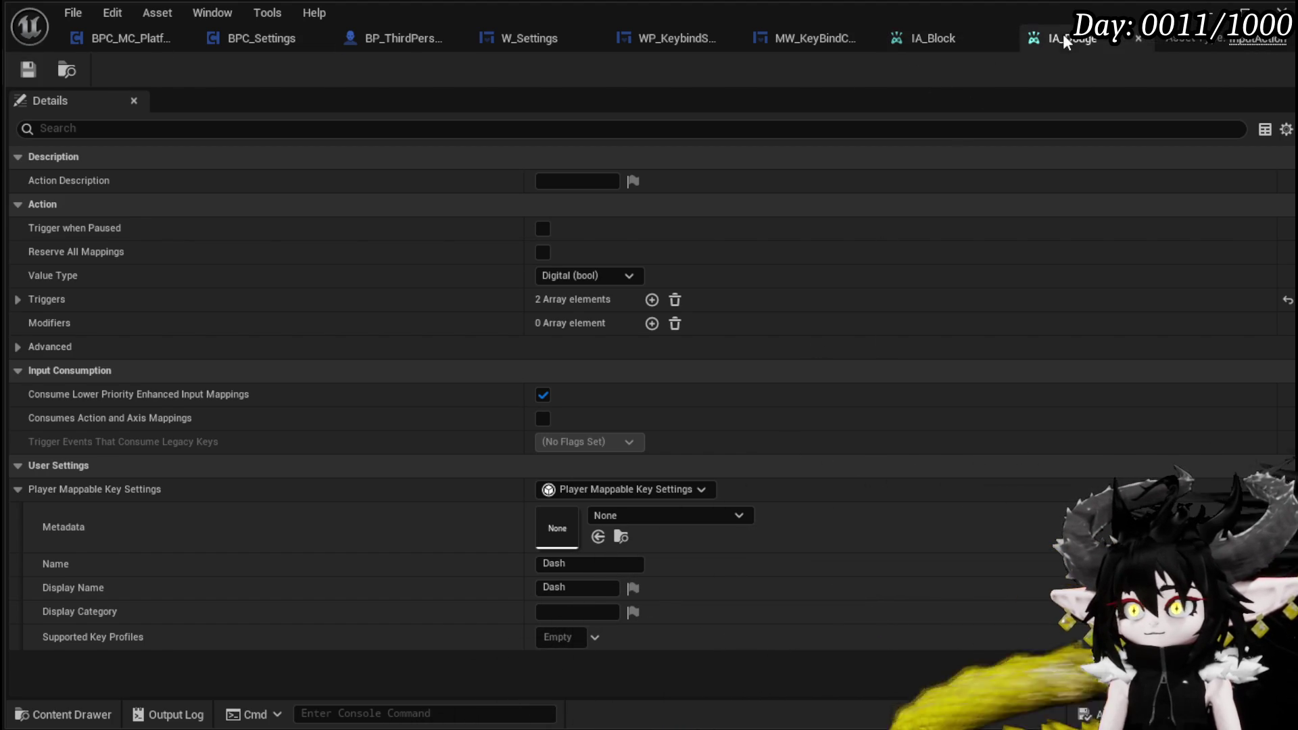
Step: Close IA_Dodge and playtest, confirming Block (Q) and Dash (Left Shift) appear in Key Binds
click(1138, 39)
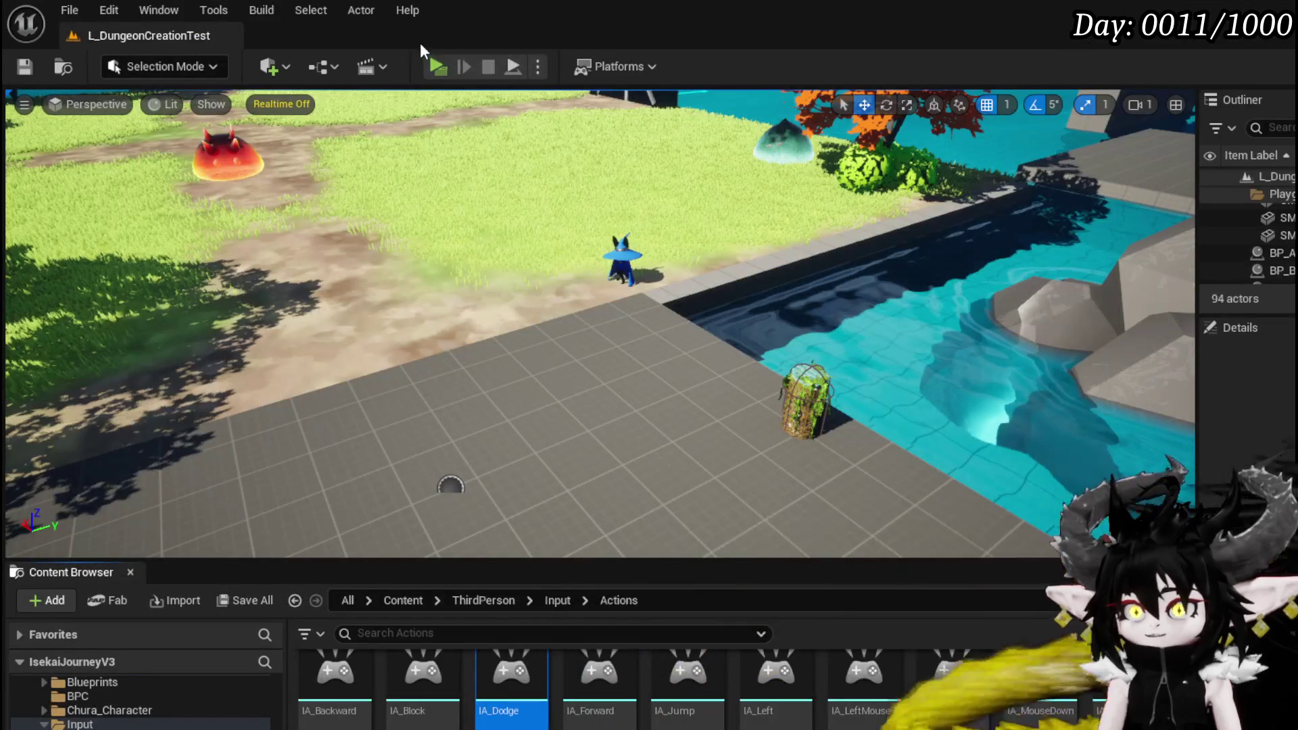
click(451, 69)
key(Escape)
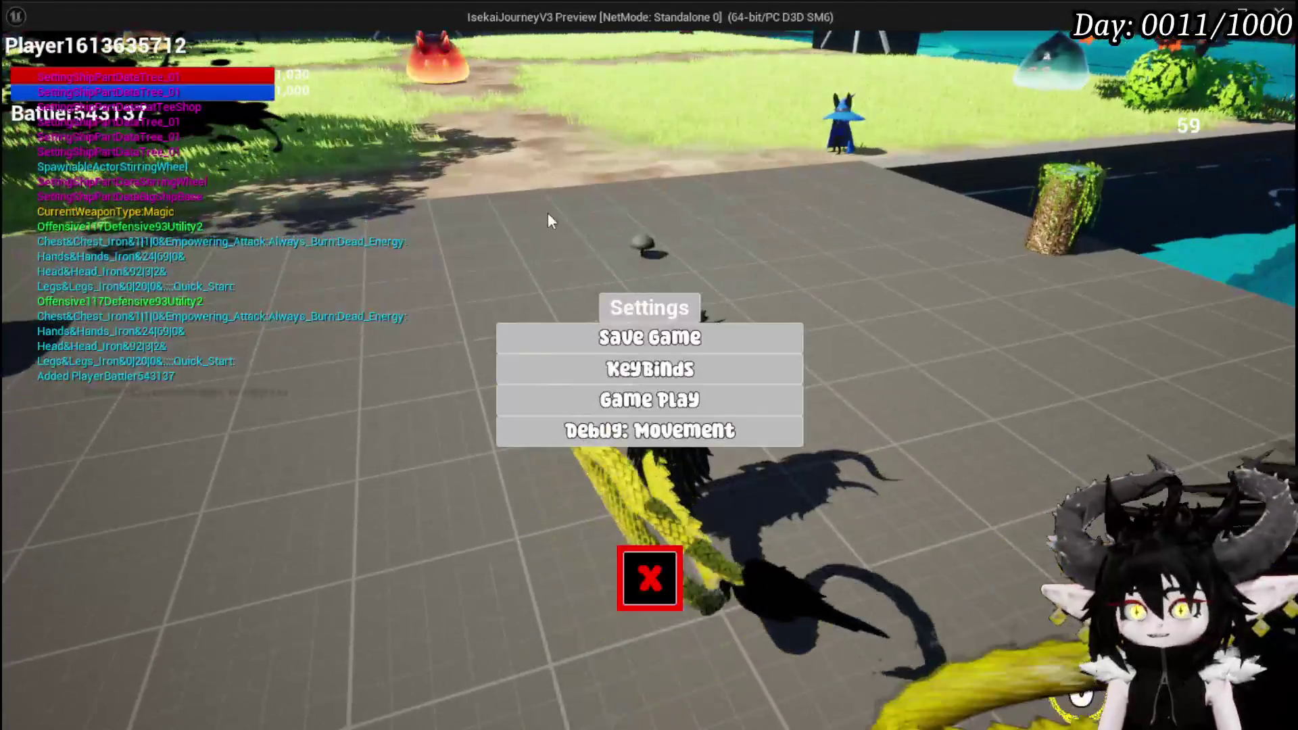
click(651, 372)
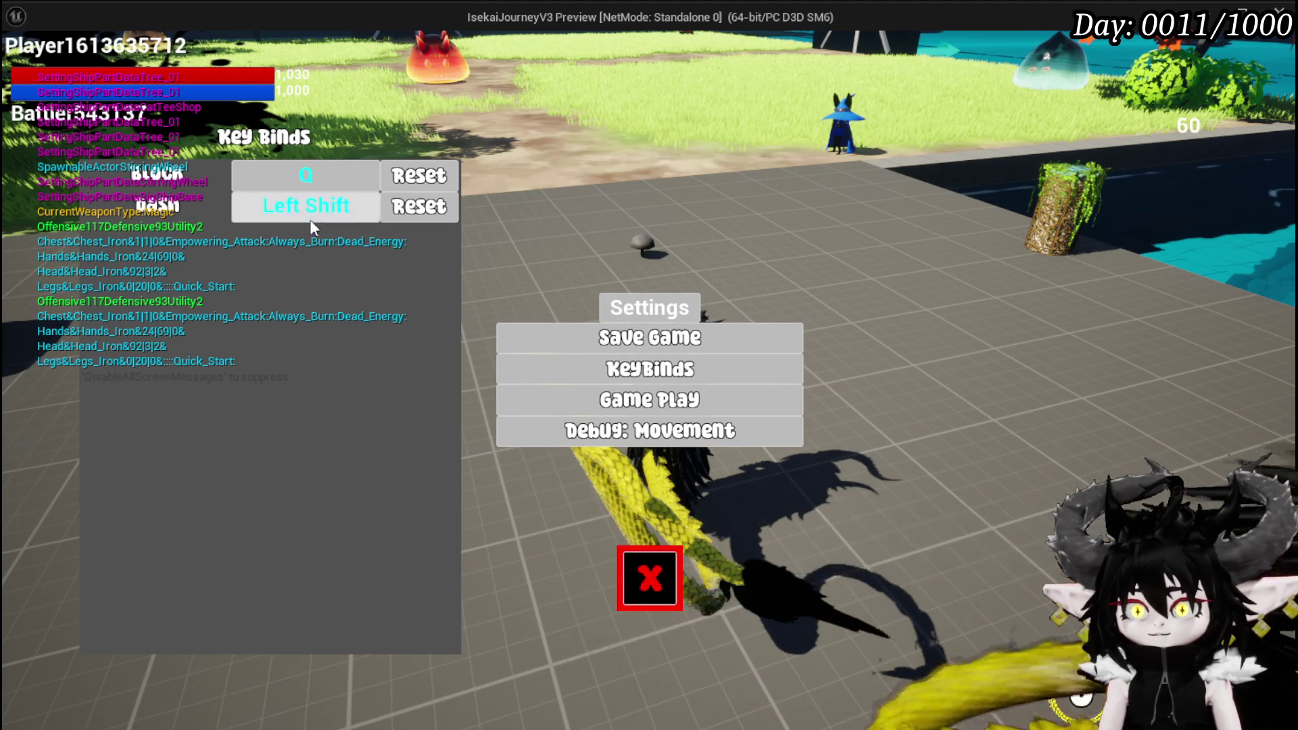
click(681, 594)
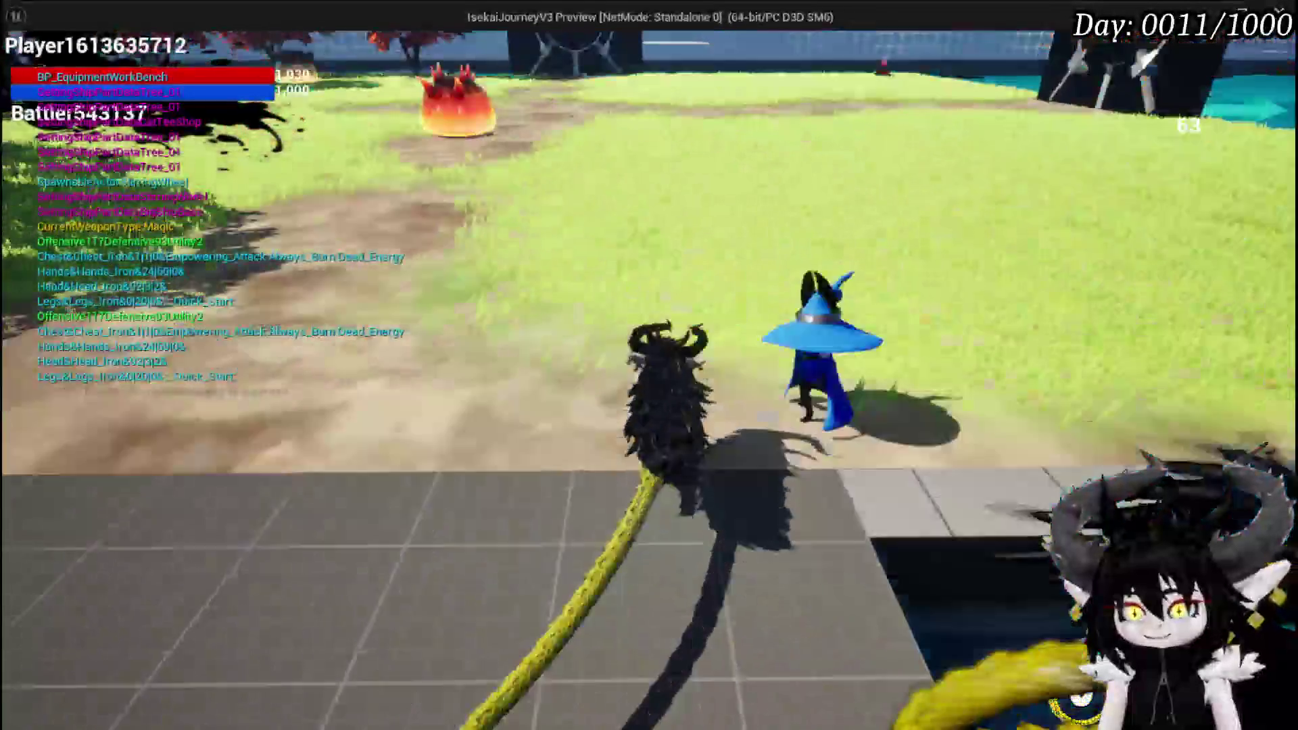
Step: Stop the test run, save the level, and bring up IA_Block
key(Escape)
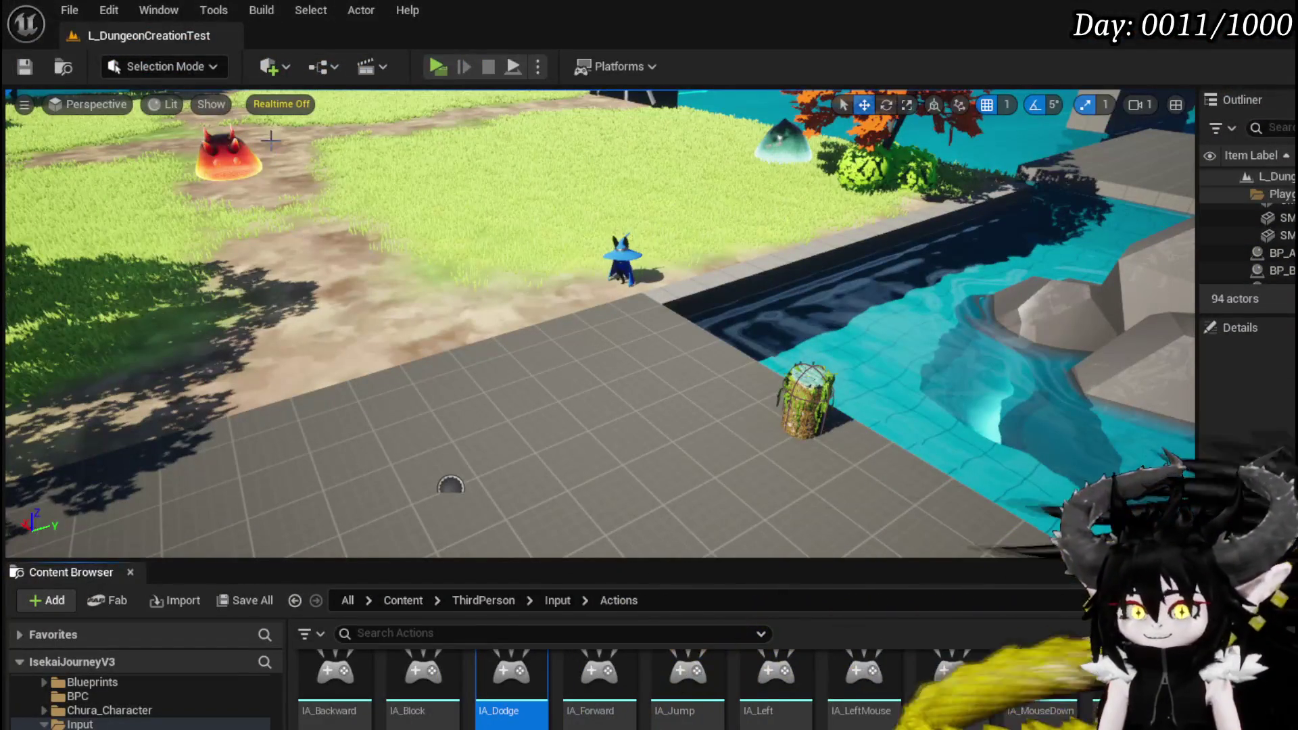
click(24, 66)
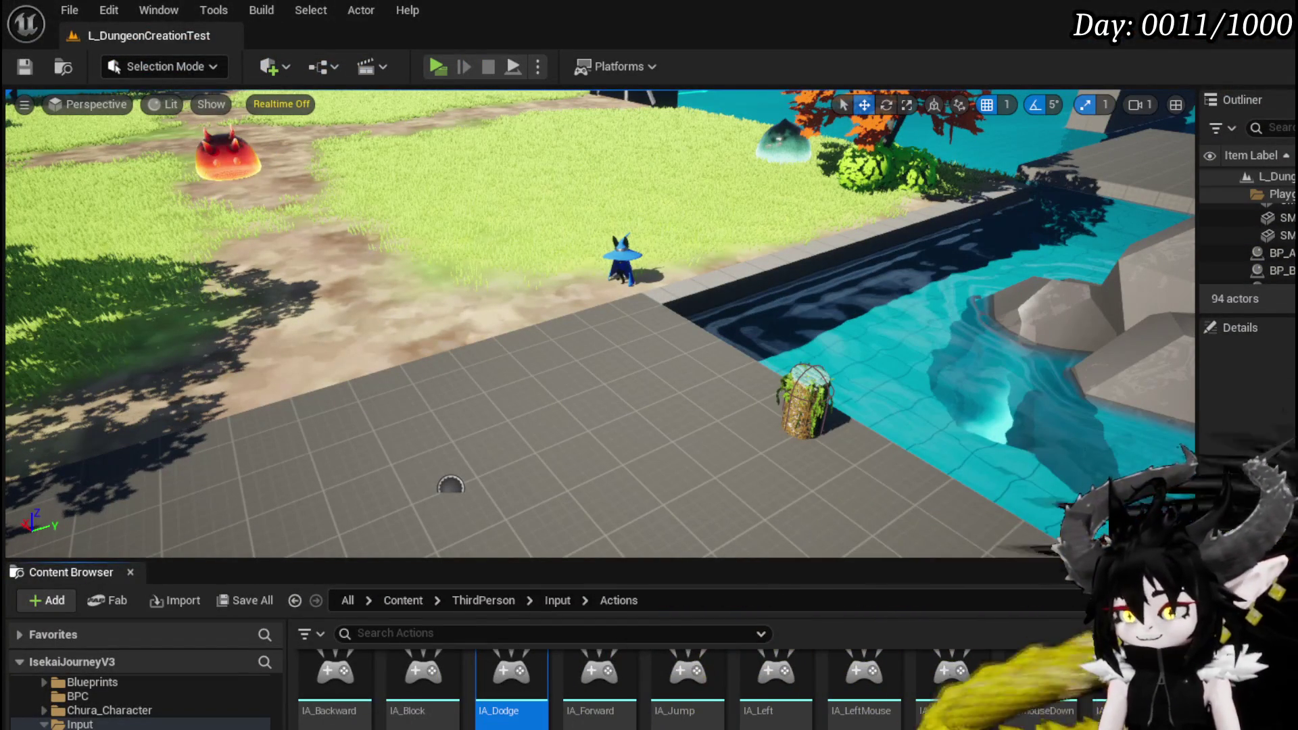
key(alt+Tab)
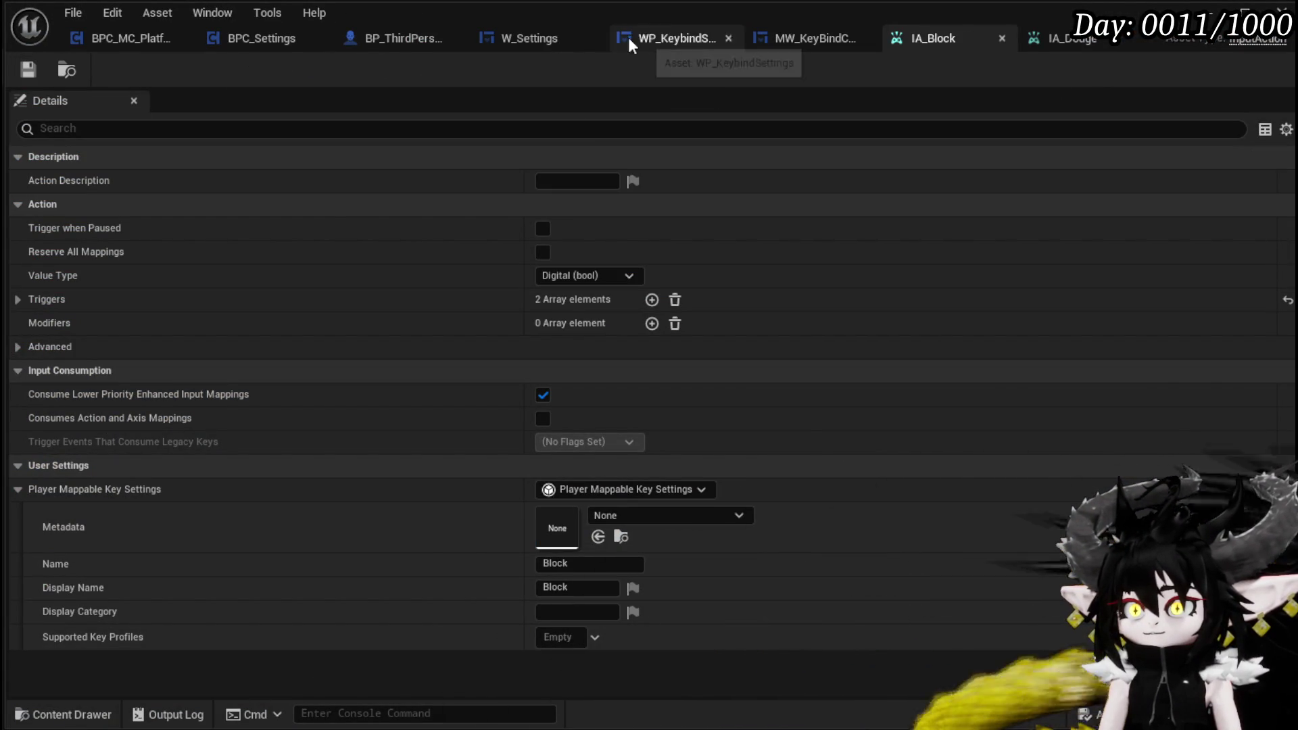
Step: Open JumpStart under Jumping in BPC_MC_PlatformerMovement, wire from the Sprinting state, and save
click(146, 35)
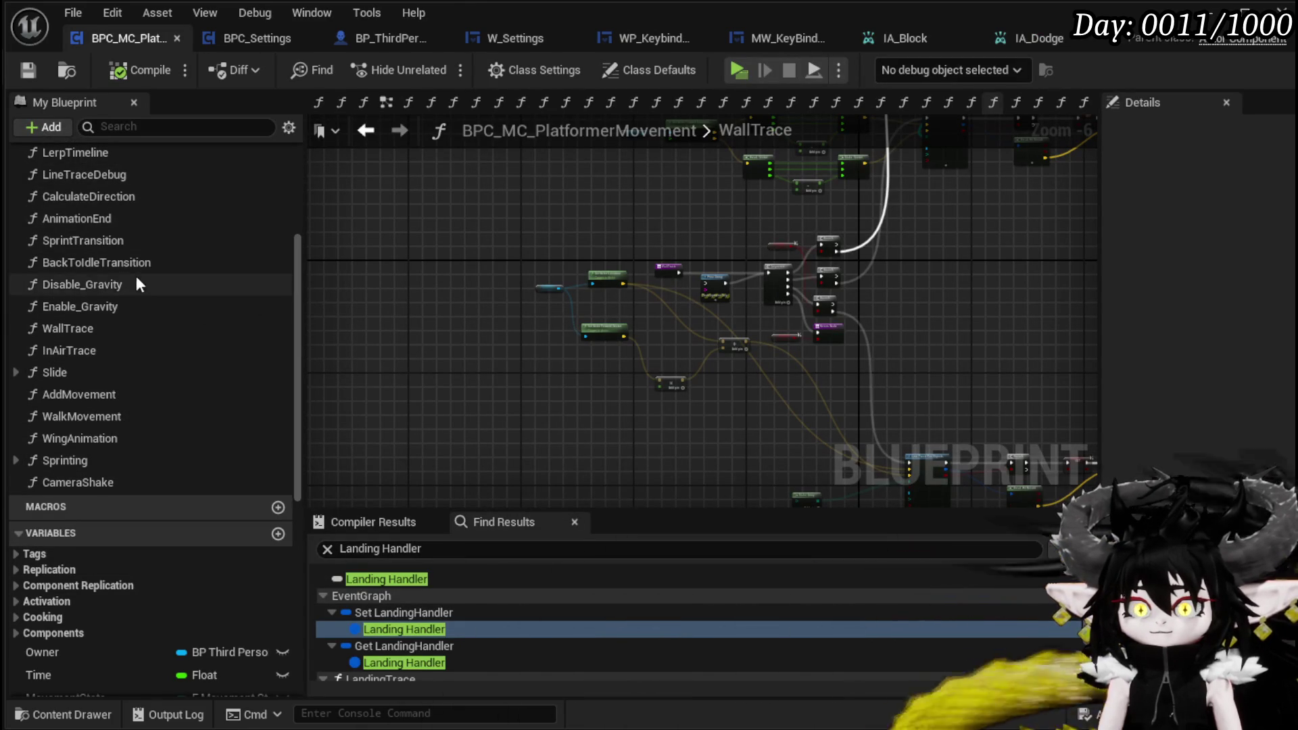
scroll(124, 282, up, 2)
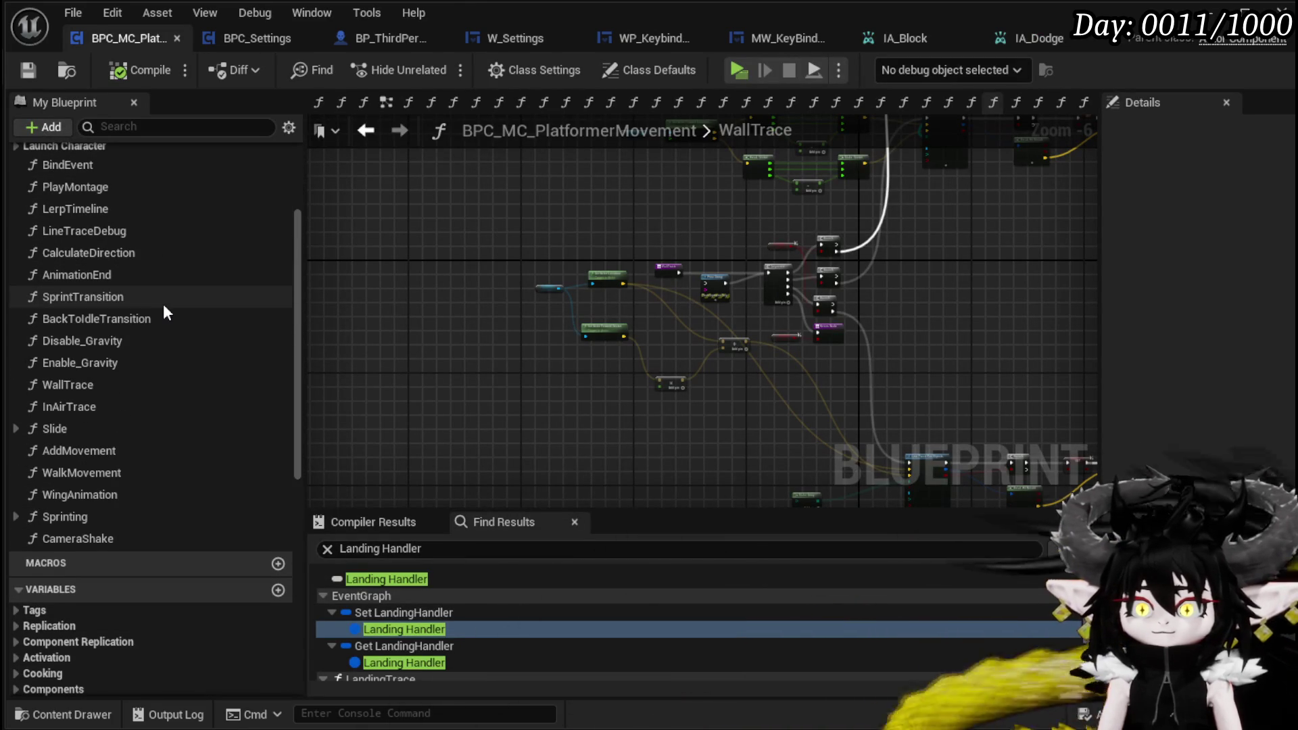
scroll(163, 303, up, 3)
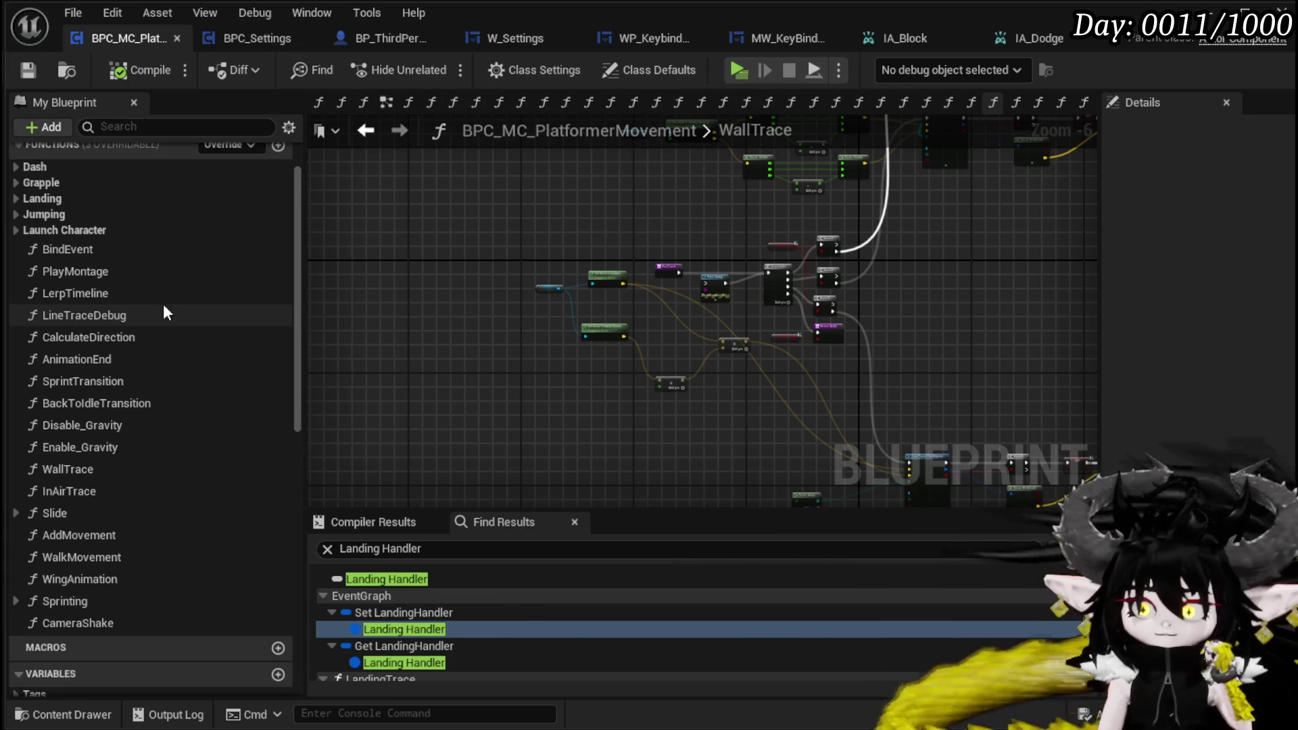
click(15, 214)
double_click(129, 238)
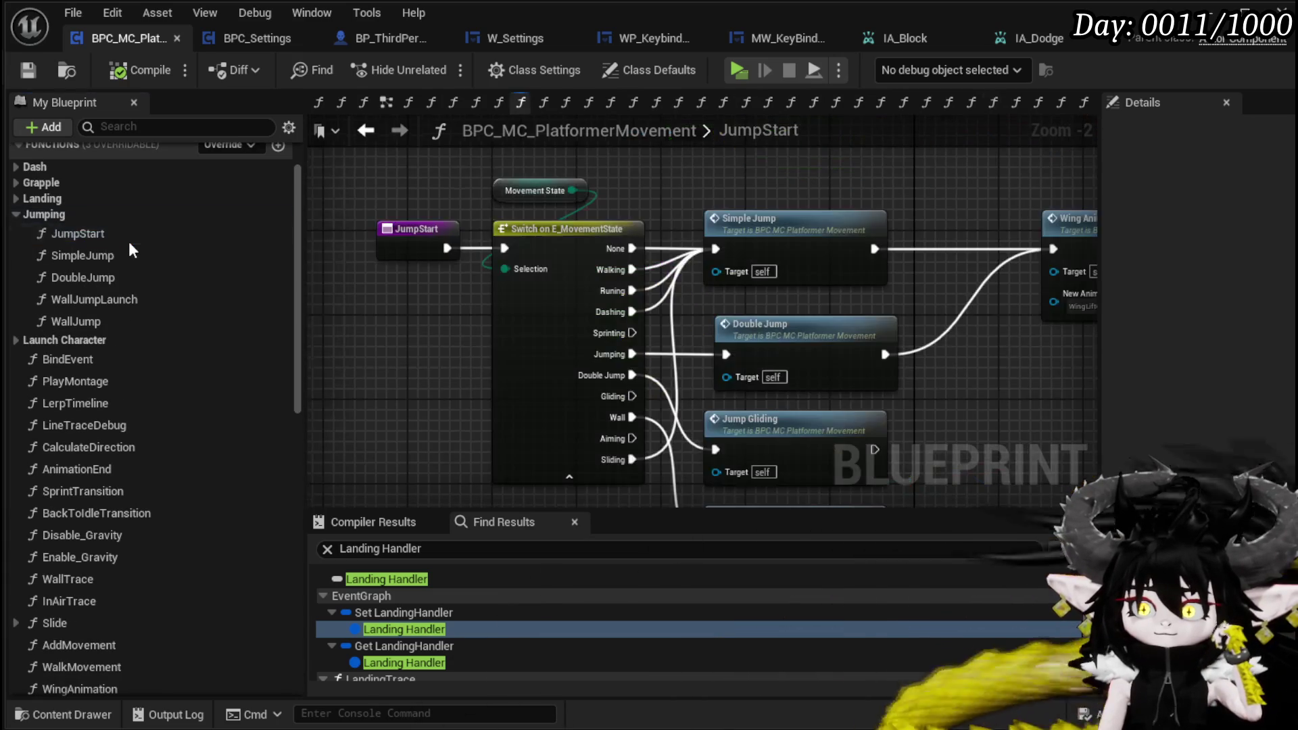
mouse_move(632, 333)
mouse_down()
mouse_move(739, 281)
mouse_move(718, 246)
mouse_up()
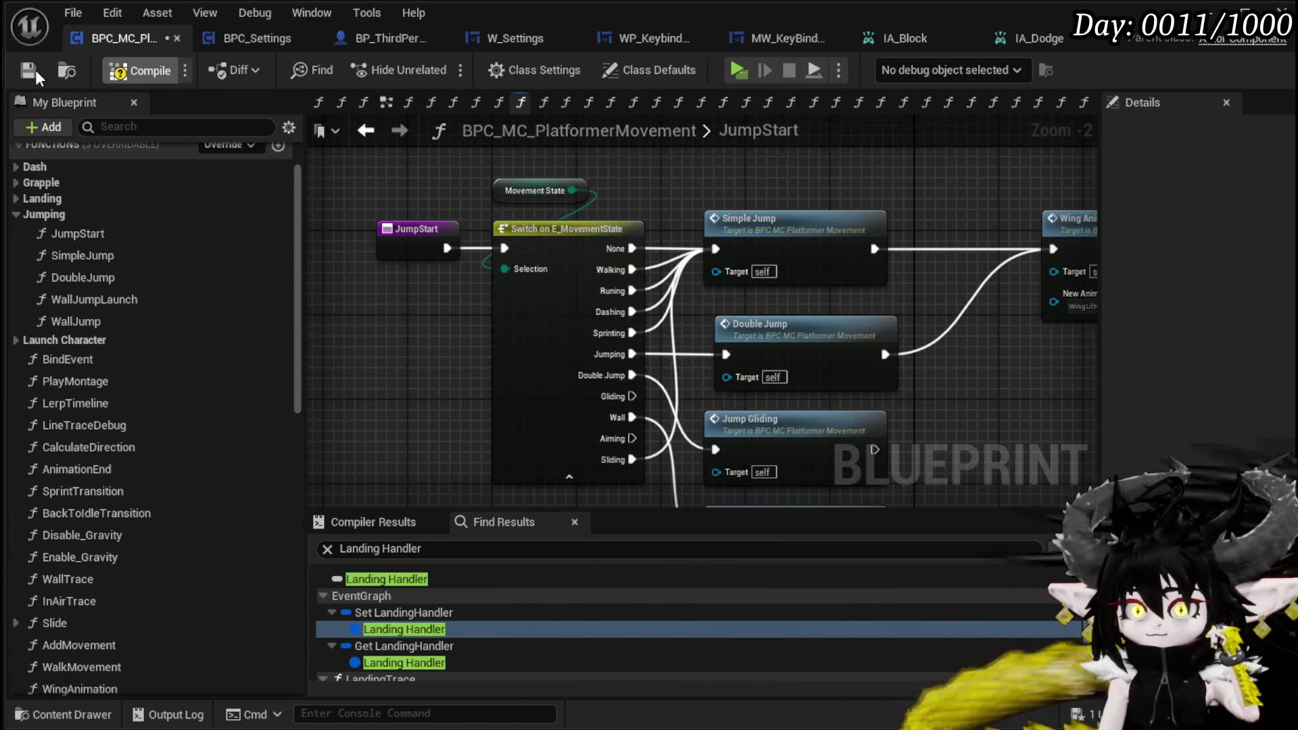
key(ctrl+s)
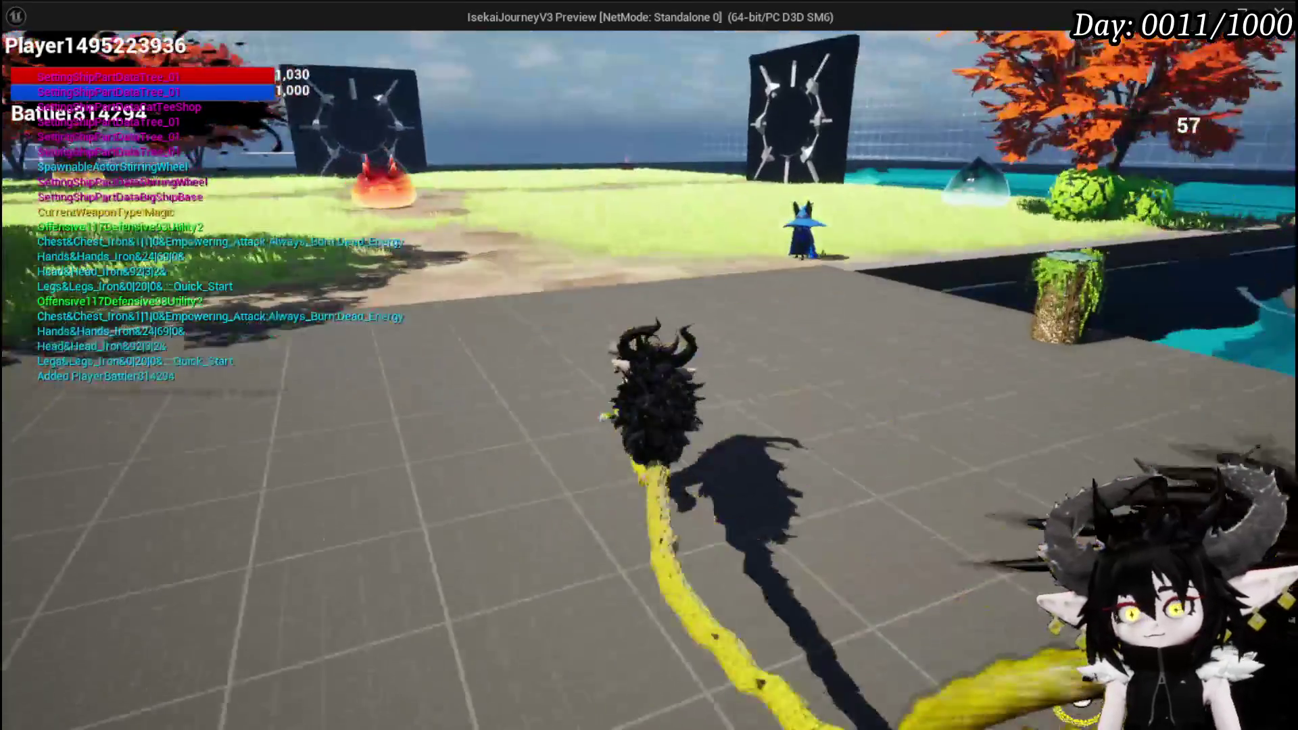
Step: Run the character forward across the grass, then stop the test run with Esc
key(w)
key(w)
key(w)
key(w)
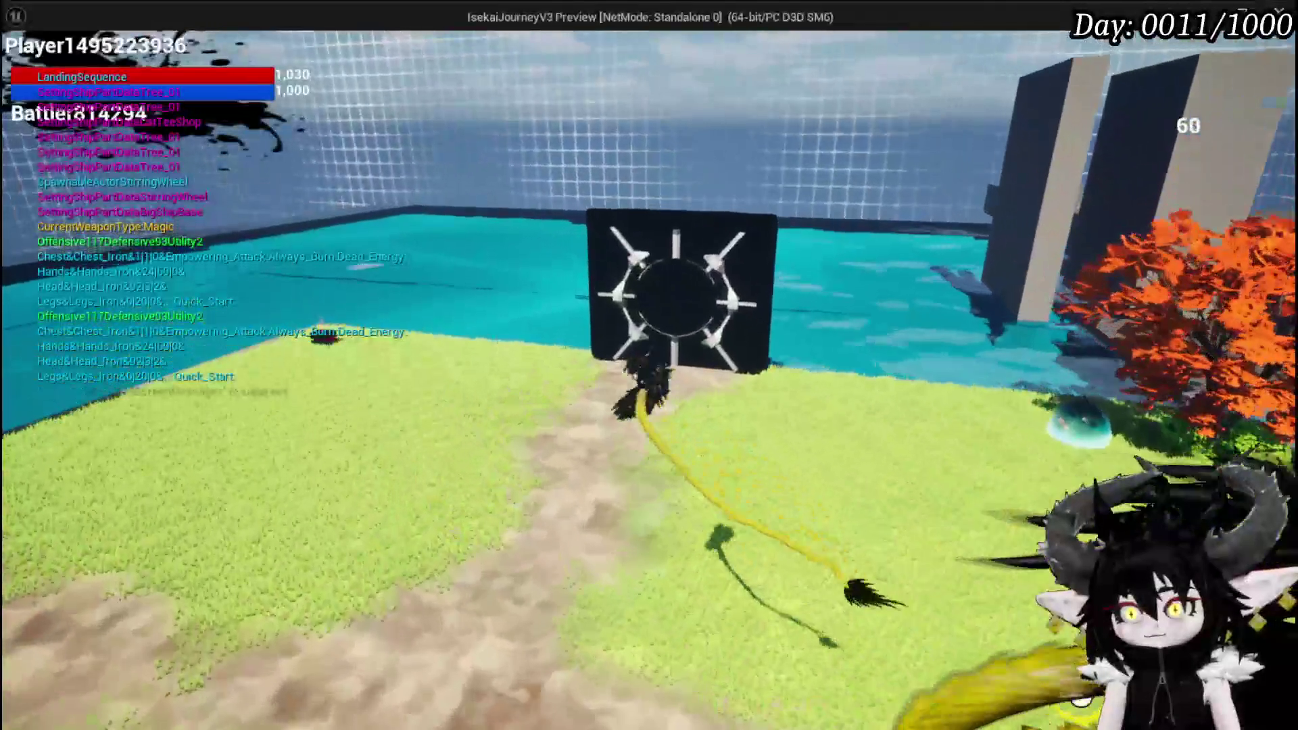
key(w)
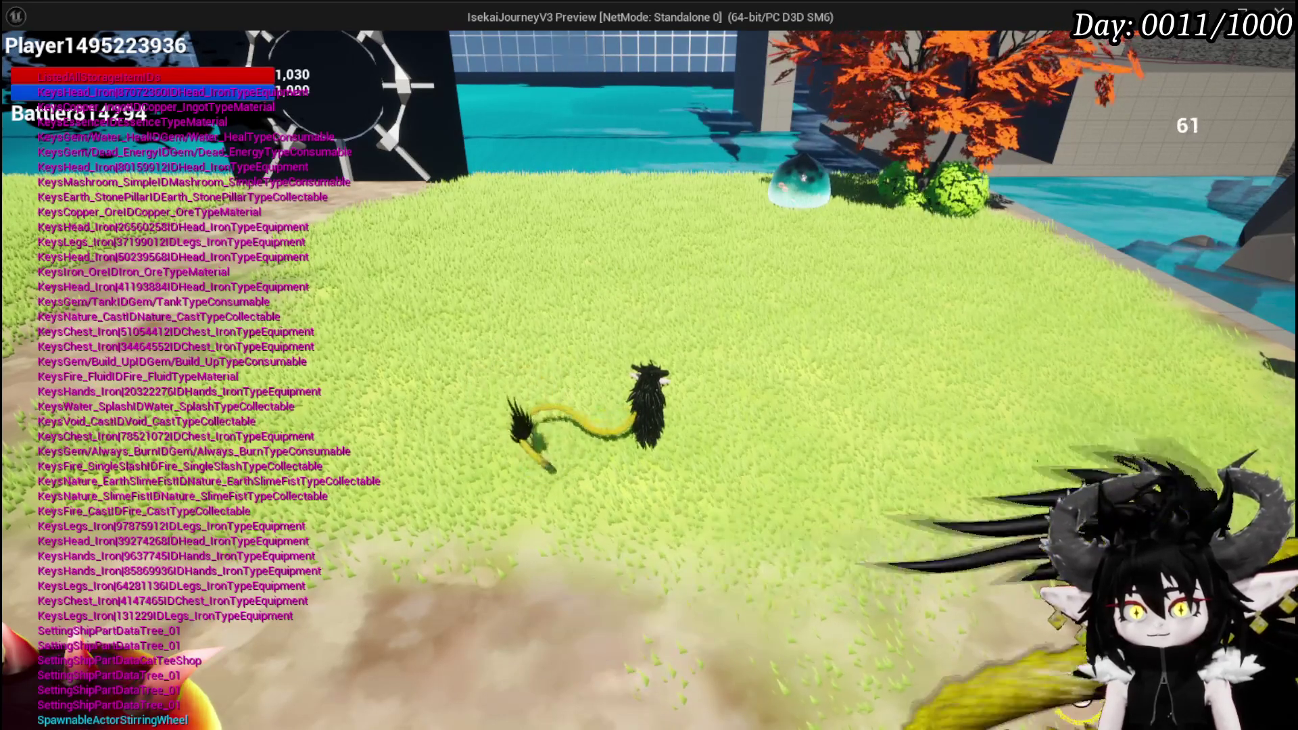
key(Escape)
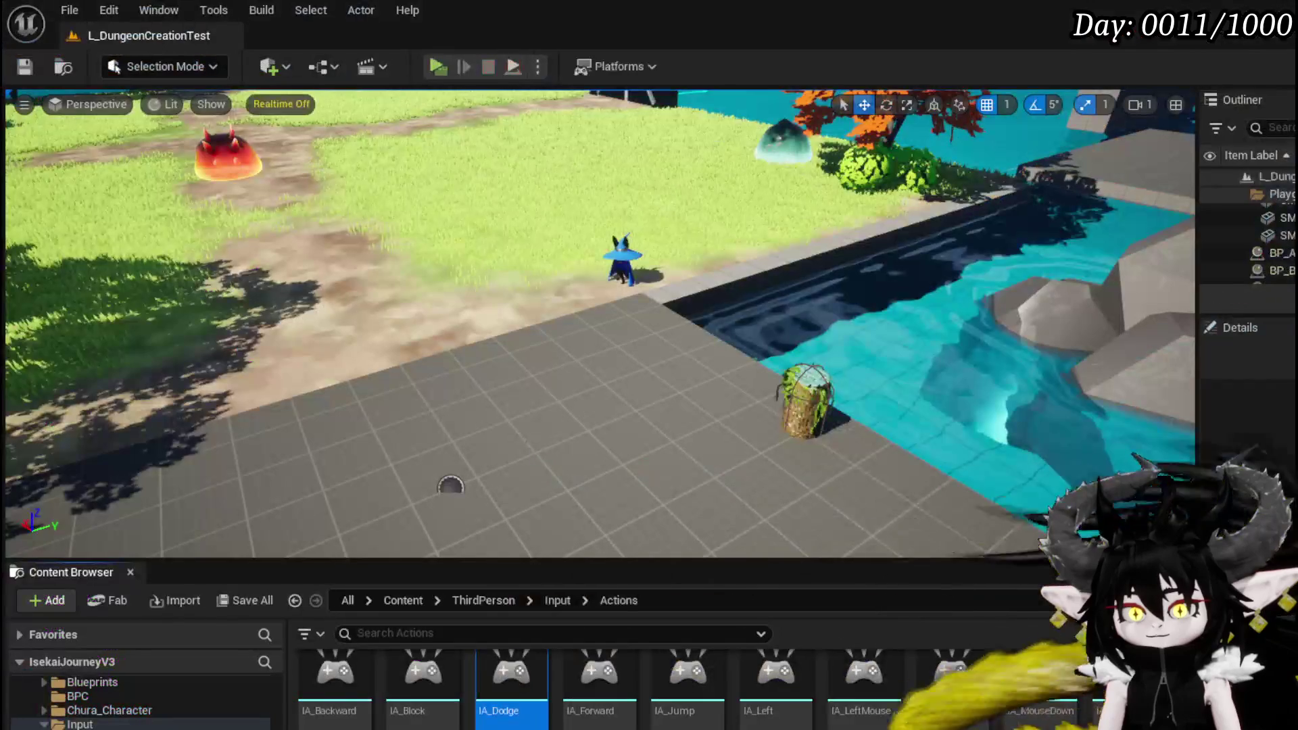
Step: Save L_DungeonCreationTest, check IA_Block, then pan MW_KeyBindChangeSlot's graph to Make Map Player Key Args
click(24, 67)
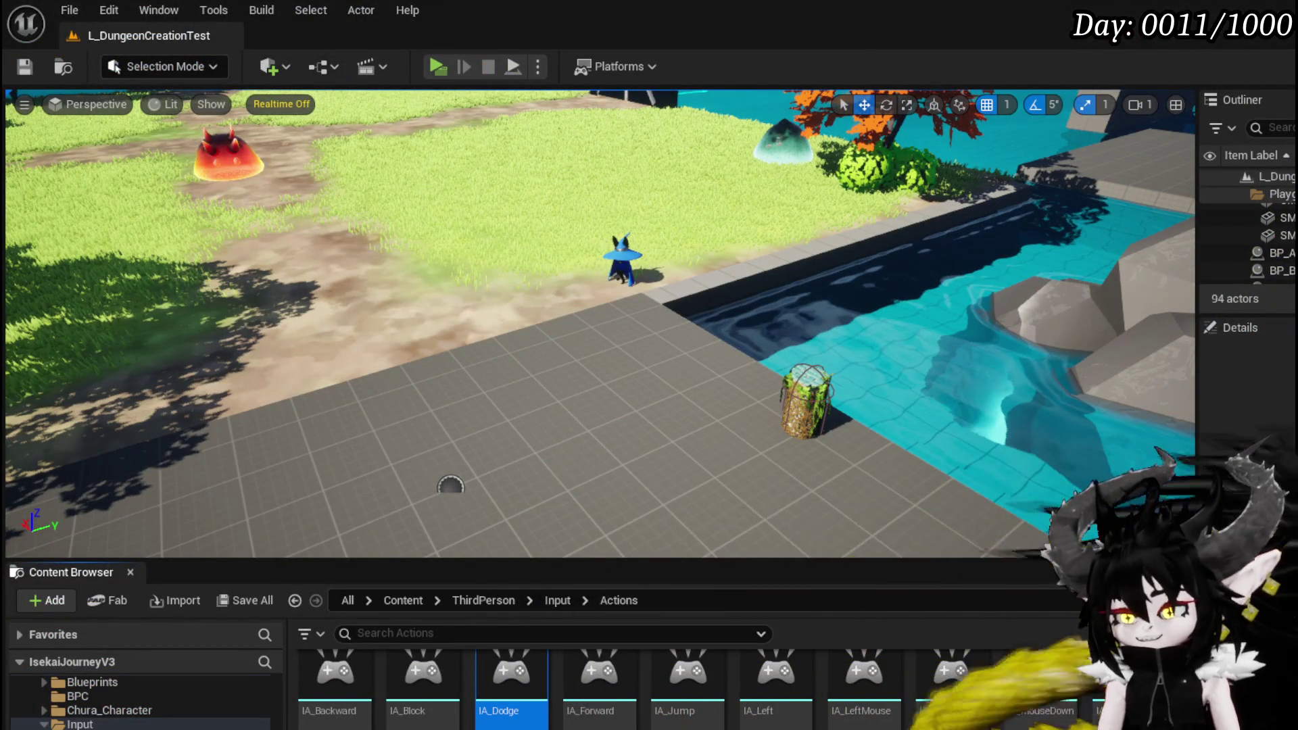
key(alt+Tab)
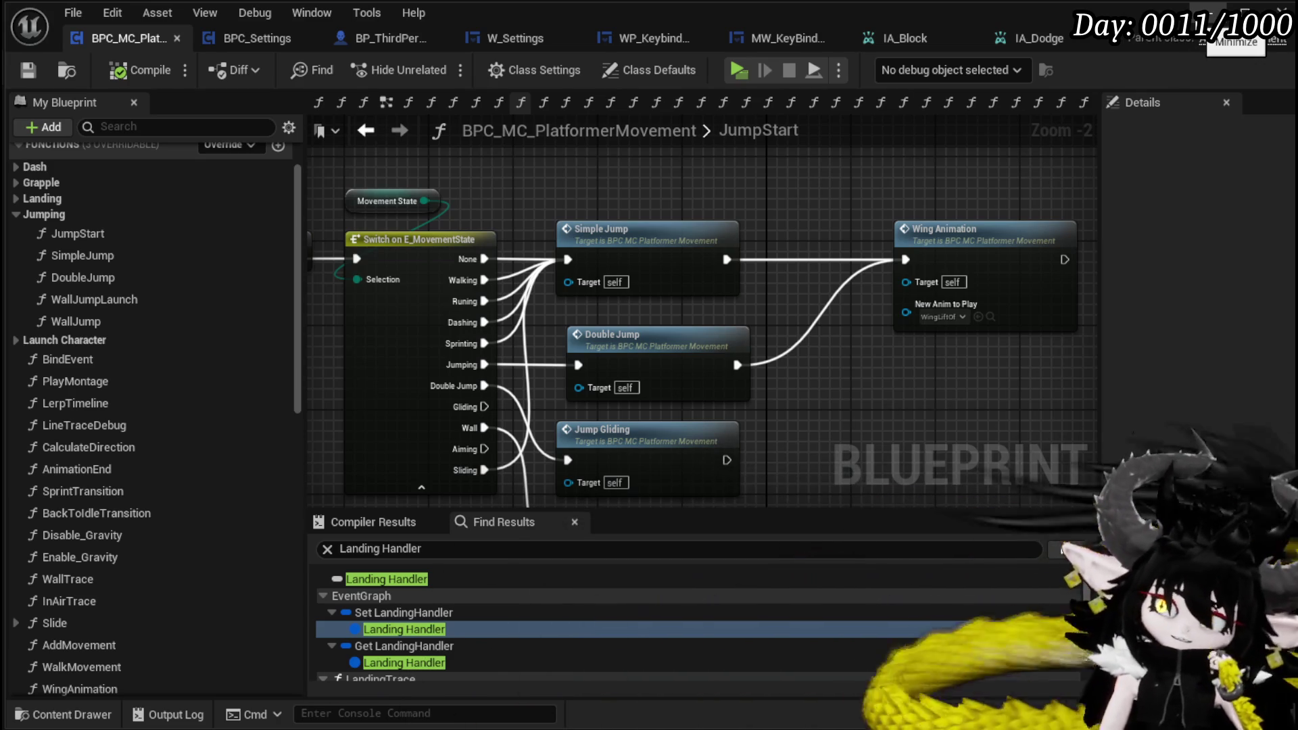
click(923, 41)
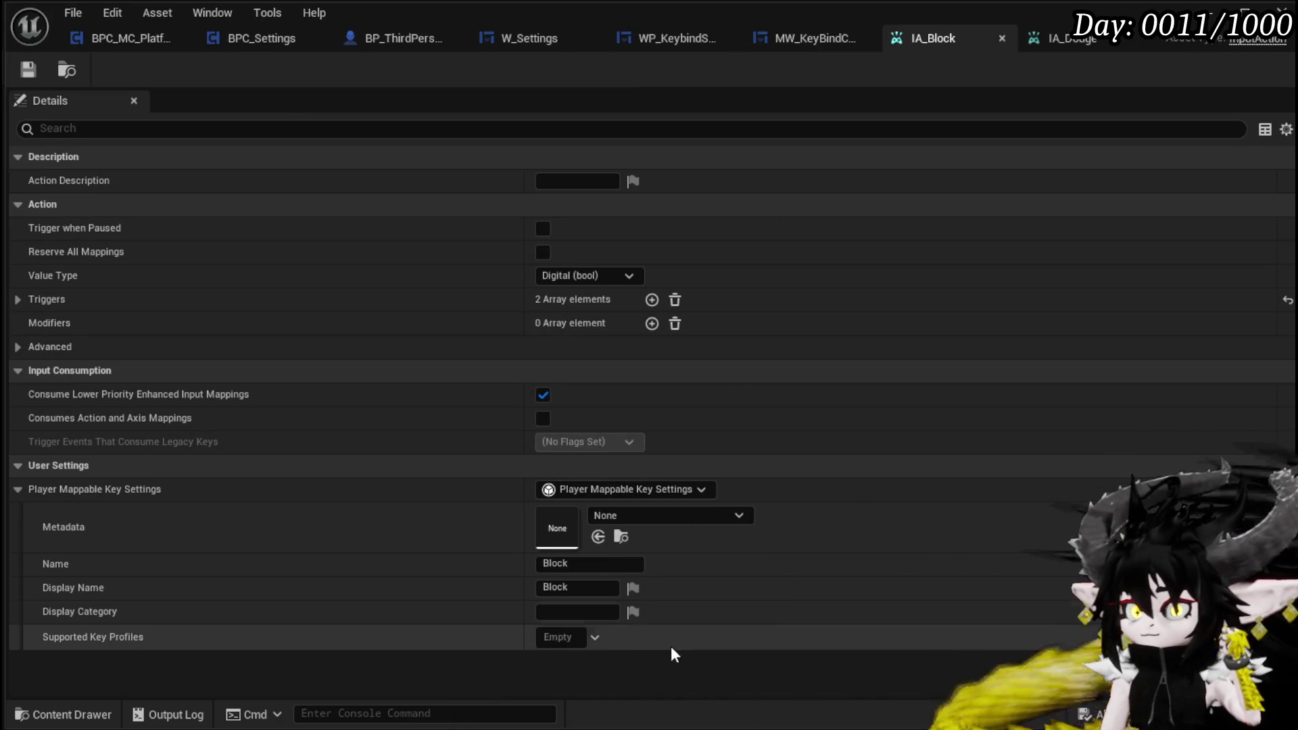
click(825, 39)
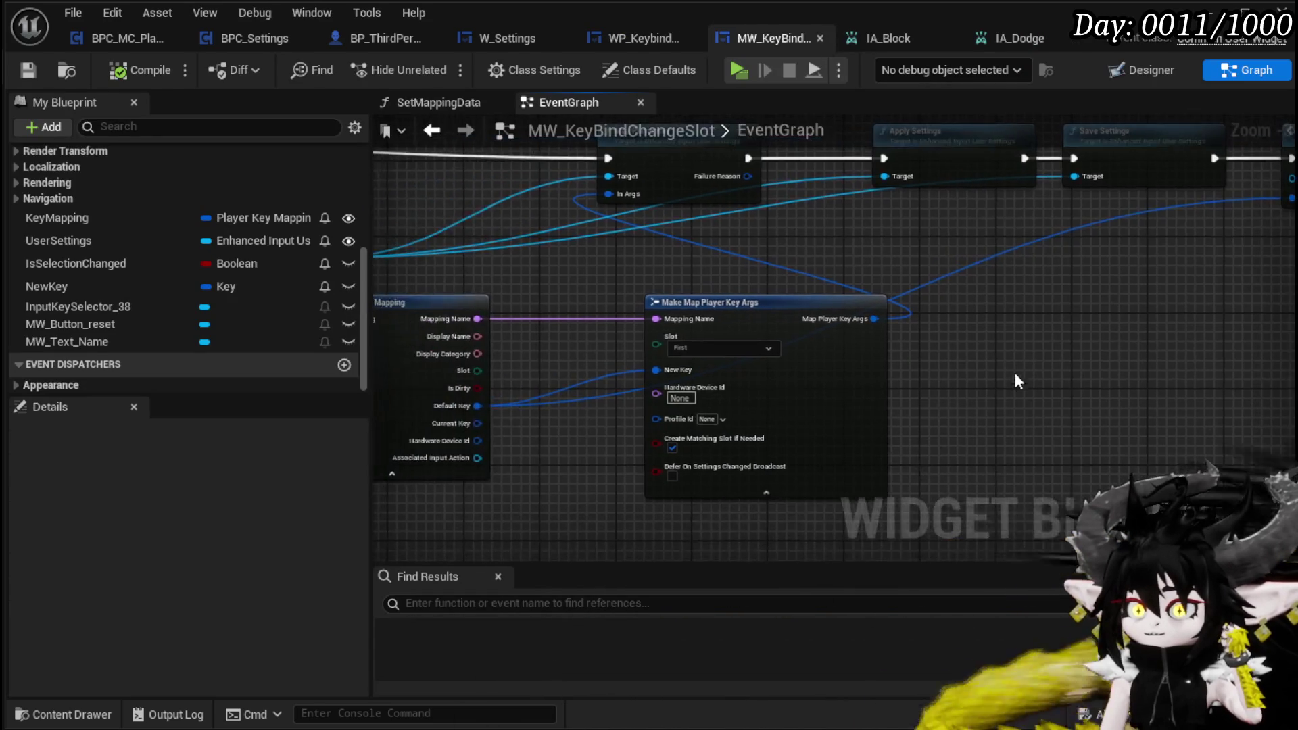
scroll(1014, 376, up, 3)
mouse_move(1015, 375)
mouse_down()
mouse_move(1110, 290)
mouse_move(1292, 349)
mouse_up()
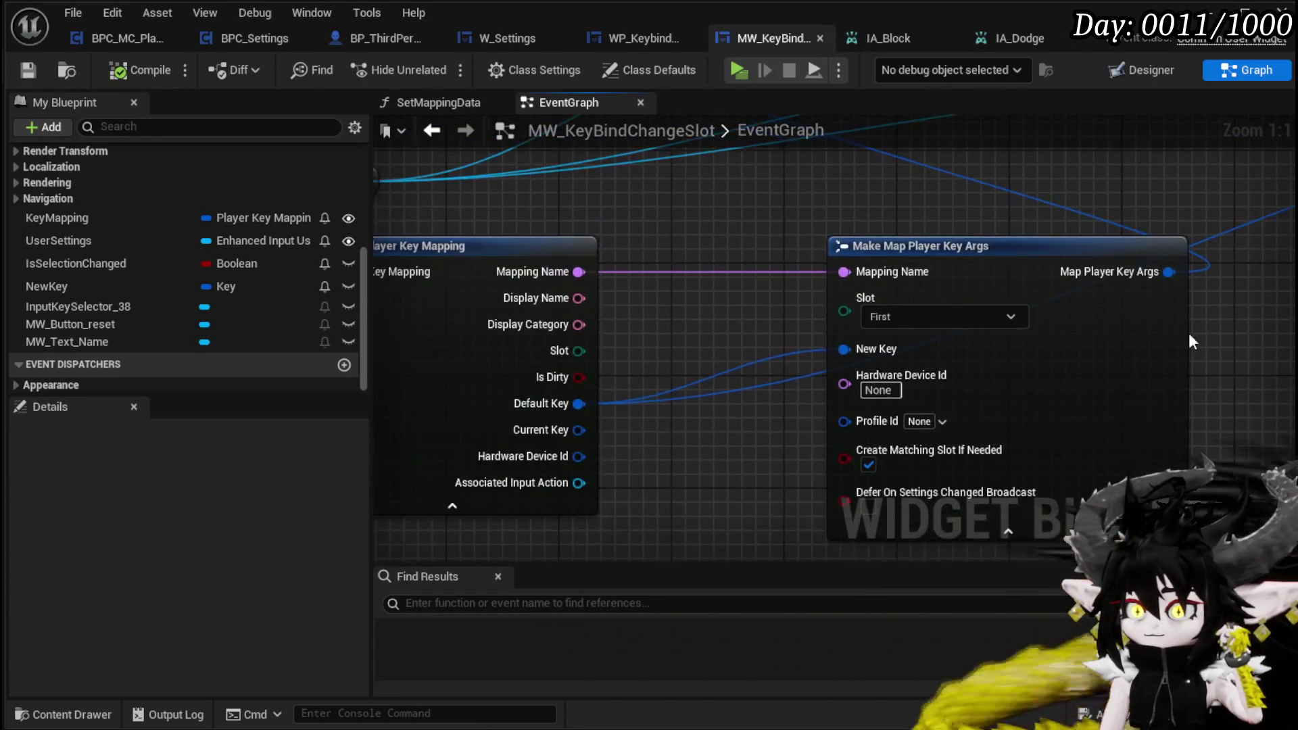
scroll(711, 333, down, 4)
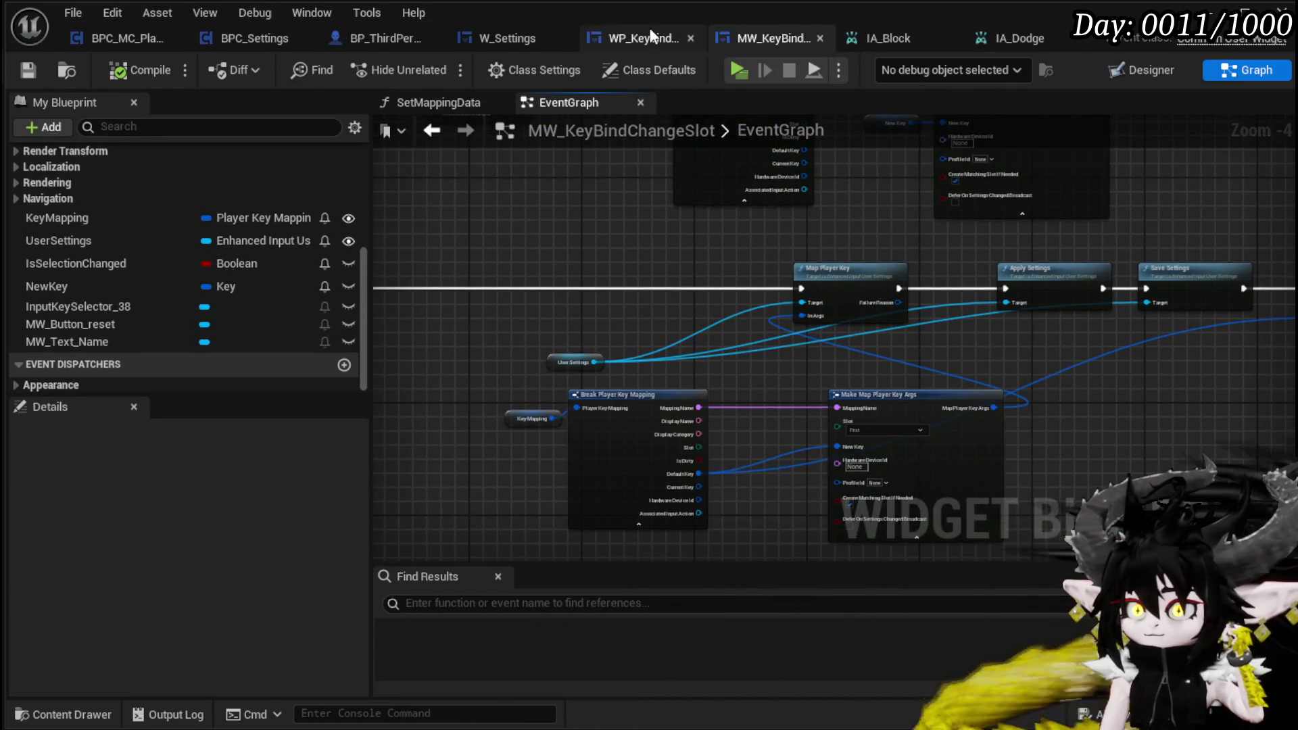
Step: Open WP_KeybindSettings' Graph and review the For Each Loop, Branch, SET and Create Widget nodes
click(646, 37)
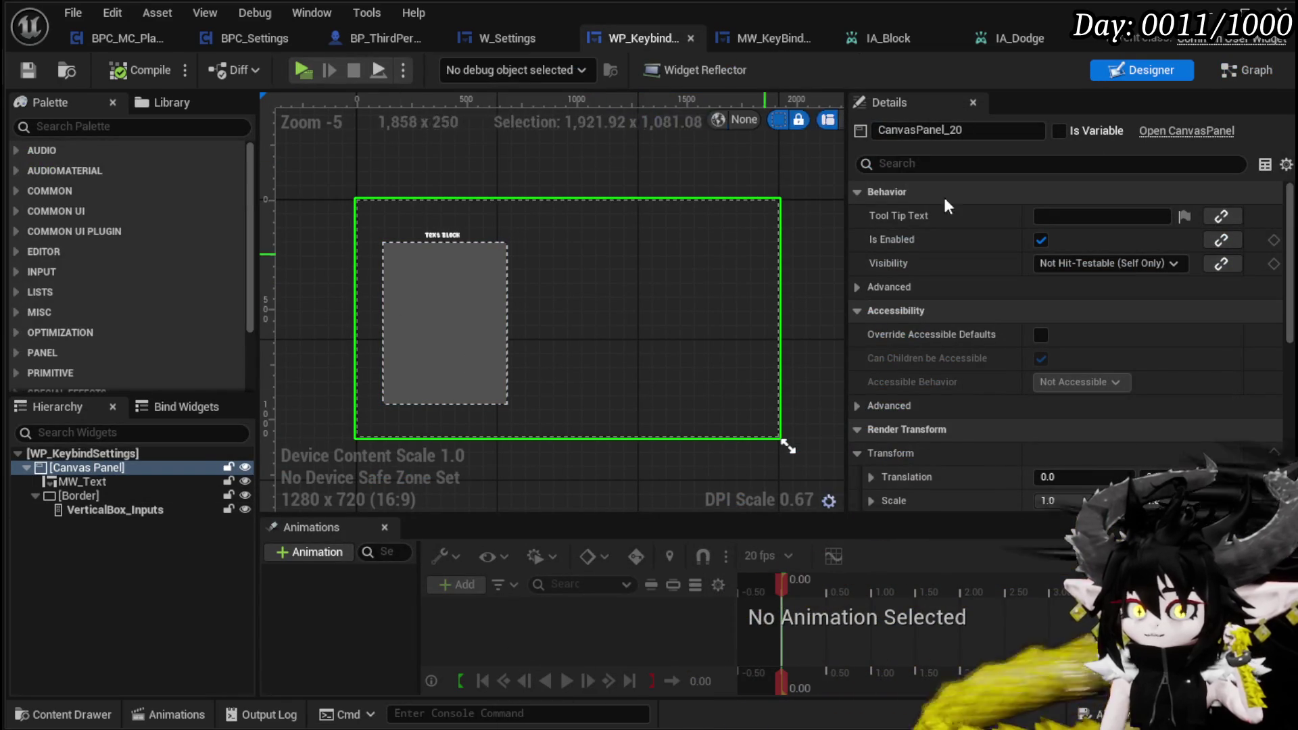
click(1248, 70)
scroll(922, 282, up, 8)
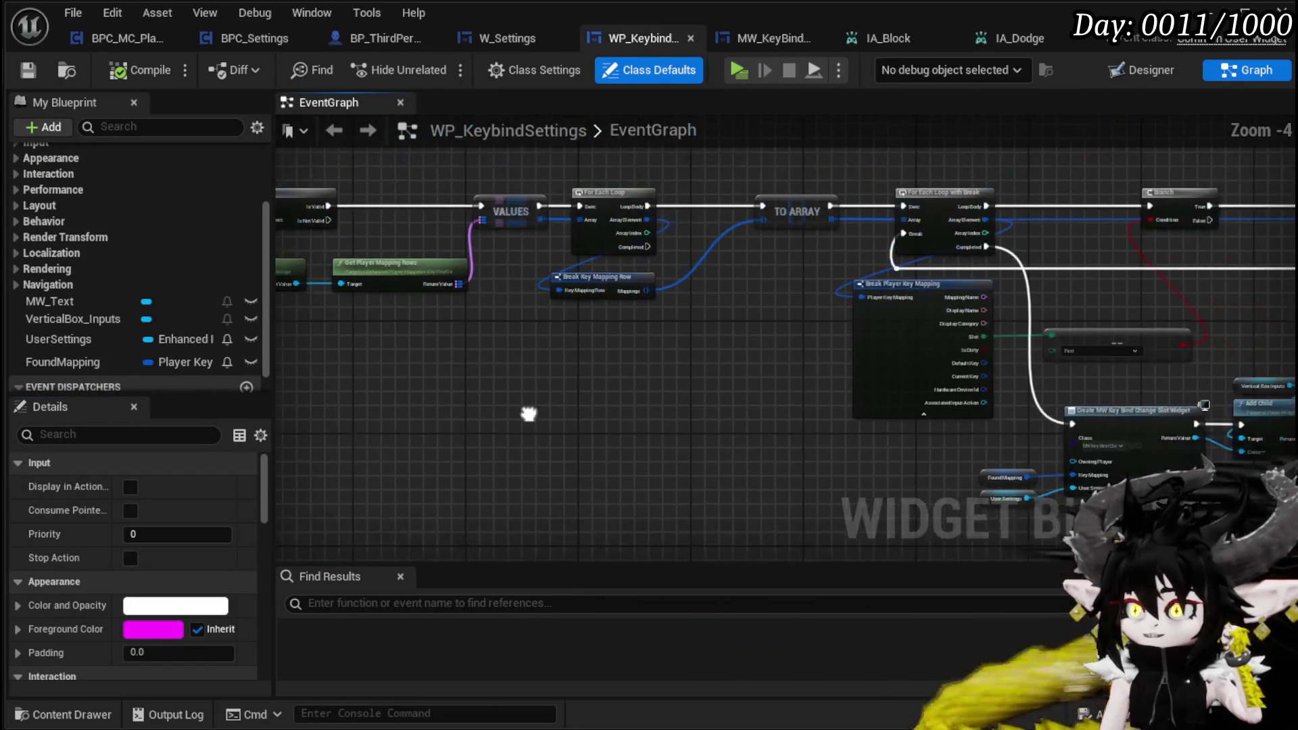
mouse_move(868, 387)
mouse_down()
mouse_move(851, 368)
mouse_move(803, 361)
mouse_up()
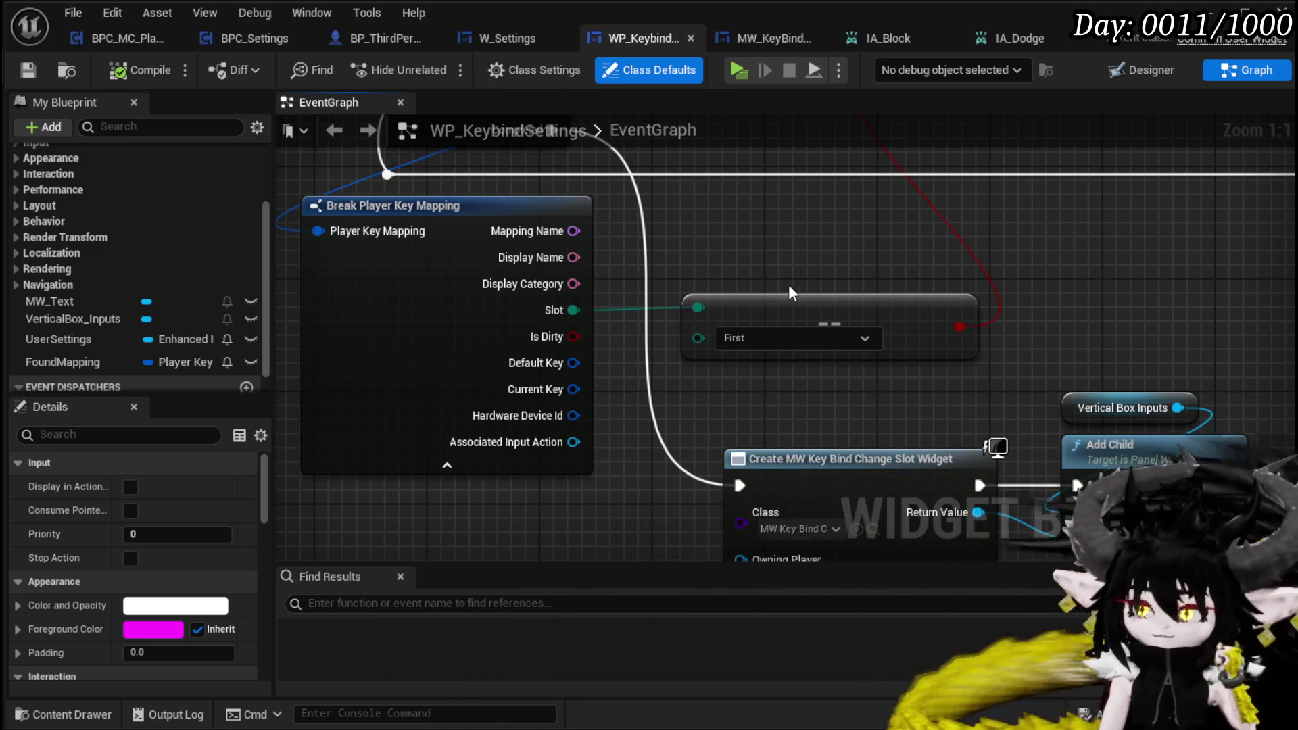
mouse_move(651, 280)
mouse_down()
mouse_move(594, 397)
mouse_move(607, 268)
mouse_up()
scroll(607, 268, down, 2)
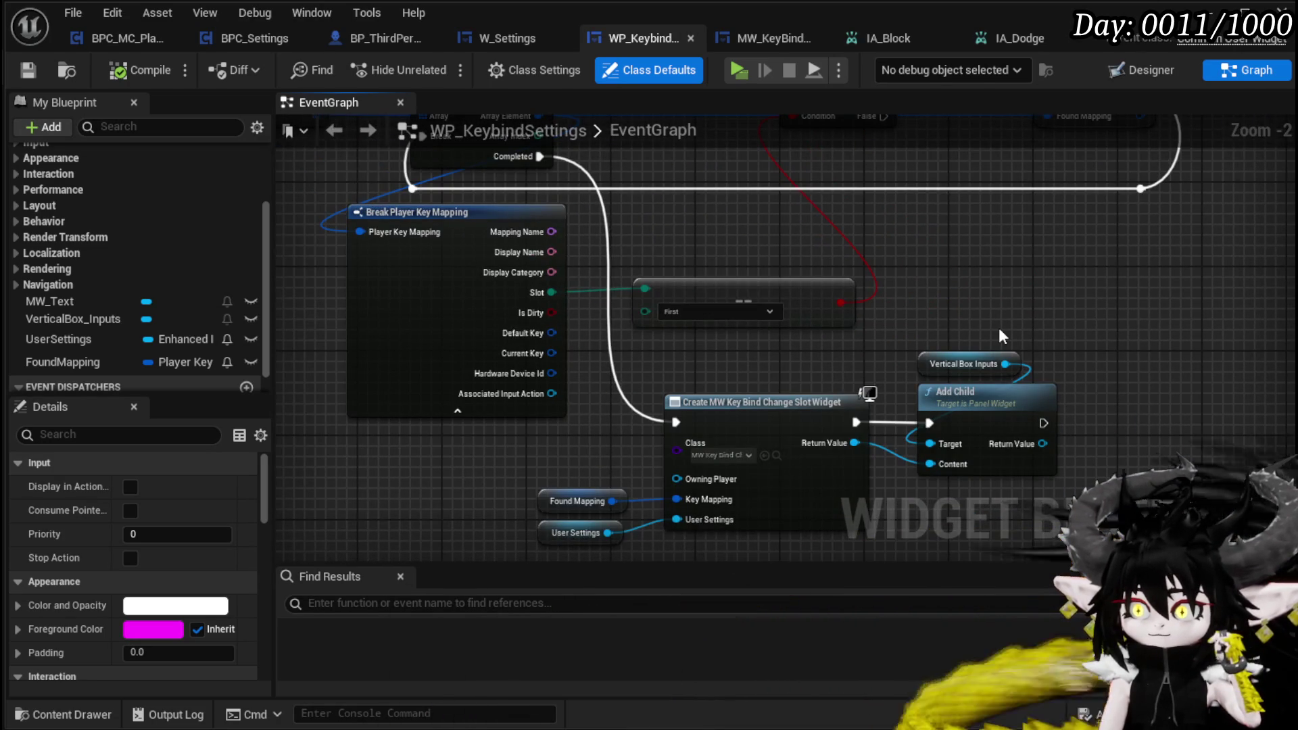
mouse_move(1000, 331)
mouse_down()
mouse_move(1052, 462)
mouse_move(1016, 419)
mouse_move(1295, 434)
mouse_up()
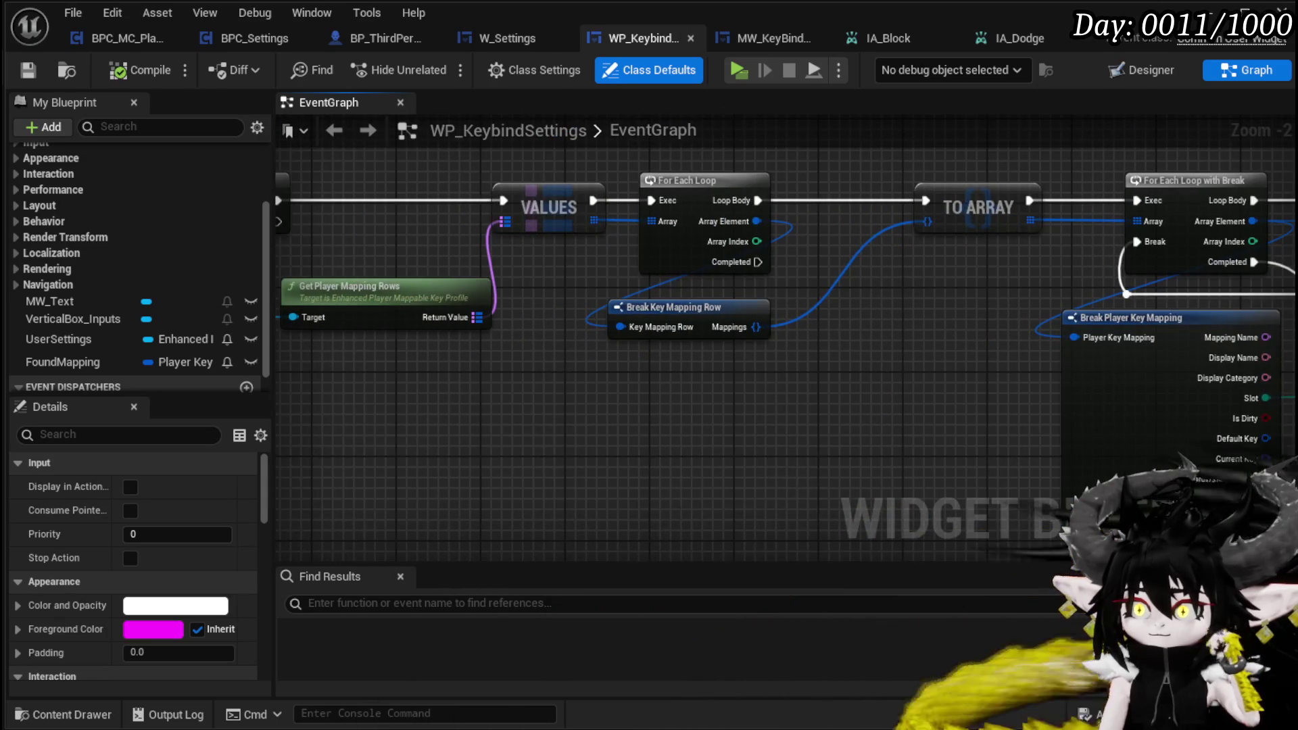
mouse_move(1295, 533)
mouse_down()
mouse_move(439, 433)
mouse_move(470, 403)
mouse_up()
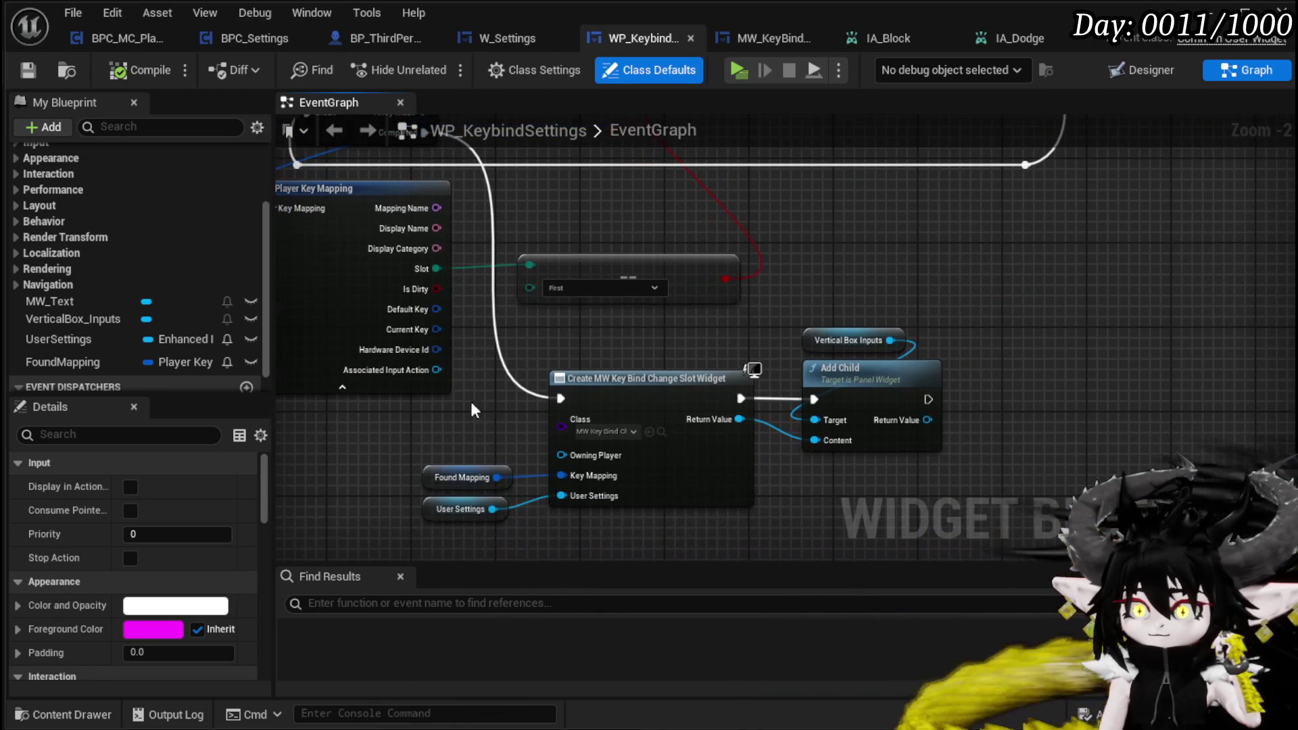
mouse_move(490, 348)
mouse_down()
mouse_move(539, 415)
mouse_move(355, 400)
mouse_up()
Step: Feed Display Category through a To String (Text) node into a new Switch on String
click(534, 381)
scroll(537, 369, up, 3)
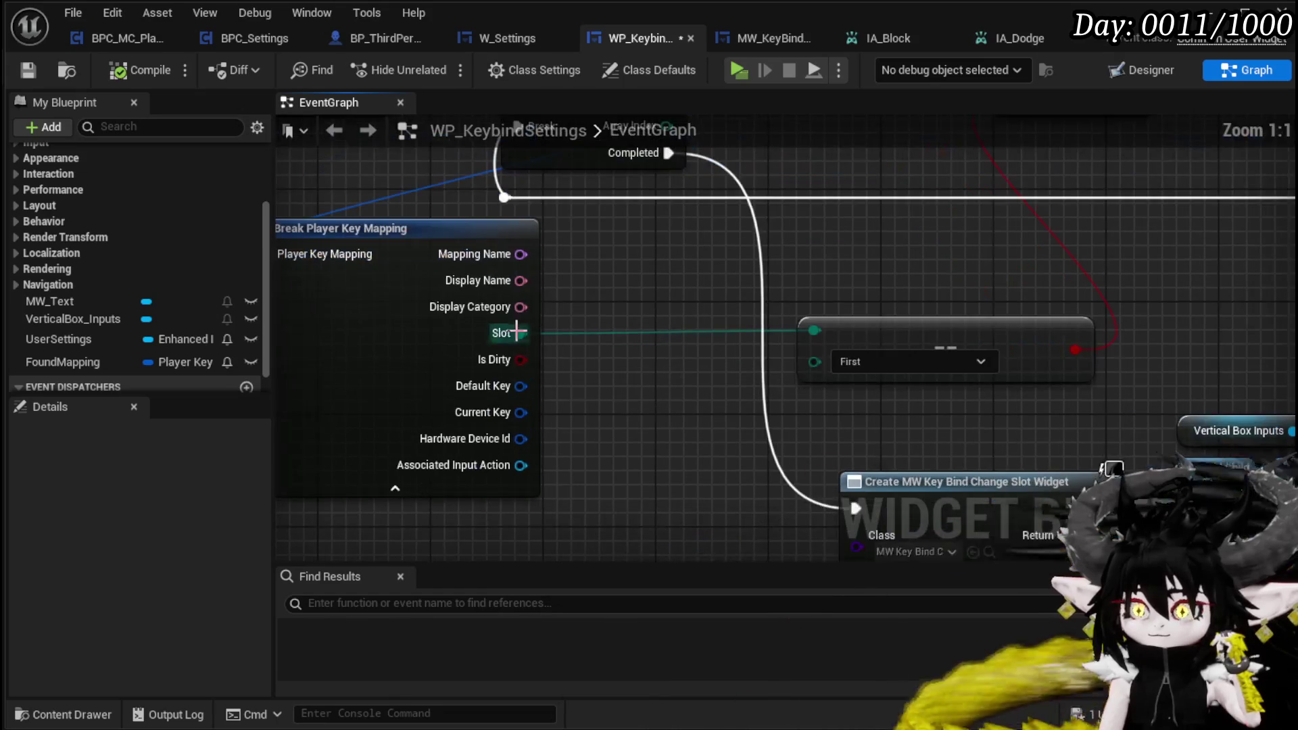
drag(517, 308, 602, 314)
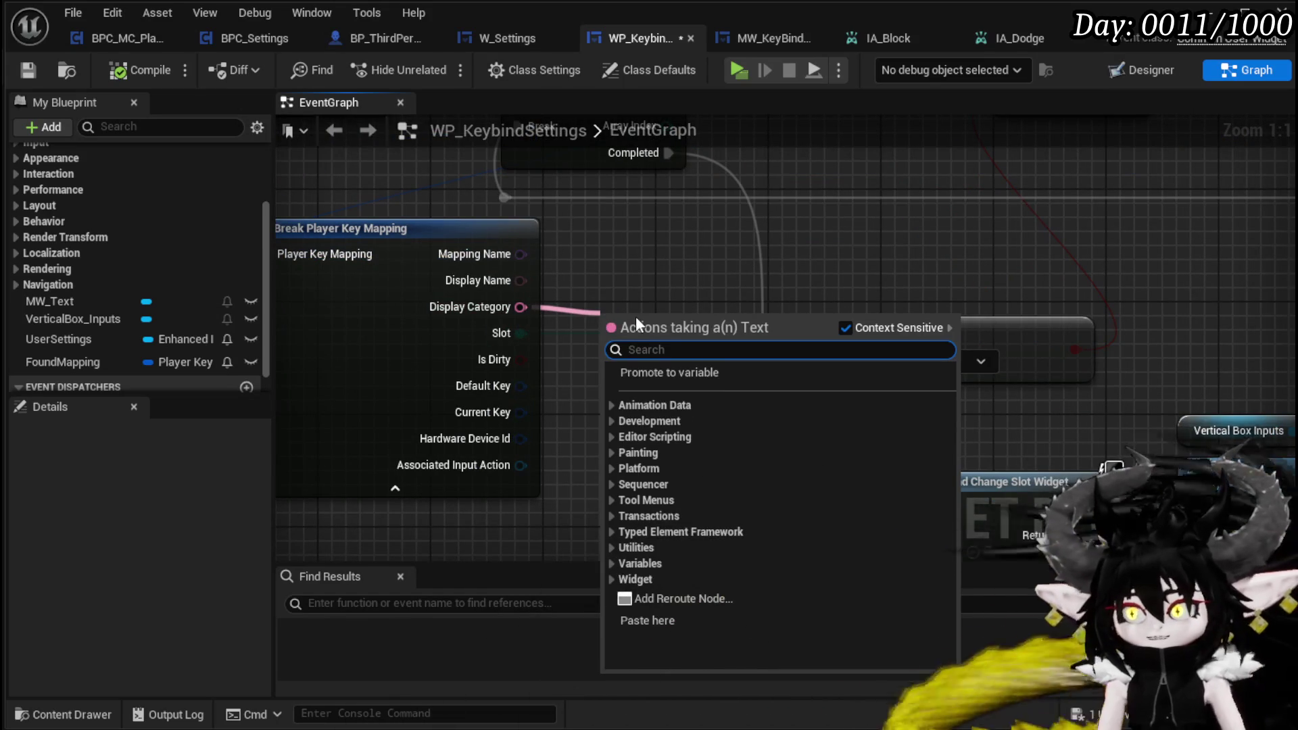
text(to string)
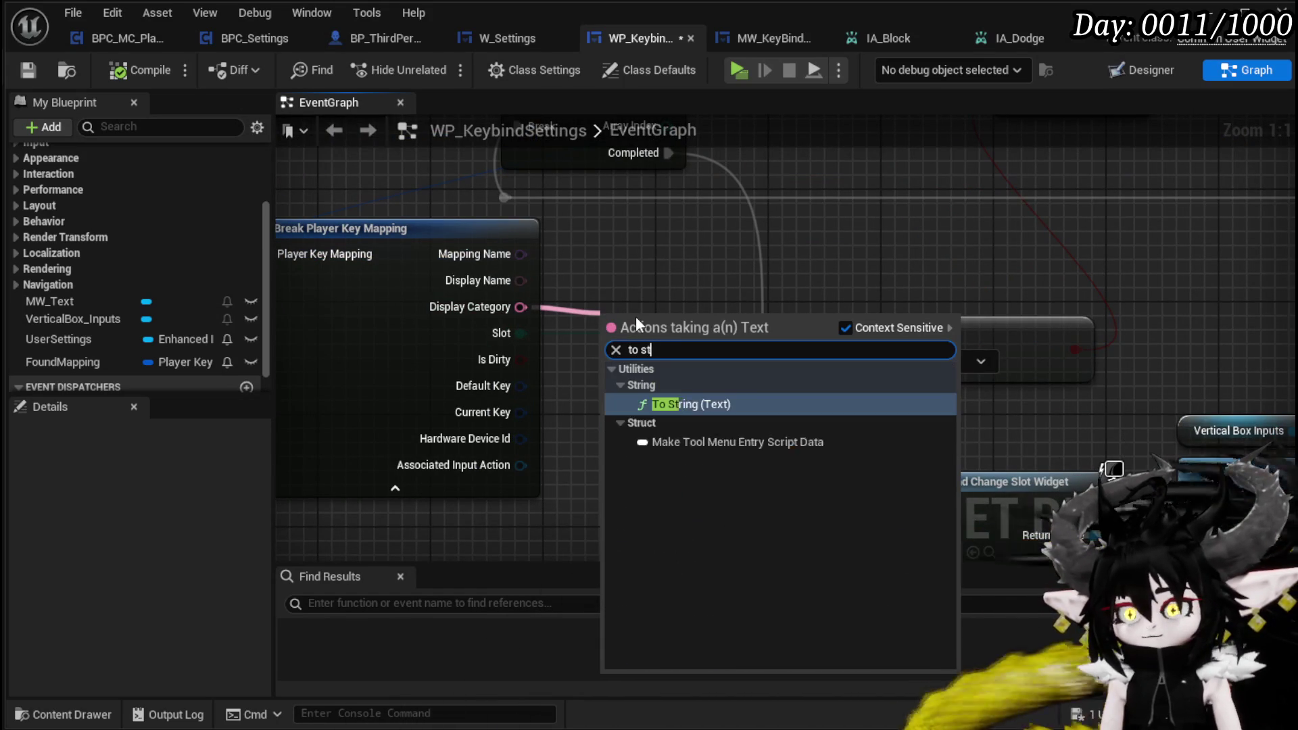
key(Return)
drag(690, 319, 805, 279)
text(switch)
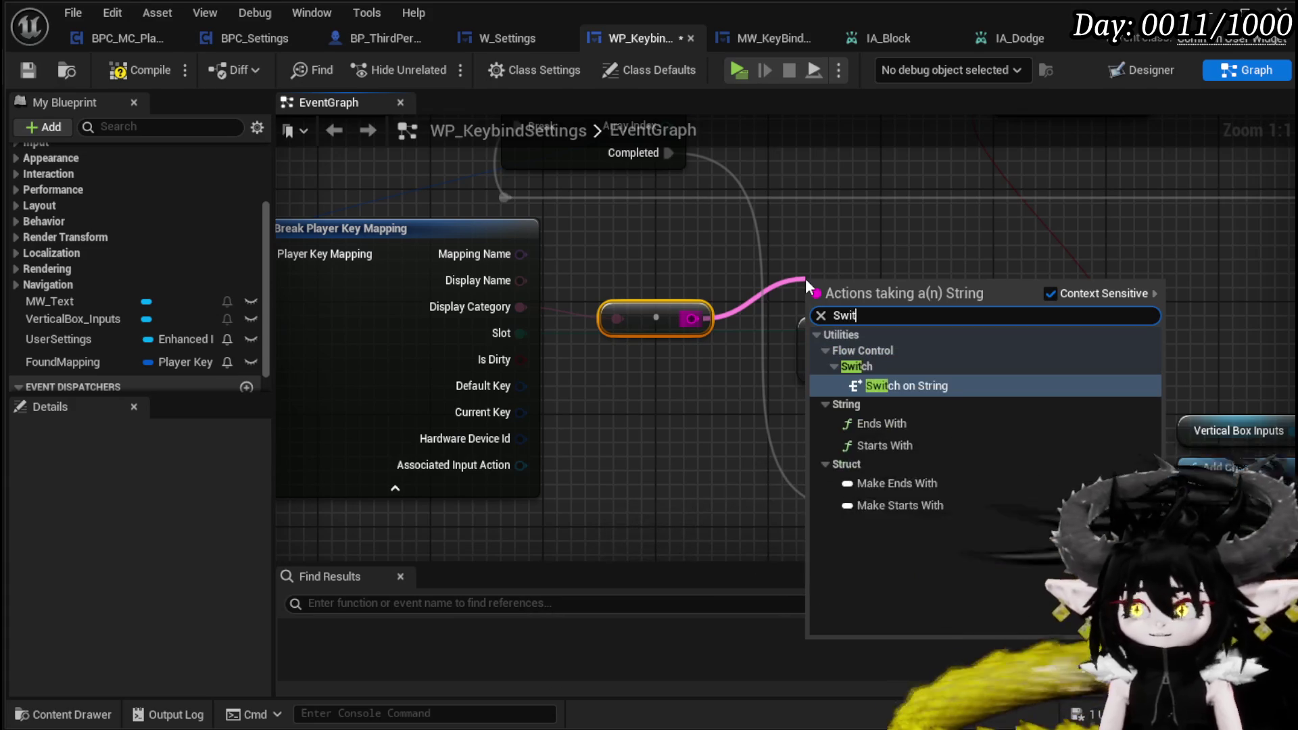
key(Return)
mouse_move(807, 279)
mouse_down()
mouse_move(677, 425)
mouse_move(605, 460)
mouse_up()
click(645, 313)
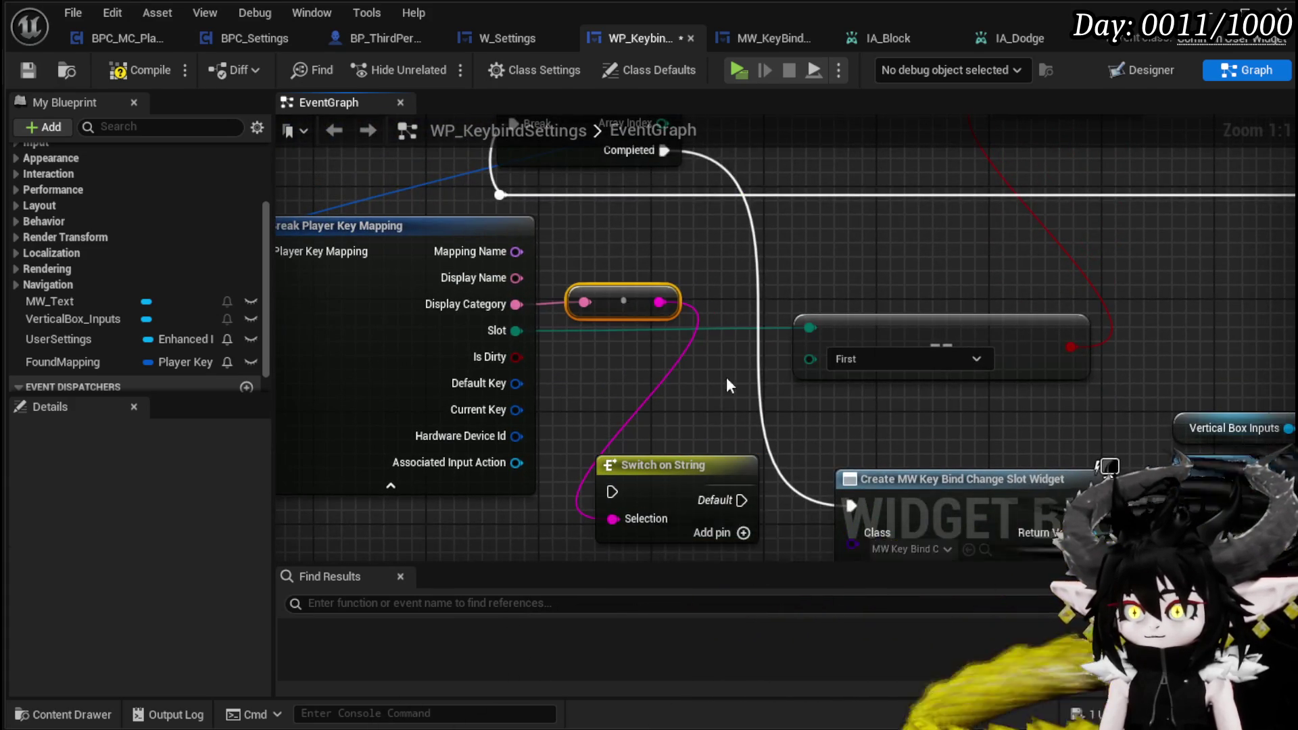
mouse_move(669, 379)
mouse_down()
mouse_move(584, 404)
mouse_move(710, 374)
mouse_up()
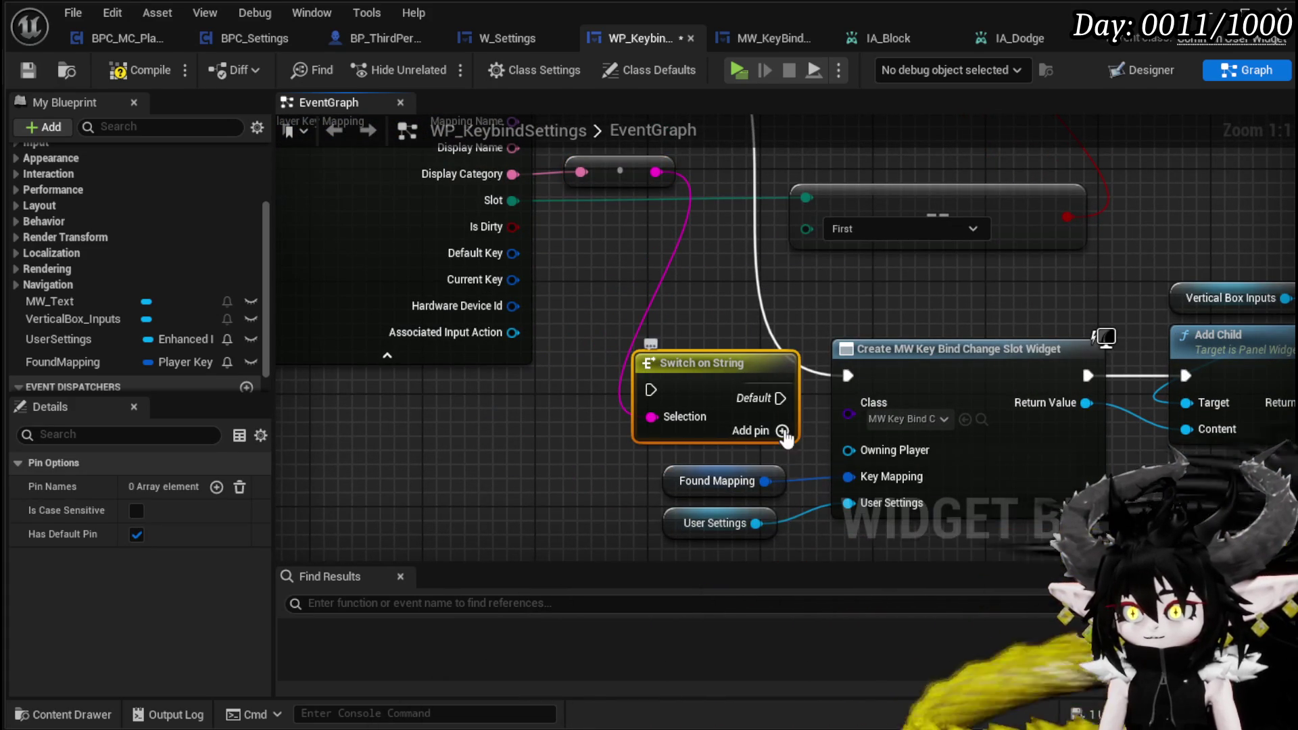
Step: Add Exploration and Combat cases to the Switch on String and compile
click(783, 432)
click(782, 458)
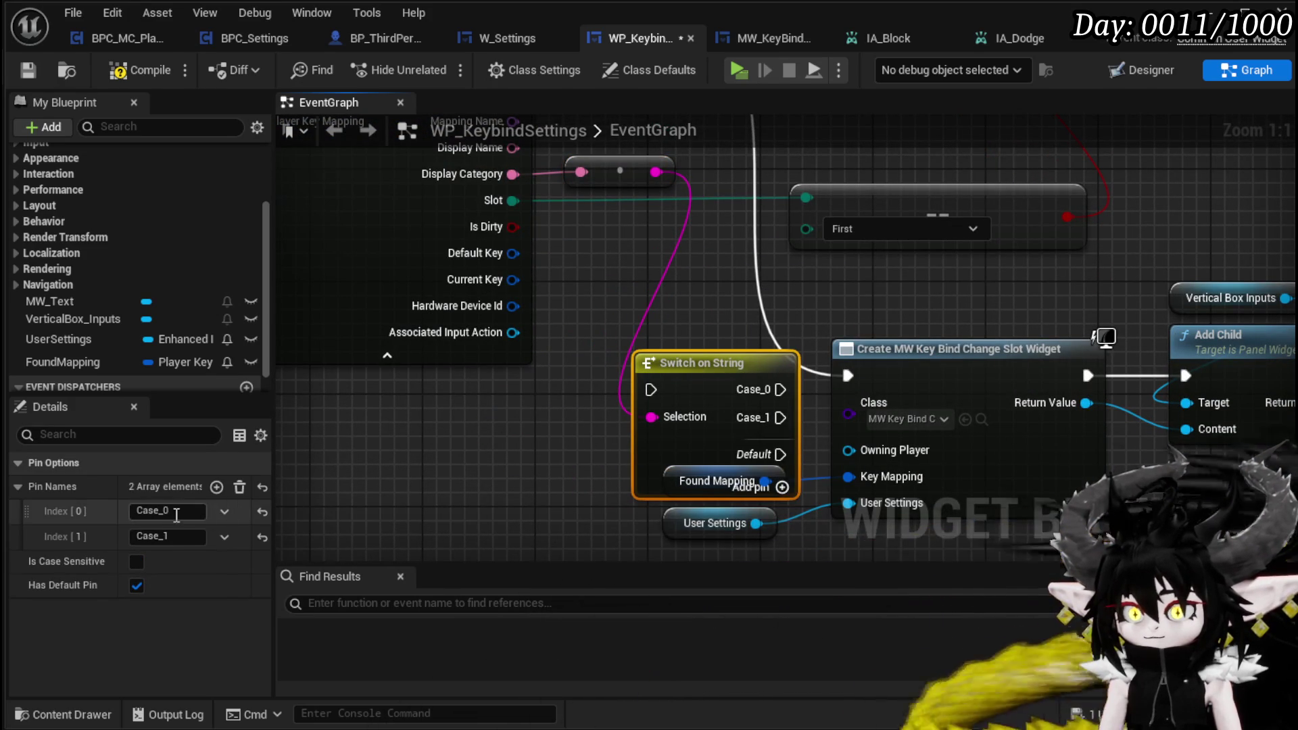
text(Ex)
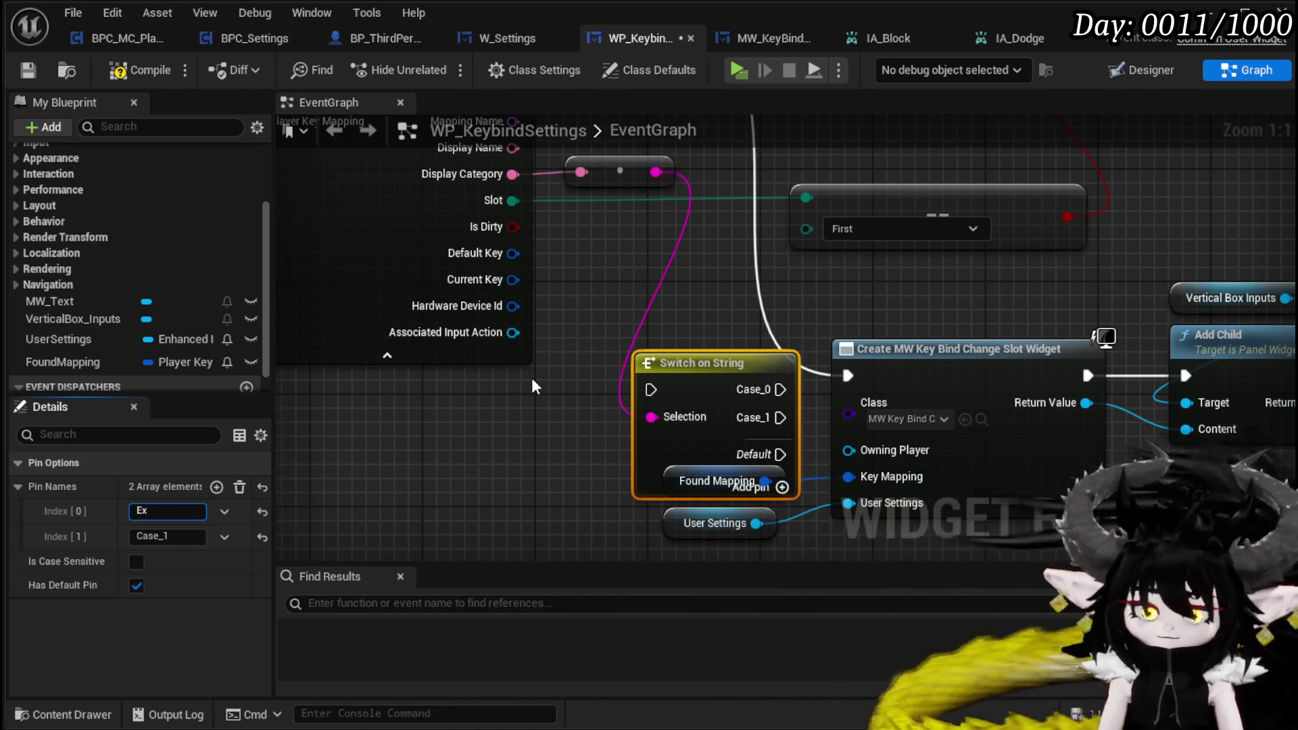
text(plorat)
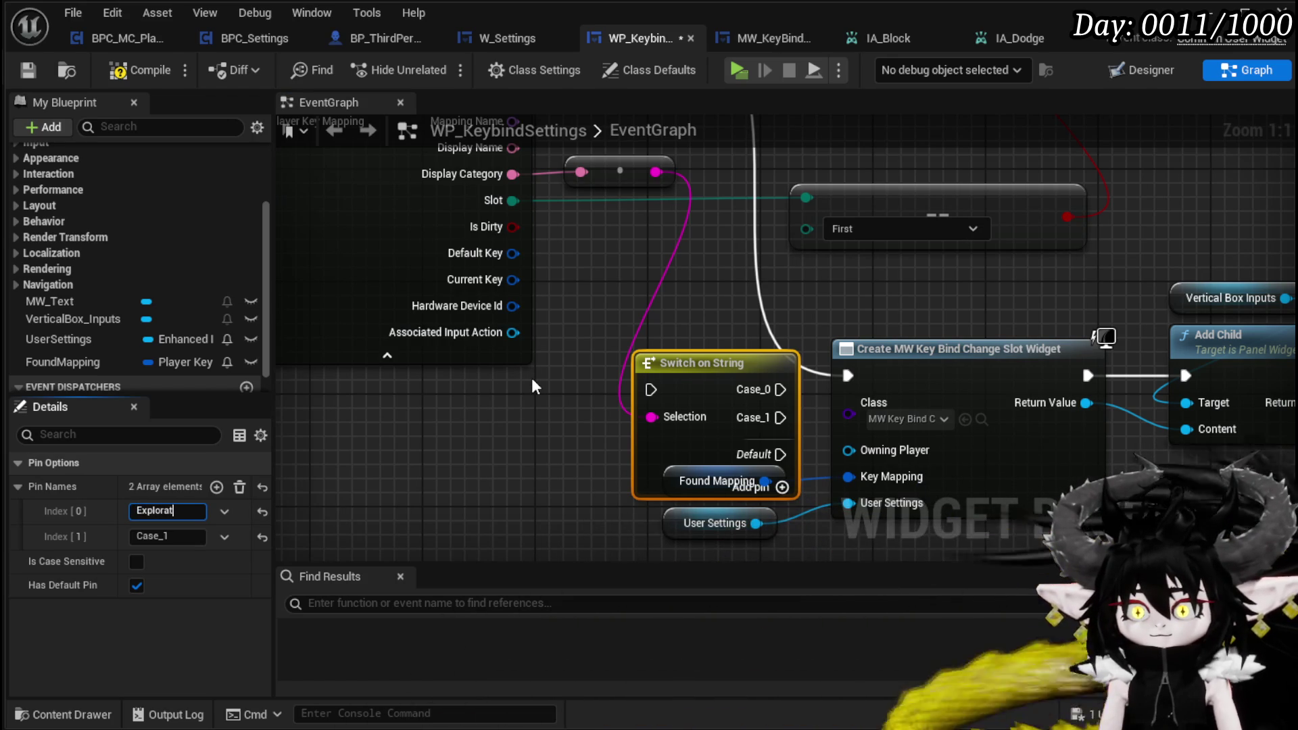
text(ion)
key(Return)
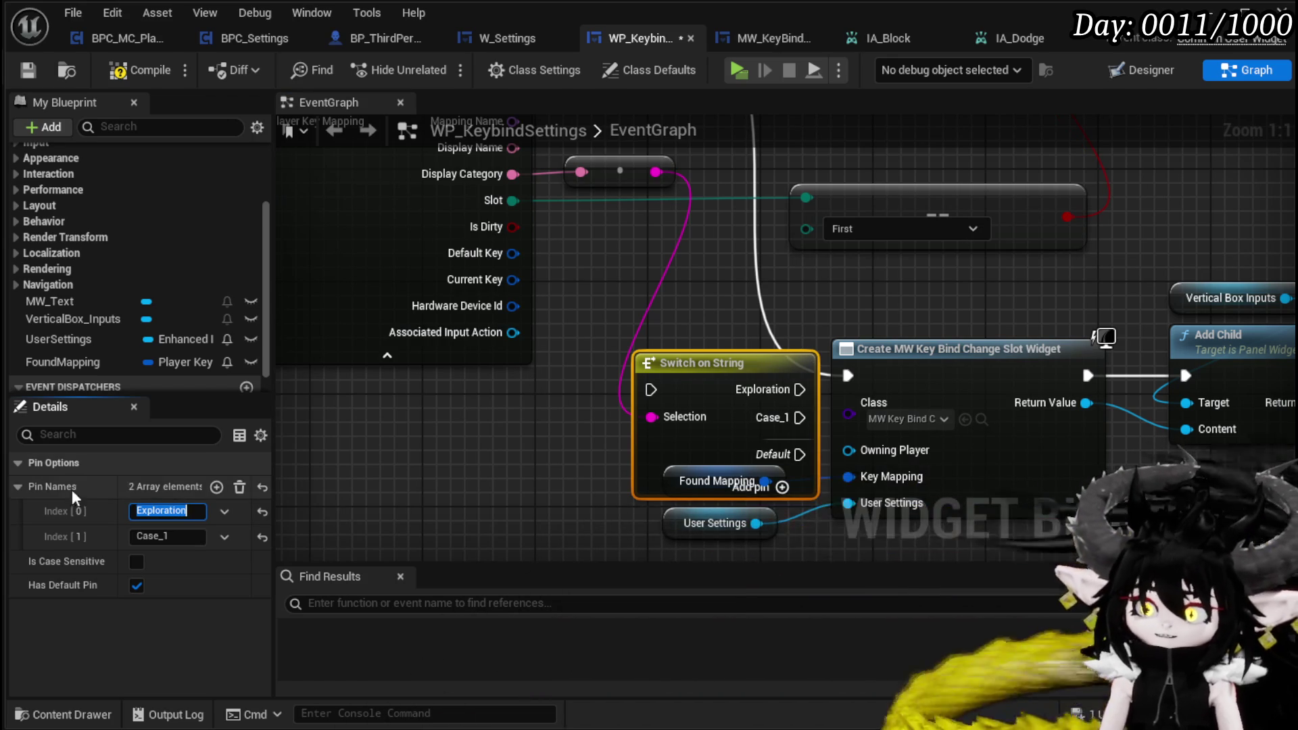
click(169, 537)
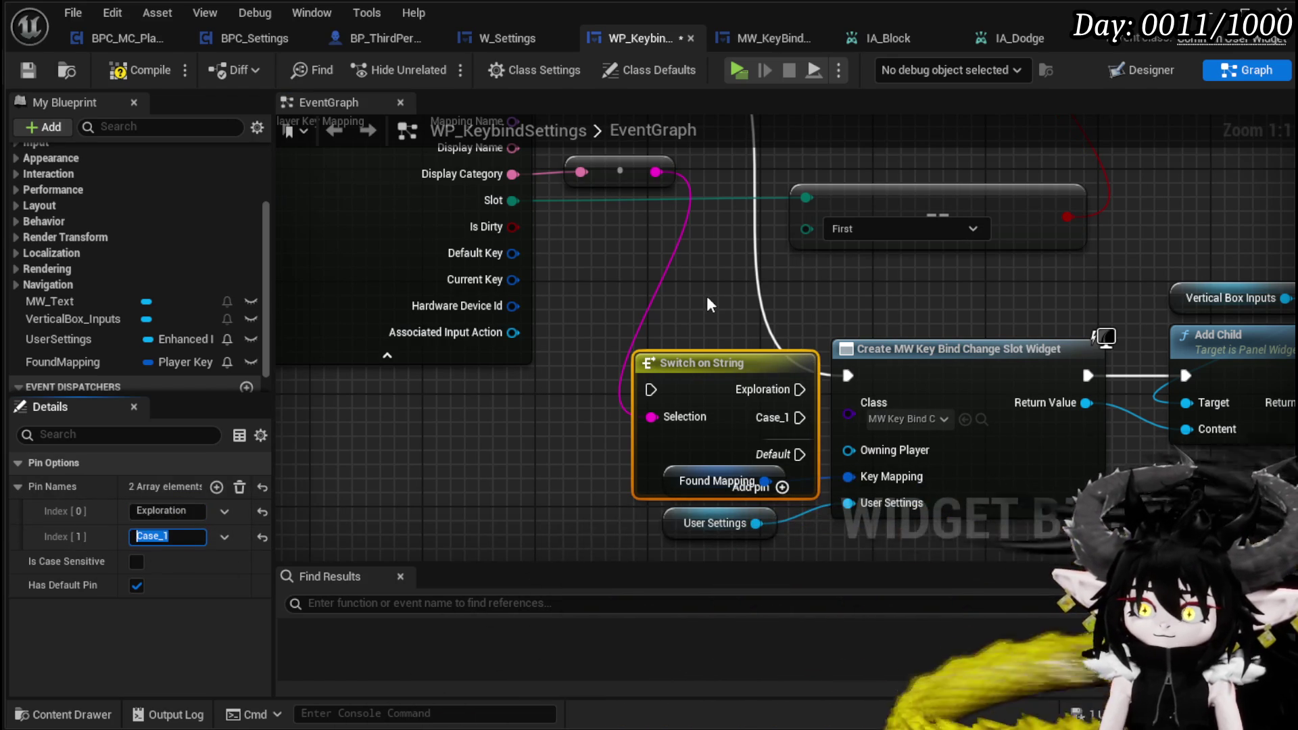
text(Combat)
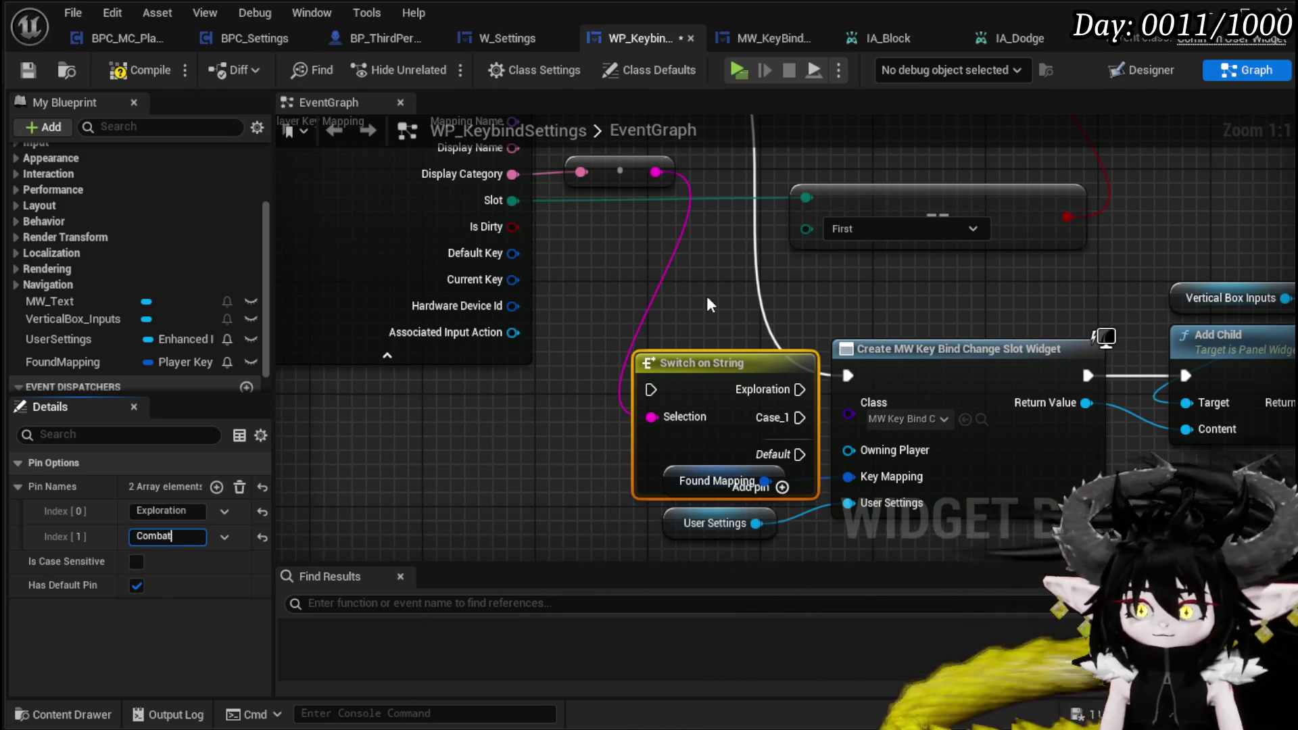
key(Return)
click(139, 70)
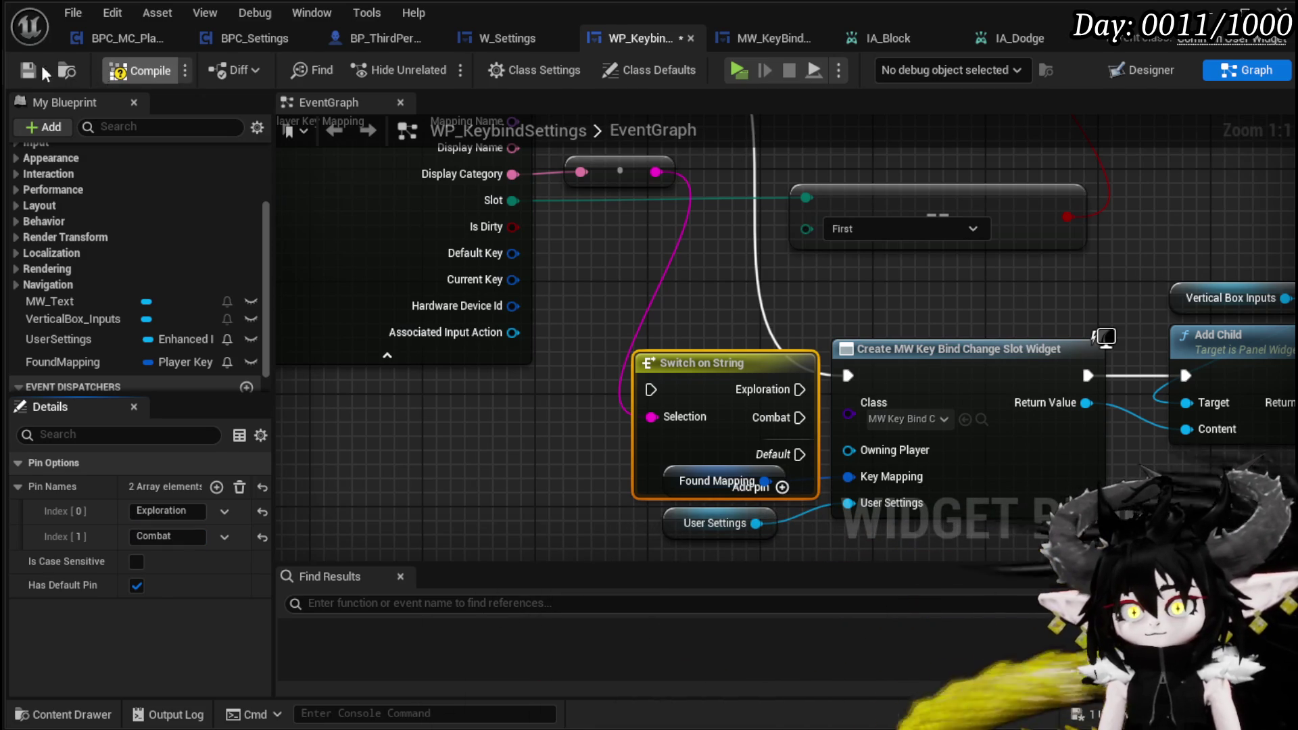
Step: Rearrange the graph, moving the switch up and the widget creation group right
scroll(537, 306, down, 2)
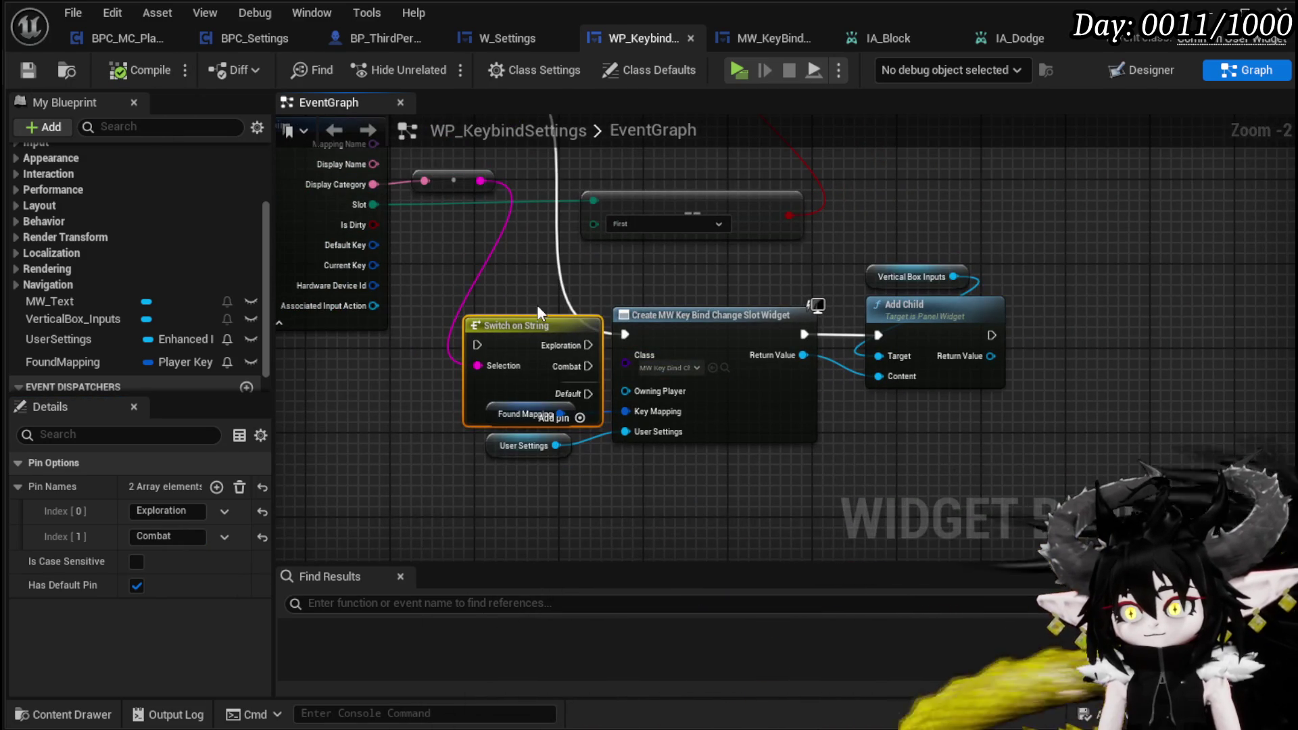
drag(537, 305, 538, 269)
mouse_move(482, 468)
mouse_down()
mouse_move(566, 435)
mouse_move(744, 406)
mouse_up()
mouse_move(739, 478)
mouse_down()
mouse_move(825, 275)
mouse_move(983, 265)
mouse_up()
mouse_move(733, 331)
mouse_down()
mouse_move(1041, 407)
mouse_move(955, 424)
mouse_up()
drag(833, 363, 835, 299)
click(722, 331)
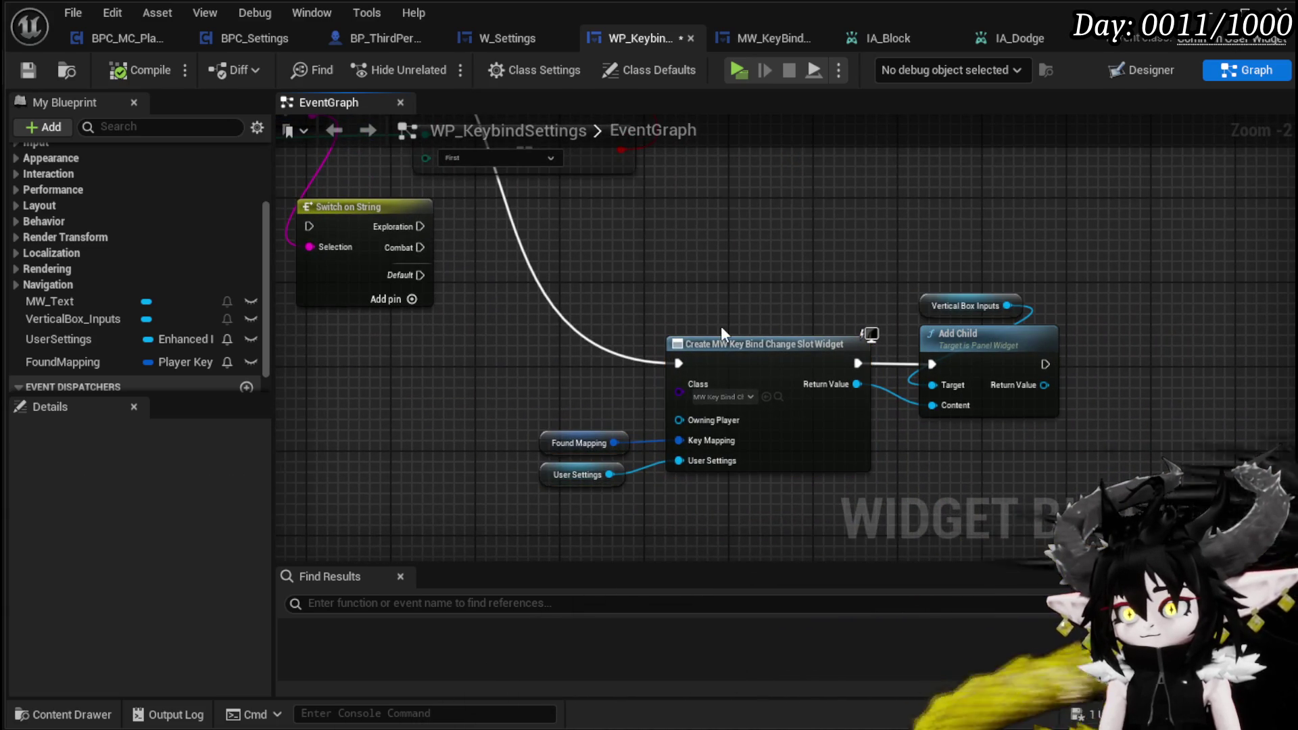
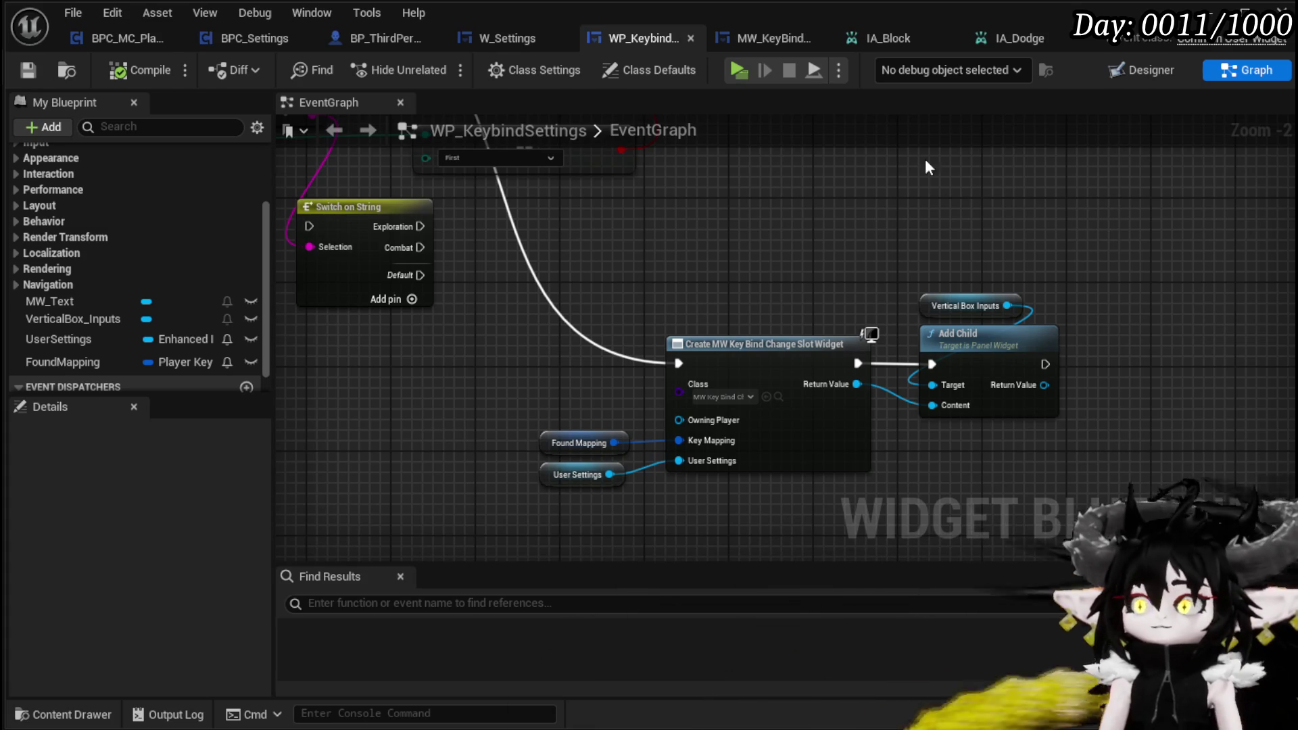
Step: Switch WP_KeybindSettings to the Designer view and select the VerticalBox_Inputs container
click(941, 306)
click(811, 241)
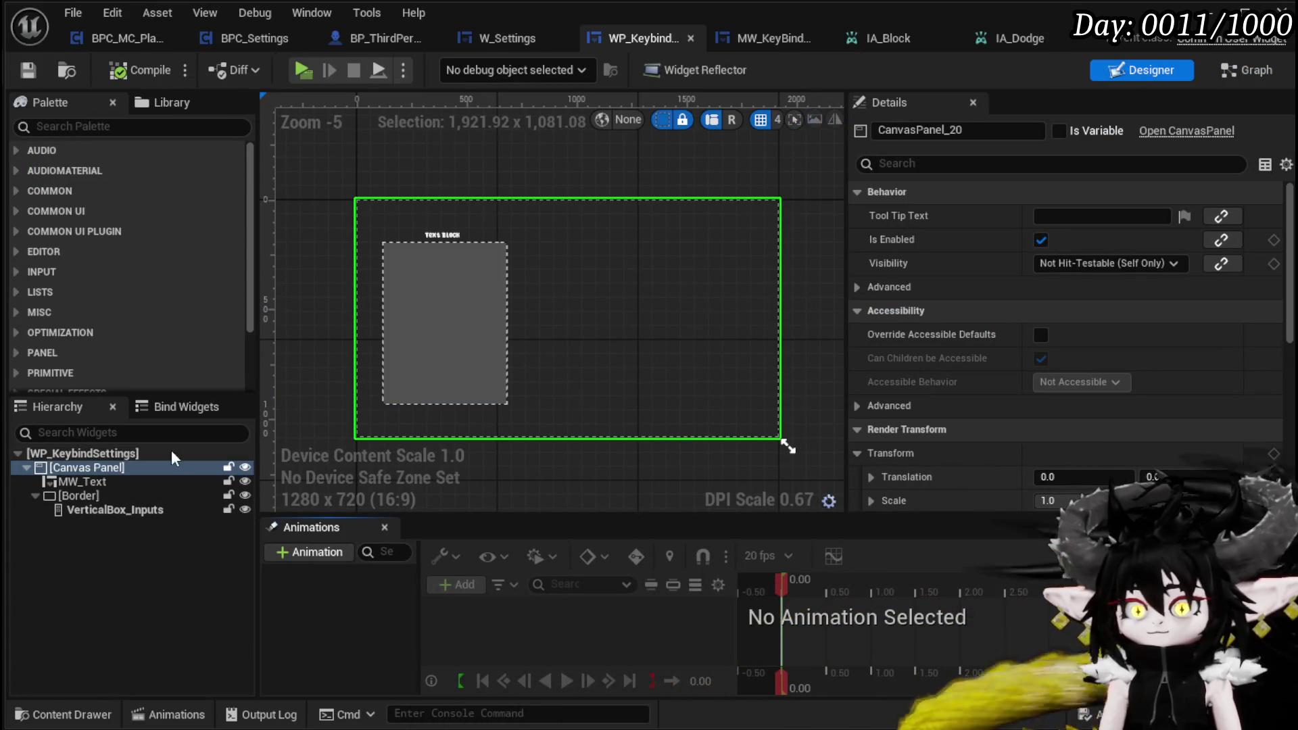
click(89, 514)
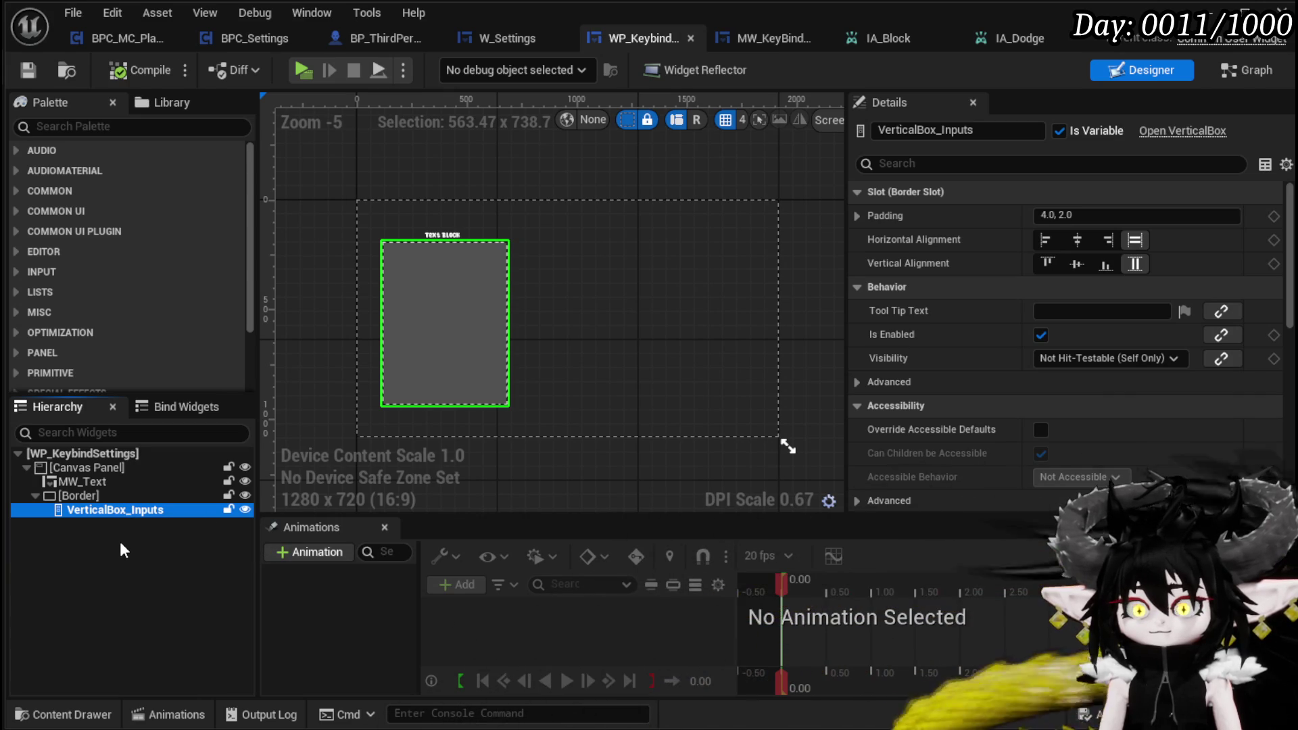
Step: Wrap VerticalBox_Inputs with a Scroll Box and check the new scroll box's settings
right_click(75, 514)
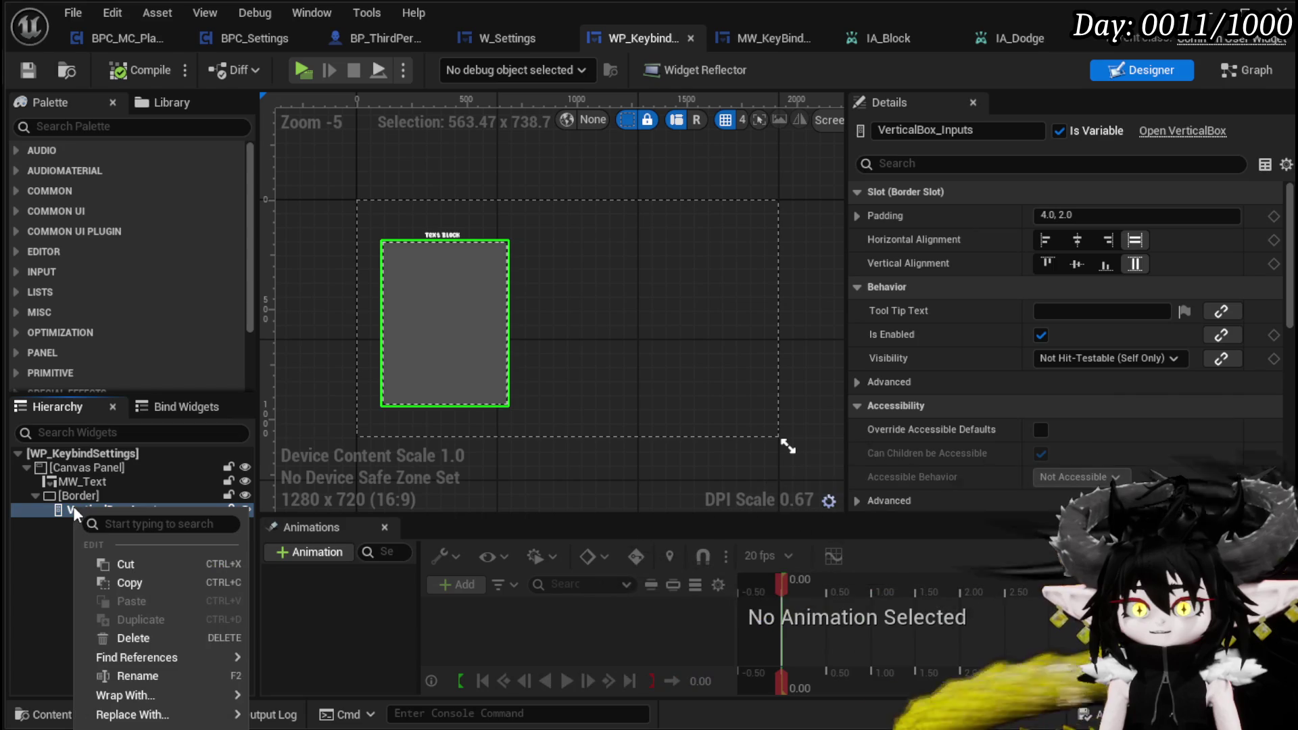
mouse_move(124, 695)
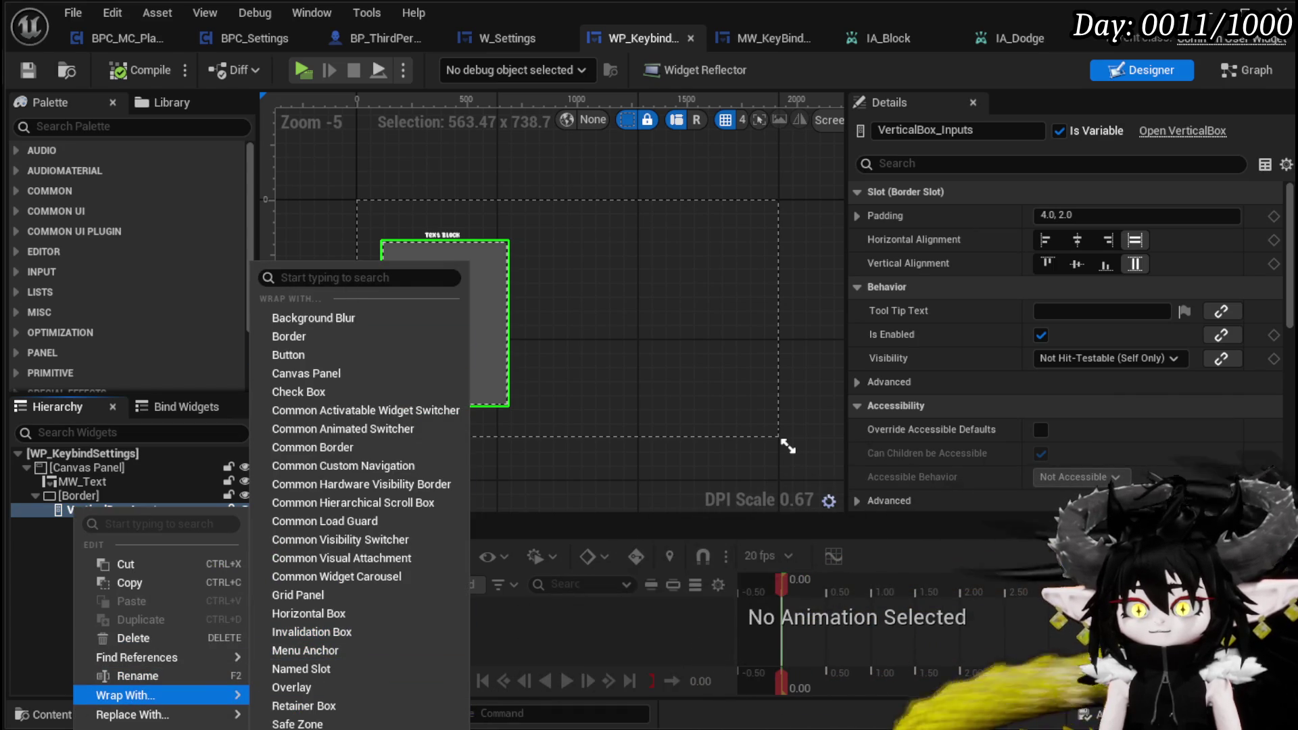
click(298, 720)
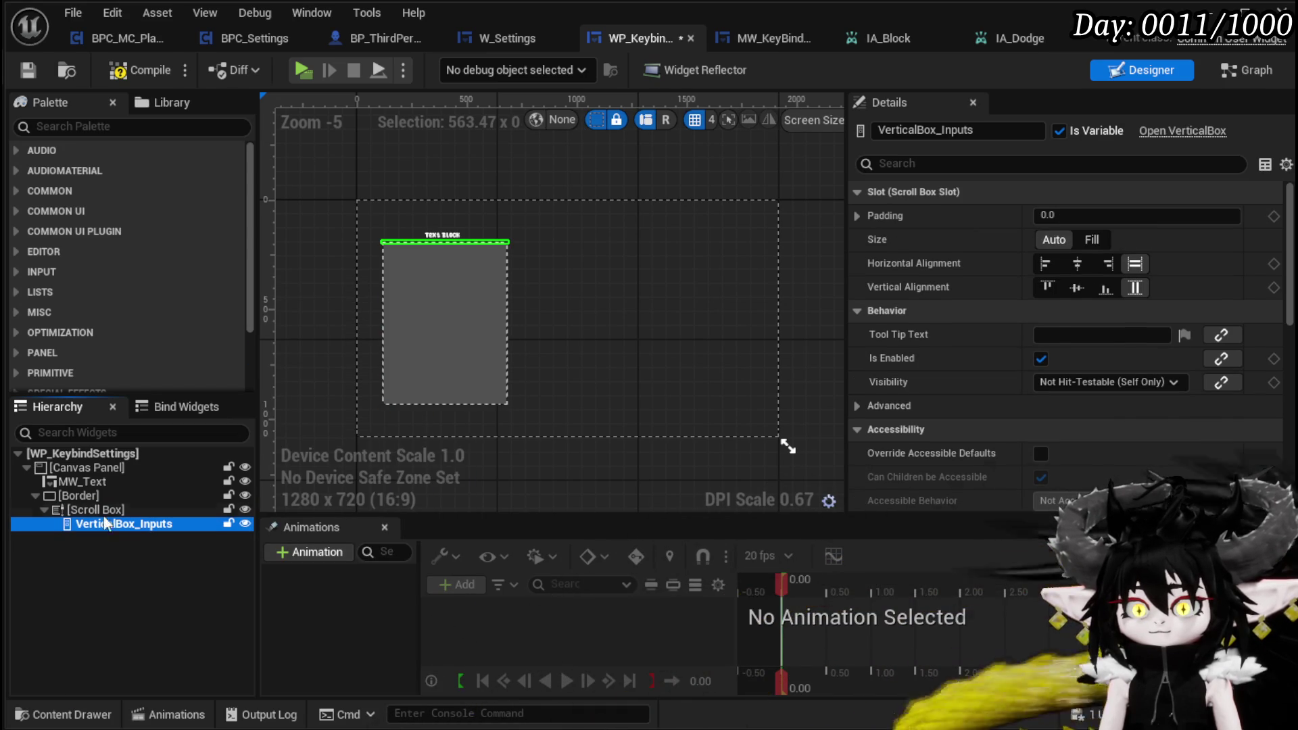
click(95, 509)
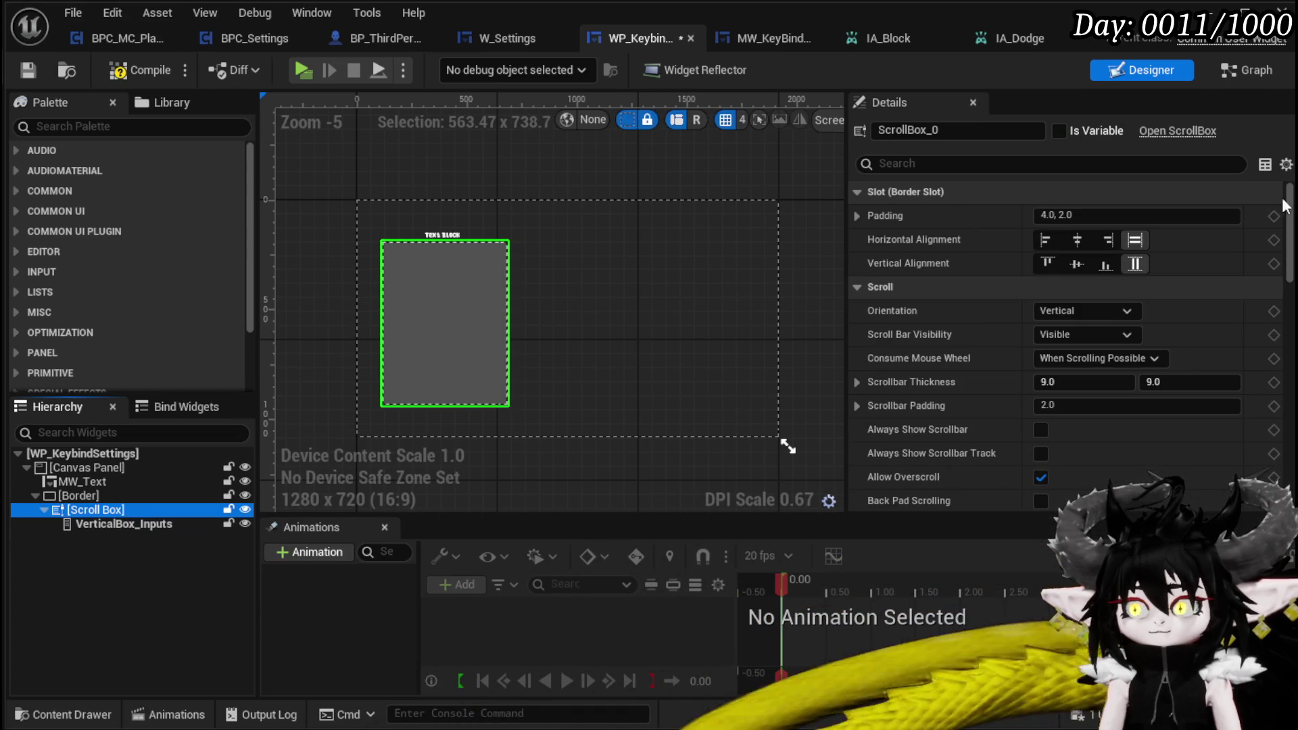
click(125, 525)
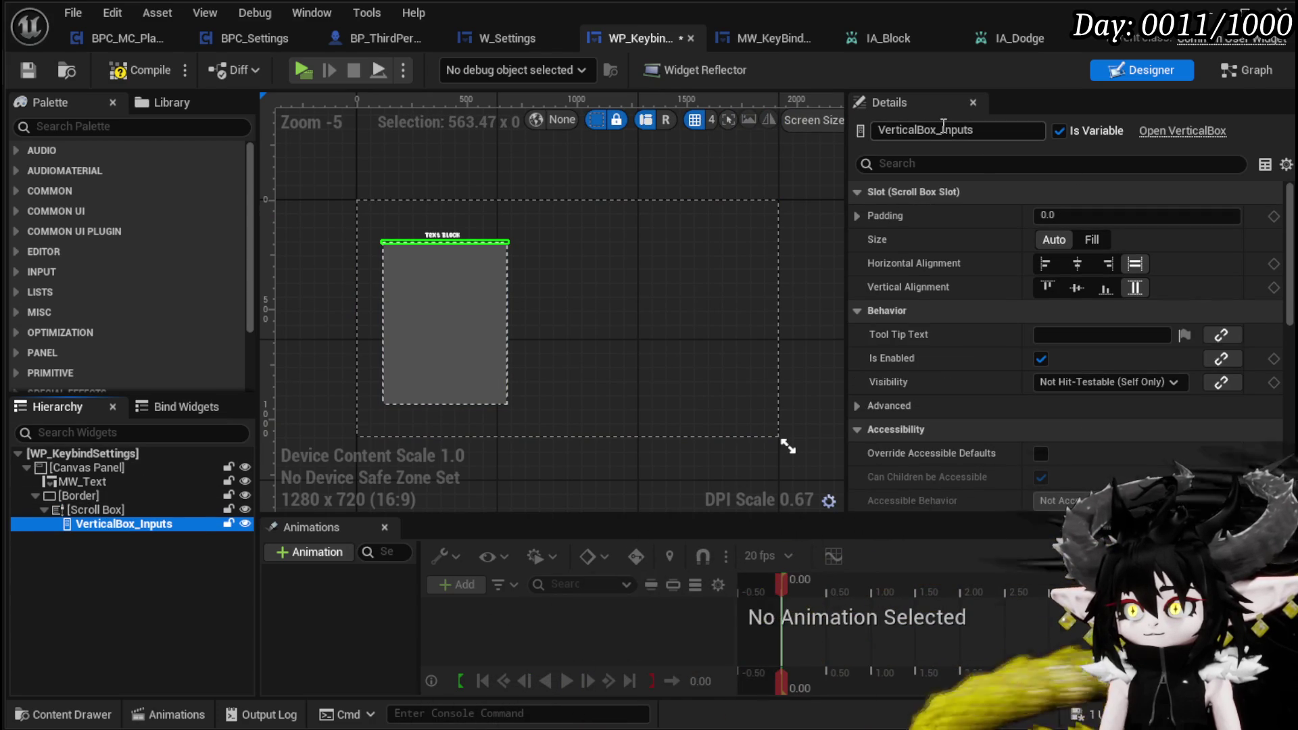
Step: Bring the layout's MW_Text title text block into view and select it
drag(943, 126, 1051, 125)
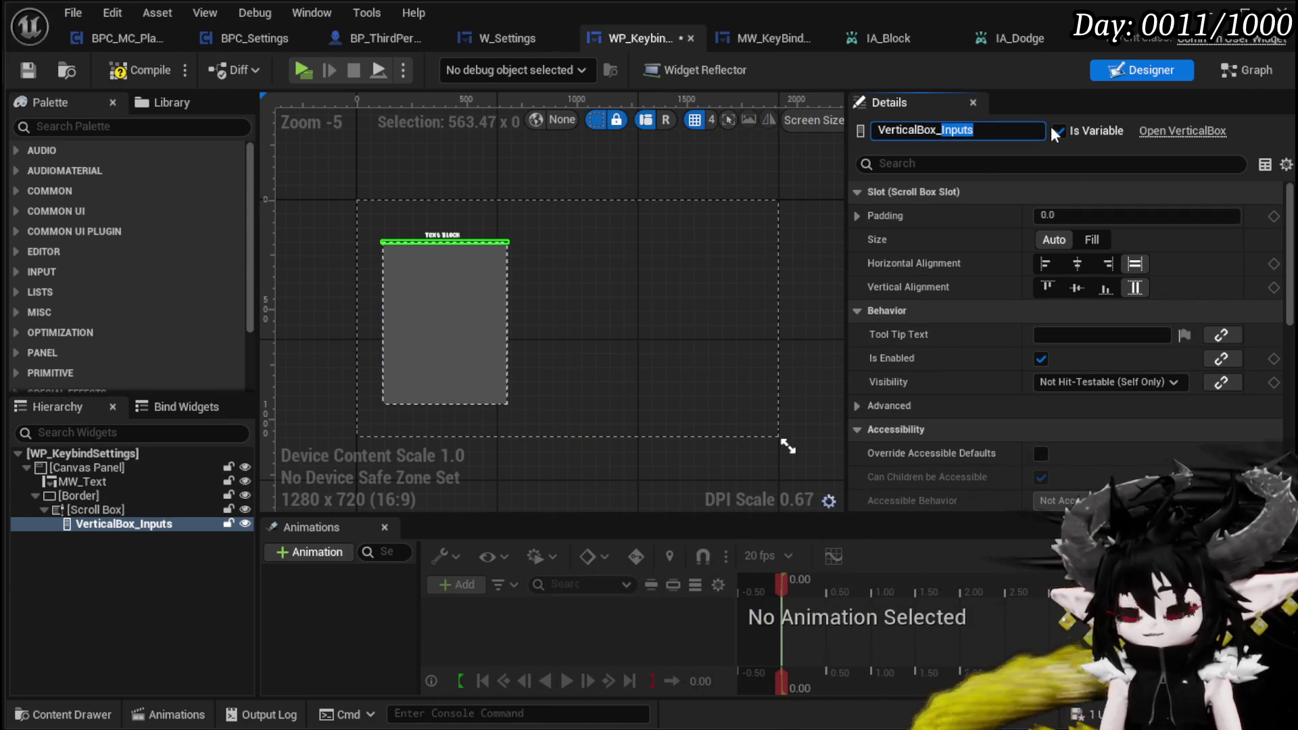
scroll(500, 248, up, 5)
mouse_move(500, 247)
mouse_down()
mouse_move(740, 238)
mouse_move(784, 222)
mouse_up()
click(500, 142)
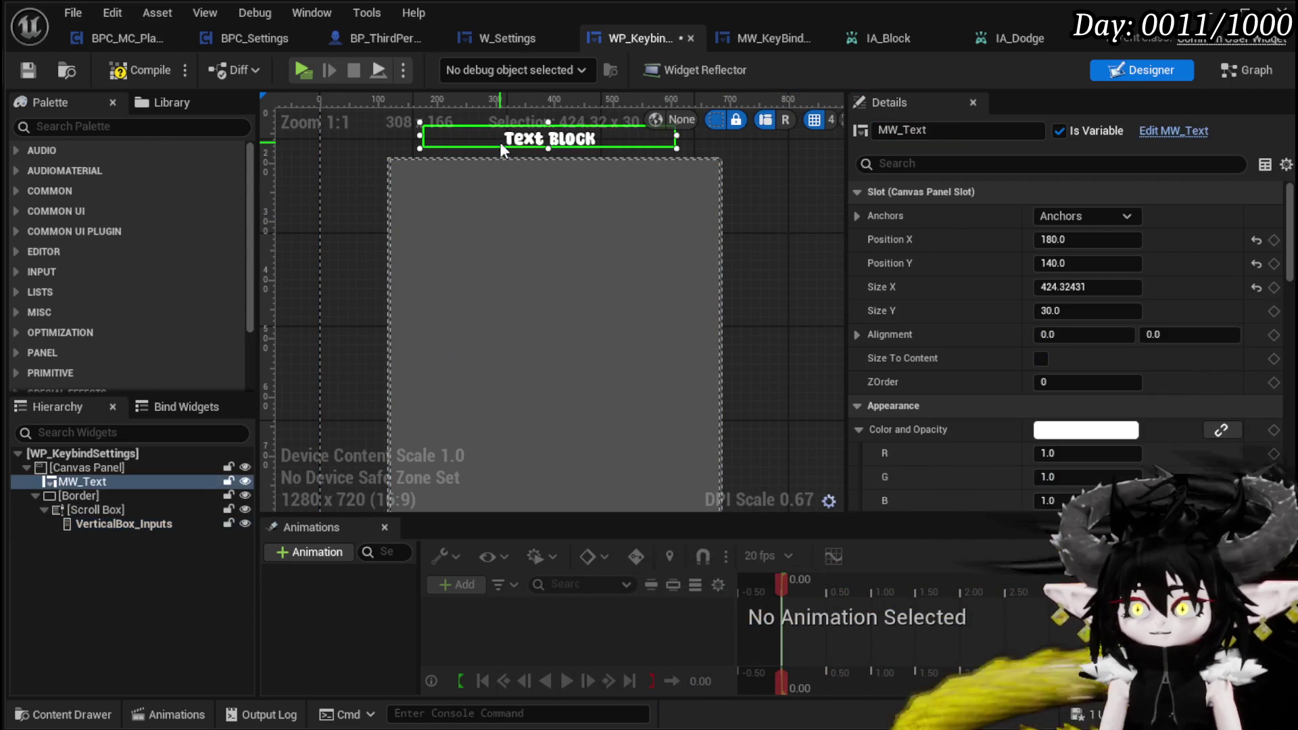
Step: Paste a copy of MW_Text into VerticalBox_Inputs and rename it MW_Text_Exploration
key(ctrl+c)
click(128, 524)
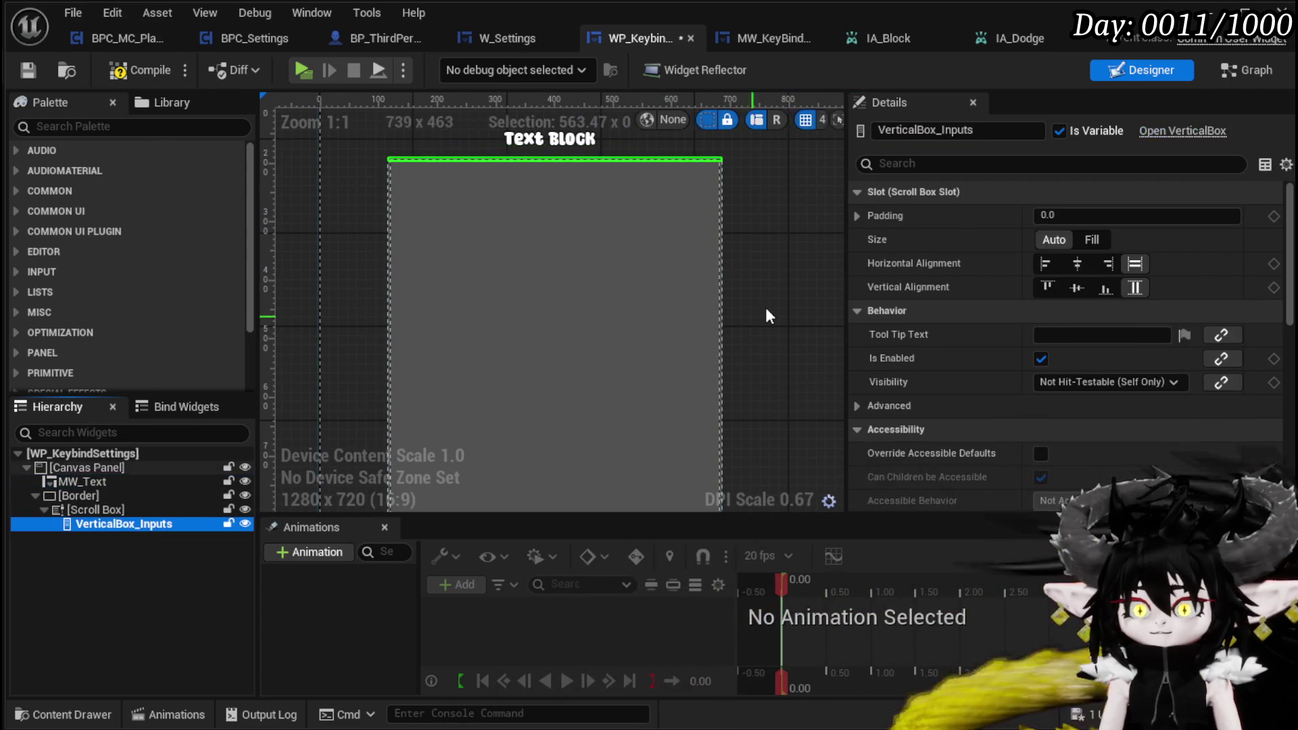
key(ctrl+v)
click(112, 542)
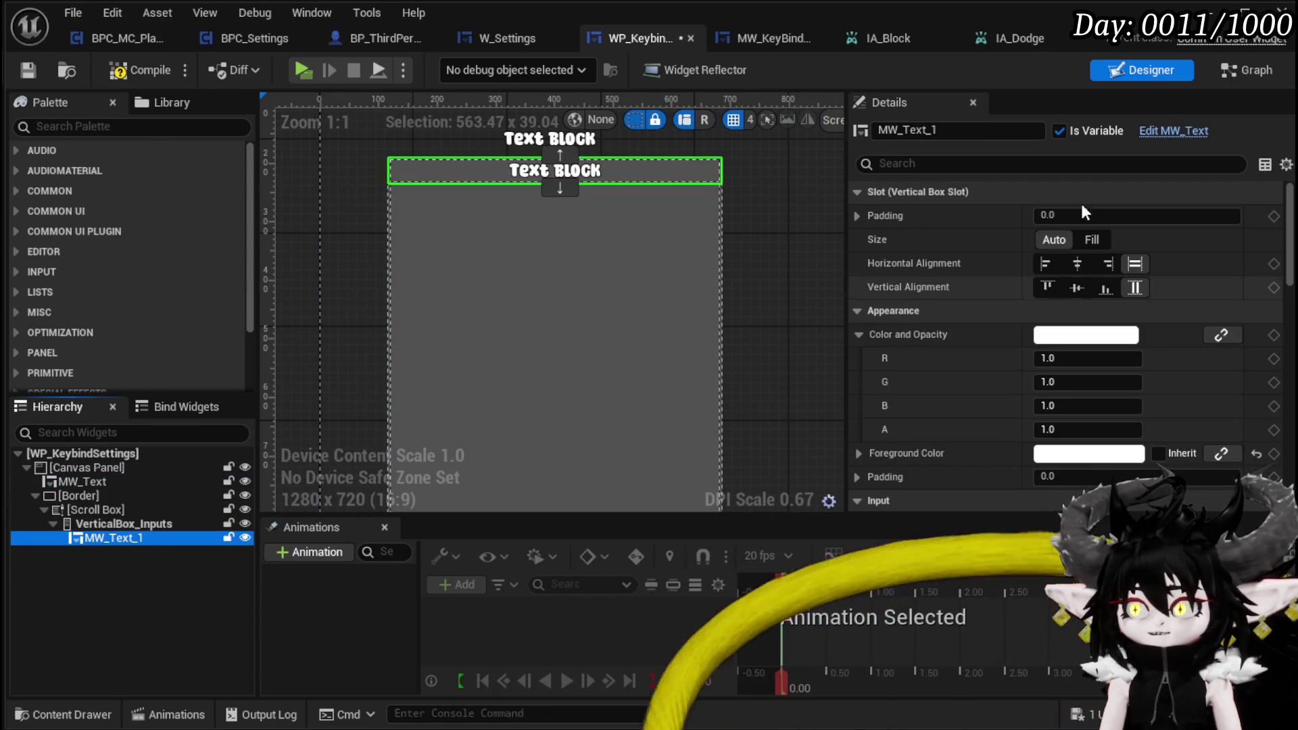
click(967, 130)
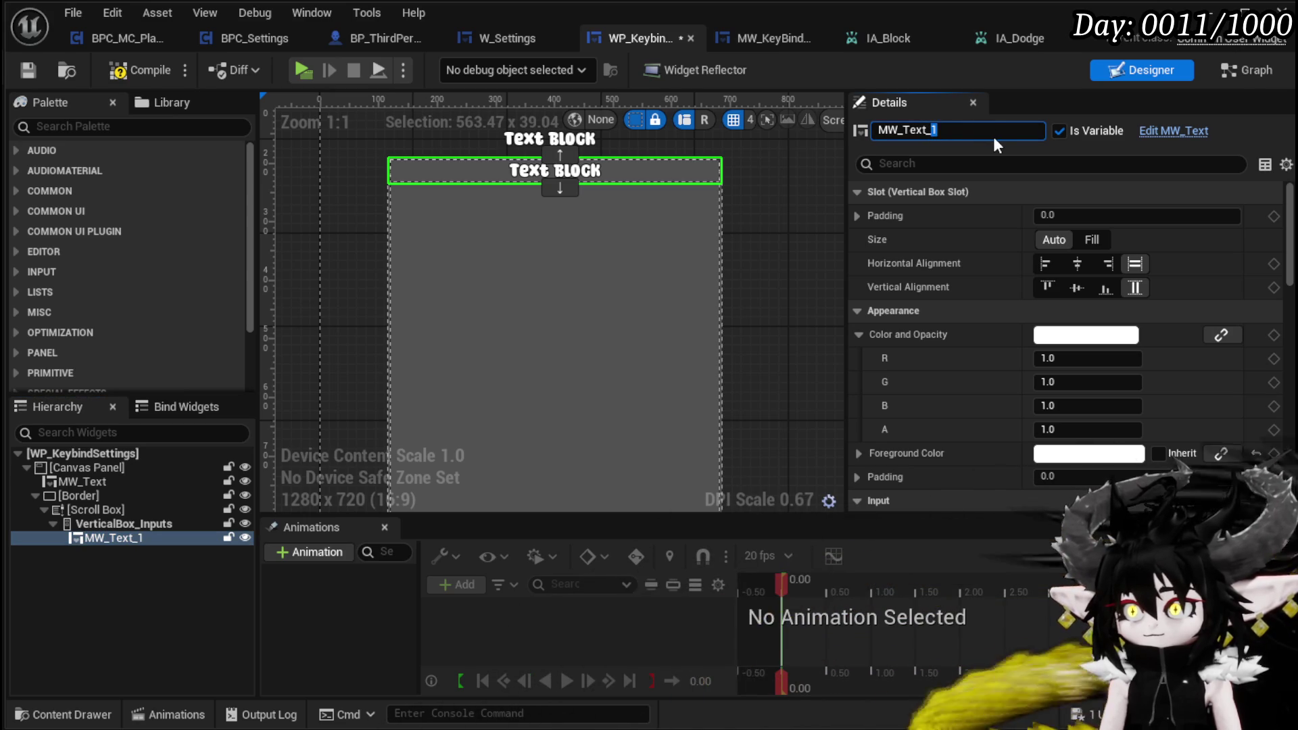
text(Exploratio)
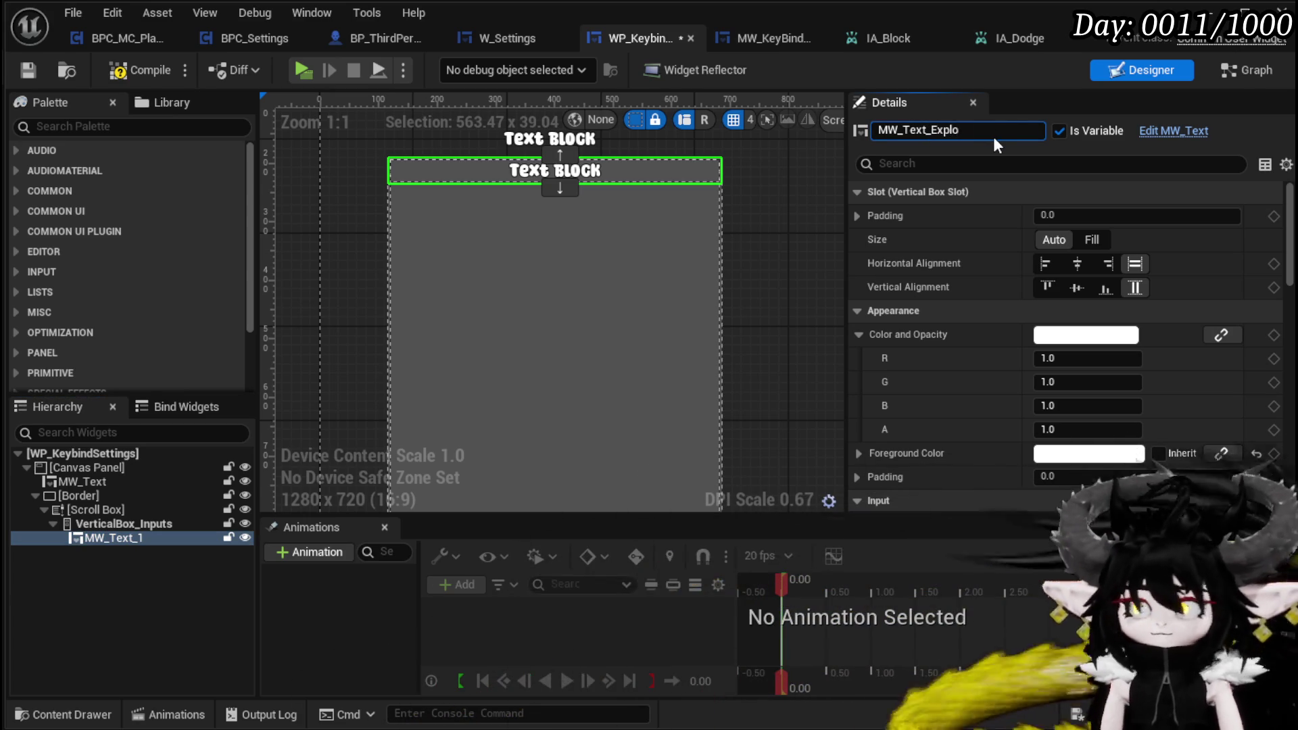
text(n)
key(Return)
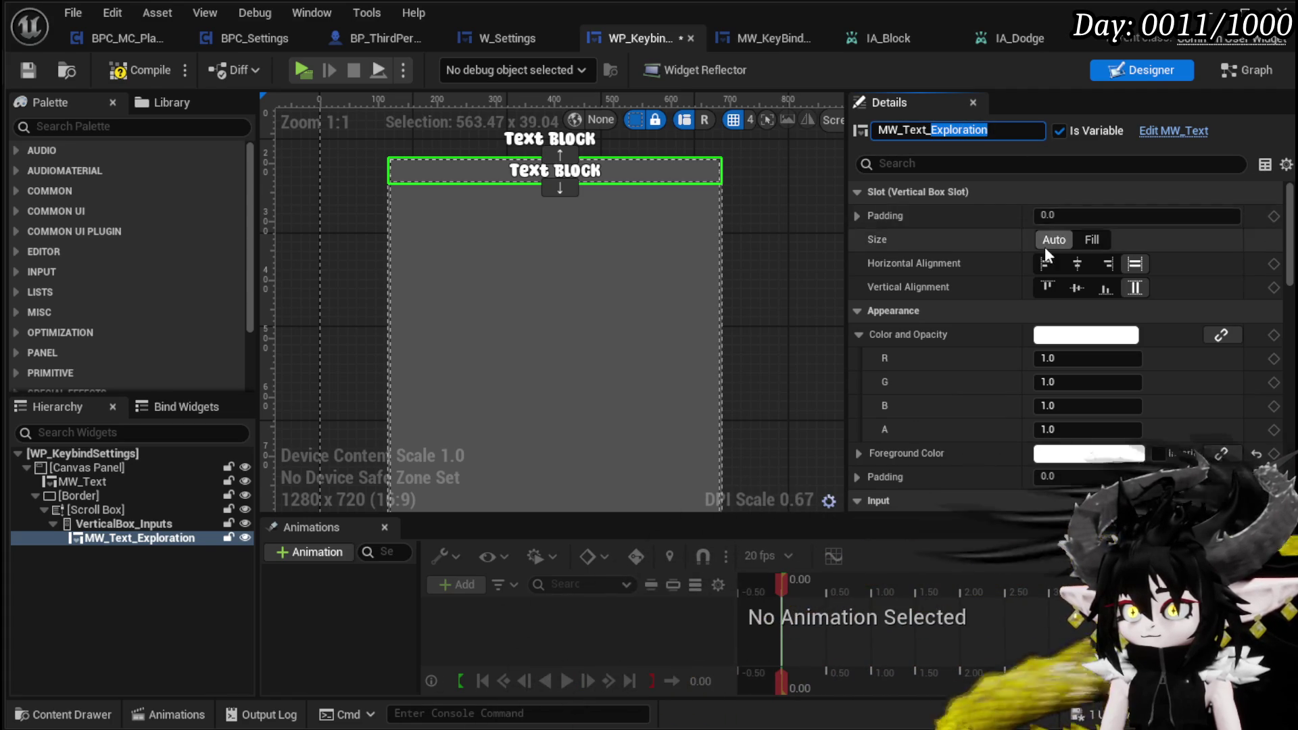
Step: Set the new heading's displayed text to 'Exploration'
scroll(1042, 237, down, 15)
scroll(1040, 226, down, 5)
click(1062, 333)
text(Exploration)
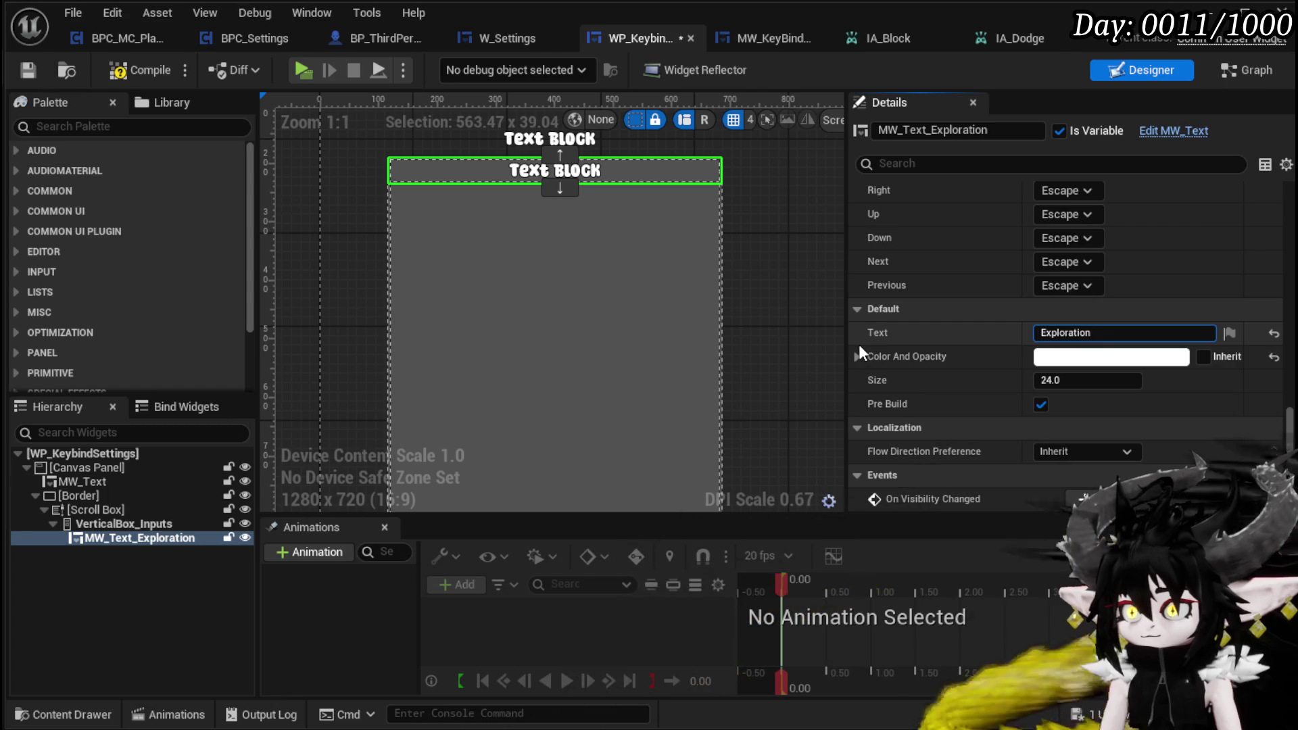
click(128, 529)
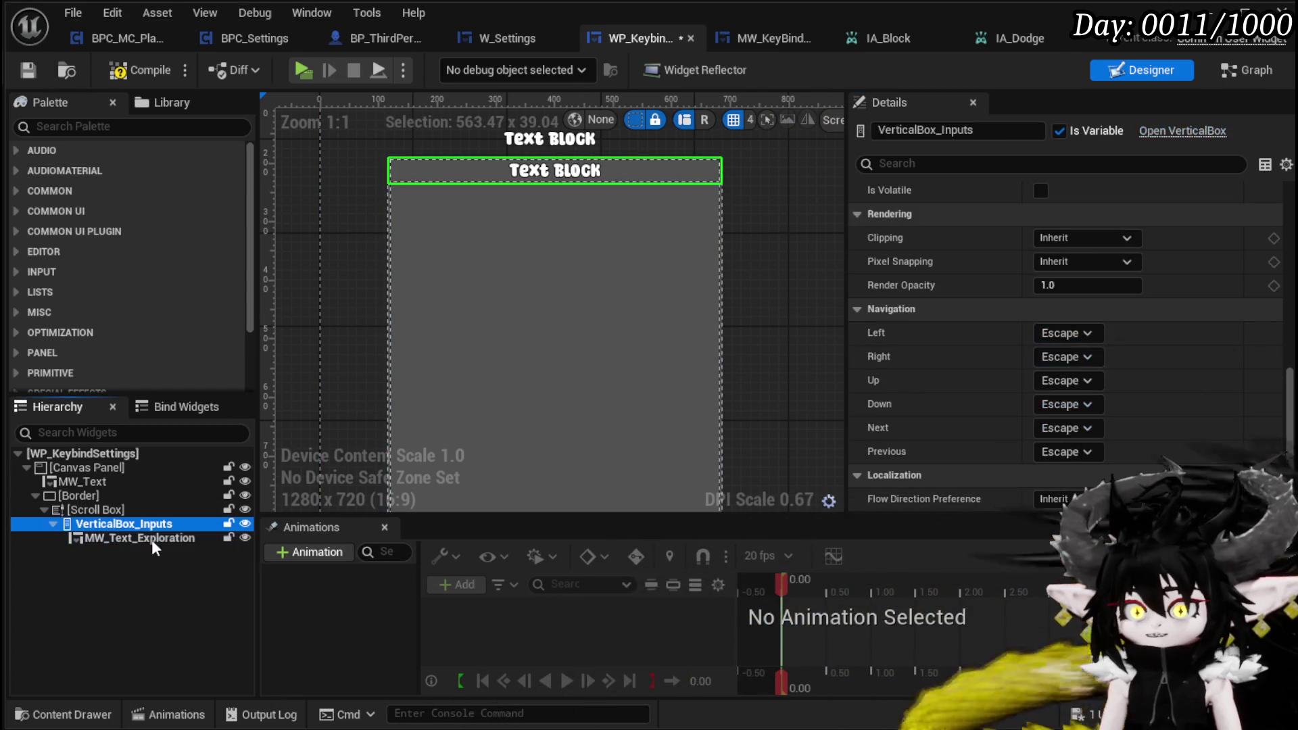
Step: Duplicate the contents, delete the extra heading, and rename the box VerticalBox_ExplorationInputs
key(ctrl+d)
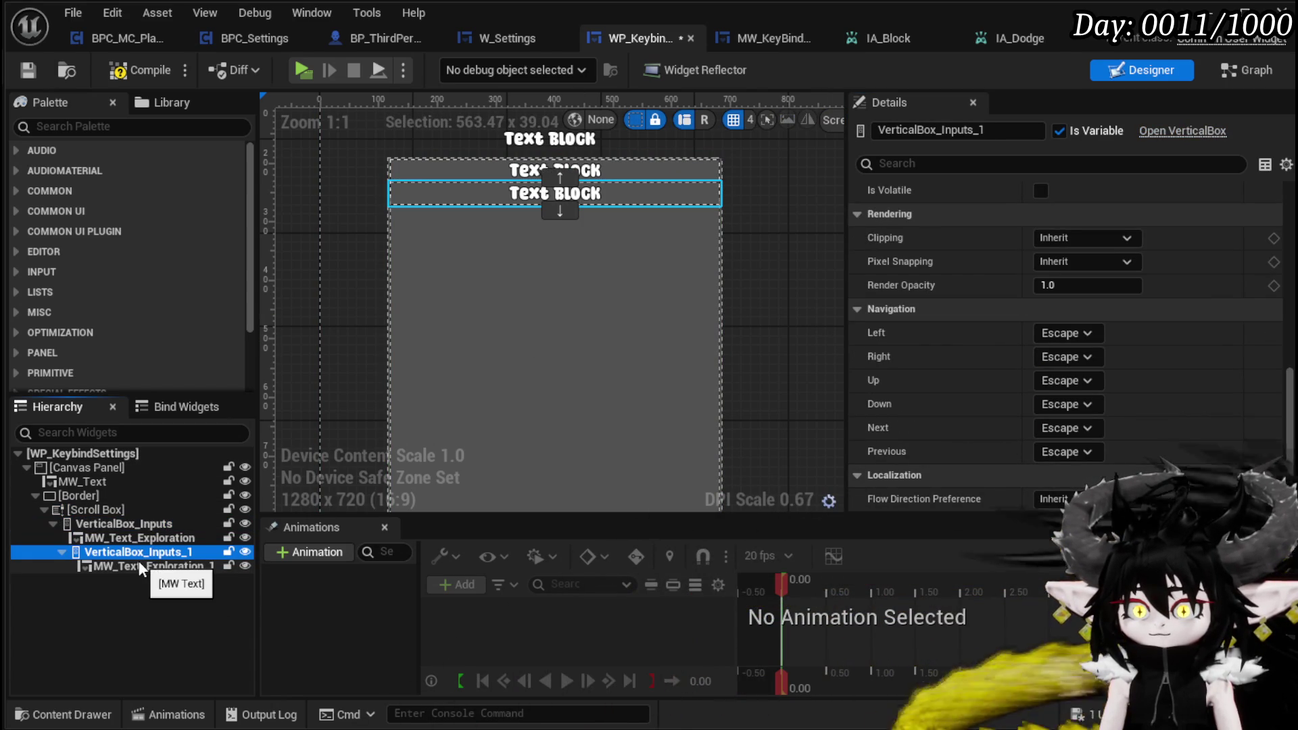
click(106, 568)
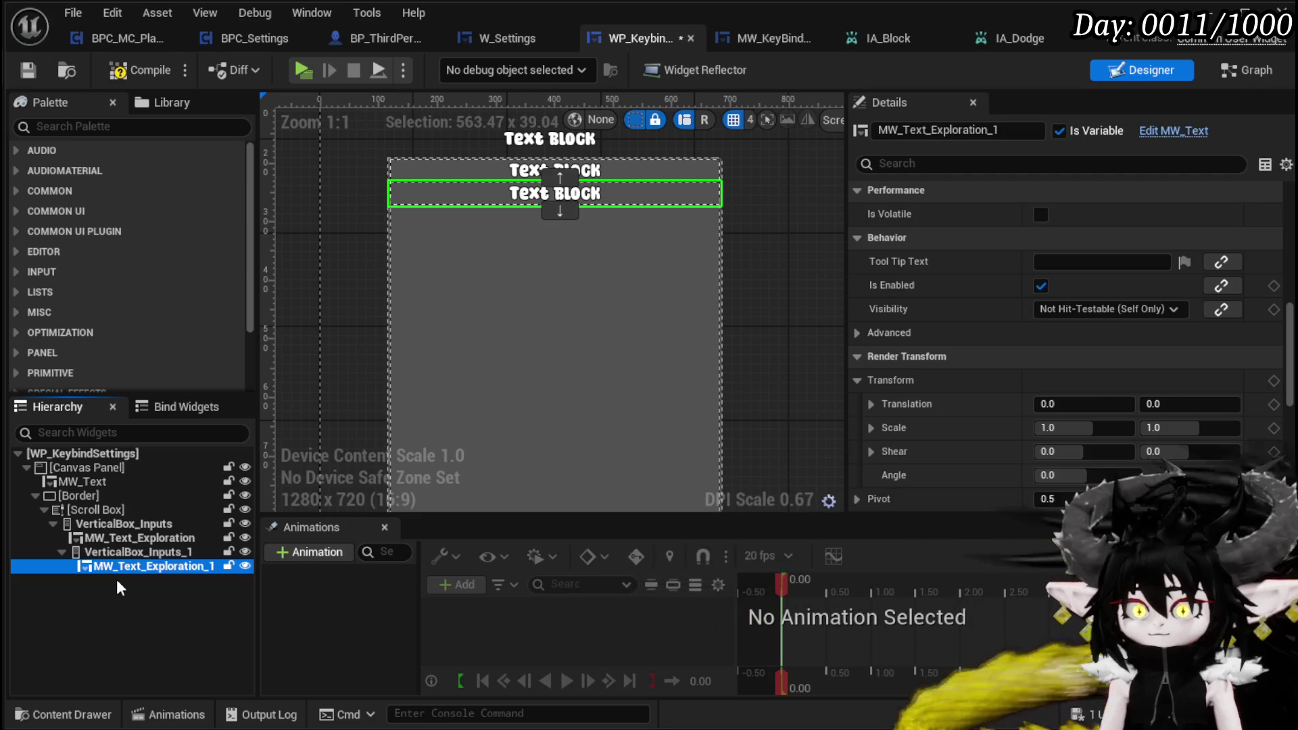
key(Delete)
click(95, 554)
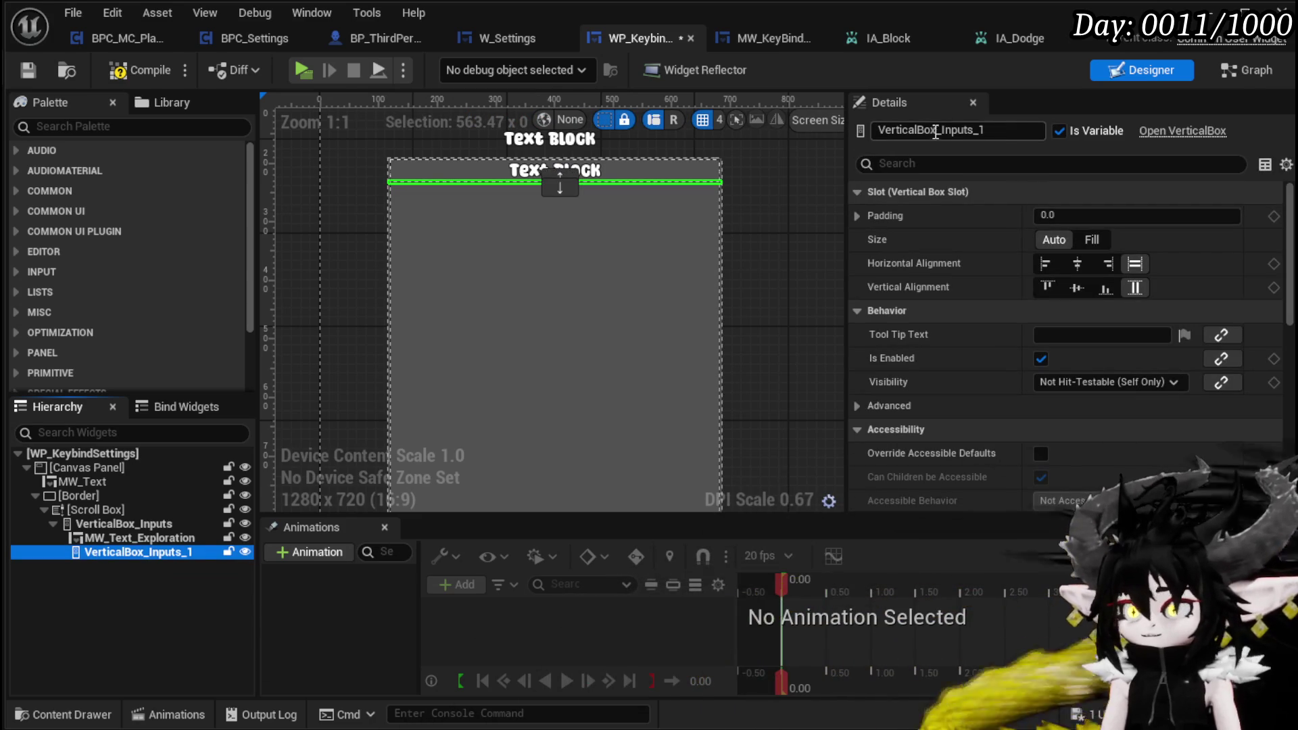
drag(944, 130, 1000, 134)
text(E)
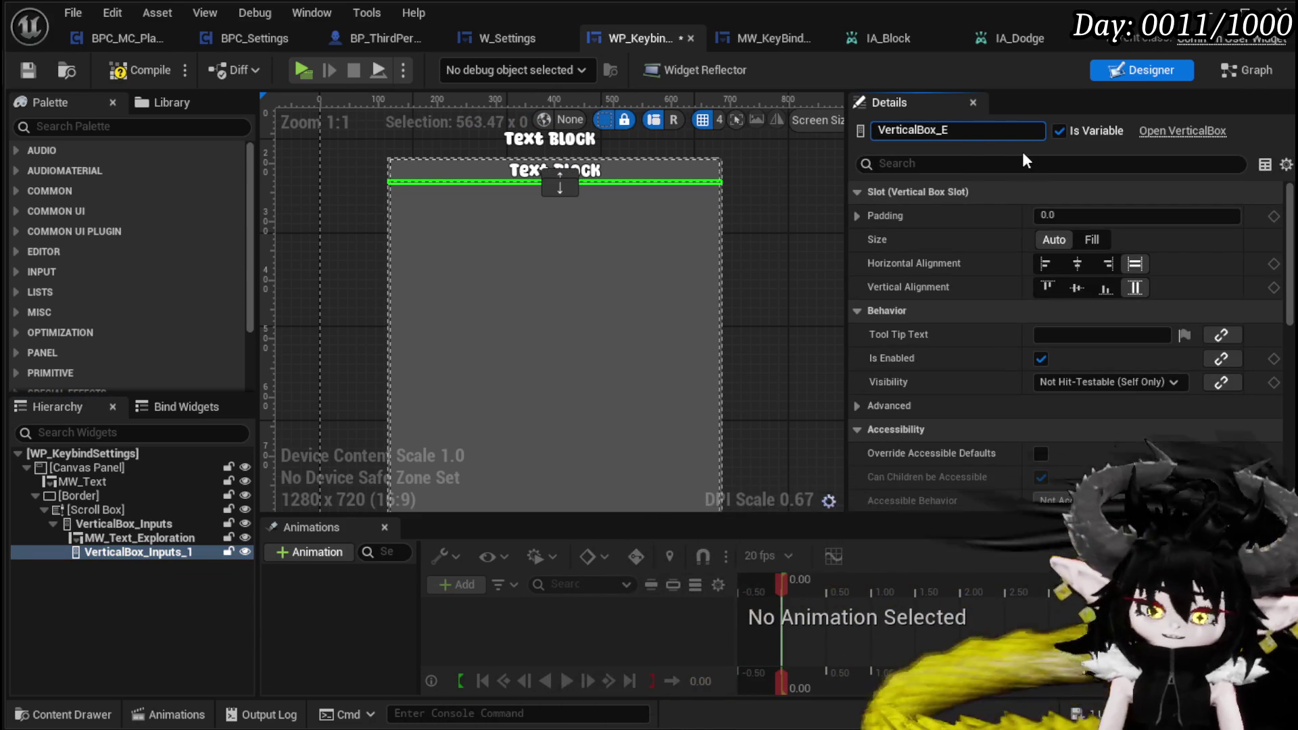
text(xplorationInpu)
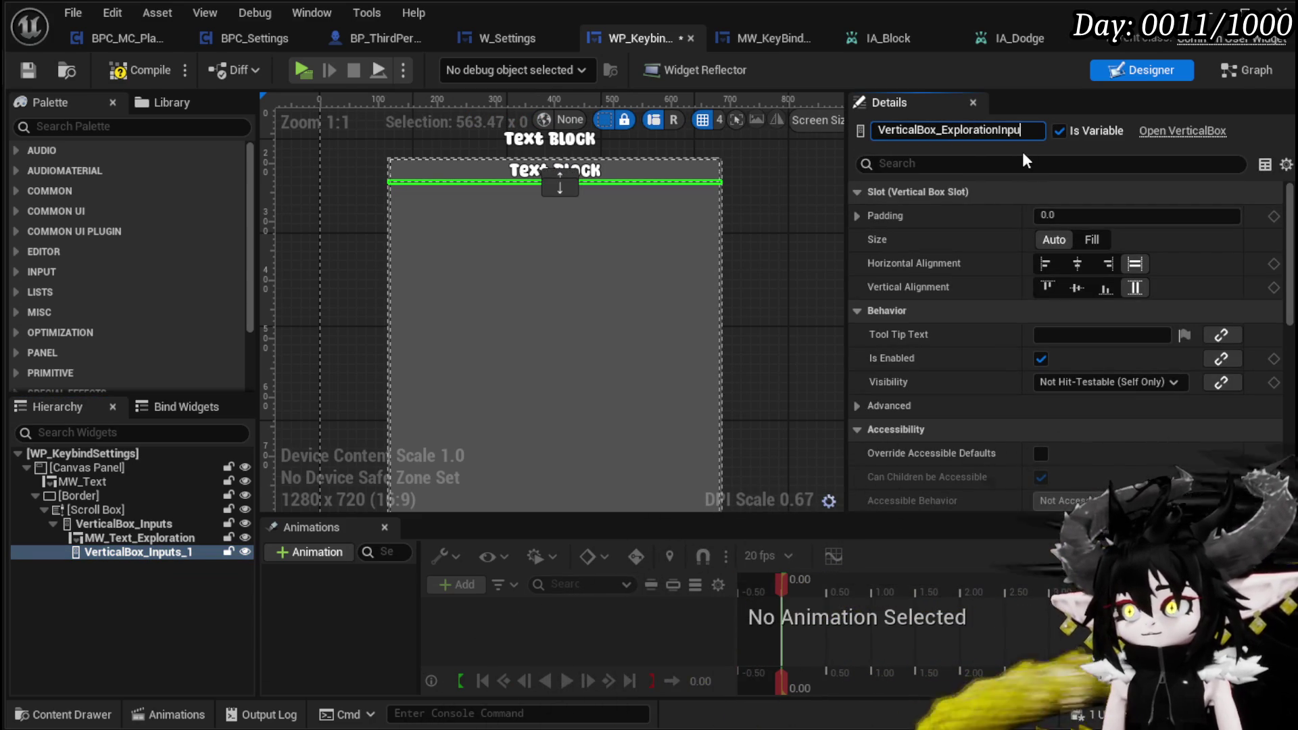
text(ts)
key(Return)
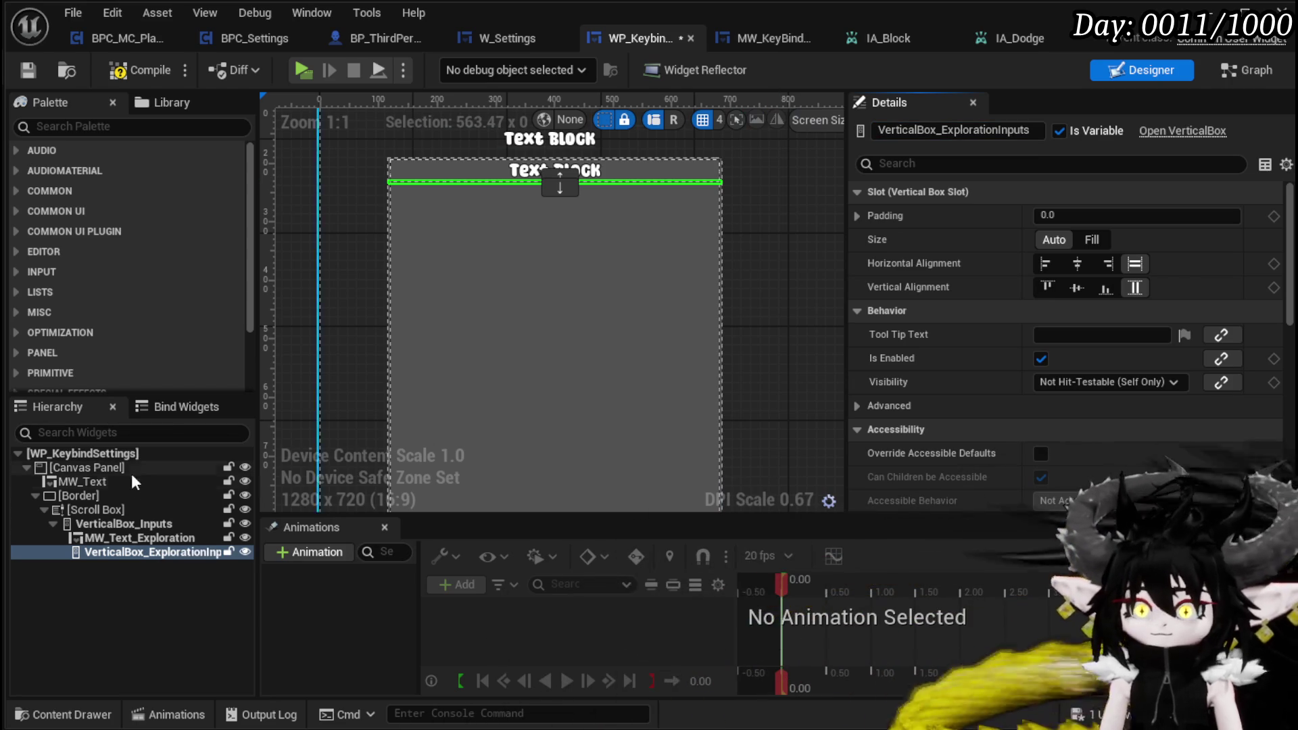
Step: Duplicate the Exploration heading-and-inputs group and rename the copied heading MW_Text_Combat
click(102, 523)
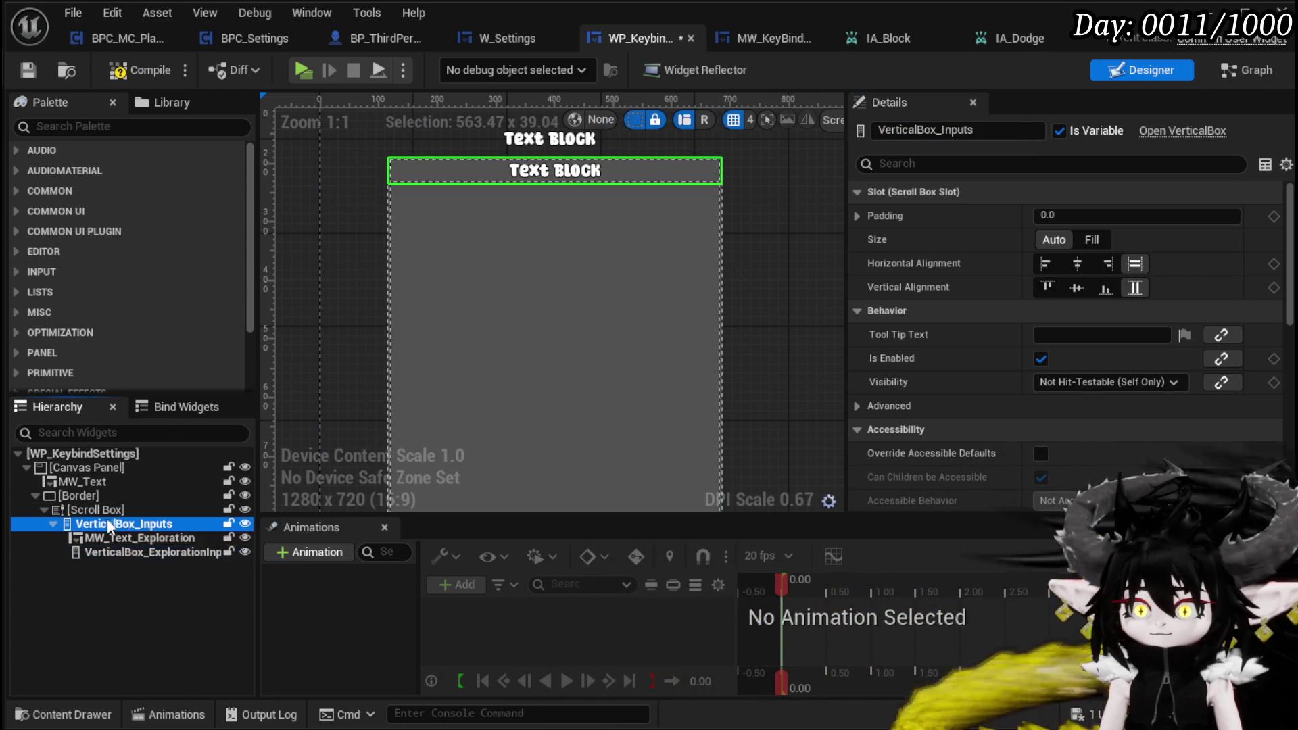
key(ctrl+d)
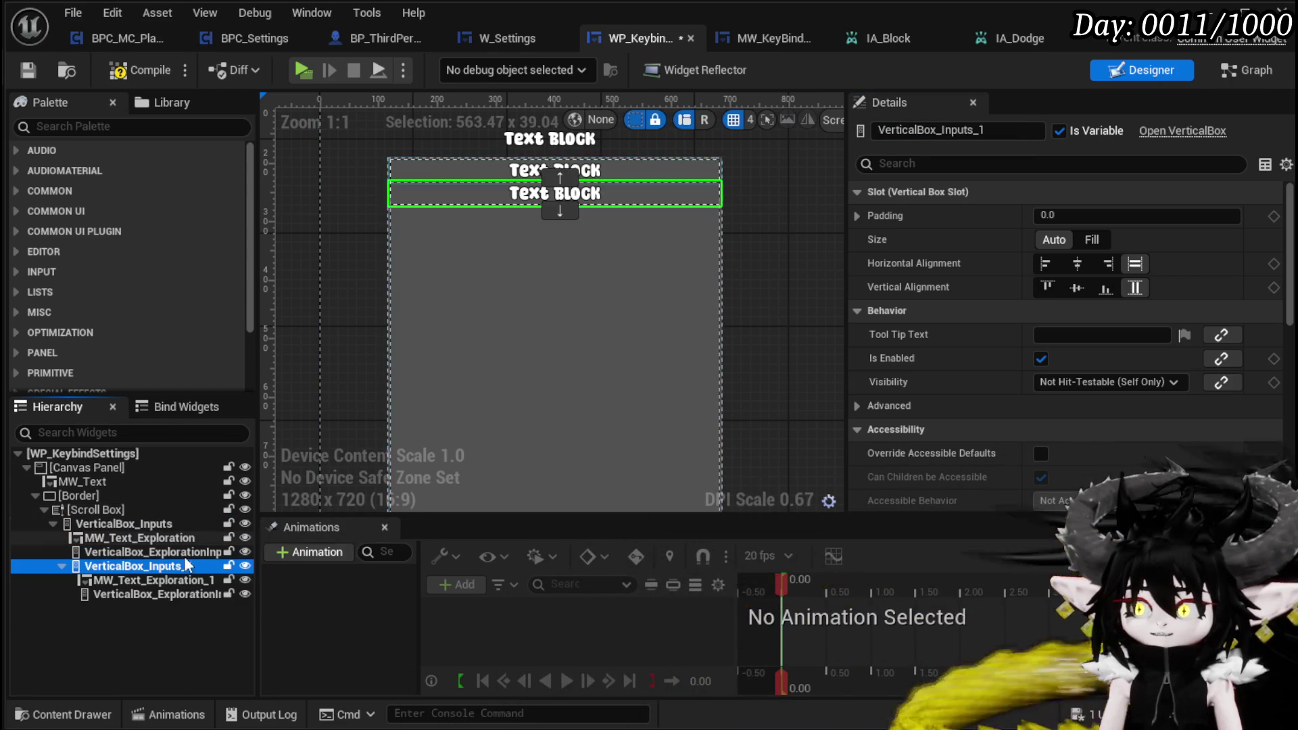
click(115, 581)
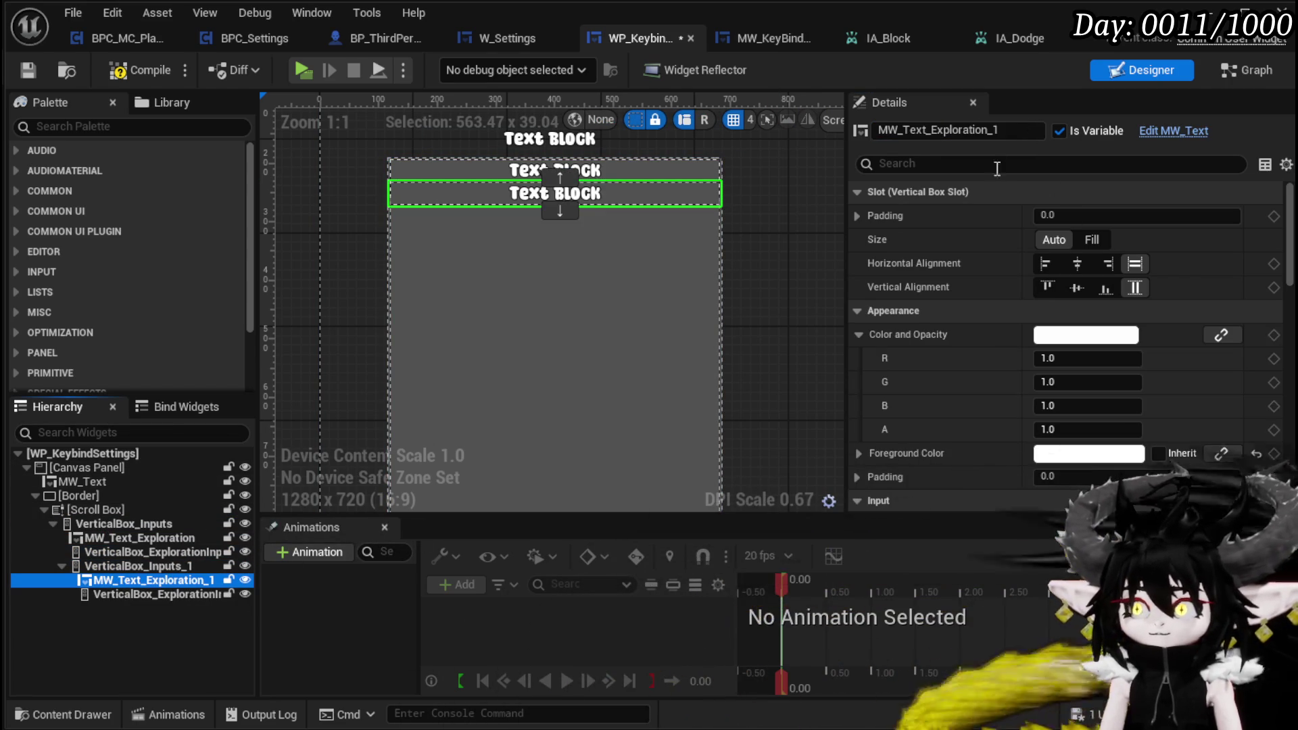
drag(932, 128, 1021, 128)
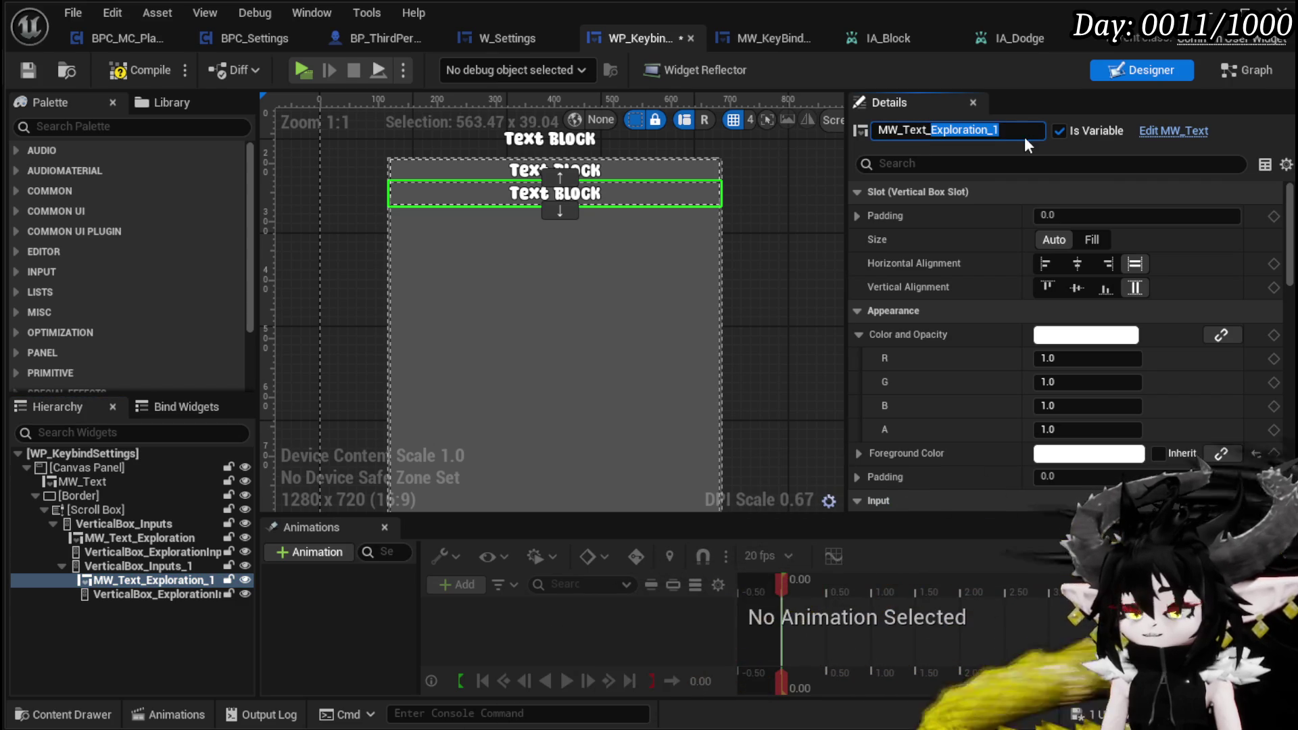
text(ombat)
key(Return)
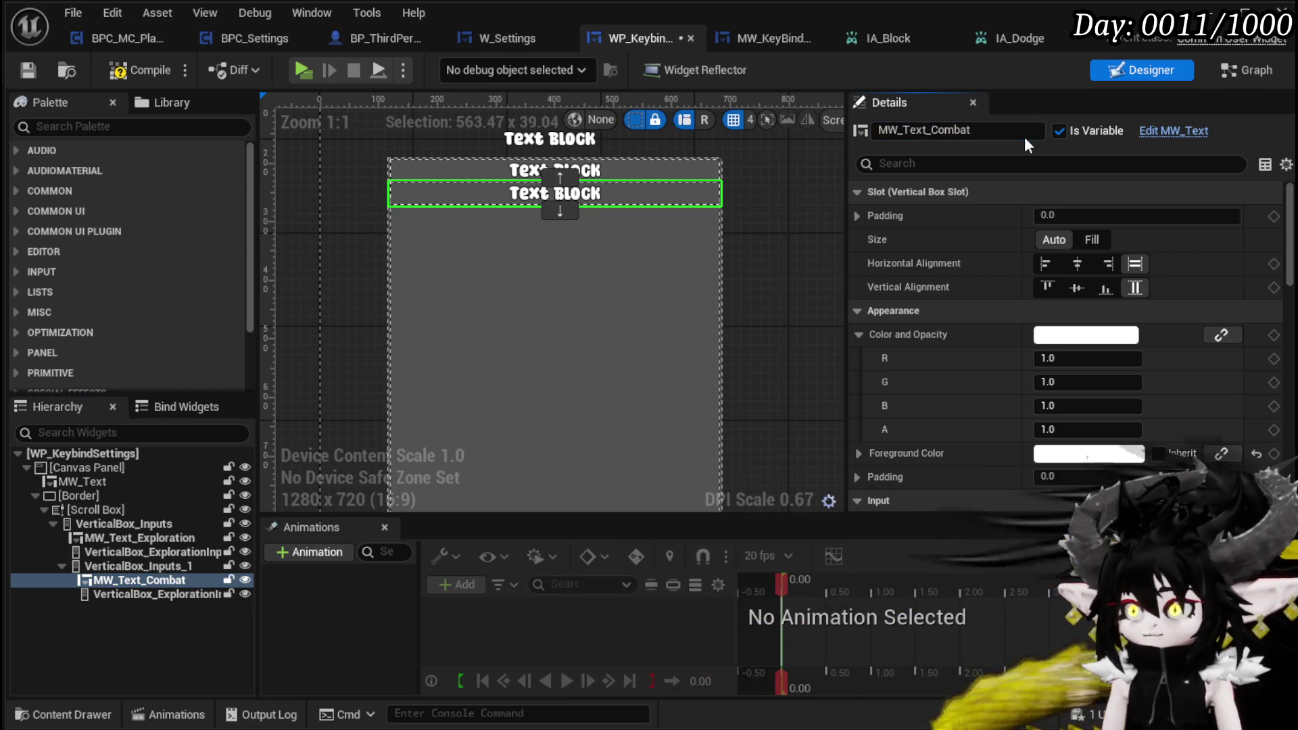
Step: Rename the copied box VerticalBox_CombatInputs and duplicate the VerticalBox_Inputs_1 combat section
click(119, 594)
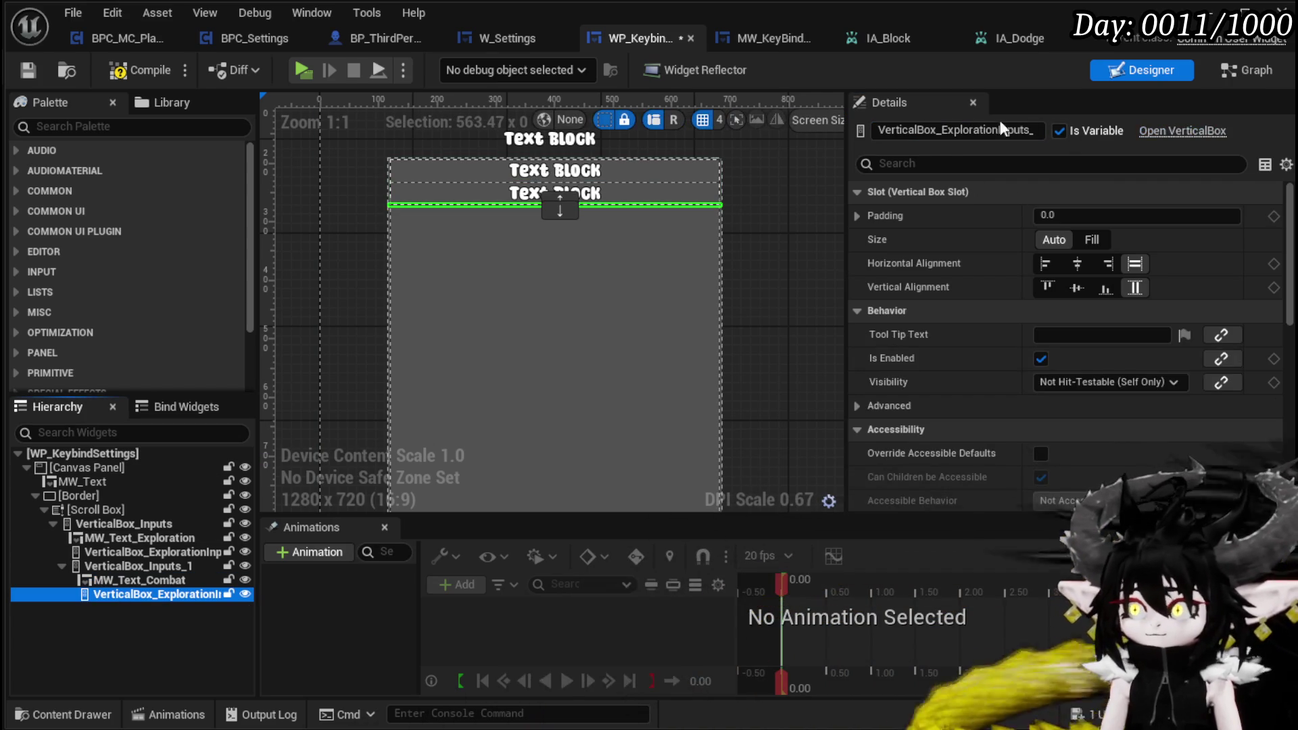
drag(945, 129, 1035, 130)
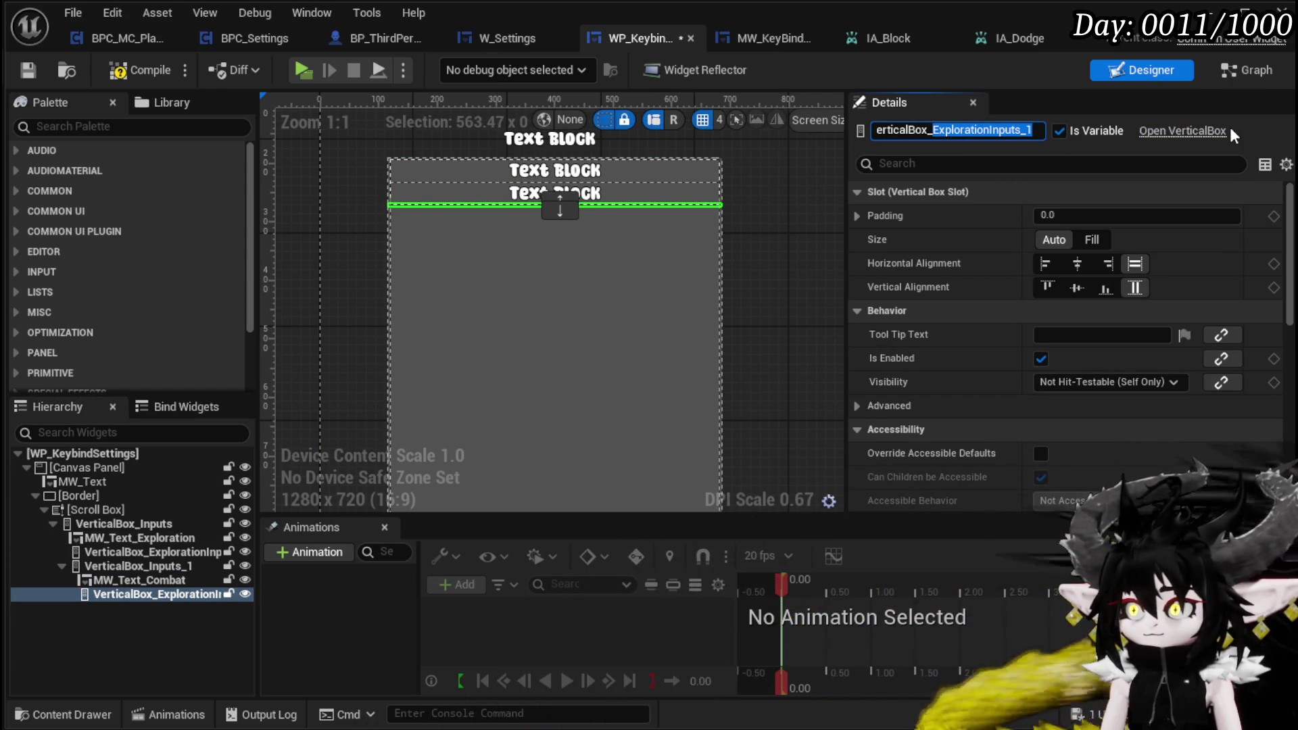
text(Combat)
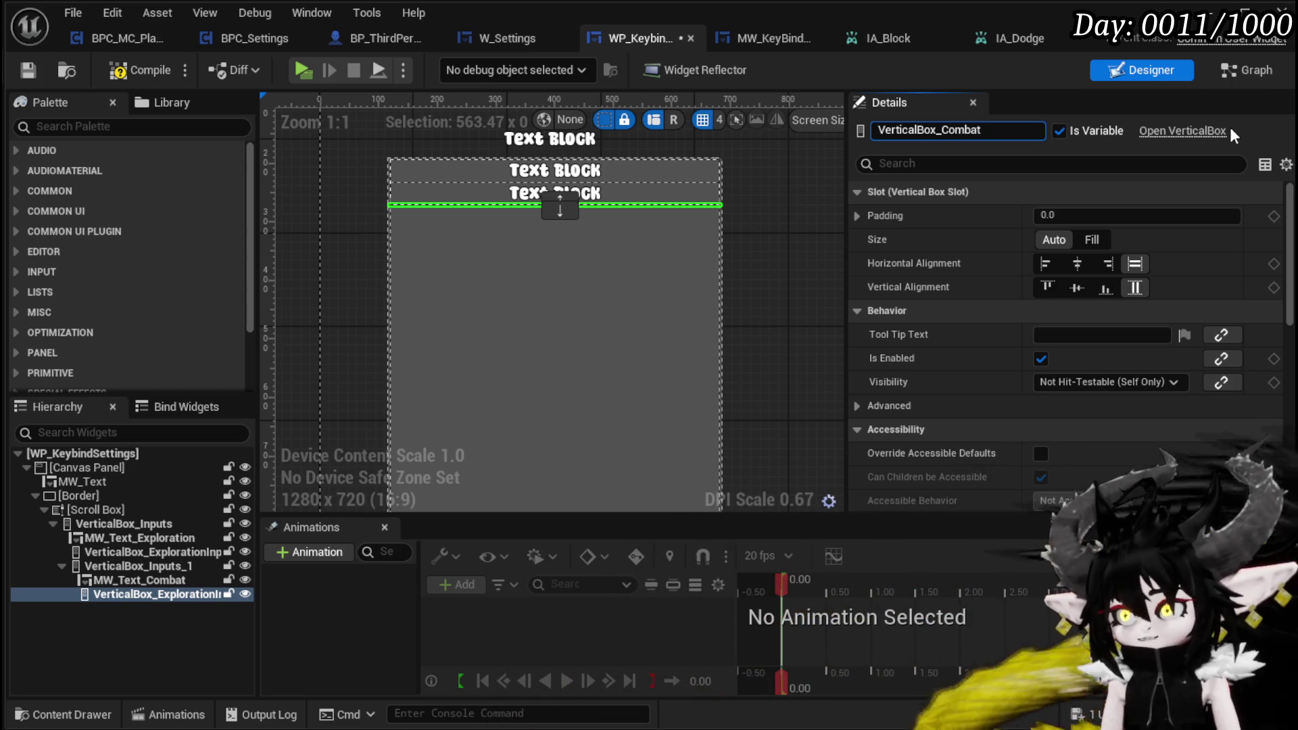
text(Inputs)
key(Return)
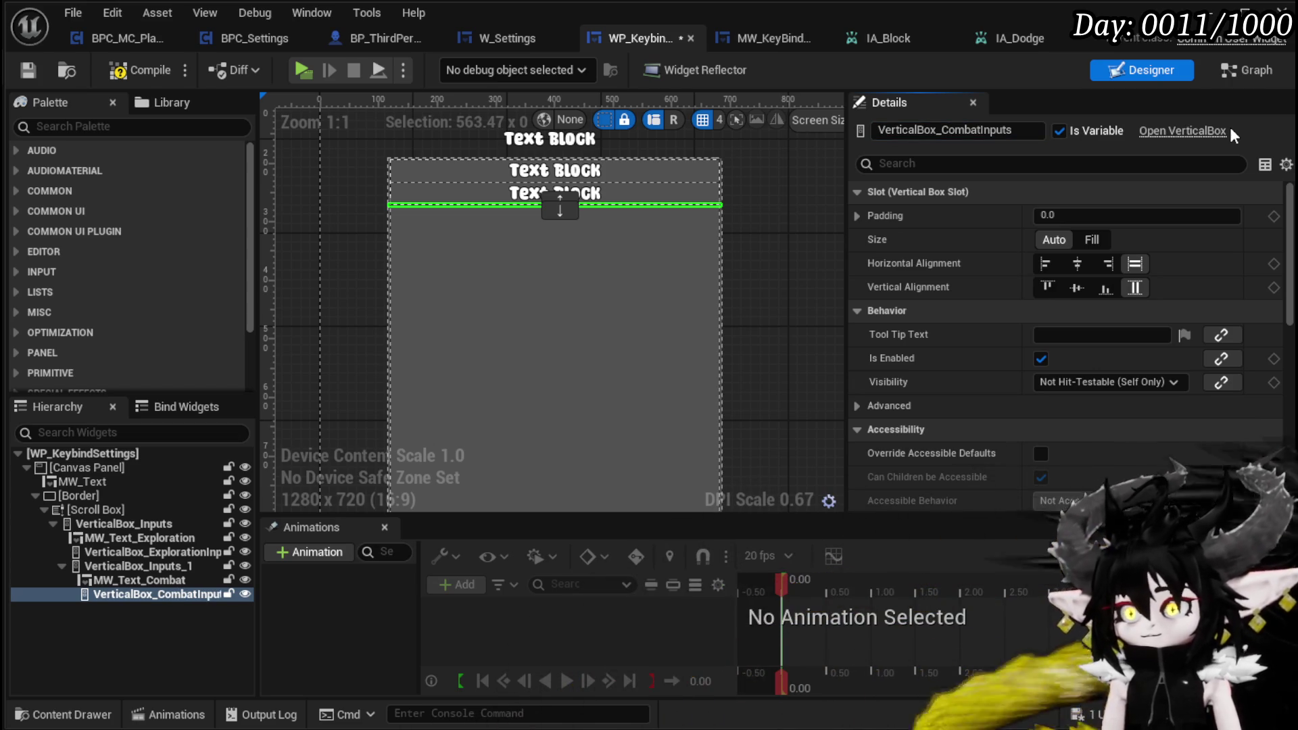
click(146, 566)
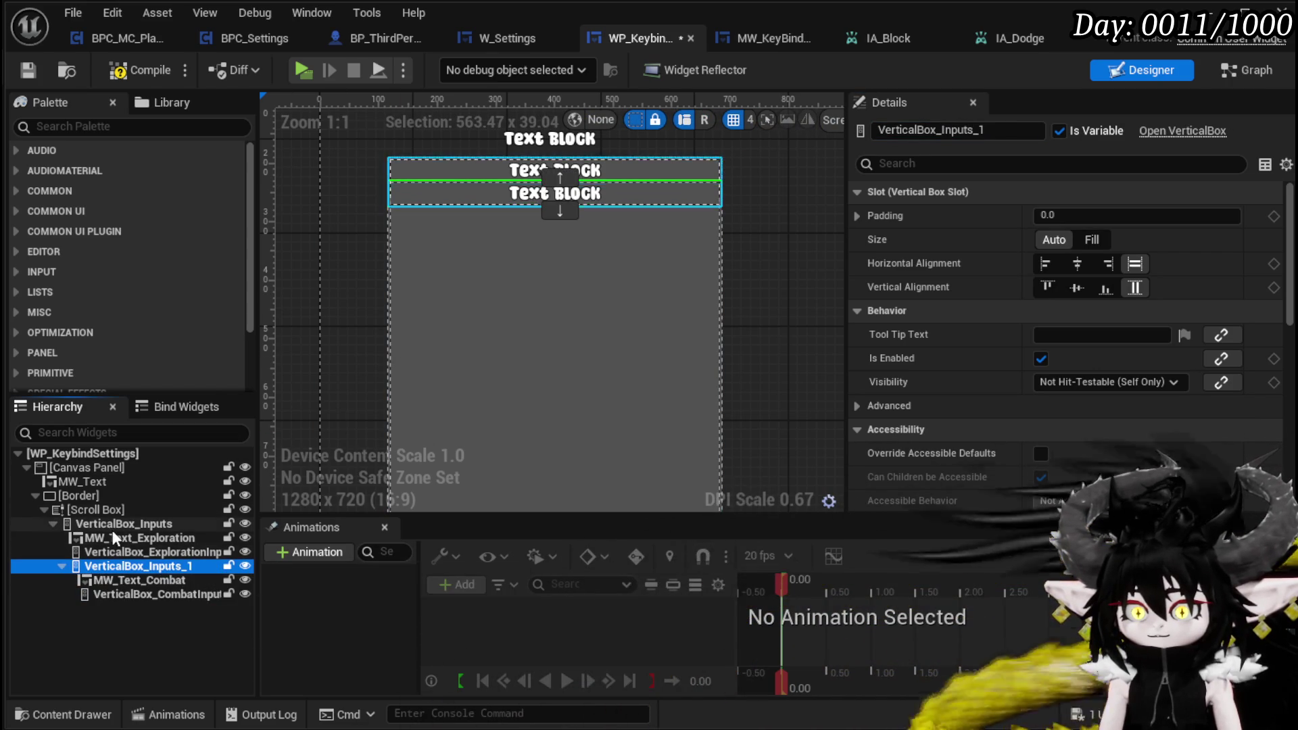
key(ctrl+d)
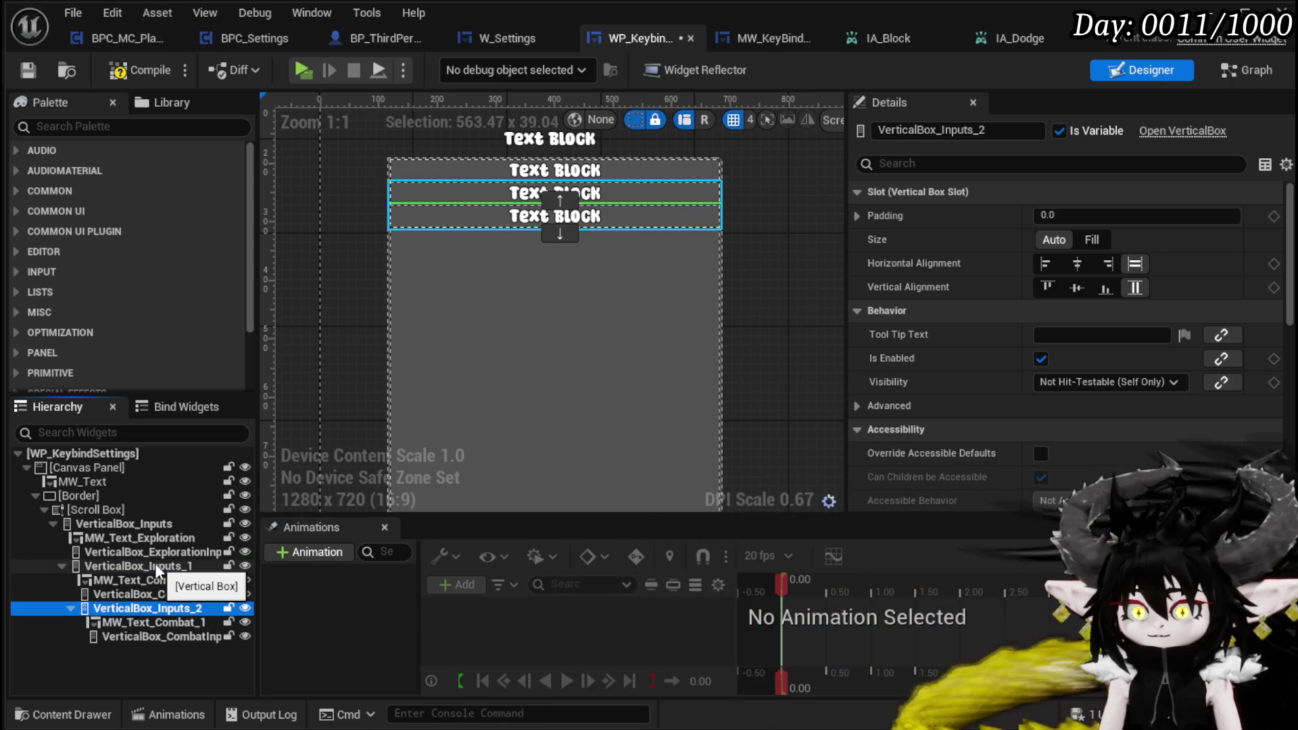
Step: Rename VerticalBox_Inputs_2 to VerticalBox_UIInputs and MW_Text_Combat_1 to MW_Text_UI, then compile
mouse_move(101, 609)
mouse_down()
mouse_move(96, 510)
mouse_move(96, 522)
mouse_up()
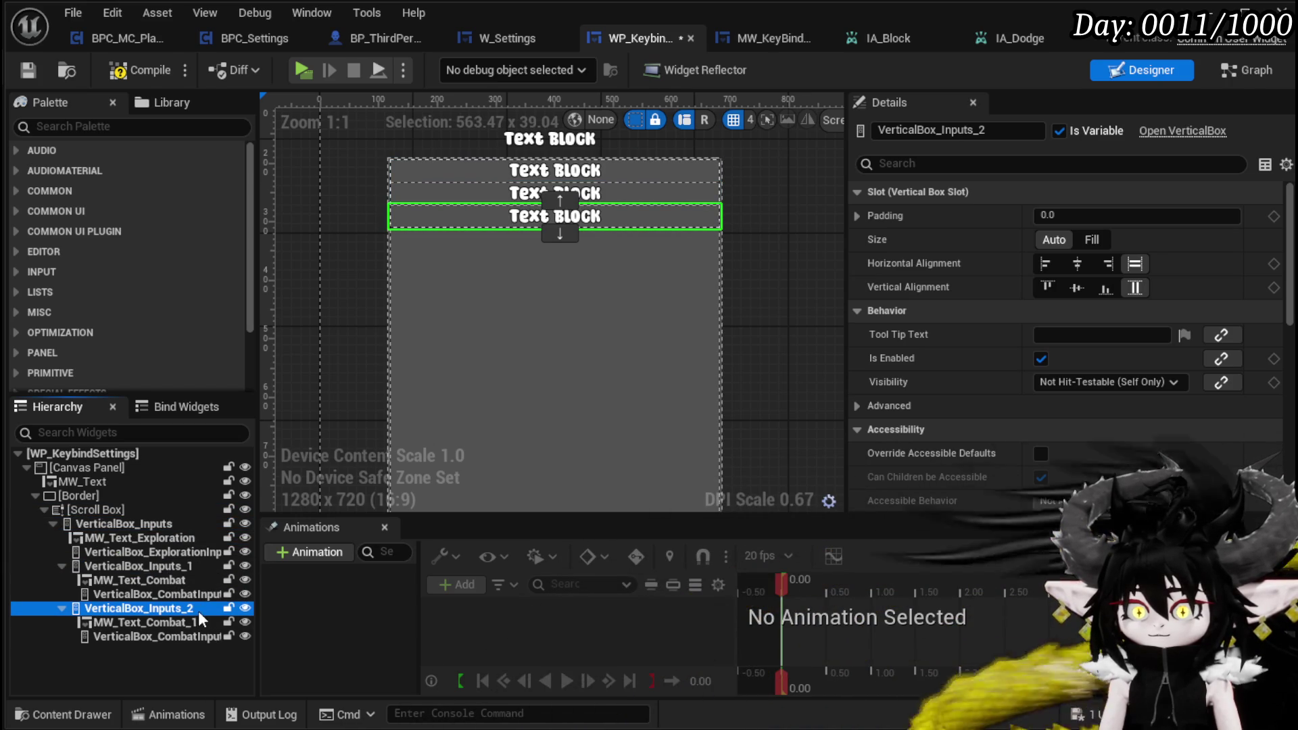
click(942, 129)
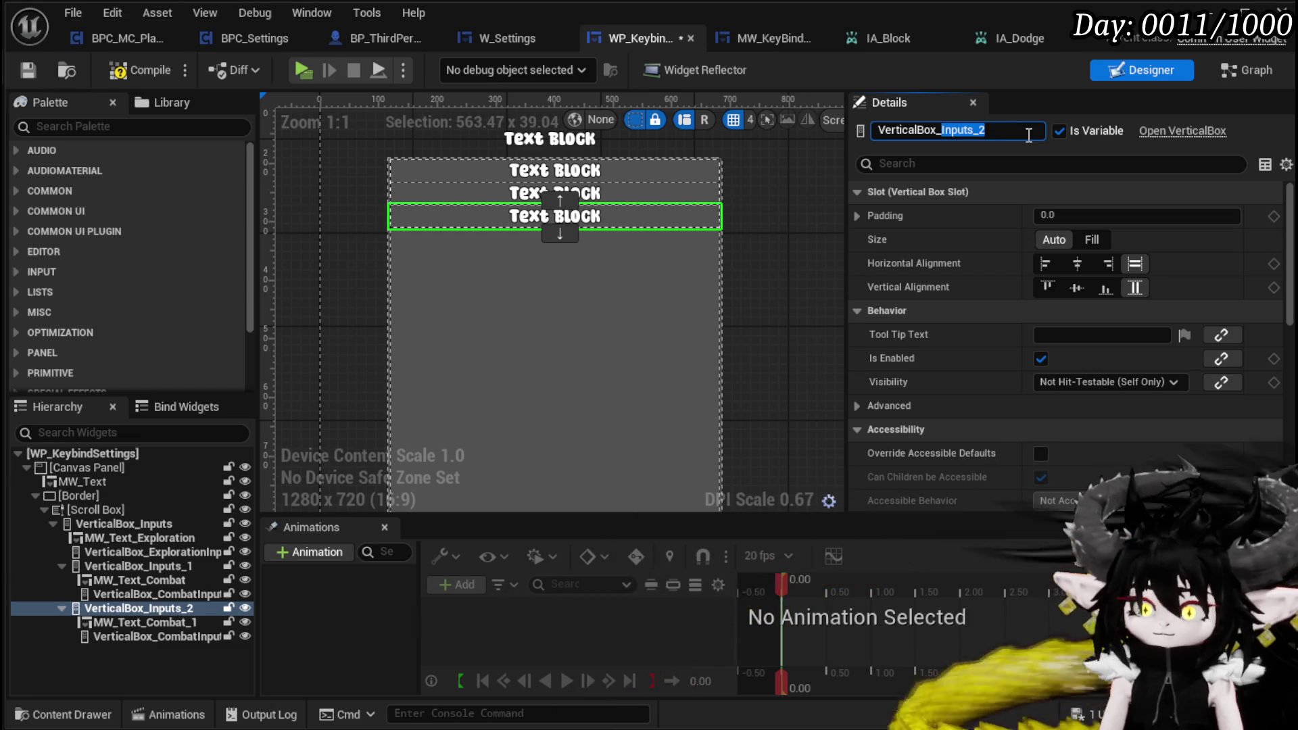
text(UI)
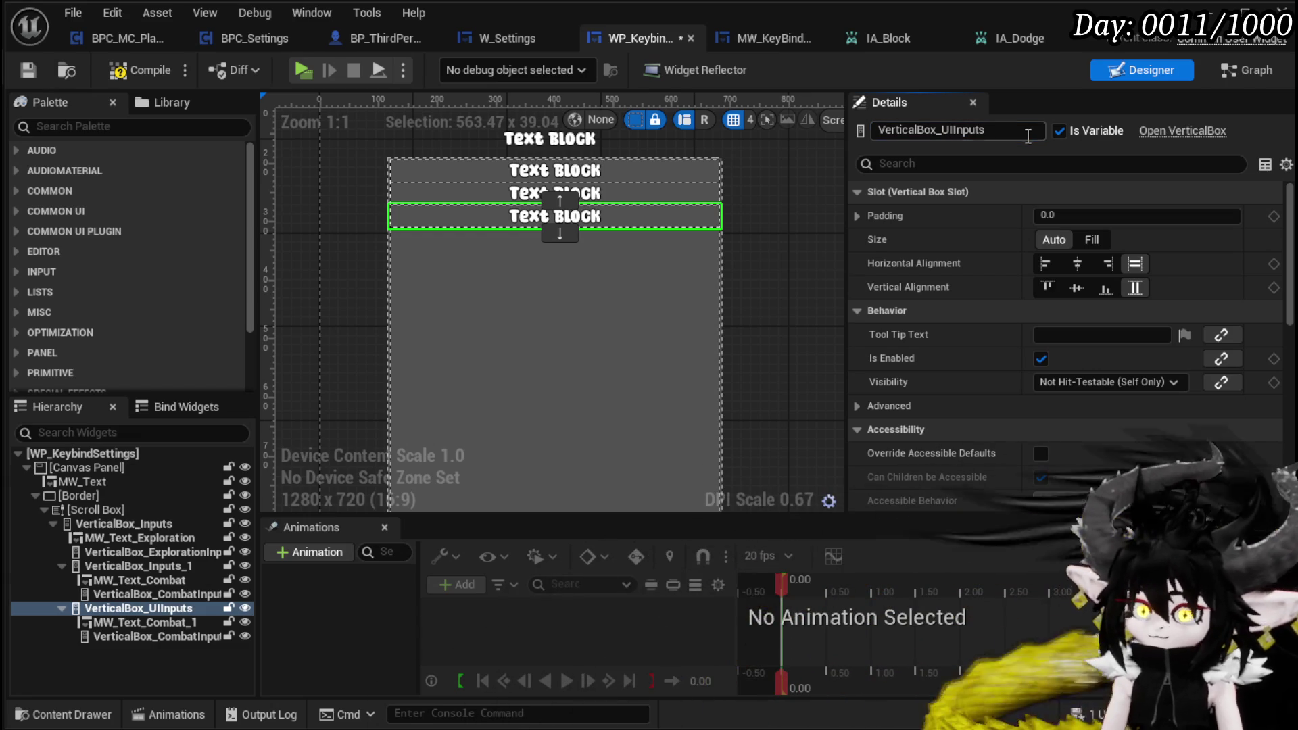
click(107, 622)
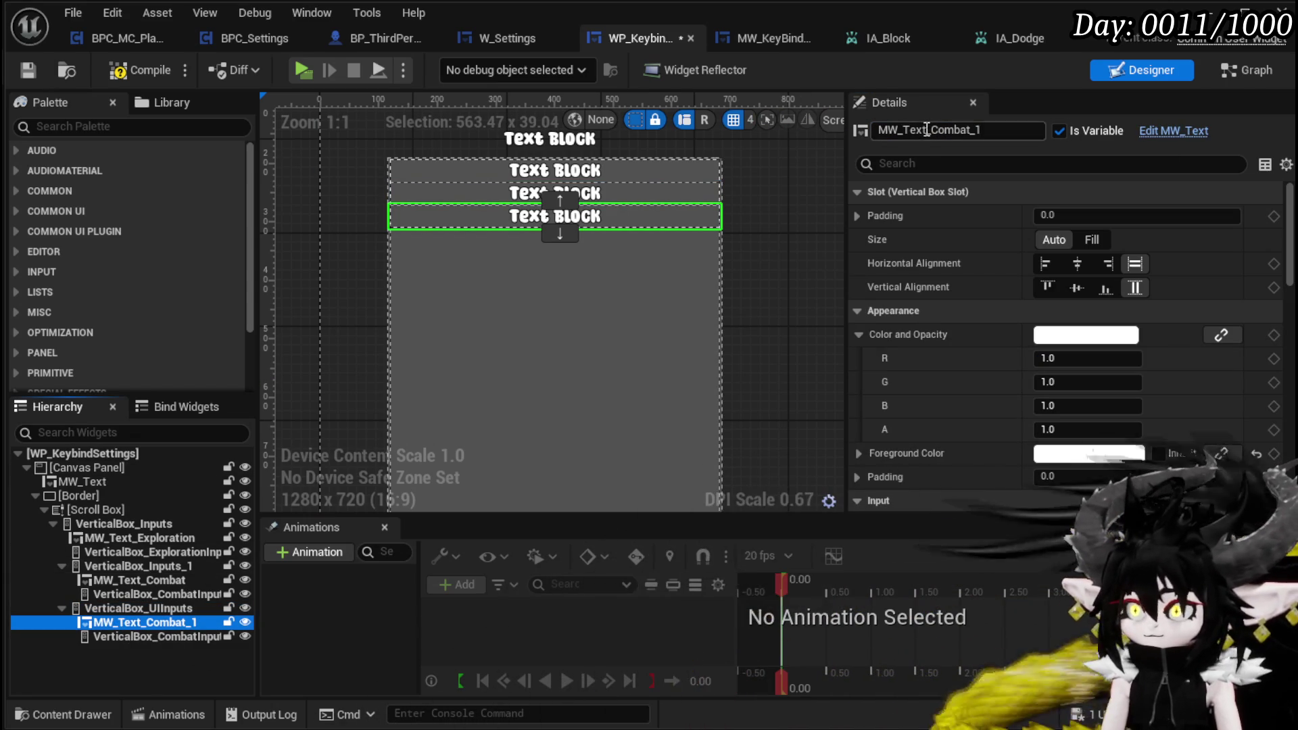
drag(933, 129, 1021, 130)
text(UI)
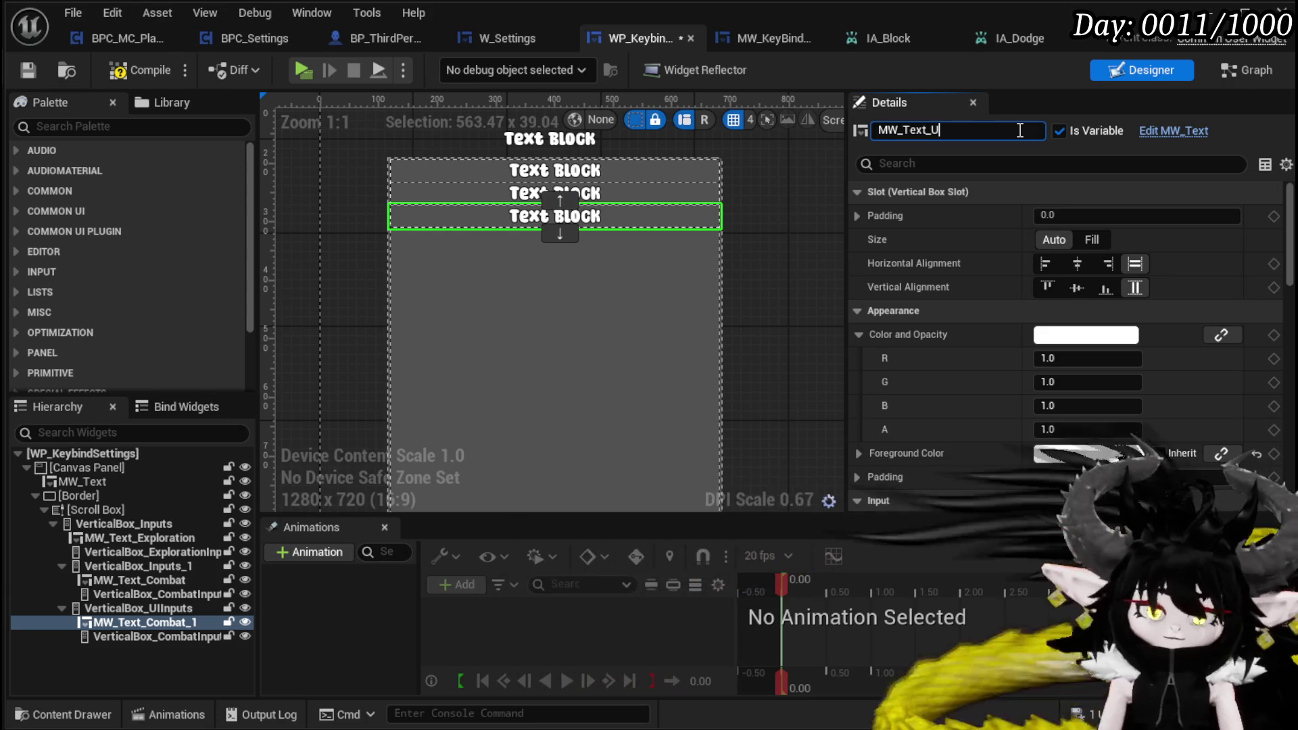
key(Return)
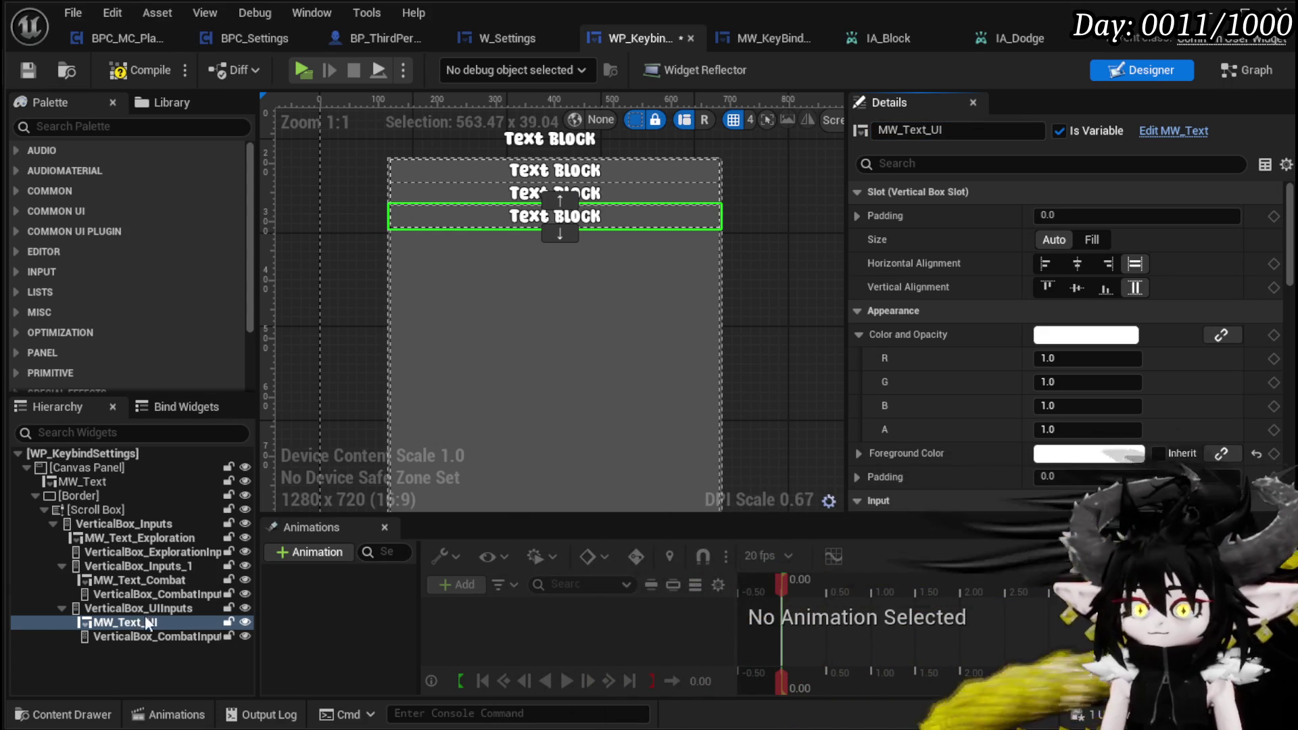
click(131, 71)
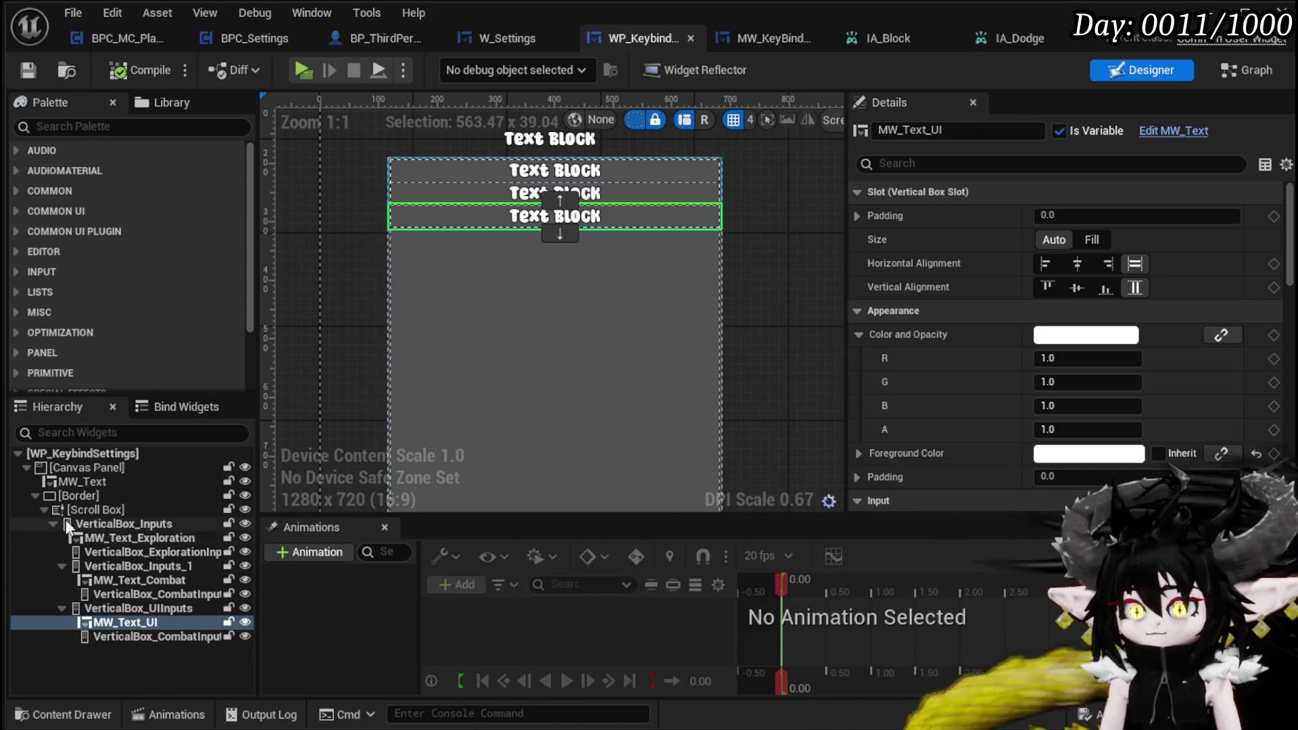
click(143, 538)
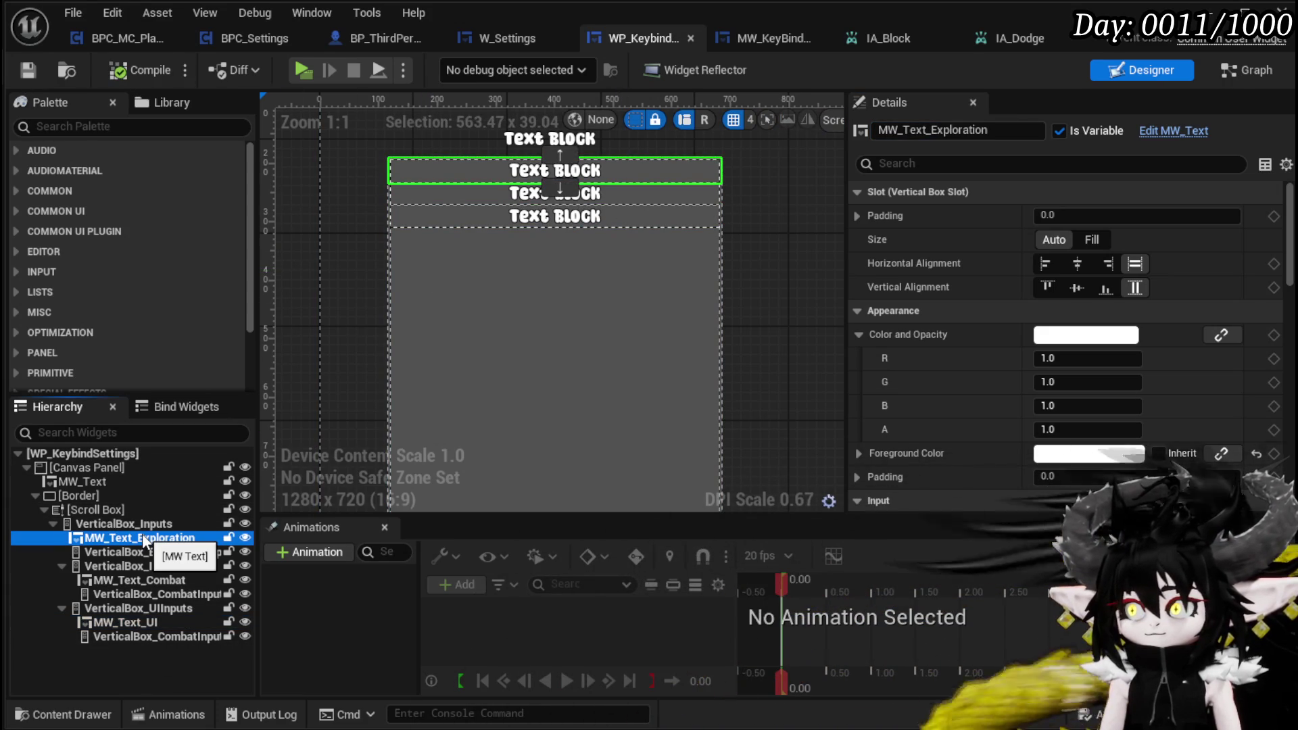
Step: Centre the MW_Text_Exploration and MW_Text_Combat headings horizontally and compile
click(1048, 265)
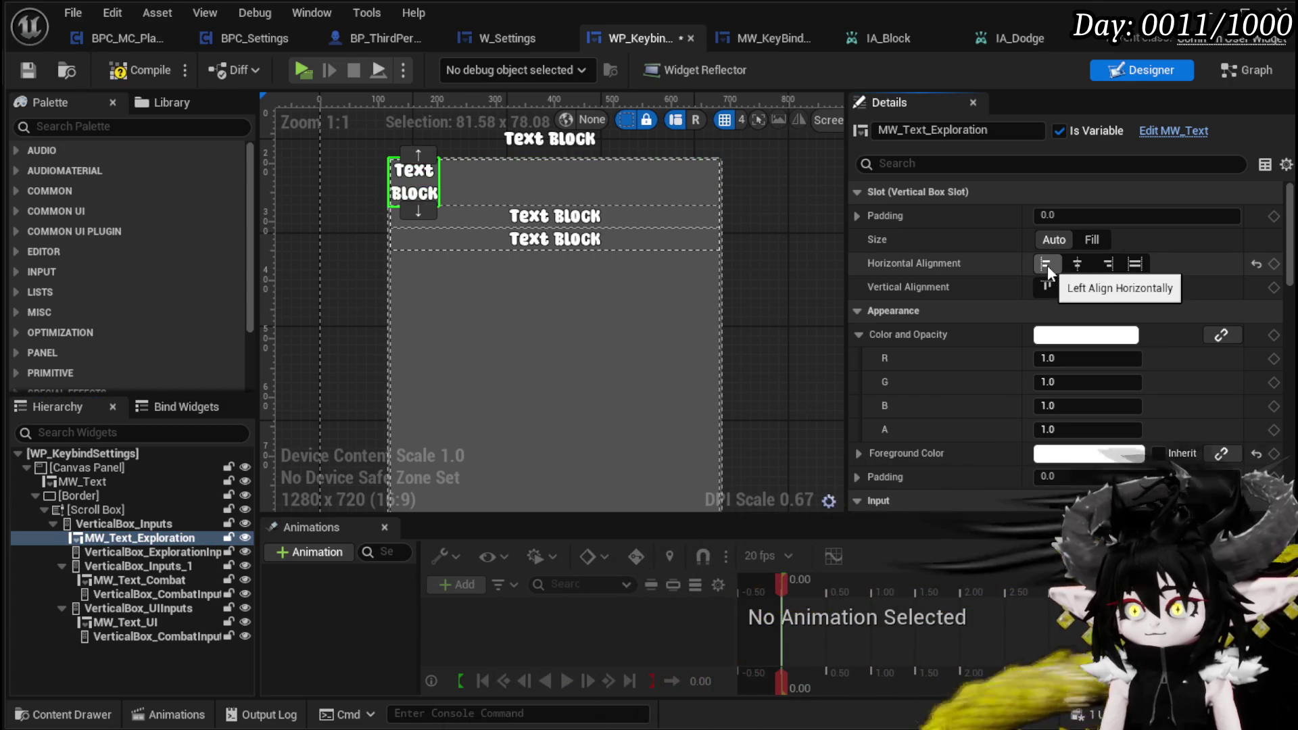
click(184, 581)
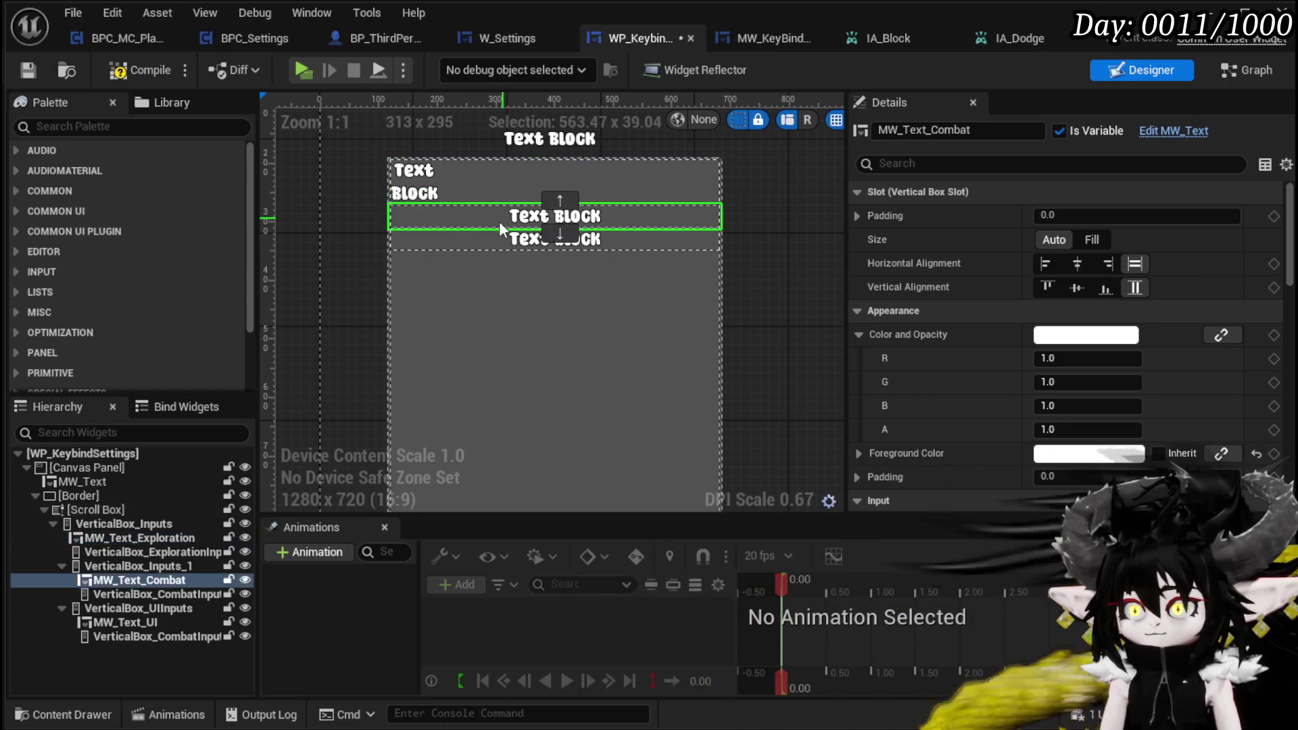
click(1046, 264)
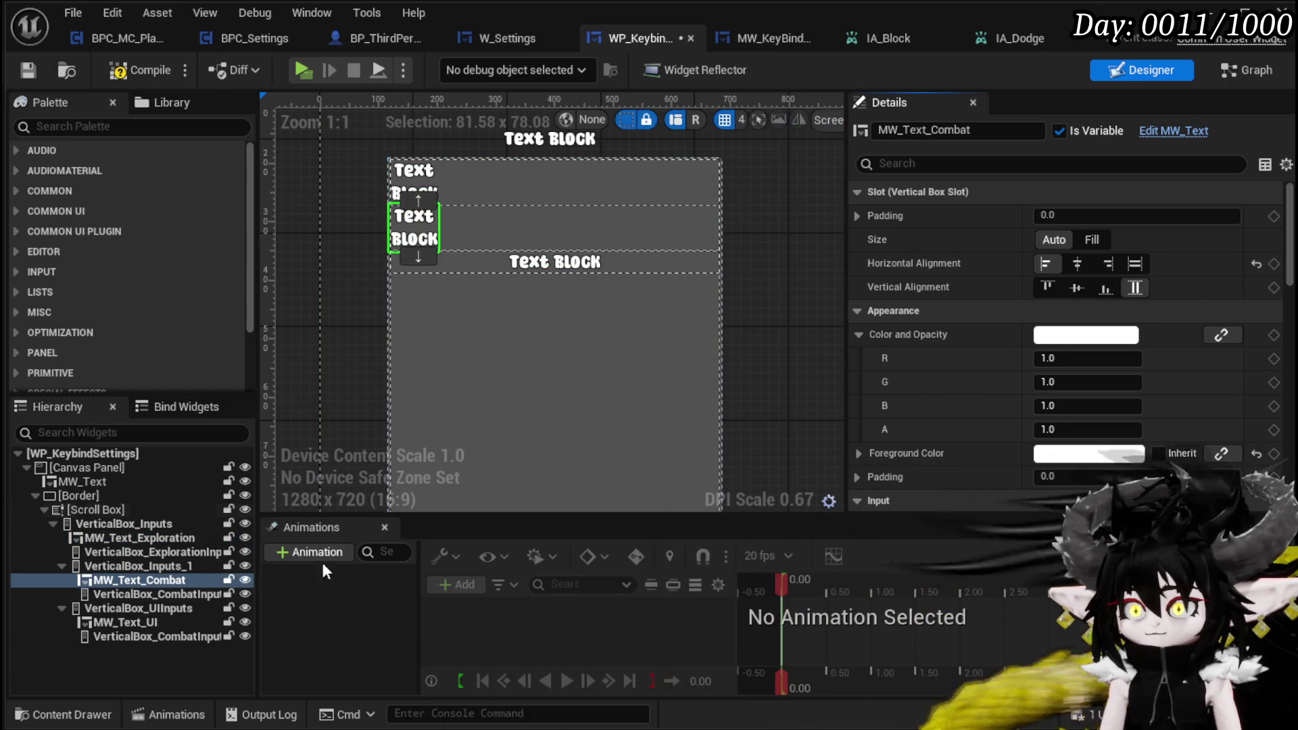
click(1077, 265)
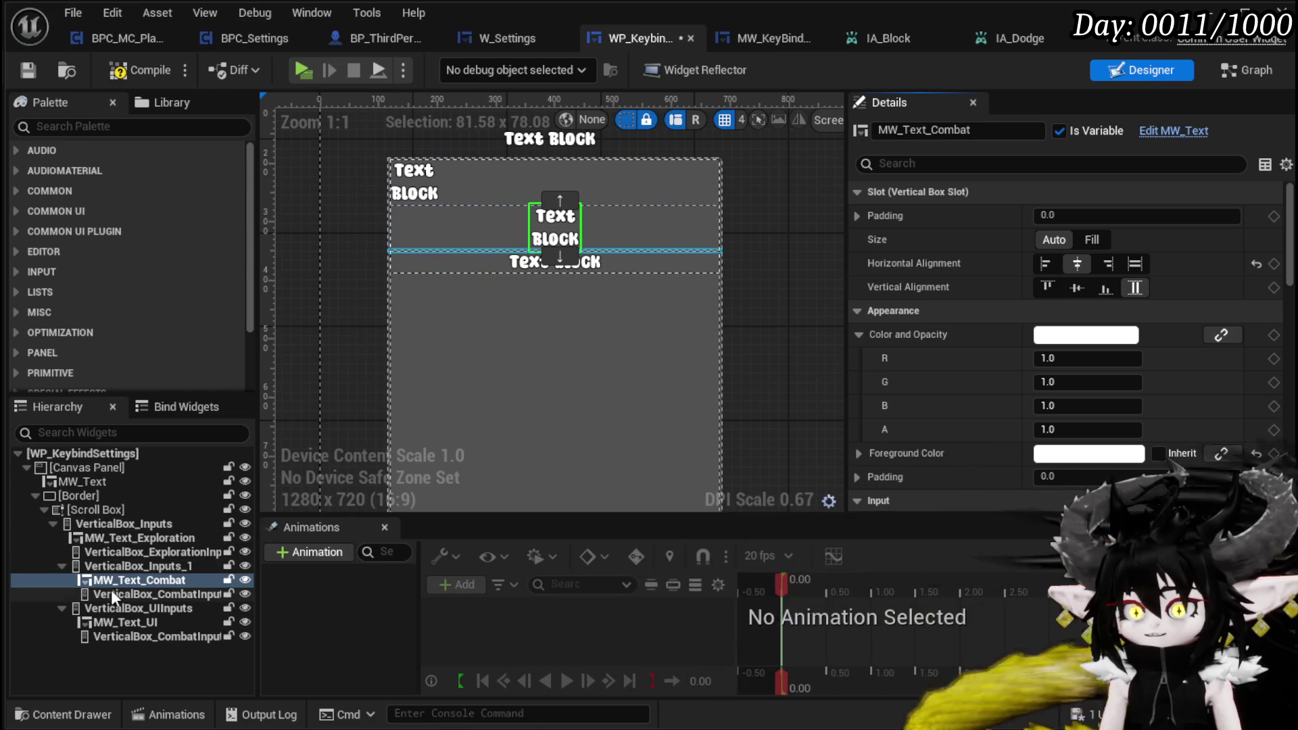
click(149, 553)
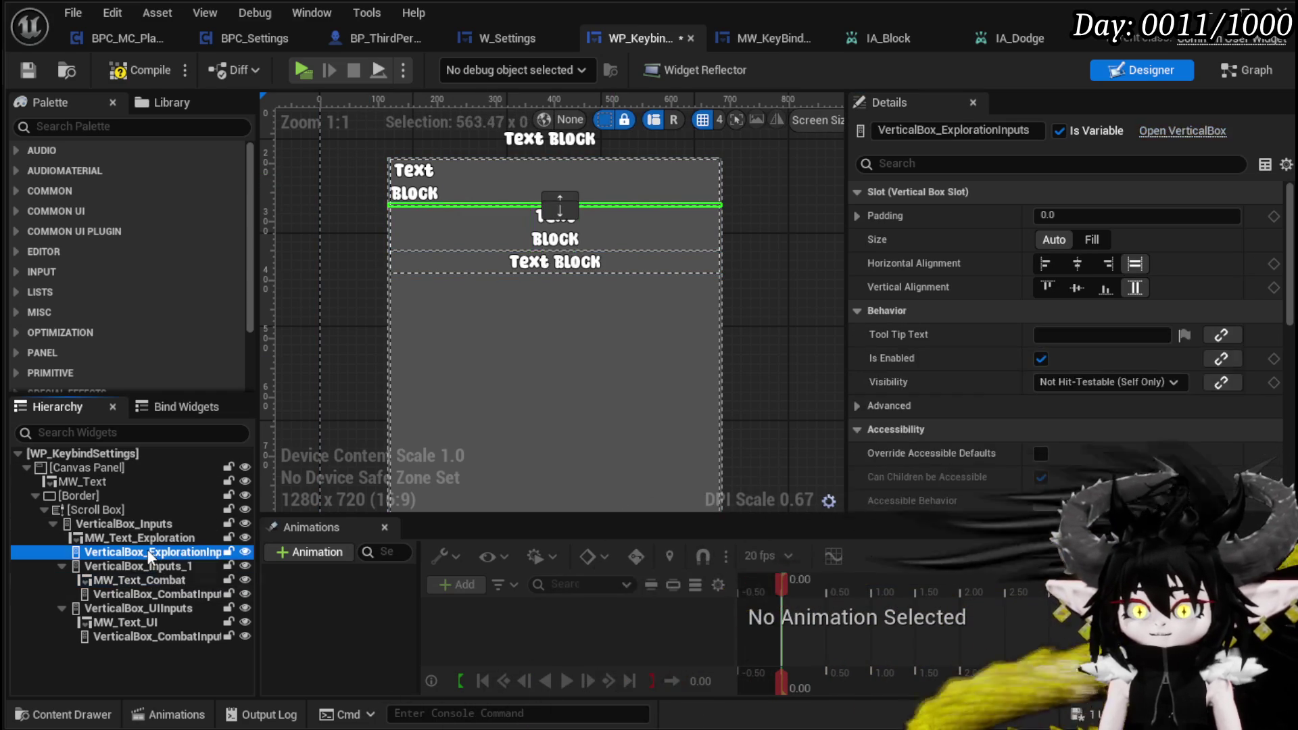
click(142, 538)
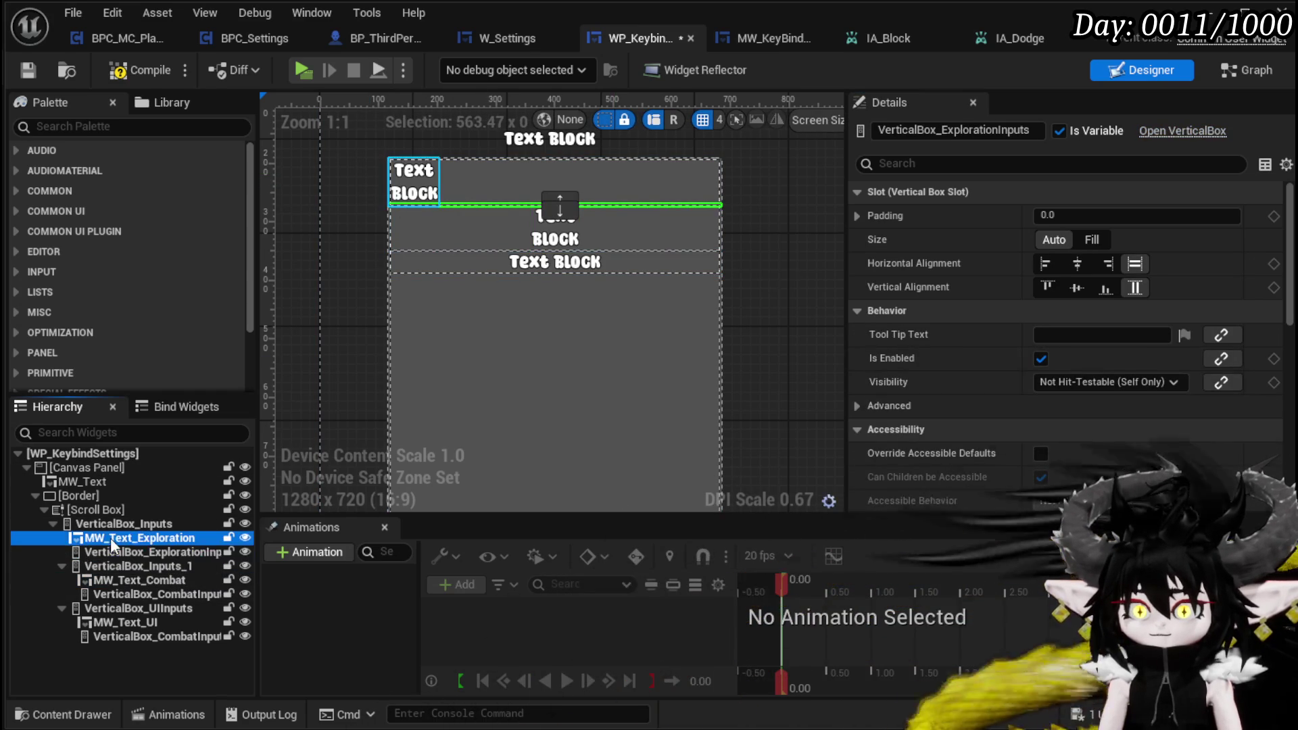
click(1079, 263)
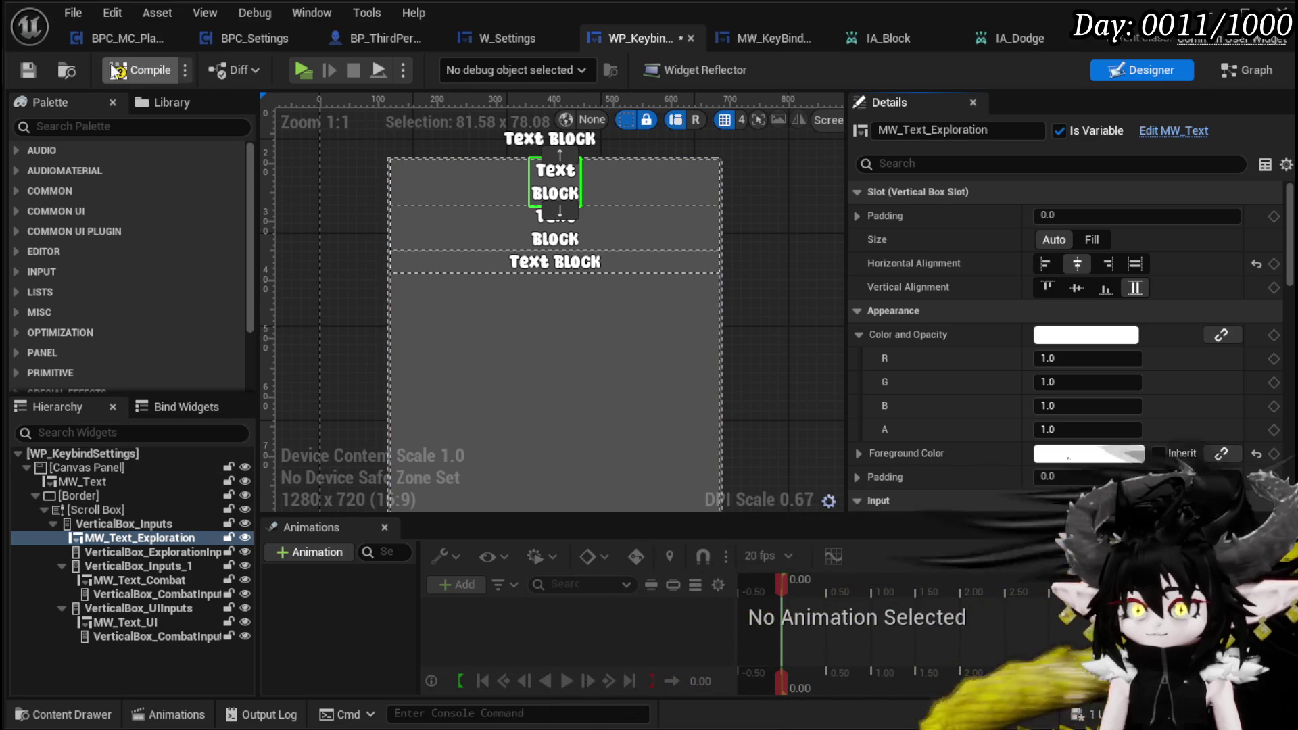
click(138, 70)
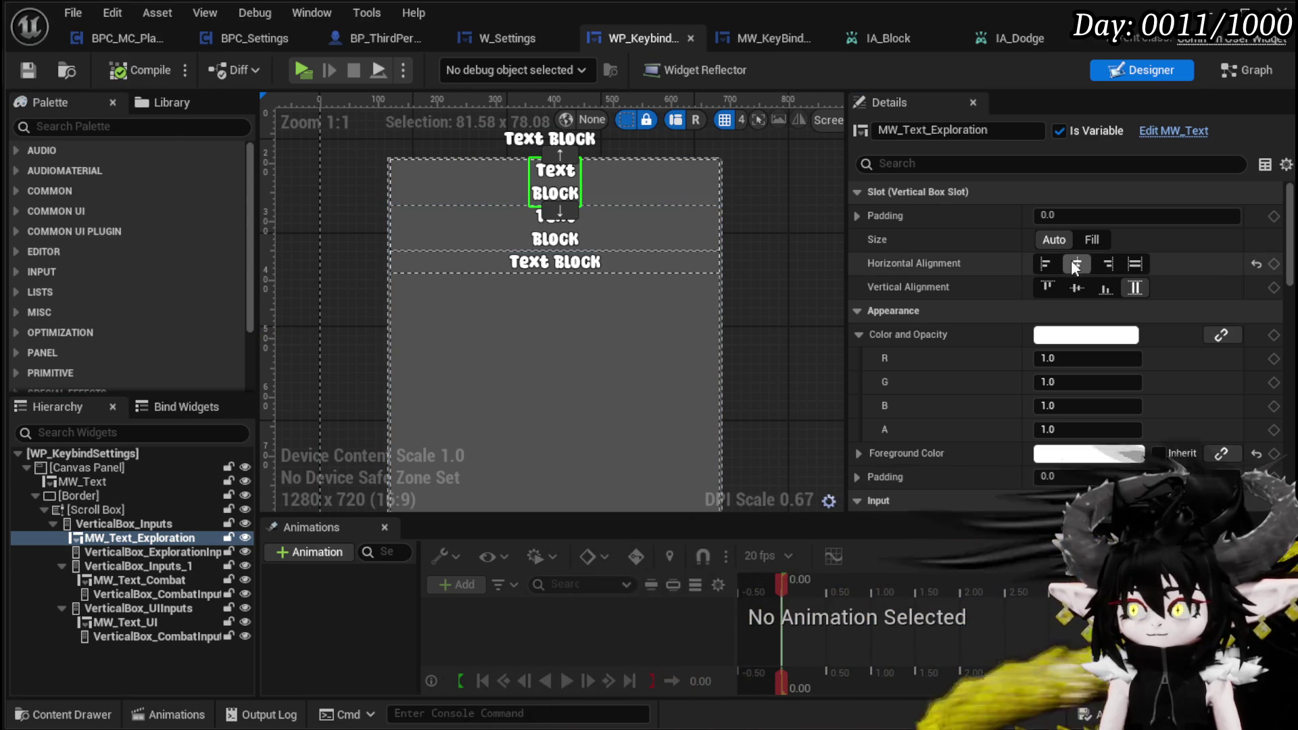
Step: Set the Exploration and UI headings' slot size to Fill
click(1092, 240)
click(593, 238)
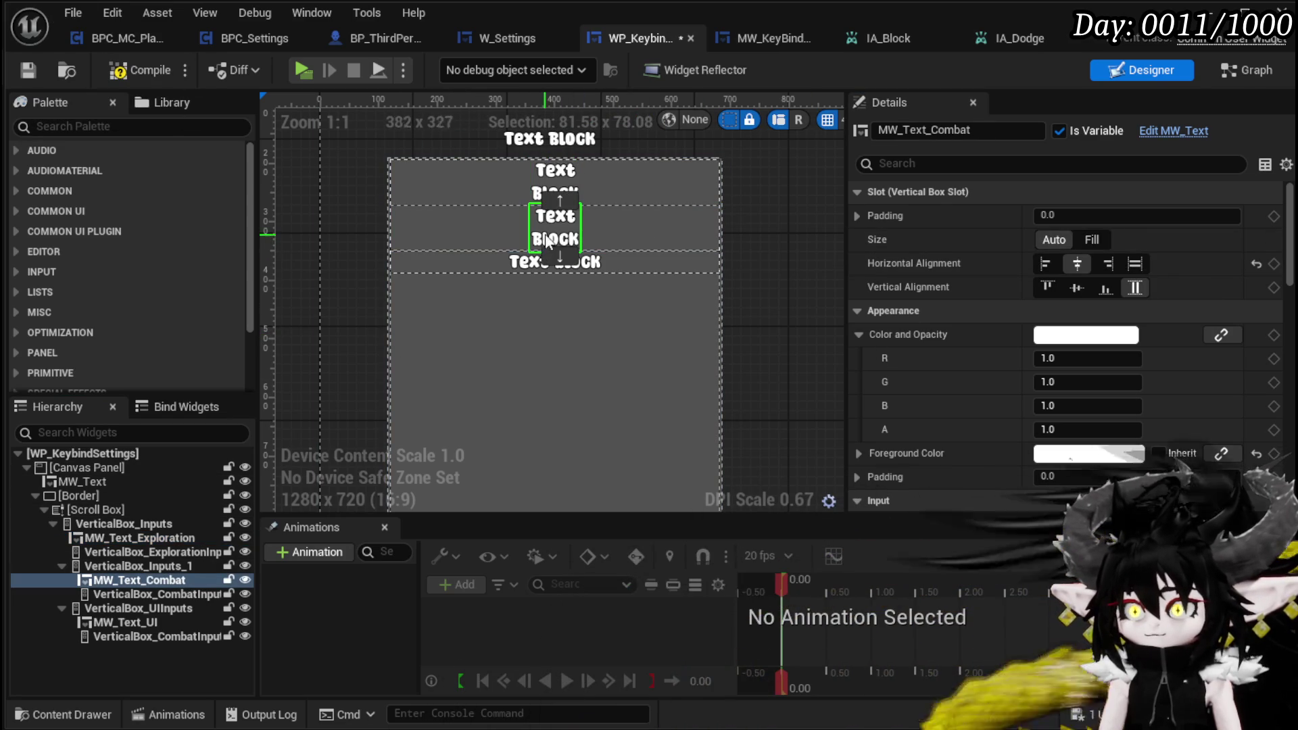
click(649, 264)
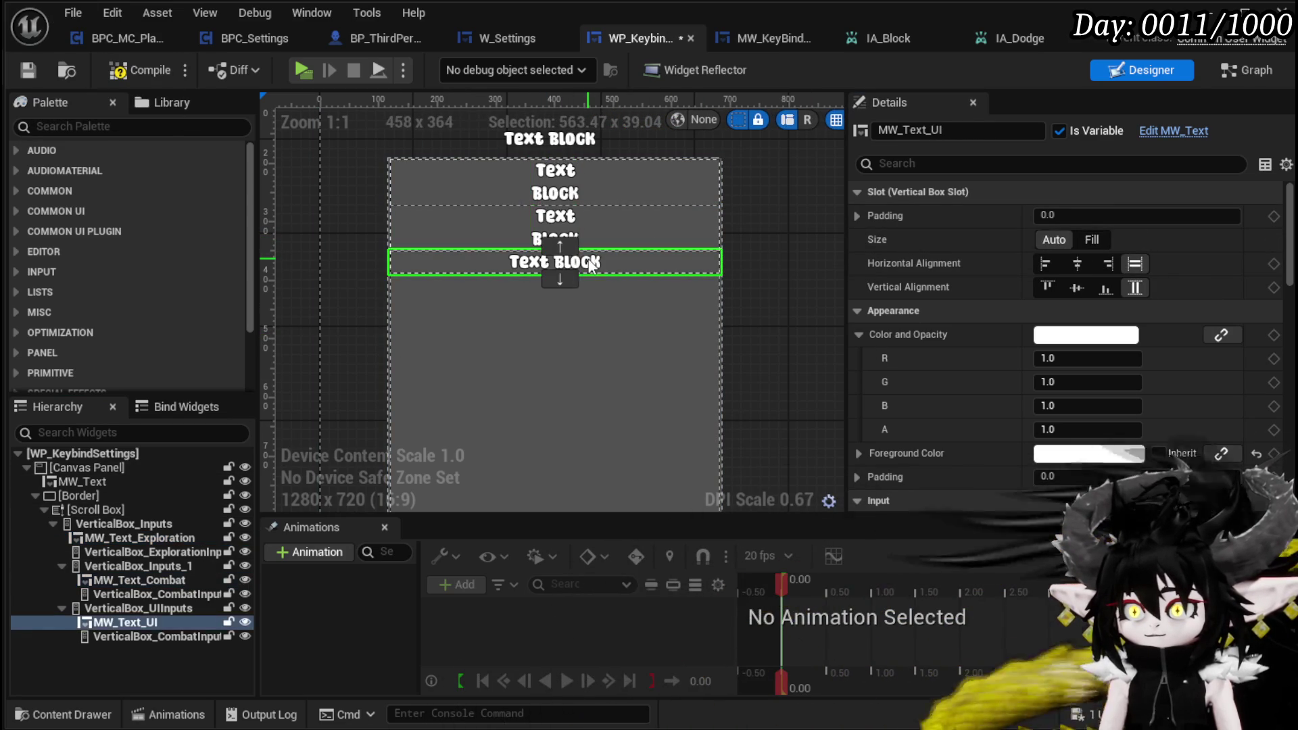
click(1092, 238)
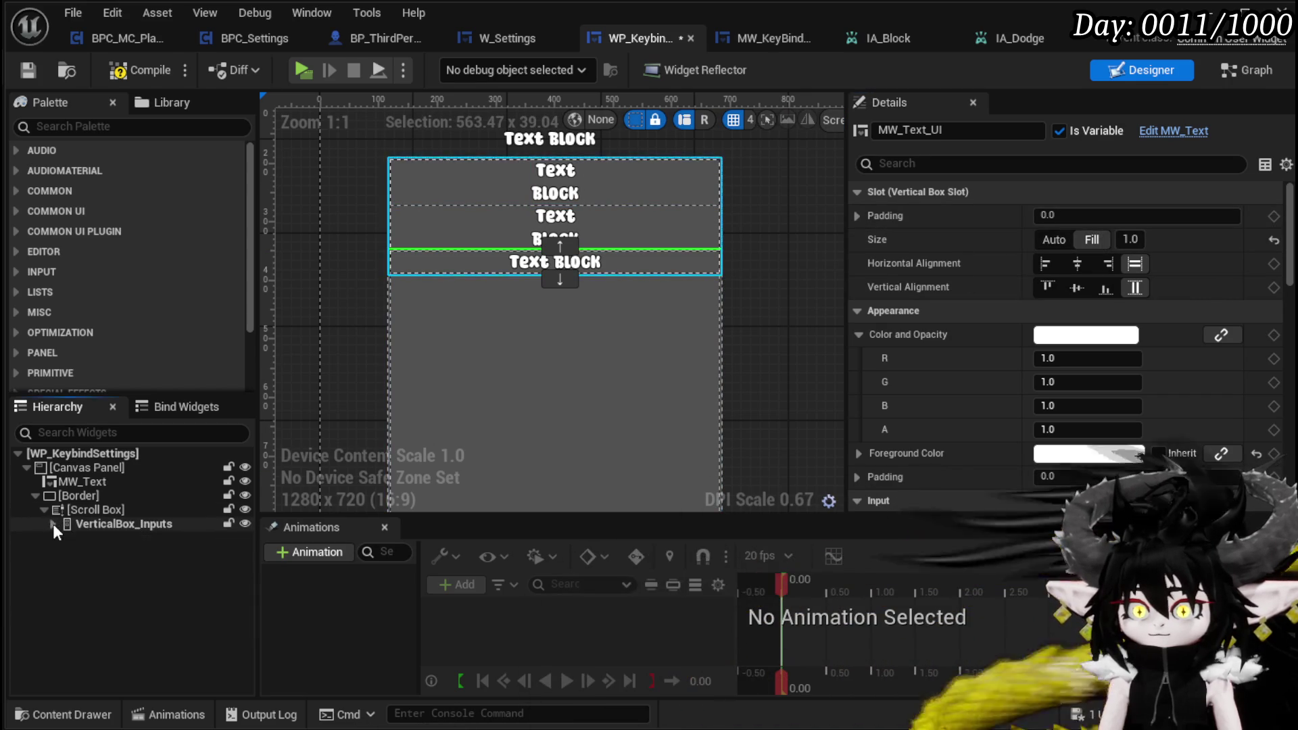
Step: Collapse the Combat and UI sections and move MW_Text_Exploration into VerticalBox_ExplorationInputs
mouse_move(95, 565)
mouse_down()
mouse_move(87, 509)
mouse_move(93, 562)
mouse_up()
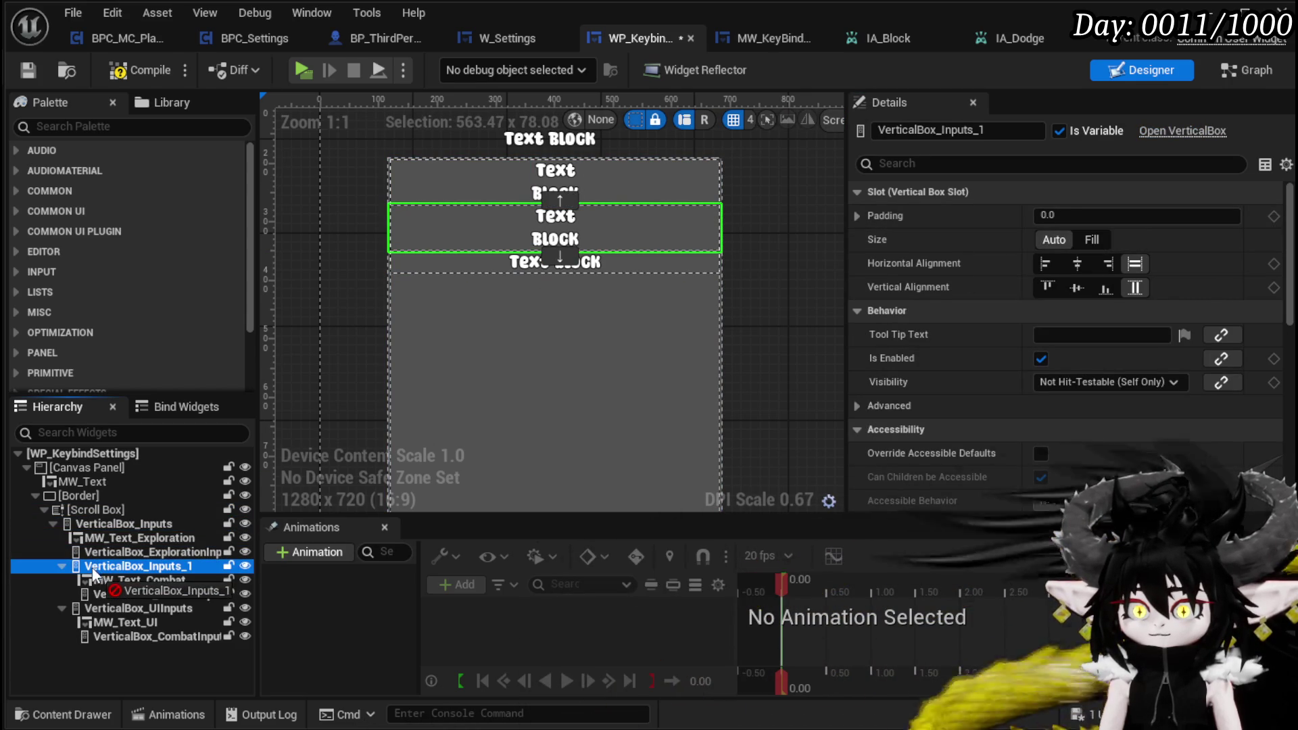
click(99, 526)
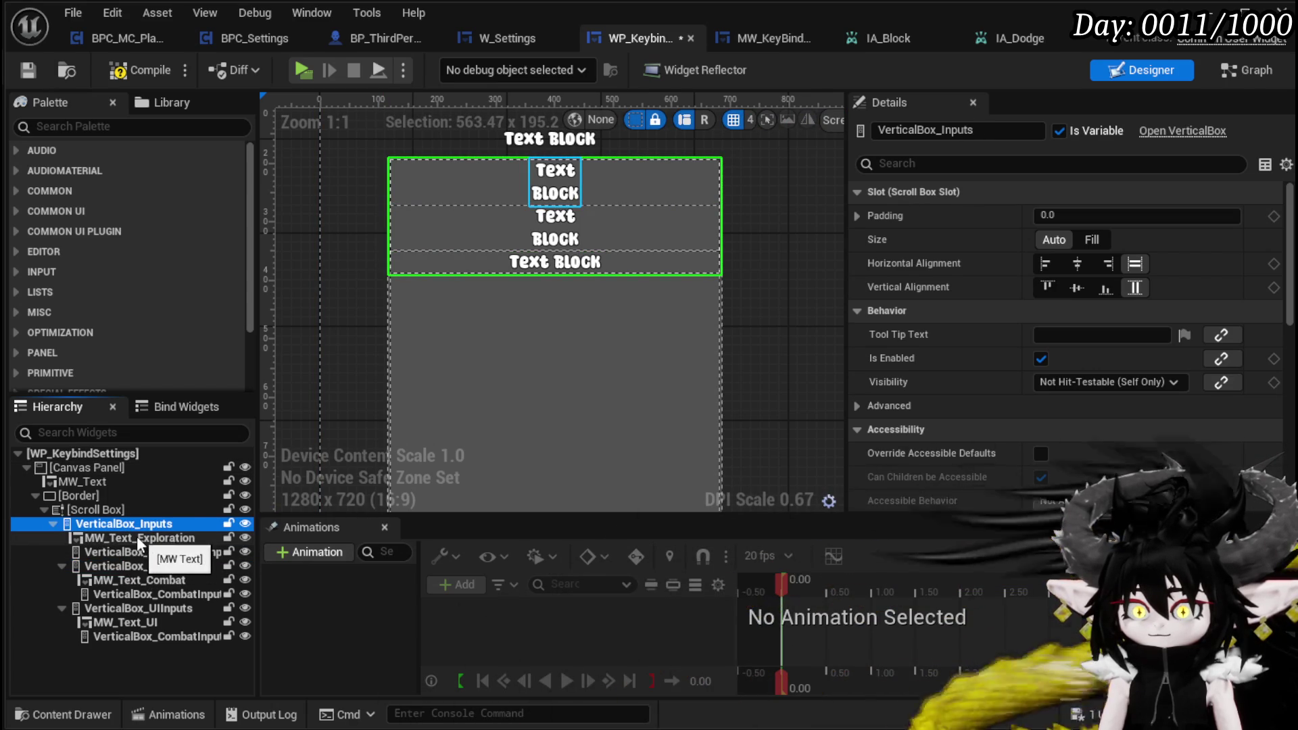
click(139, 539)
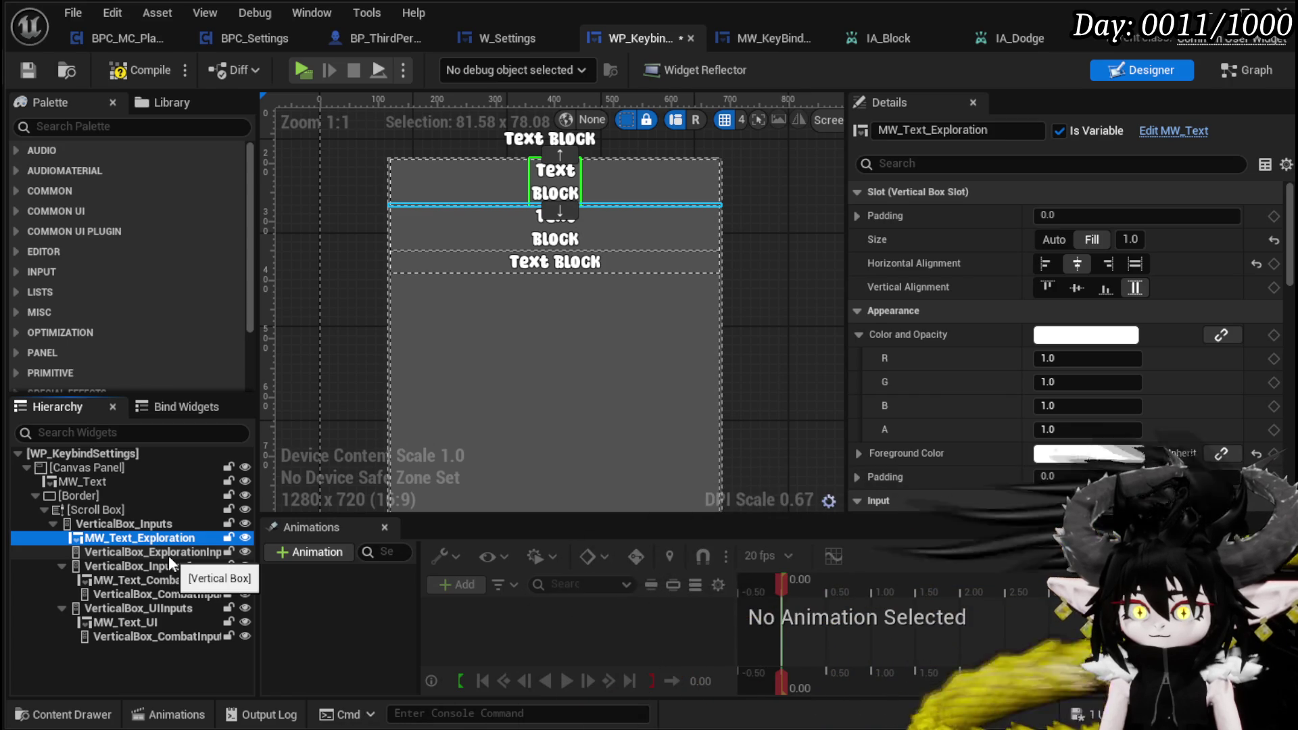
click(62, 566)
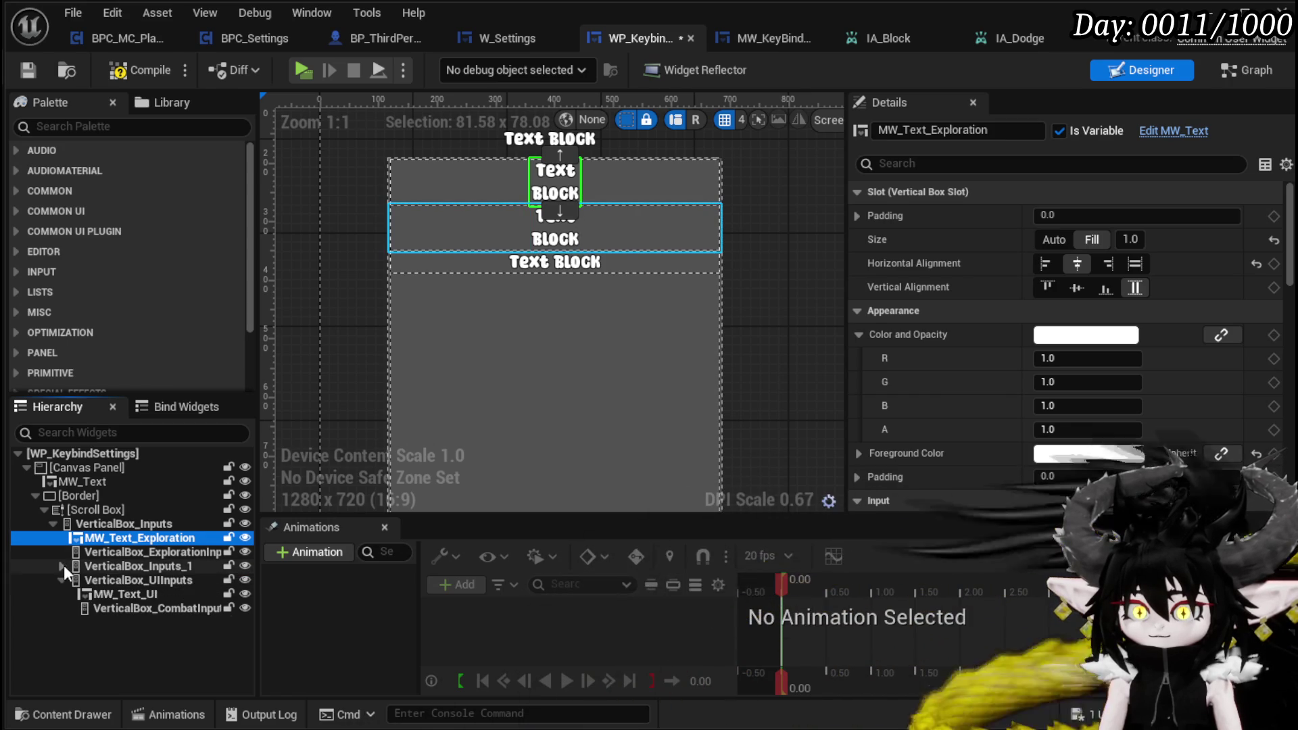
click(69, 580)
click(62, 580)
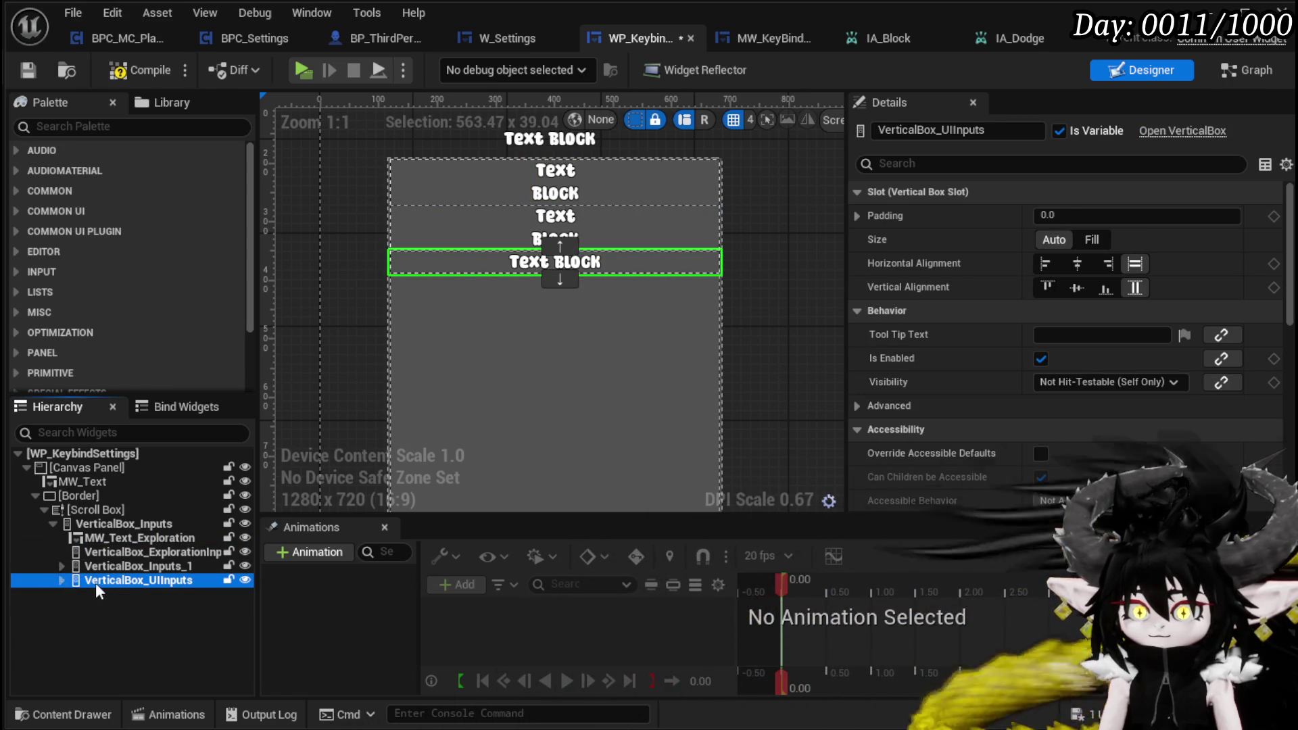
drag(122, 537, 117, 552)
click(61, 538)
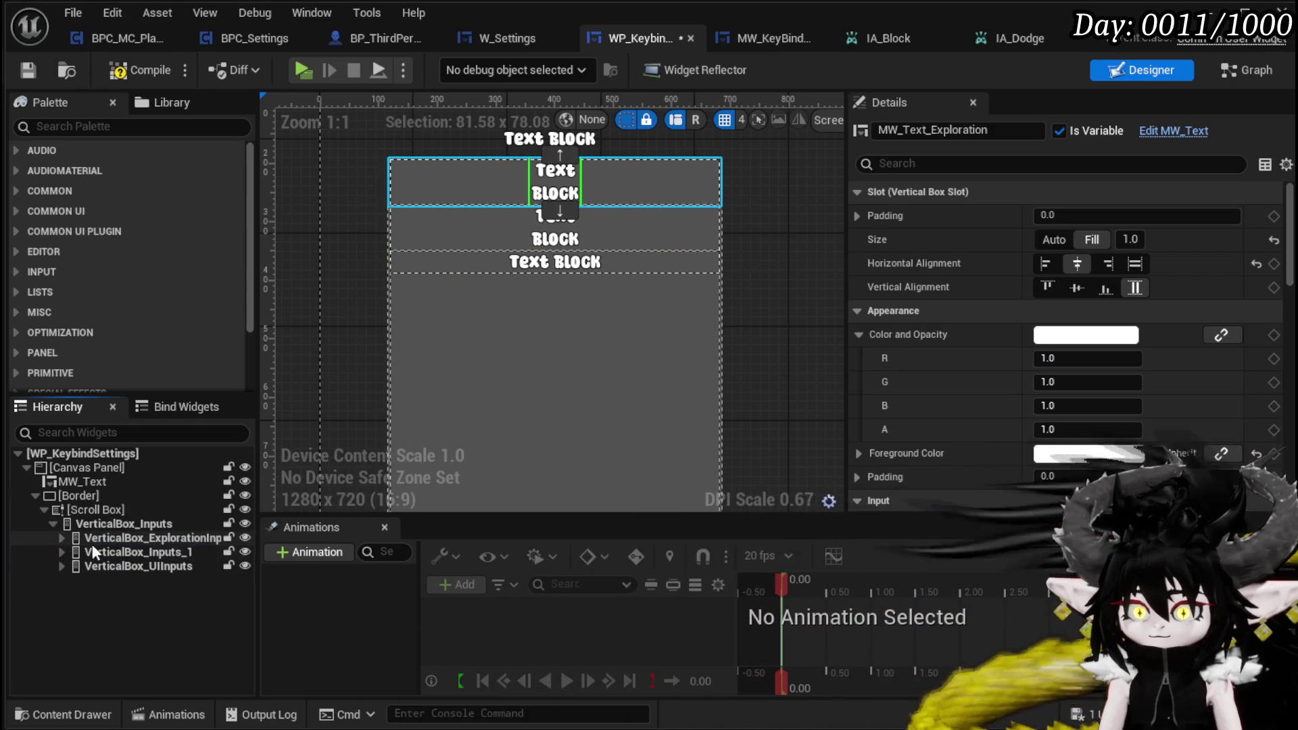
click(61, 538)
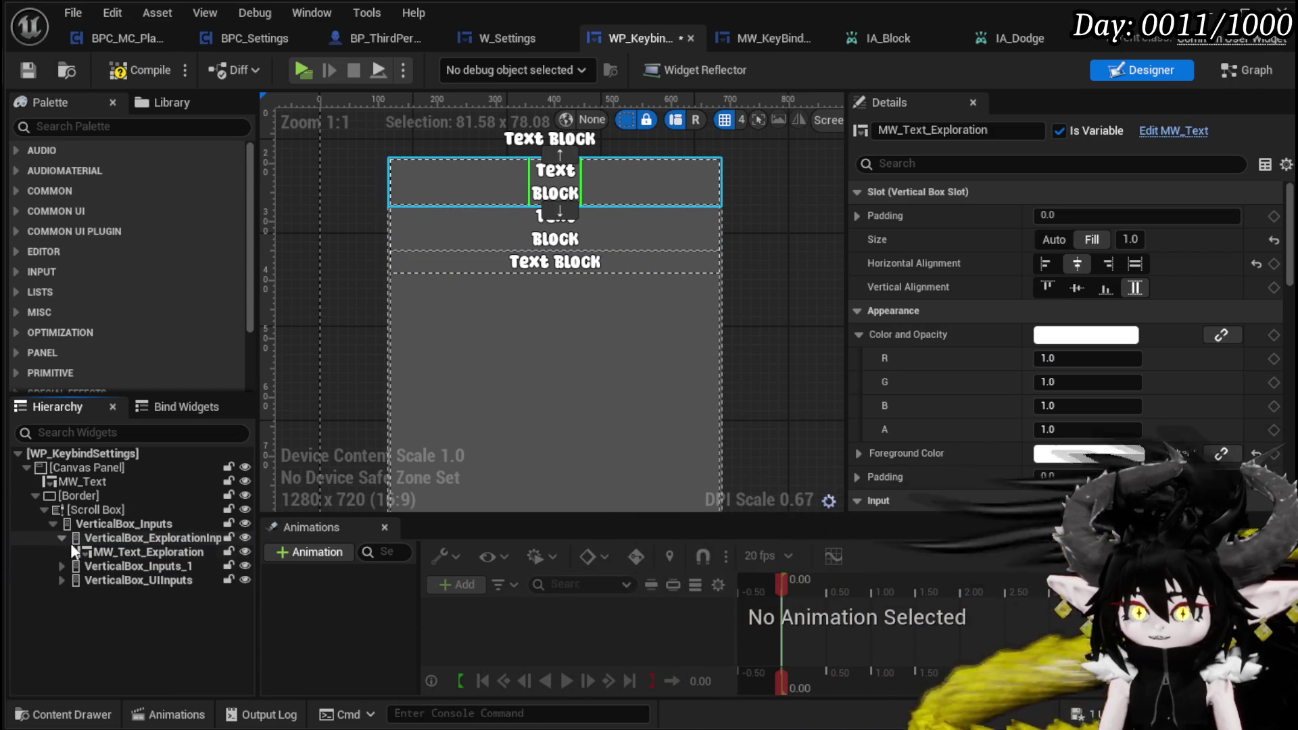
Step: Move MW_Text_UI out of VerticalBox_UIInputs to sit directly above it
click(62, 566)
click(61, 610)
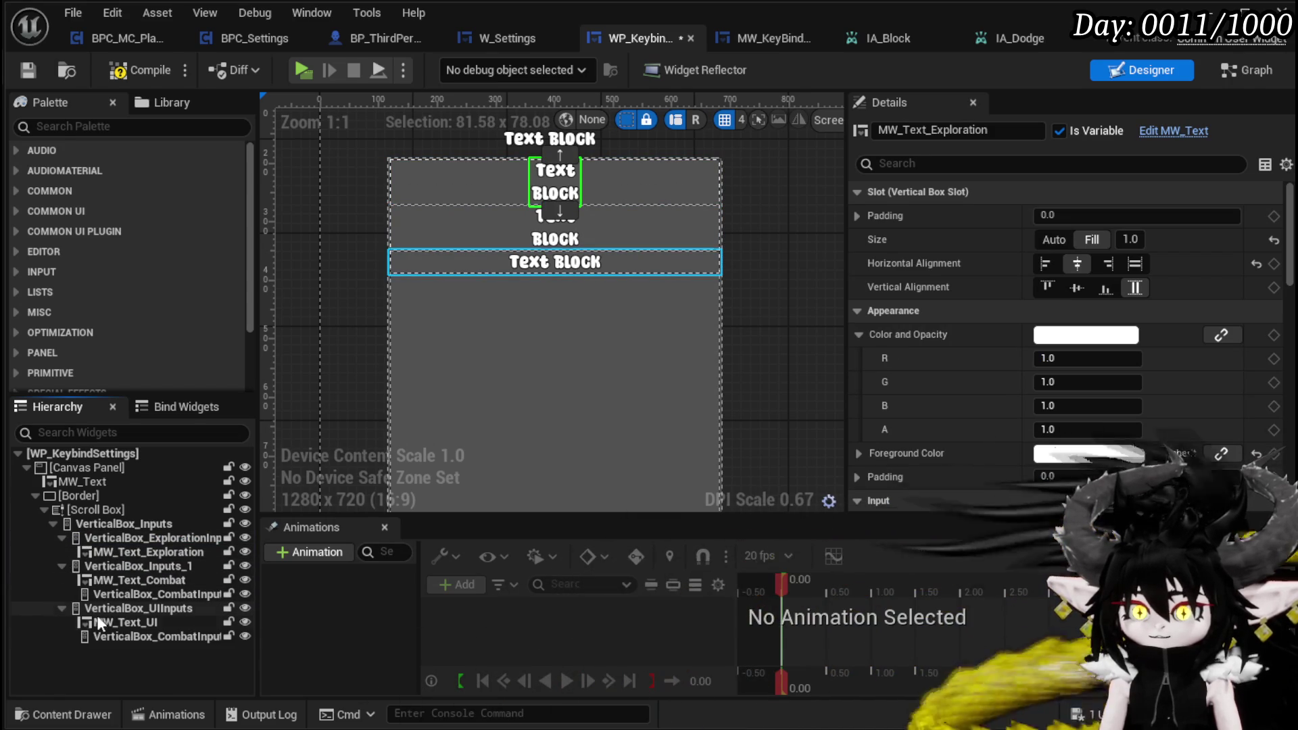
drag(111, 618, 111, 601)
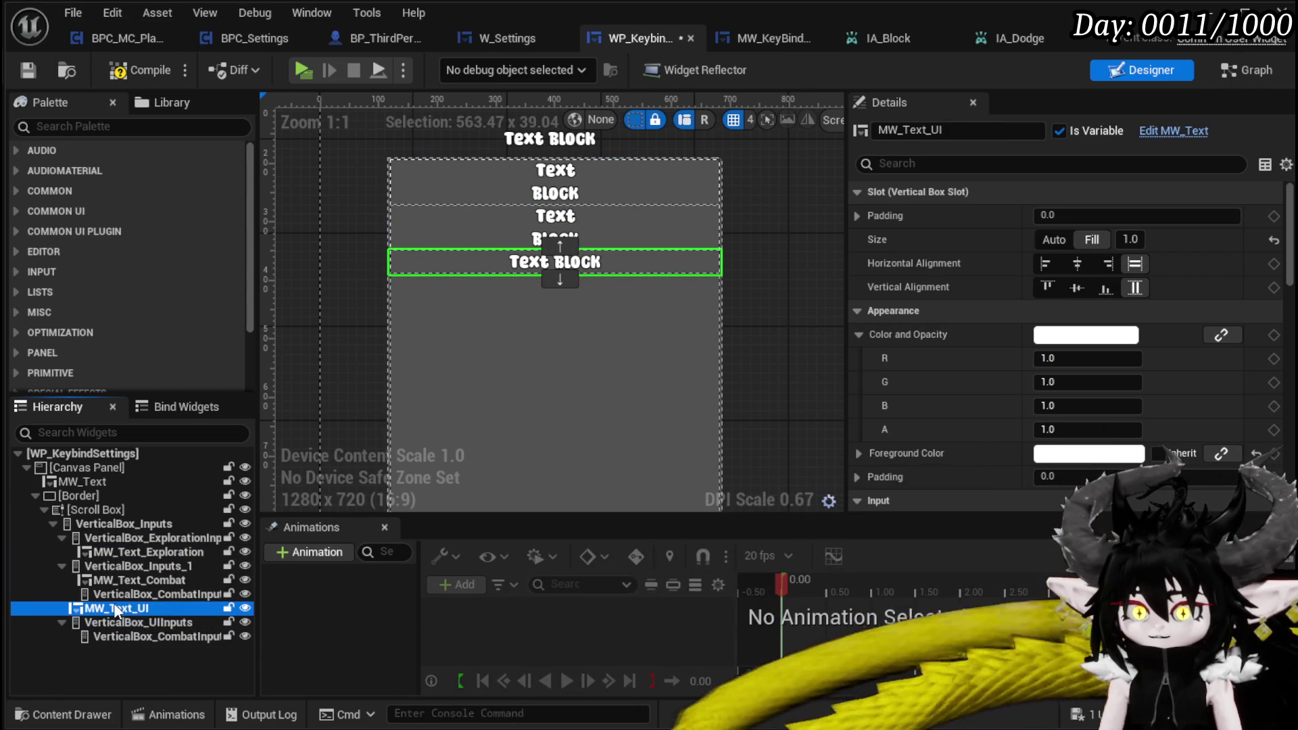
click(139, 640)
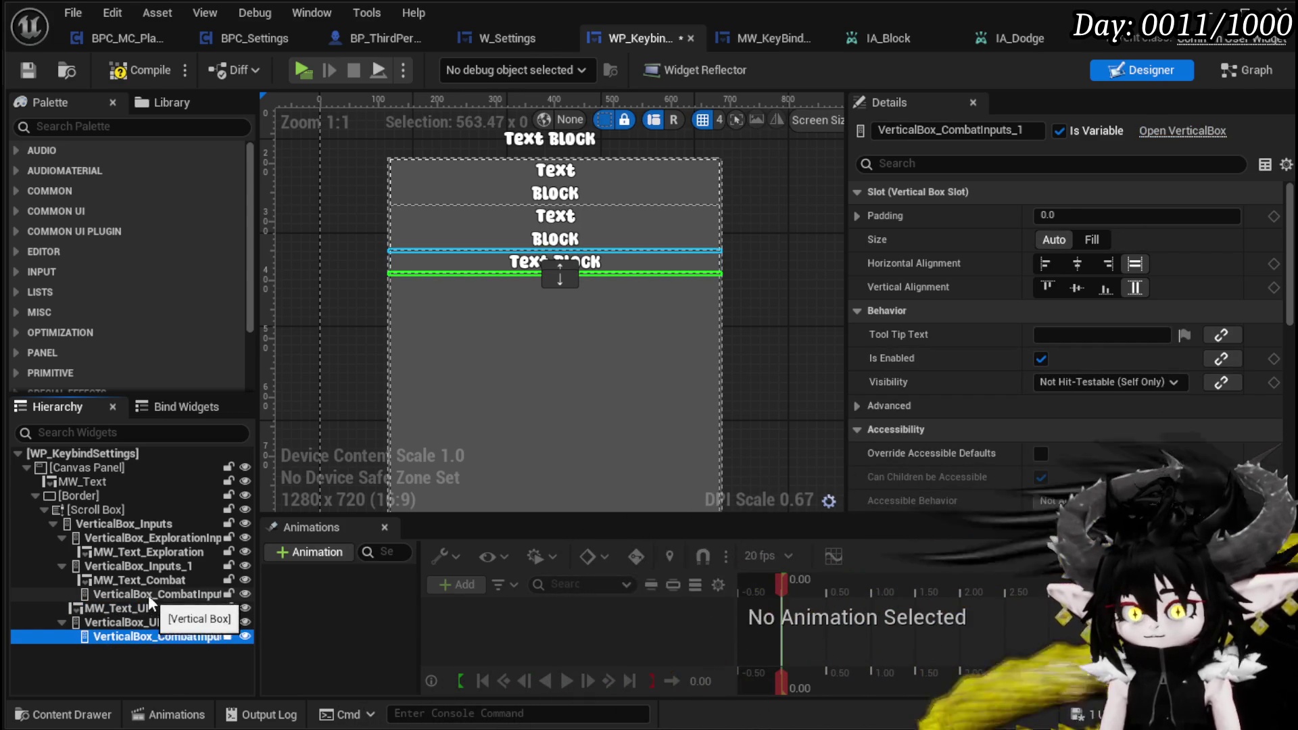
Step: Delete the duplicate VerticalBox_CombatInputs_1 box from the UI group
key(Delete)
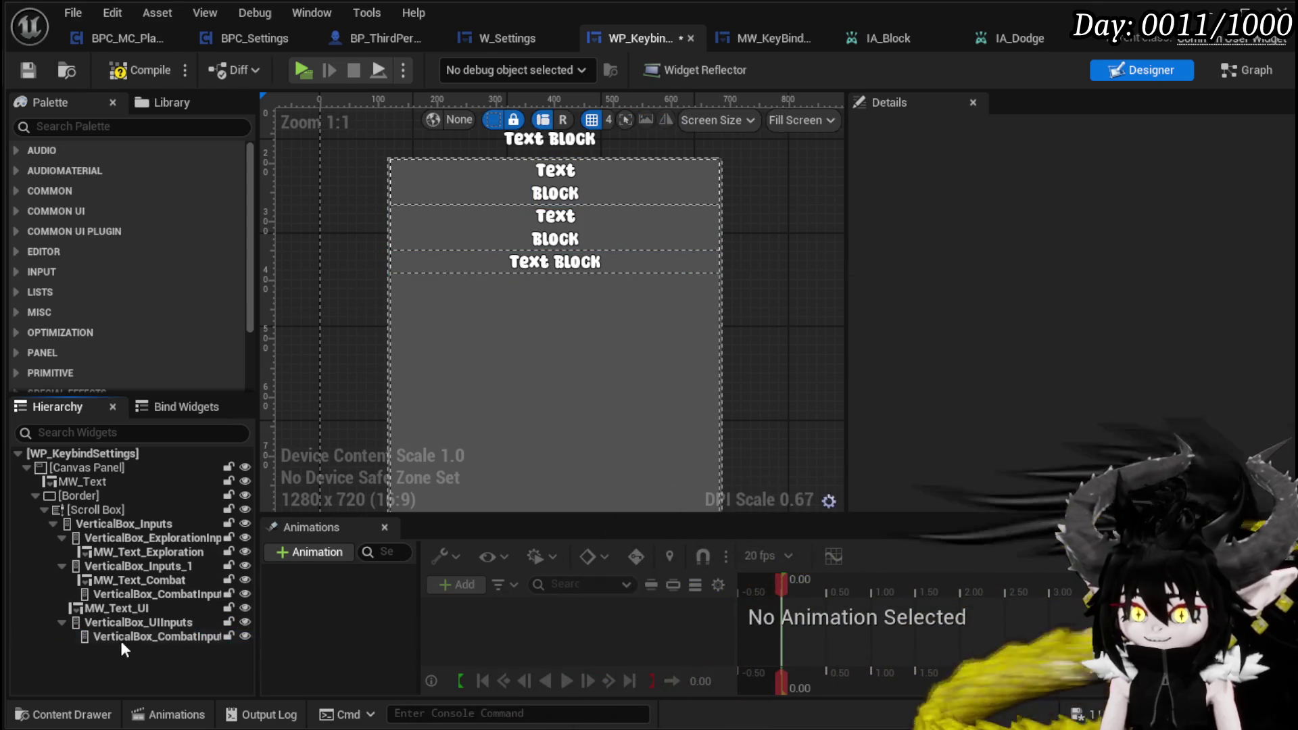
key(ctrl+z)
key(Delete)
click(119, 621)
click(111, 594)
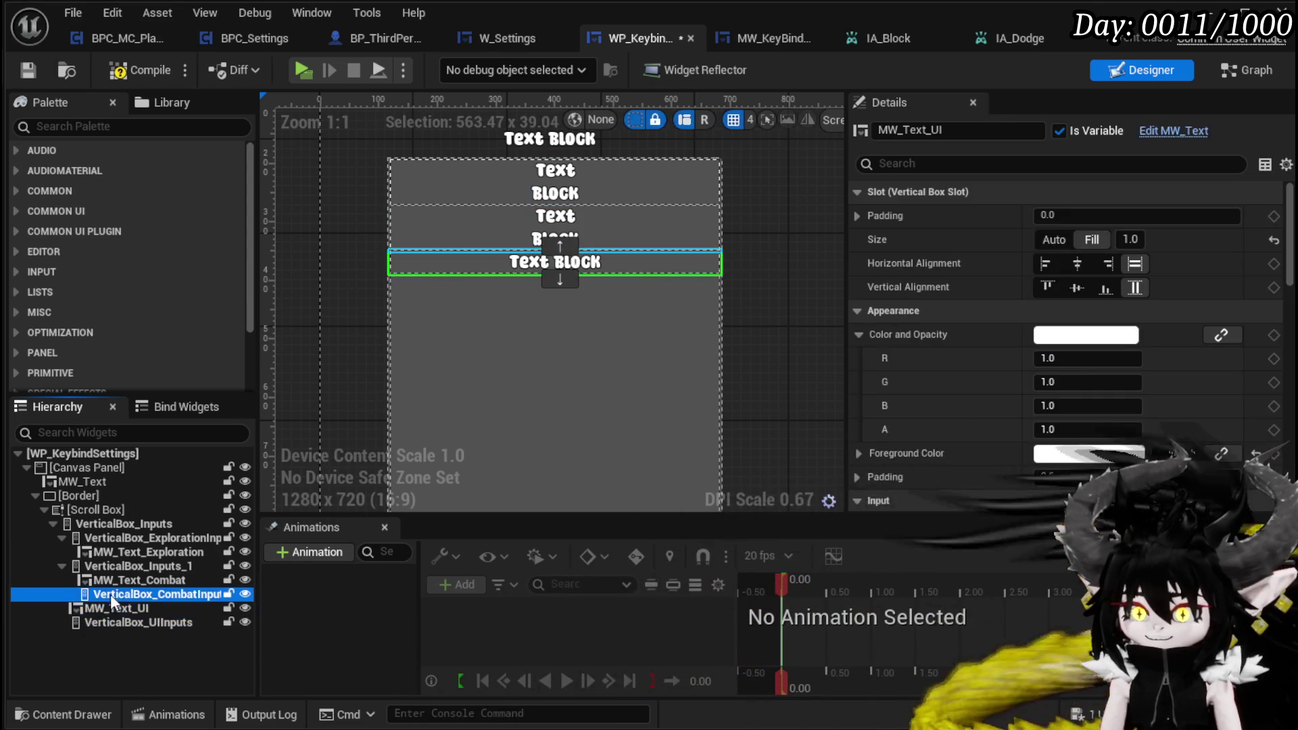
Step: Lift the Combat and Exploration headings and boxes into VerticalBox_Inputs, delete VerticalBox_Inputs_1, compile
click(106, 580)
mouse_move(107, 575)
mouse_down()
mouse_move(107, 561)
mouse_move(135, 588)
mouse_move(112, 573)
mouse_up()
click(126, 593)
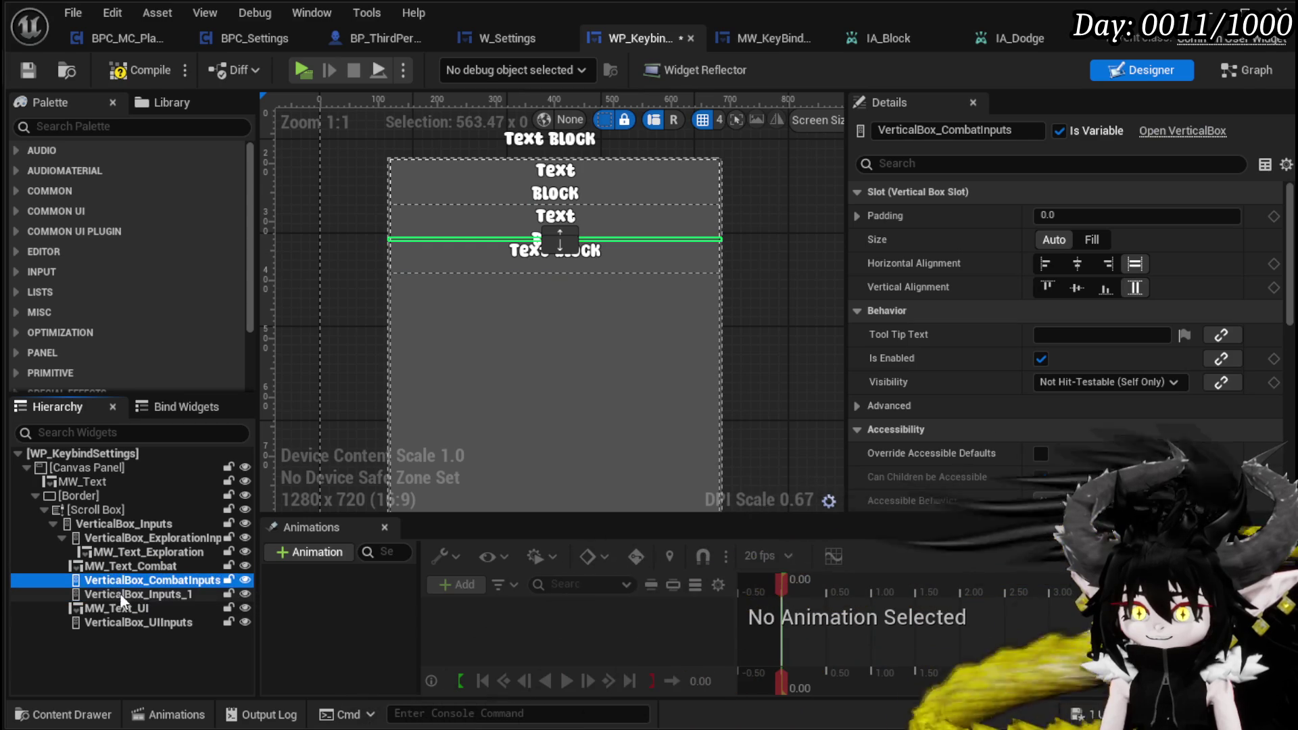
click(115, 595)
key(Delete)
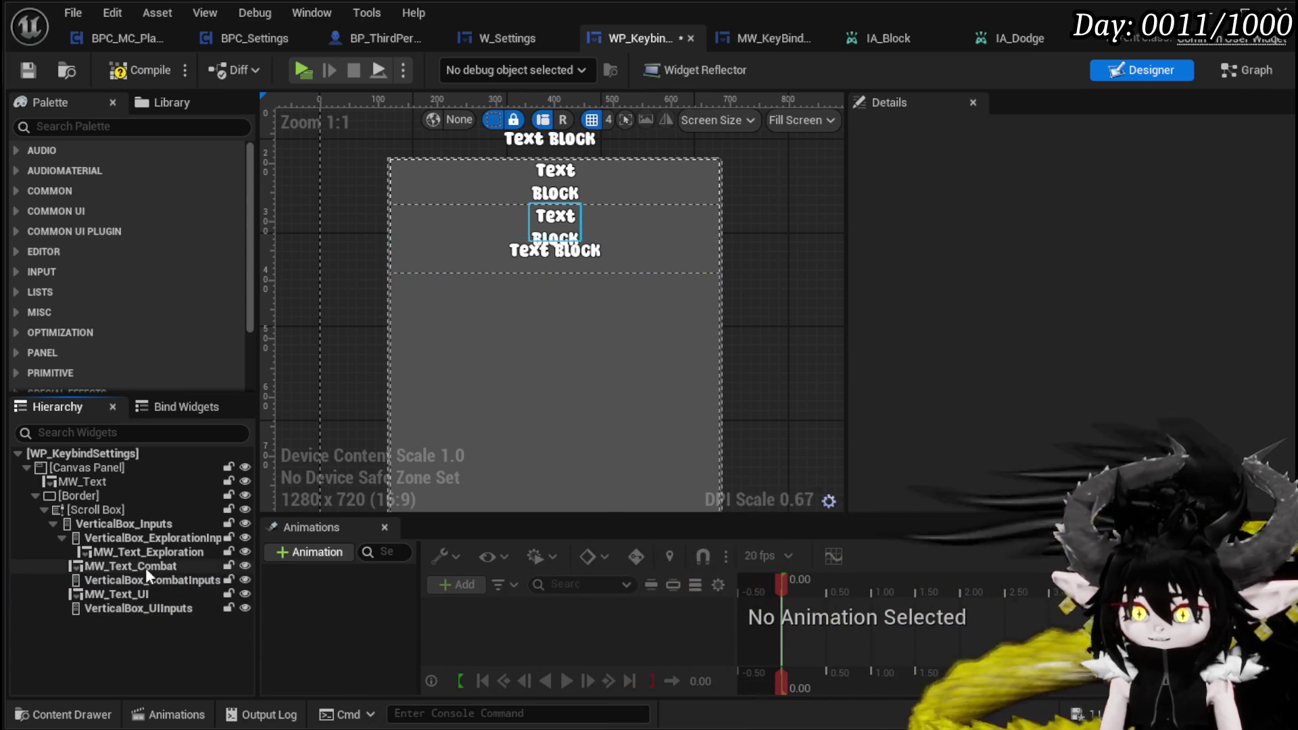
drag(116, 551, 113, 532)
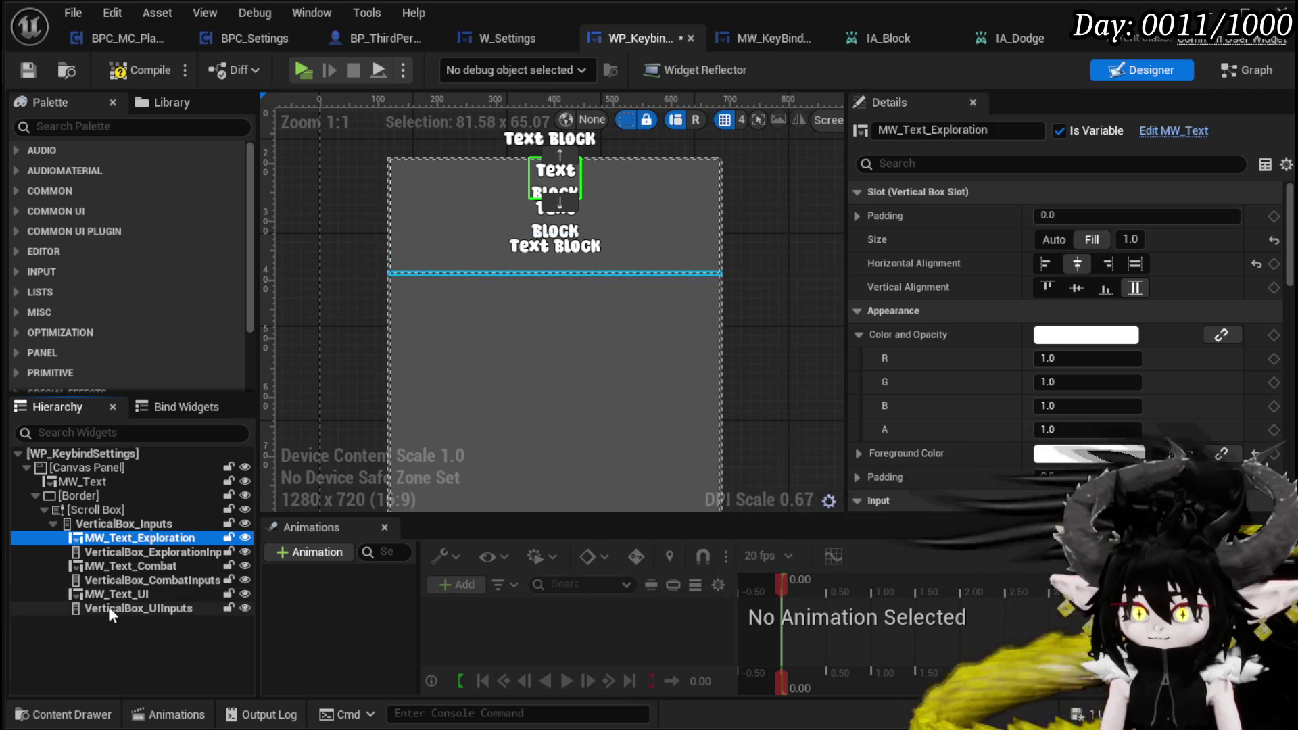
key(F7)
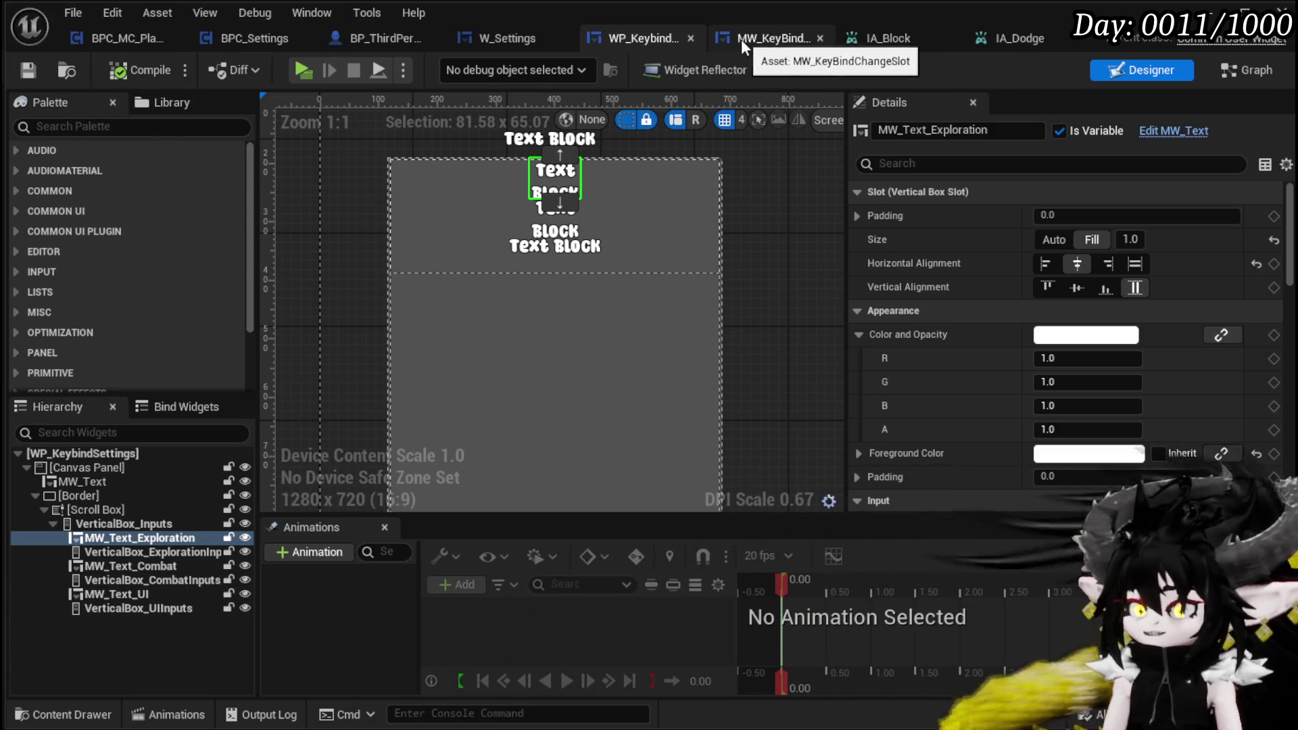
Step: In the event graph, make two more stacked copies of the create-slot and Add Child nodes
click(1240, 69)
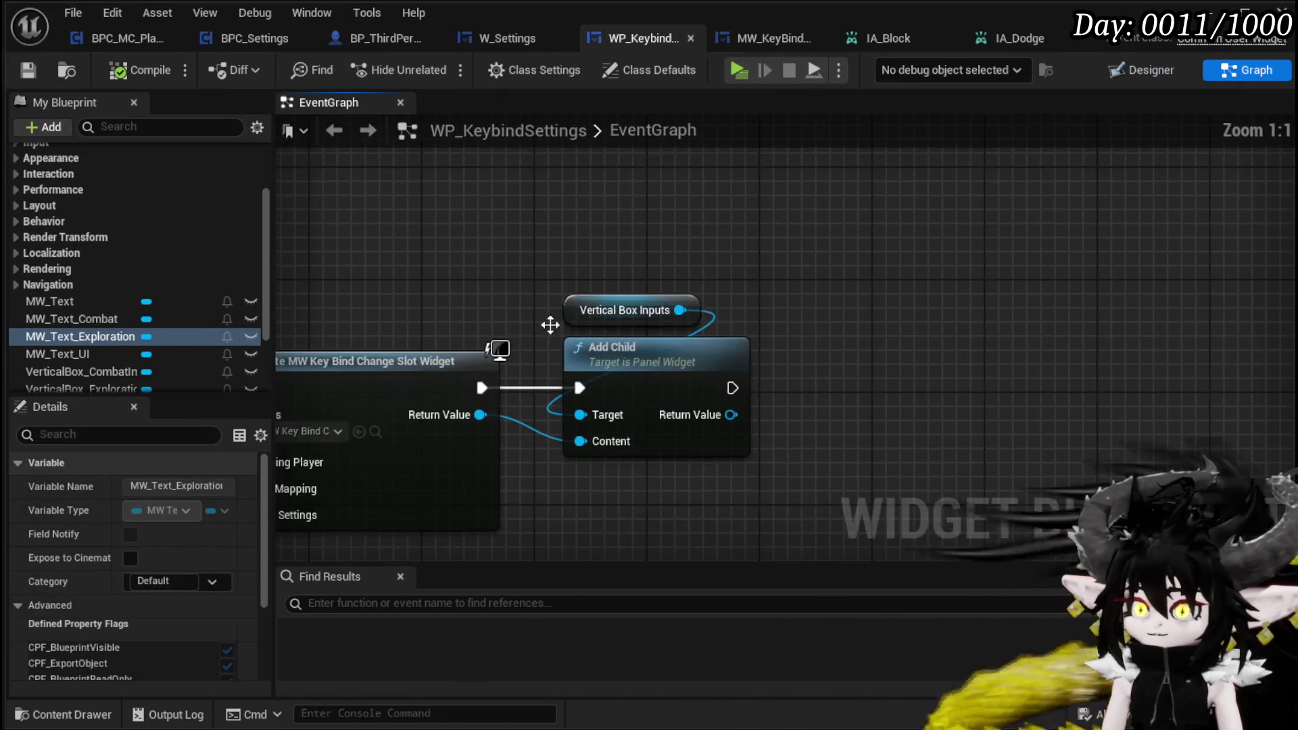
scroll(582, 328, up, 3)
scroll(444, 496, down, 2)
mouse_move(338, 480)
mouse_down()
mouse_move(777, 325)
mouse_move(1014, 274)
mouse_up()
key(ctrl+c)
key(ctrl+v)
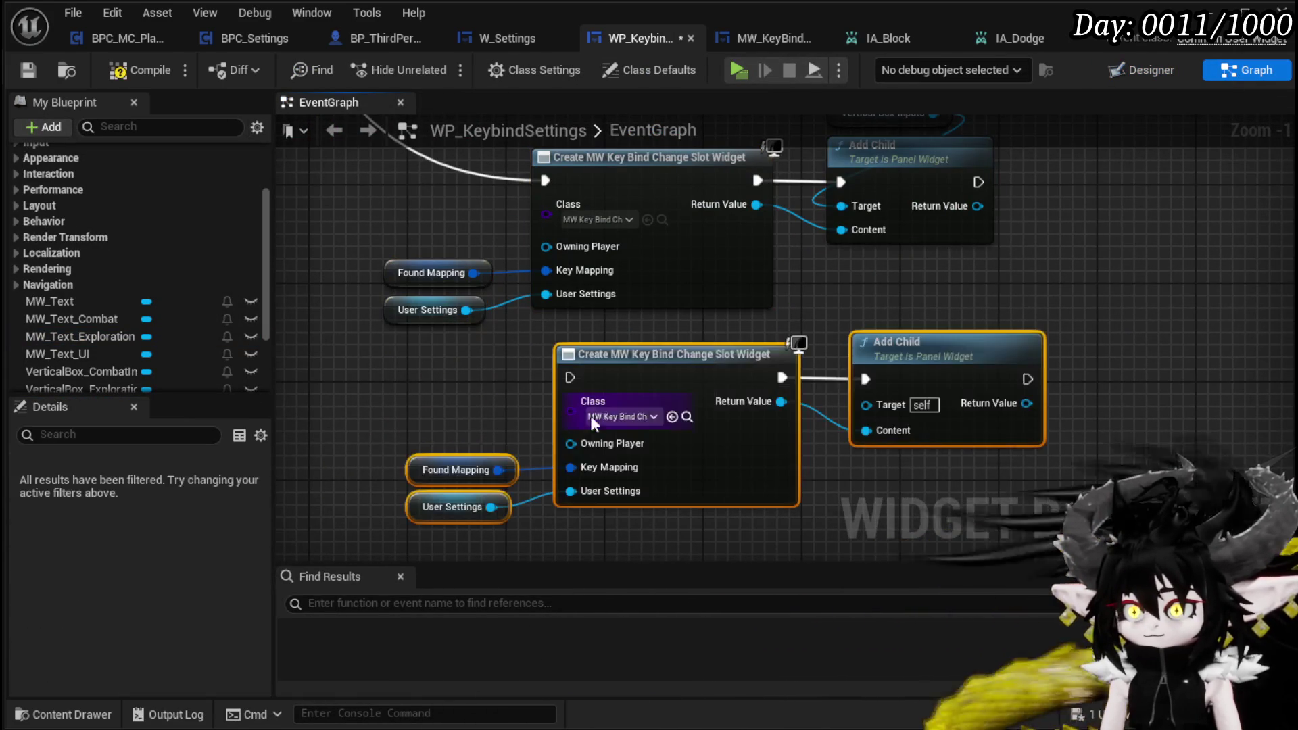
drag(405, 471, 1129, 230)
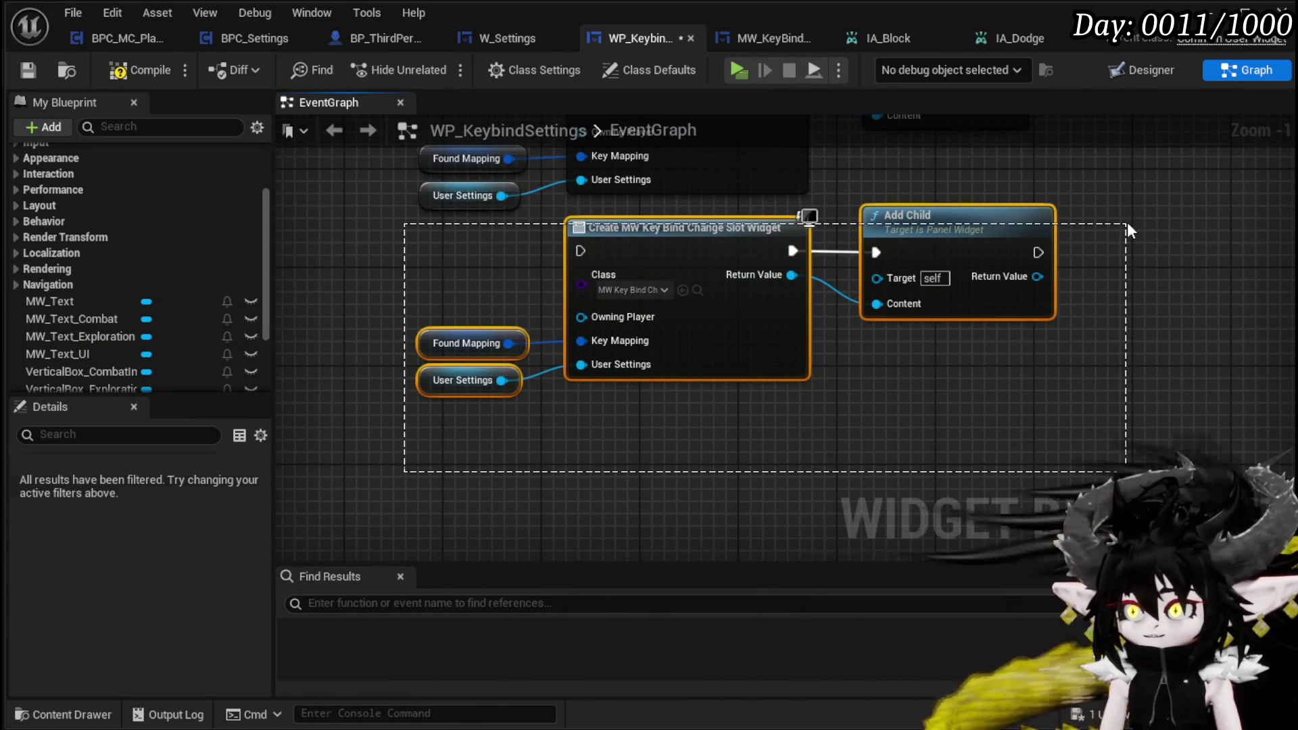
key(ctrl+v)
mouse_move(761, 365)
mouse_down()
mouse_move(688, 406)
mouse_move(732, 404)
mouse_up()
click(838, 369)
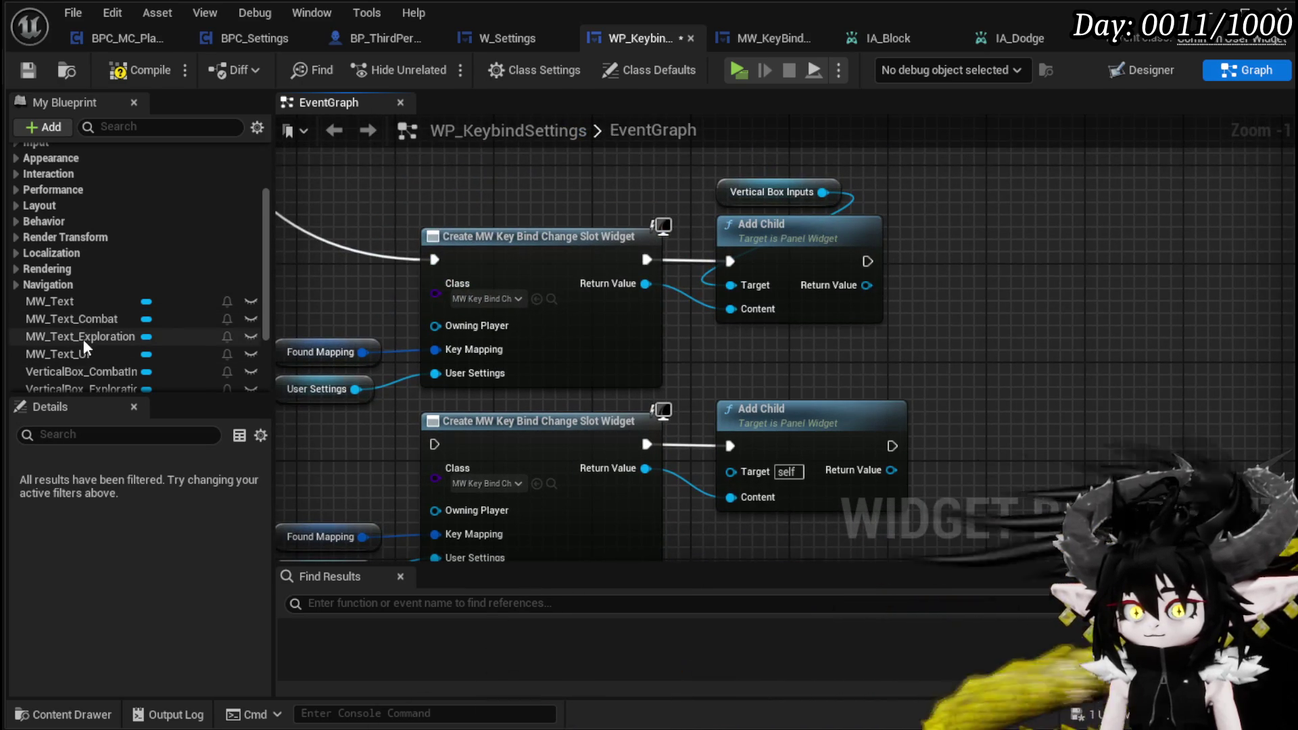
Step: Replace the Vertical Box Inputs getter with getters for the Combat, Exploration and UI input boxes
click(789, 192)
key(Delete)
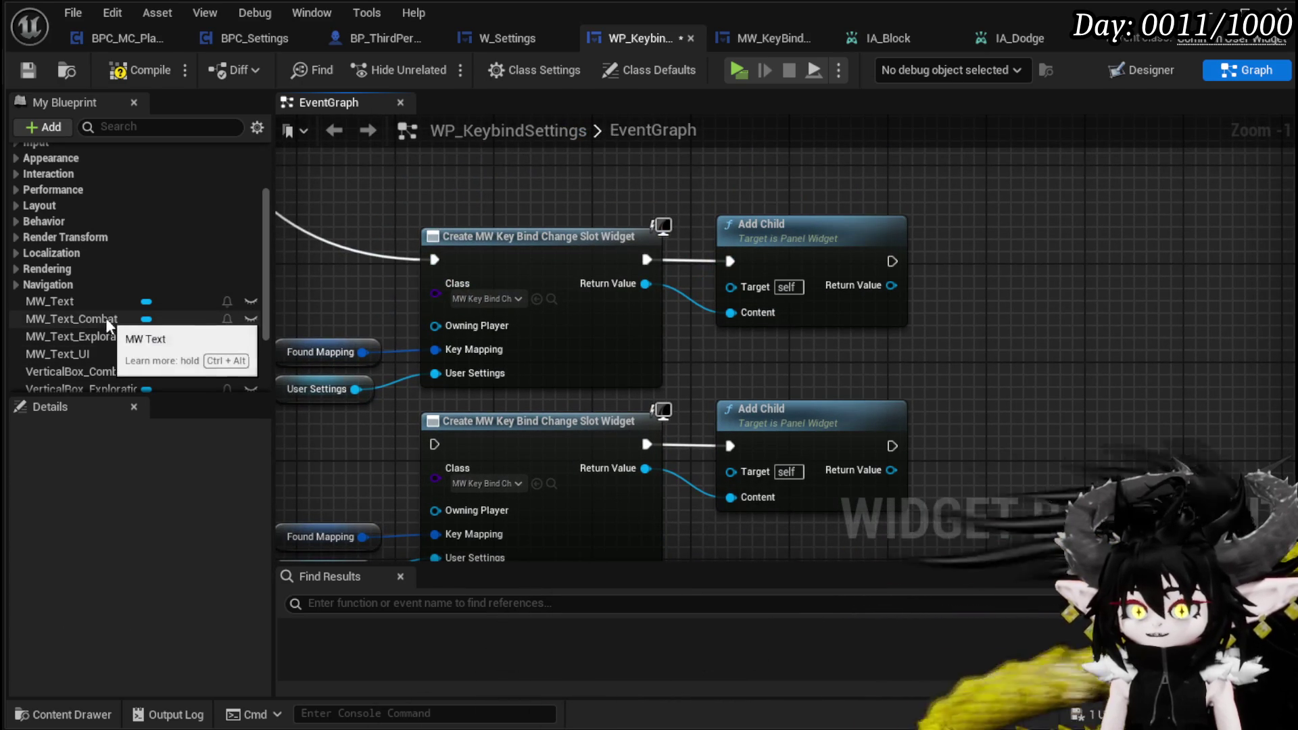
scroll(98, 318, down, 3)
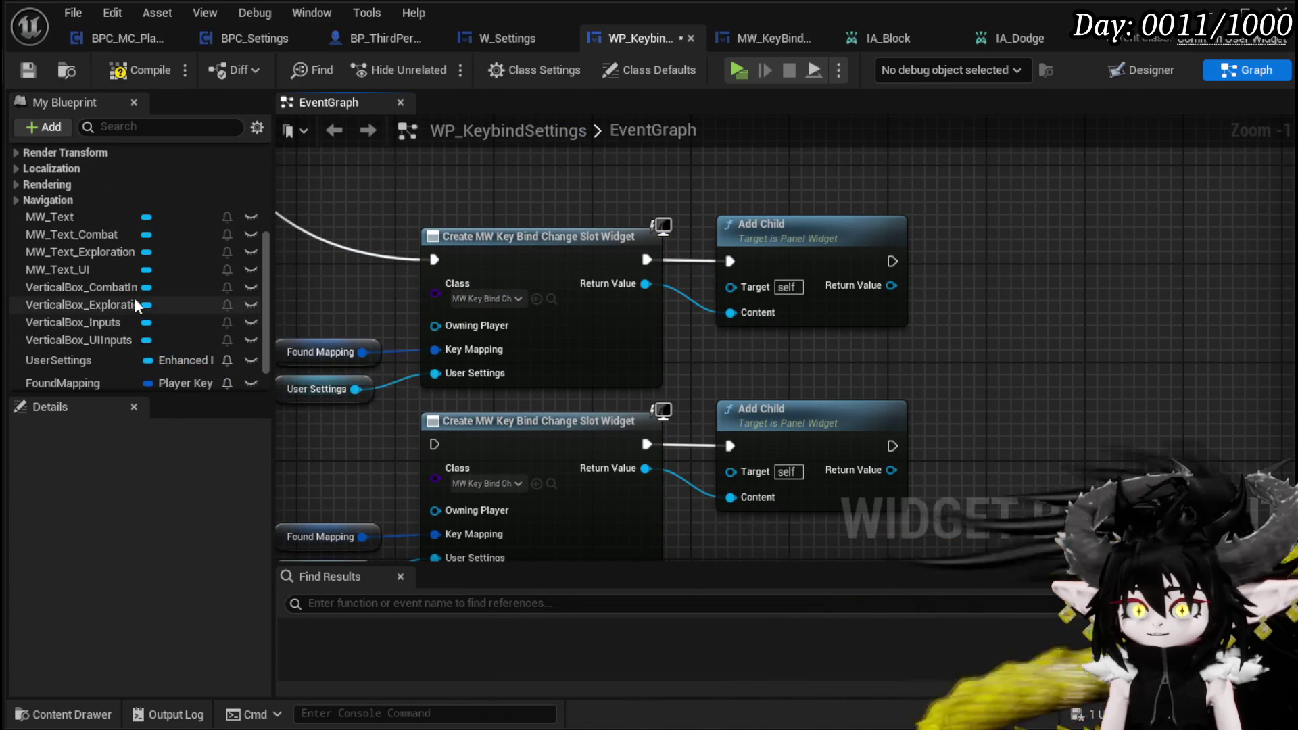
drag(112, 282, 603, 168)
click(667, 204)
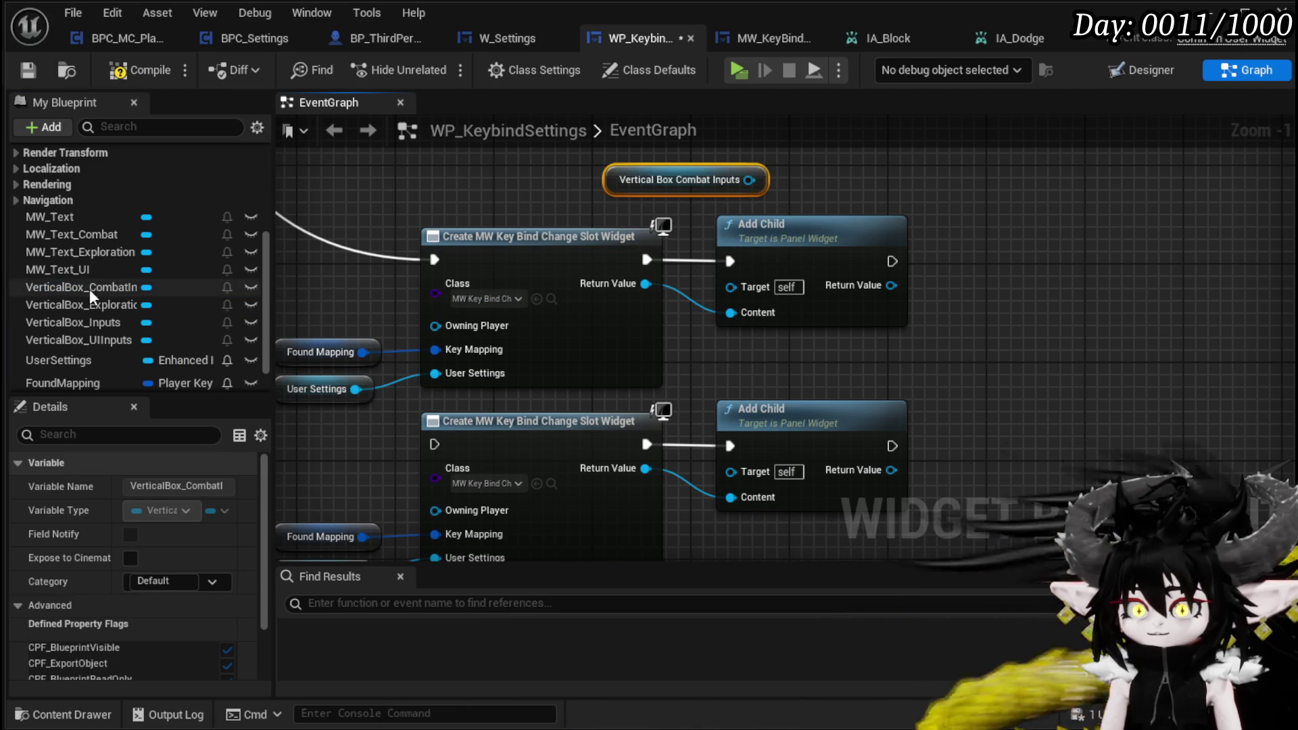
click(153, 304)
drag(154, 306, 838, 162)
click(890, 201)
drag(105, 340, 187, 335)
click(1113, 254)
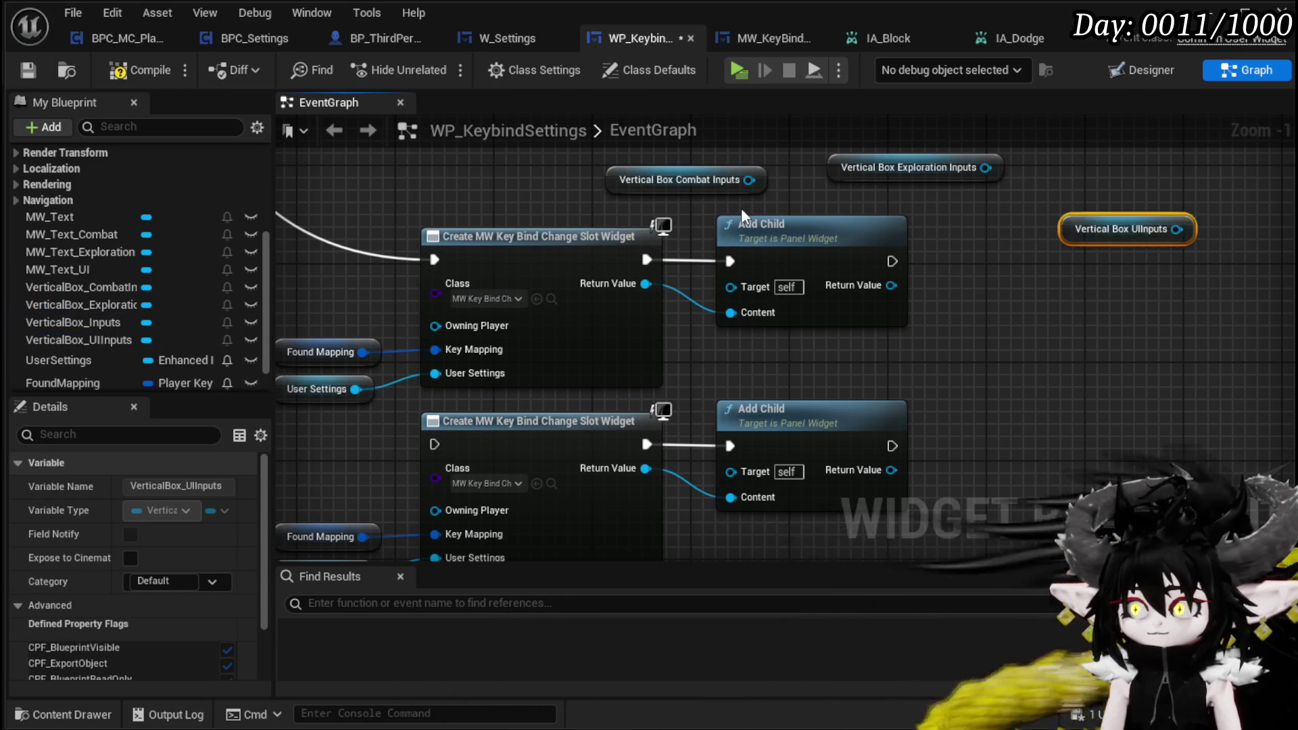
Step: Wire UIInputs, ExplorationInputs and CombatInputs getters to the first, second and third Add Child targets
drag(771, 212, 560, 246)
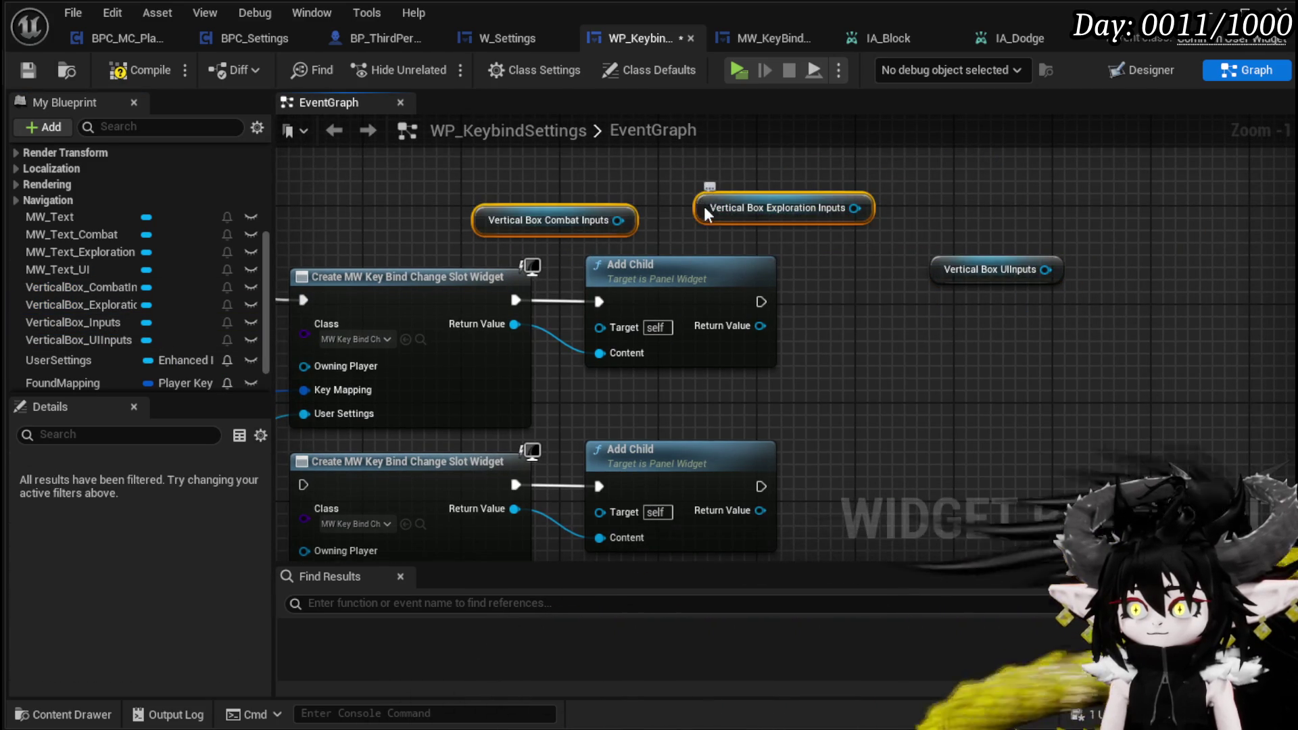
drag(715, 206, 1152, 366)
drag(950, 273, 578, 212)
drag(725, 221, 599, 328)
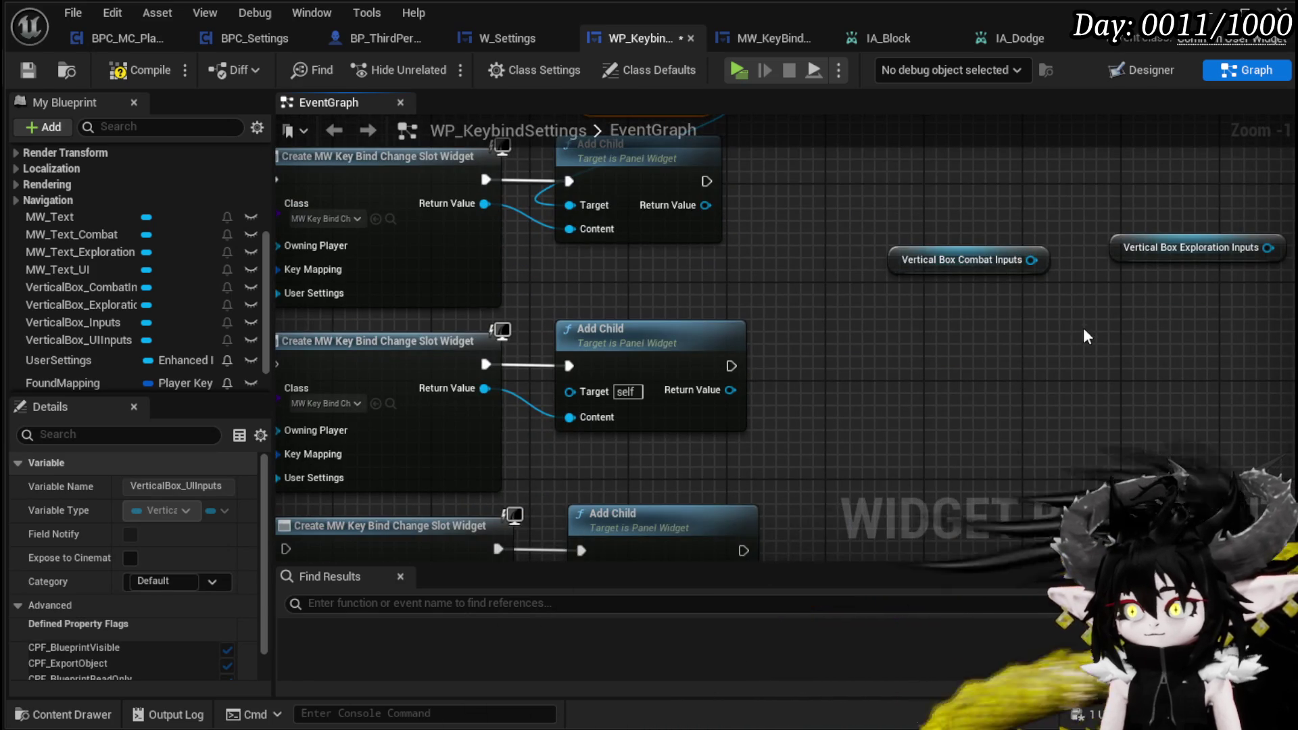
drag(1087, 338, 1177, 278)
mouse_move(1203, 189)
mouse_down()
mouse_move(1017, 220)
mouse_move(716, 238)
mouse_up()
mouse_move(828, 225)
mouse_down()
mouse_move(650, 341)
mouse_move(659, 330)
mouse_up()
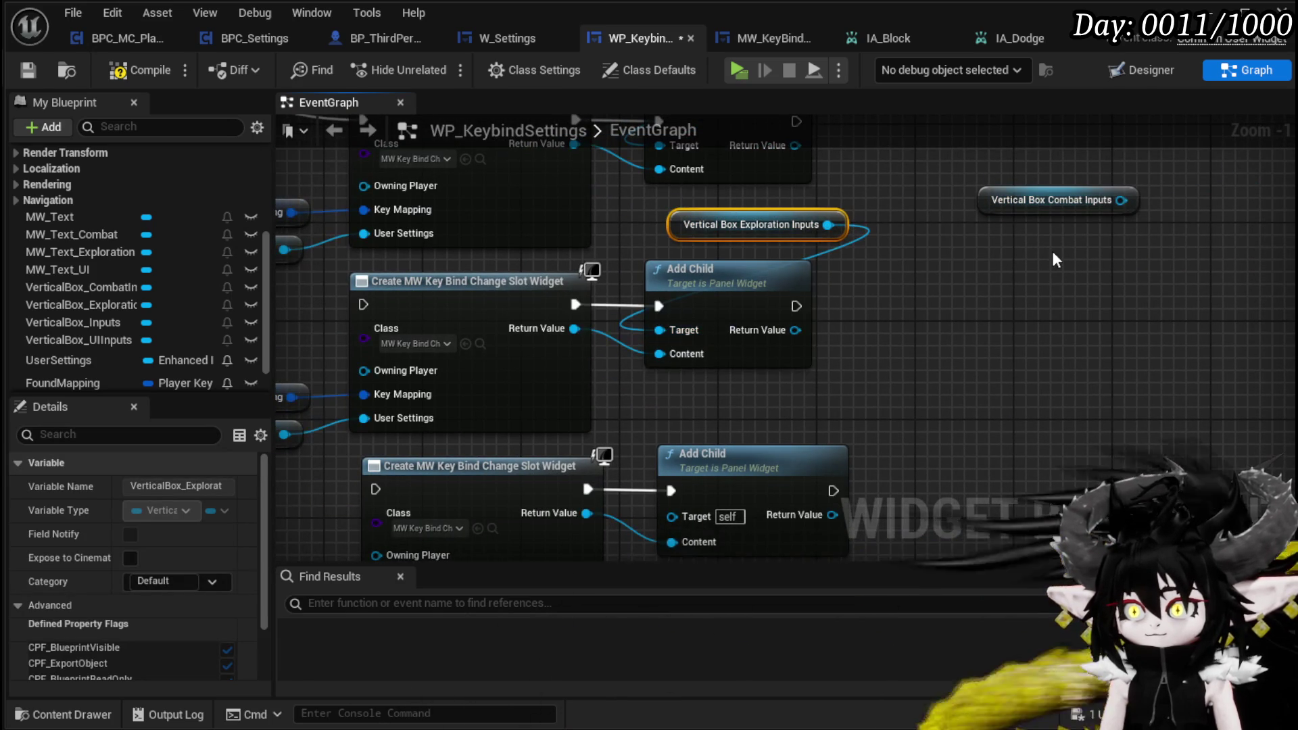
drag(984, 214, 676, 421)
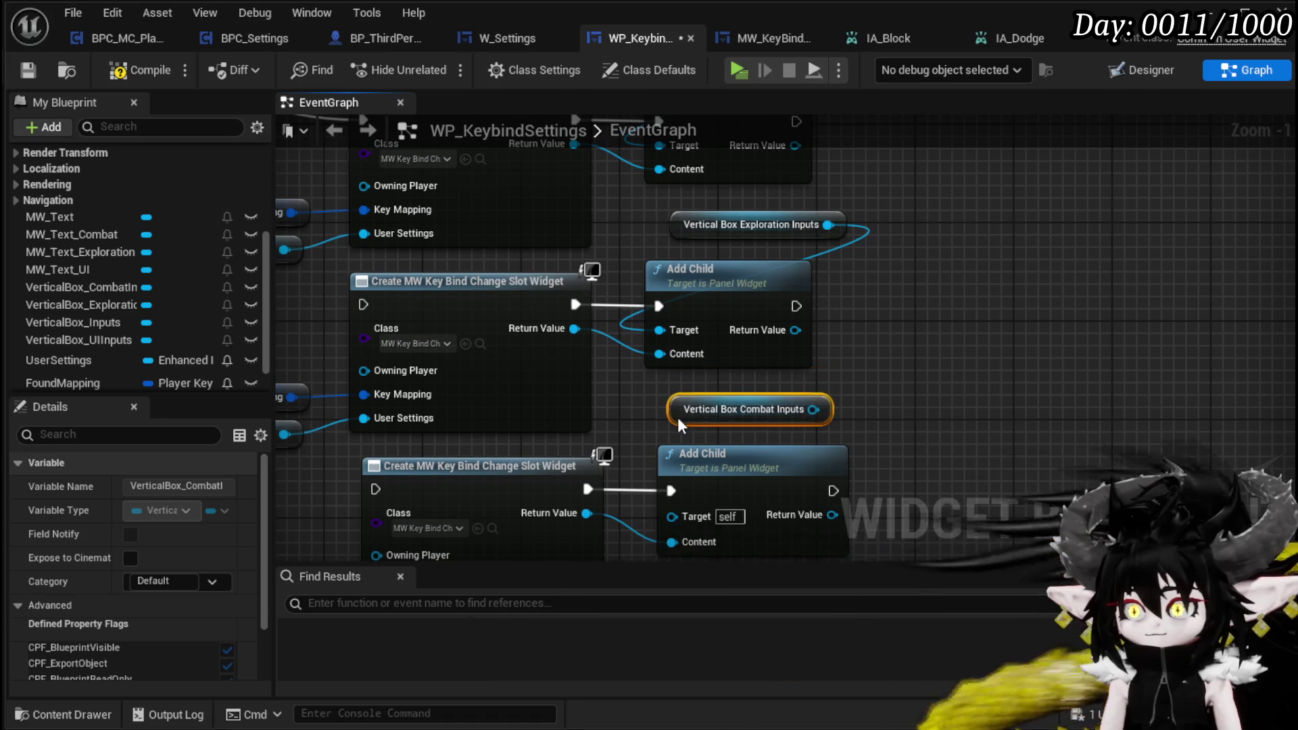
mouse_move(904, 336)
mouse_down()
mouse_move(787, 405)
mouse_move(769, 443)
mouse_up()
scroll(768, 442, down, 4)
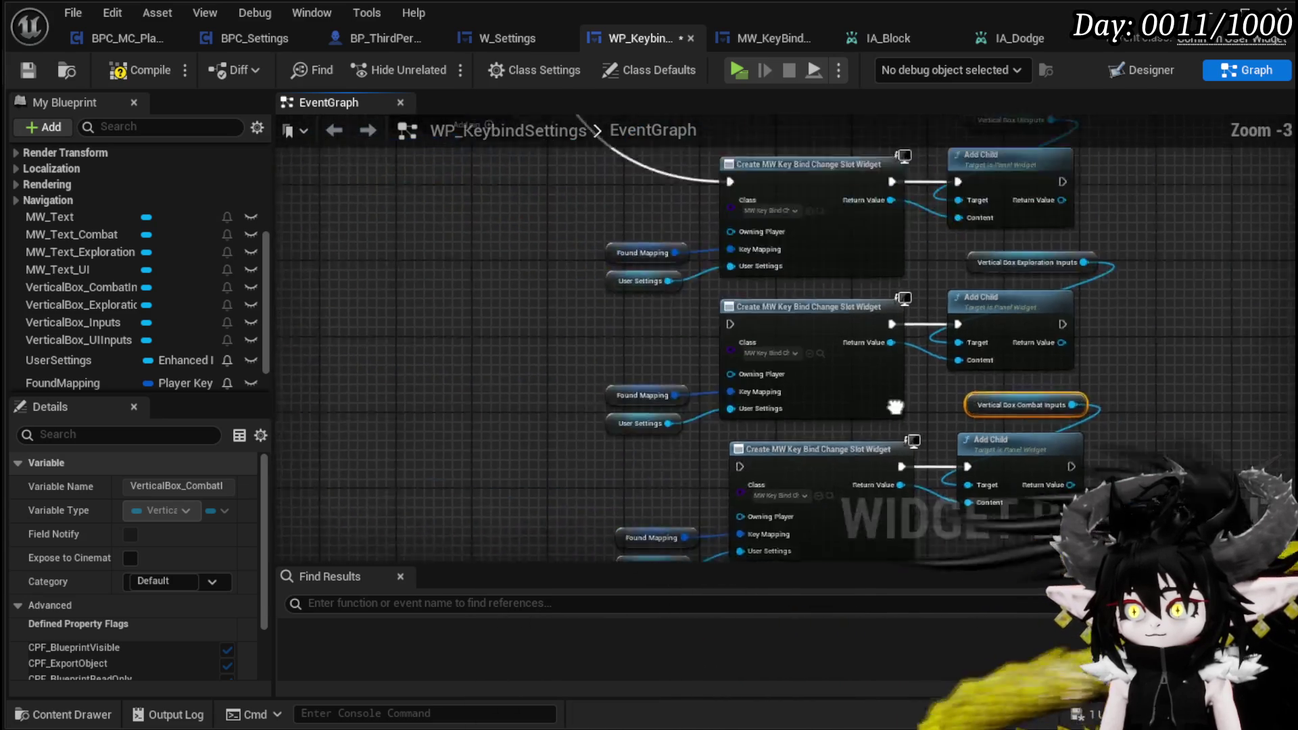
scroll(739, 334, up, 2)
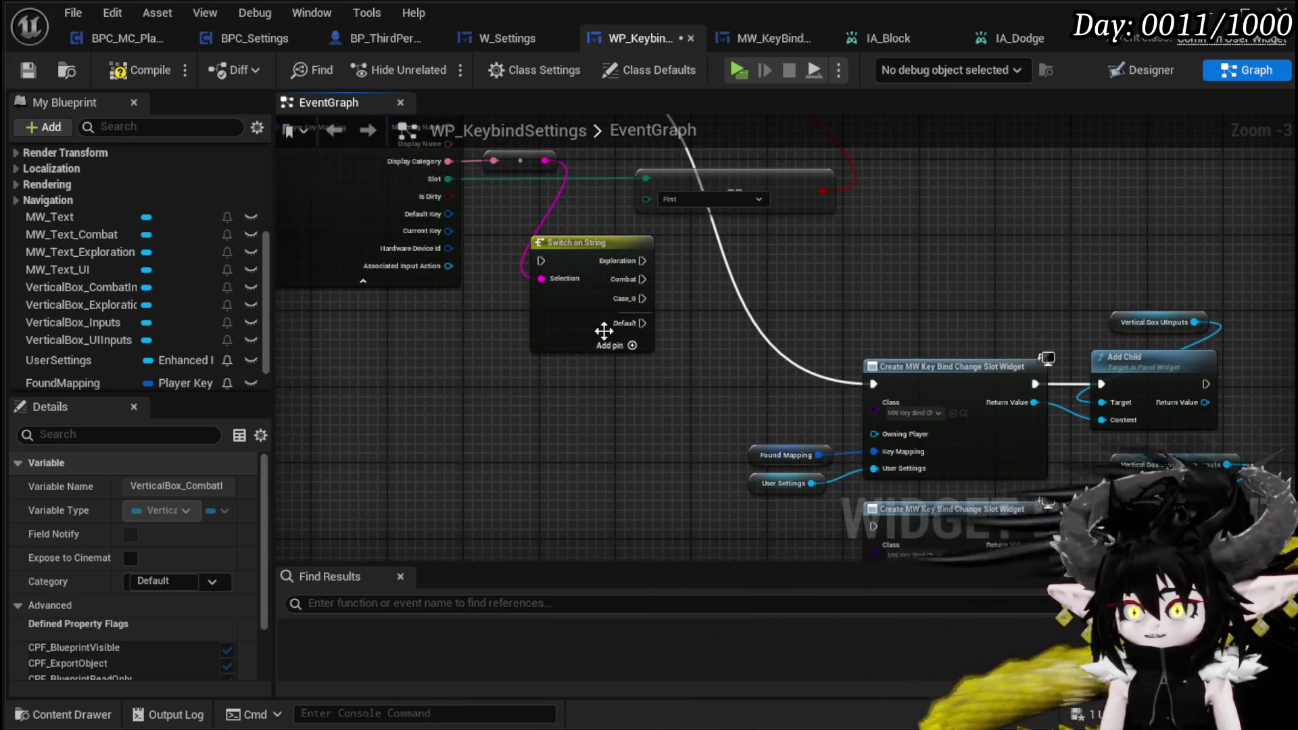
Step: Rename the Switch on String node's third case to UI
scroll(611, 328, up, 2)
click(568, 345)
click(169, 561)
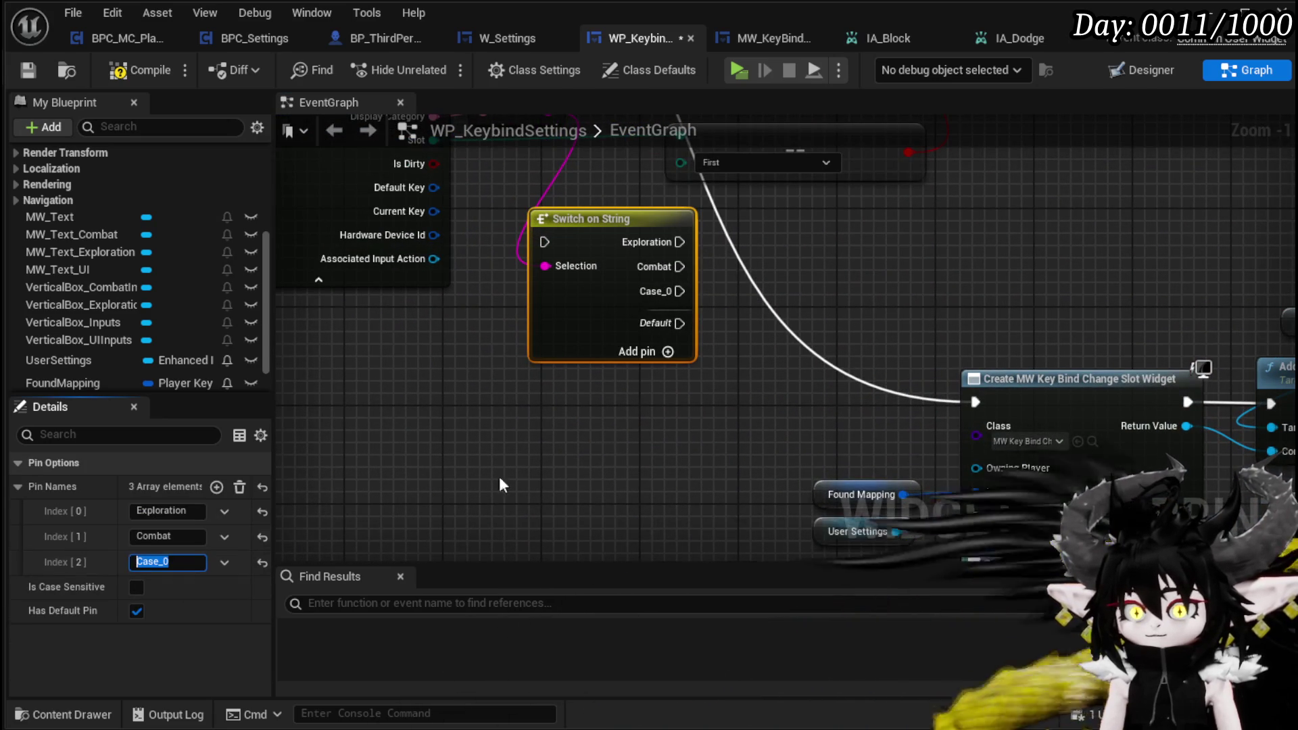
text(UI)
click(618, 437)
Step: Begin wiring the switch cases to the create-slot nodes, removing a misplaced UI wire
drag(574, 141, 583, 411)
mouse_move(553, 534)
mouse_down()
mouse_move(561, 490)
mouse_move(769, 524)
mouse_move(616, 406)
mouse_move(854, 391)
mouse_move(466, 221)
mouse_up()
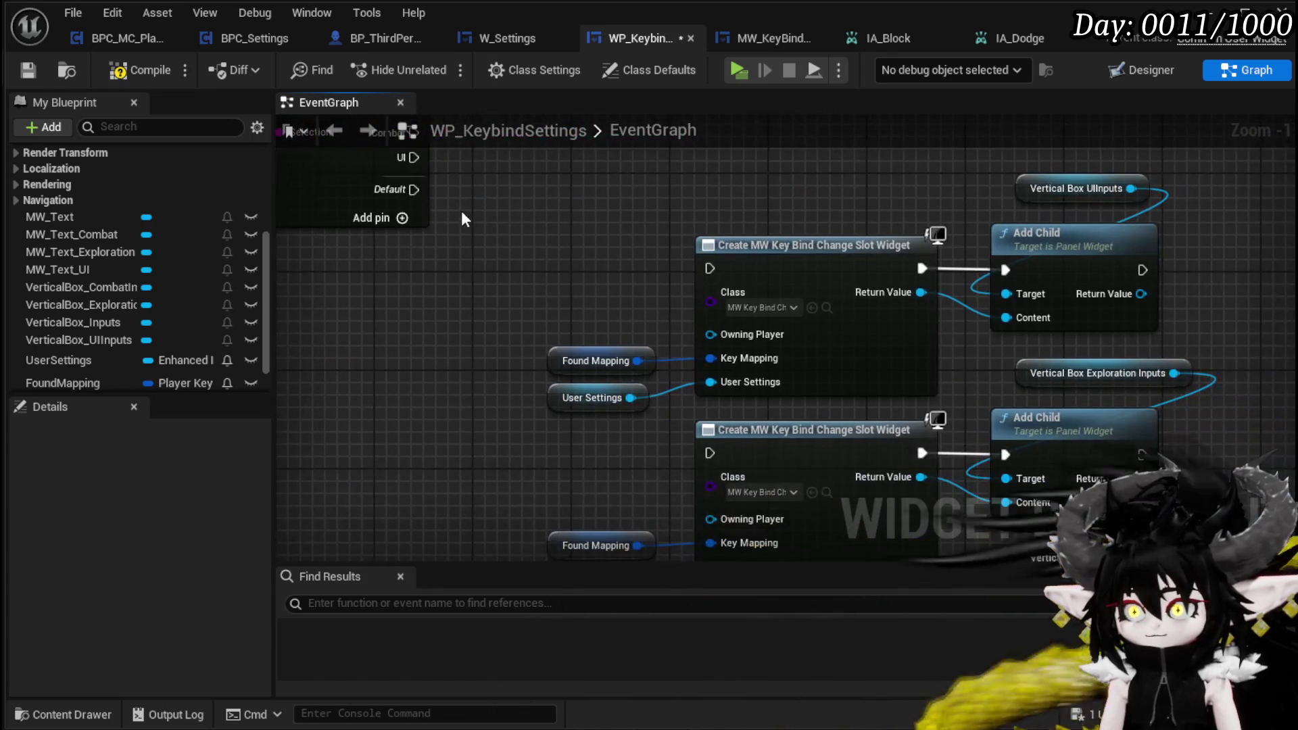
mouse_move(432, 178)
mouse_down()
mouse_move(436, 274)
mouse_move(538, 322)
mouse_move(712, 354)
mouse_up()
scroll(430, 257, down, 1)
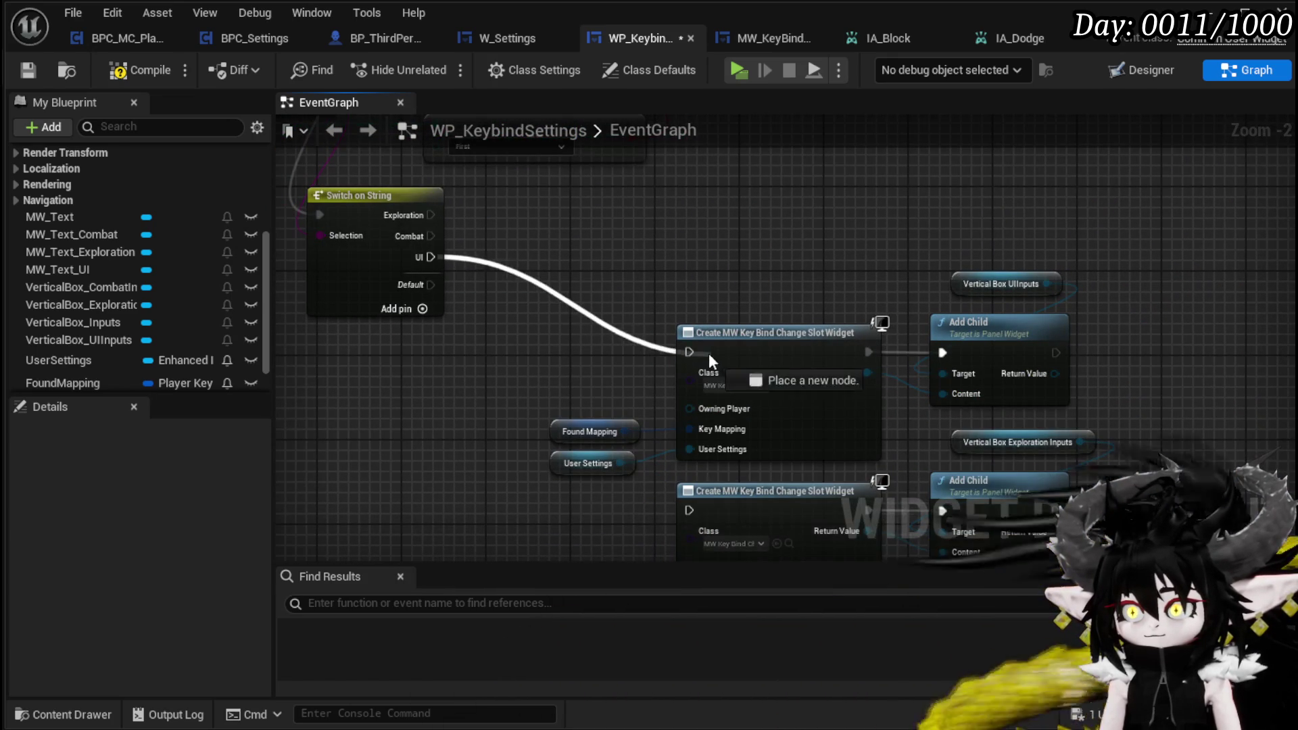
mouse_move(430, 215)
mouse_down()
mouse_move(521, 281)
mouse_move(695, 270)
mouse_up()
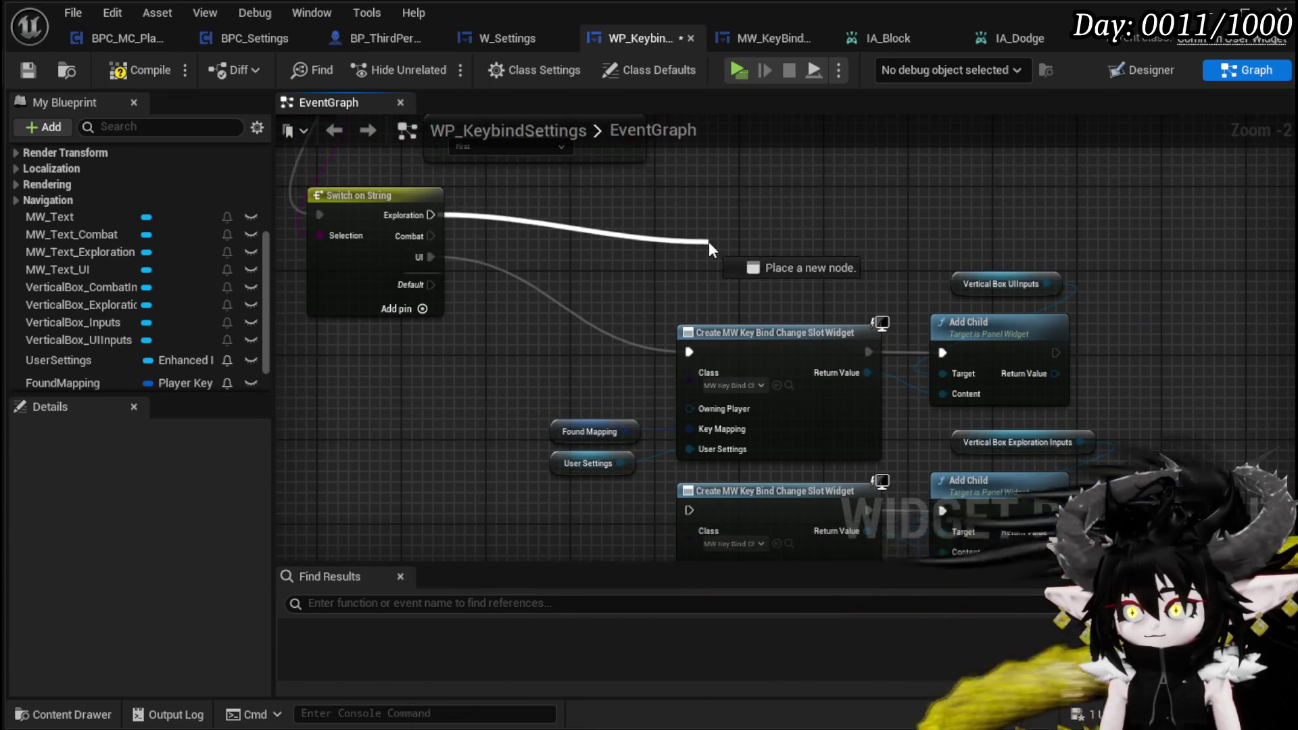
drag(503, 207, 516, 269)
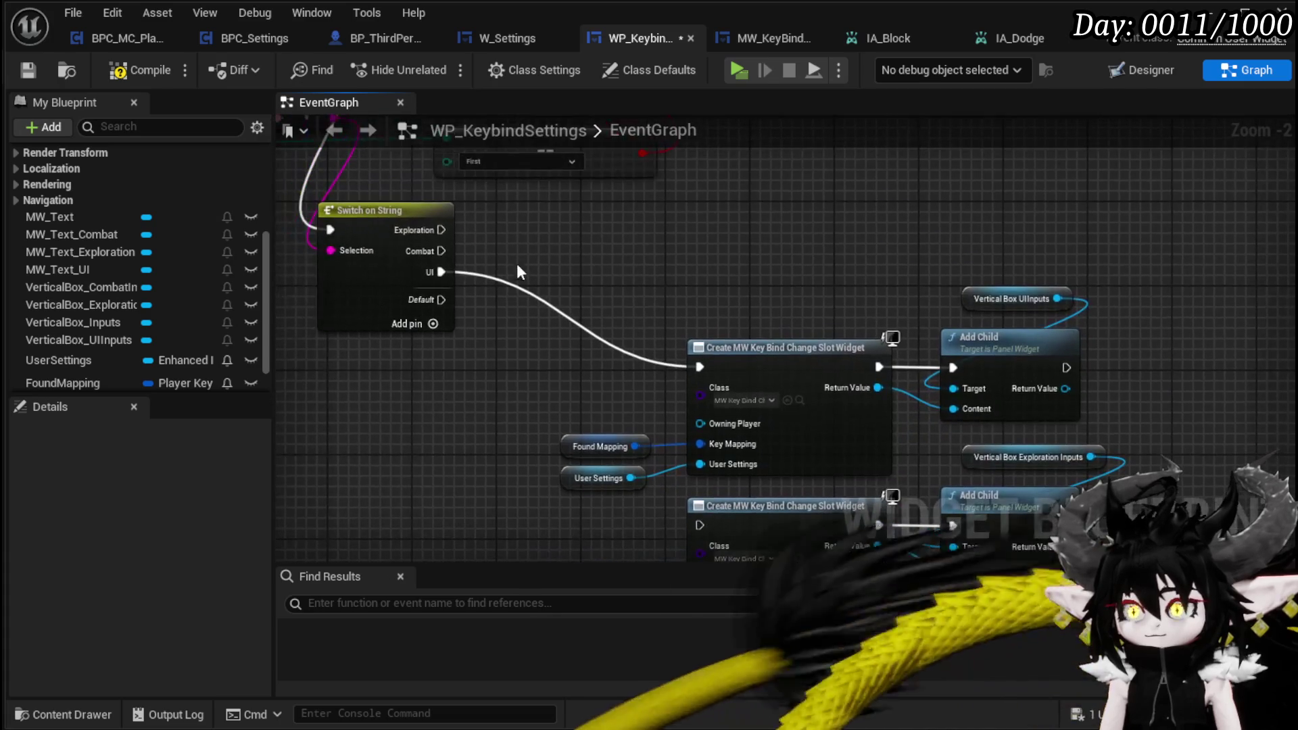
alt+click(700, 367)
Step: Connect the UI and Exploration cases to the first and second create-slot nodes, then compile and save
mouse_move(622, 337)
mouse_down()
mouse_move(478, 305)
mouse_move(518, 316)
mouse_up()
drag(662, 448, 661, 443)
drag(432, 270, 468, 261)
drag(358, 238, 628, 332)
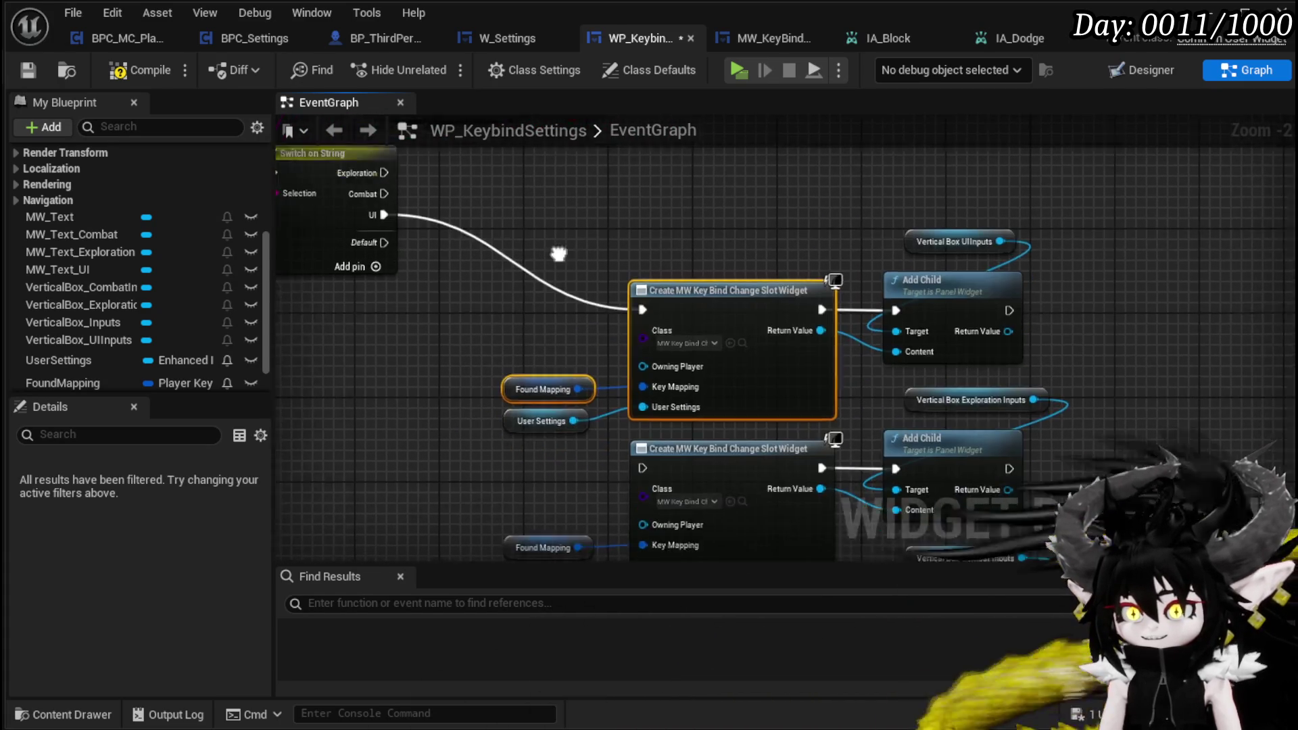
mouse_move(411, 221)
mouse_down()
mouse_move(490, 532)
mouse_move(630, 412)
mouse_move(676, 288)
mouse_up()
mouse_move(405, 122)
mouse_down()
mouse_move(587, 550)
mouse_move(713, 407)
mouse_move(761, 229)
mouse_move(748, 234)
mouse_up()
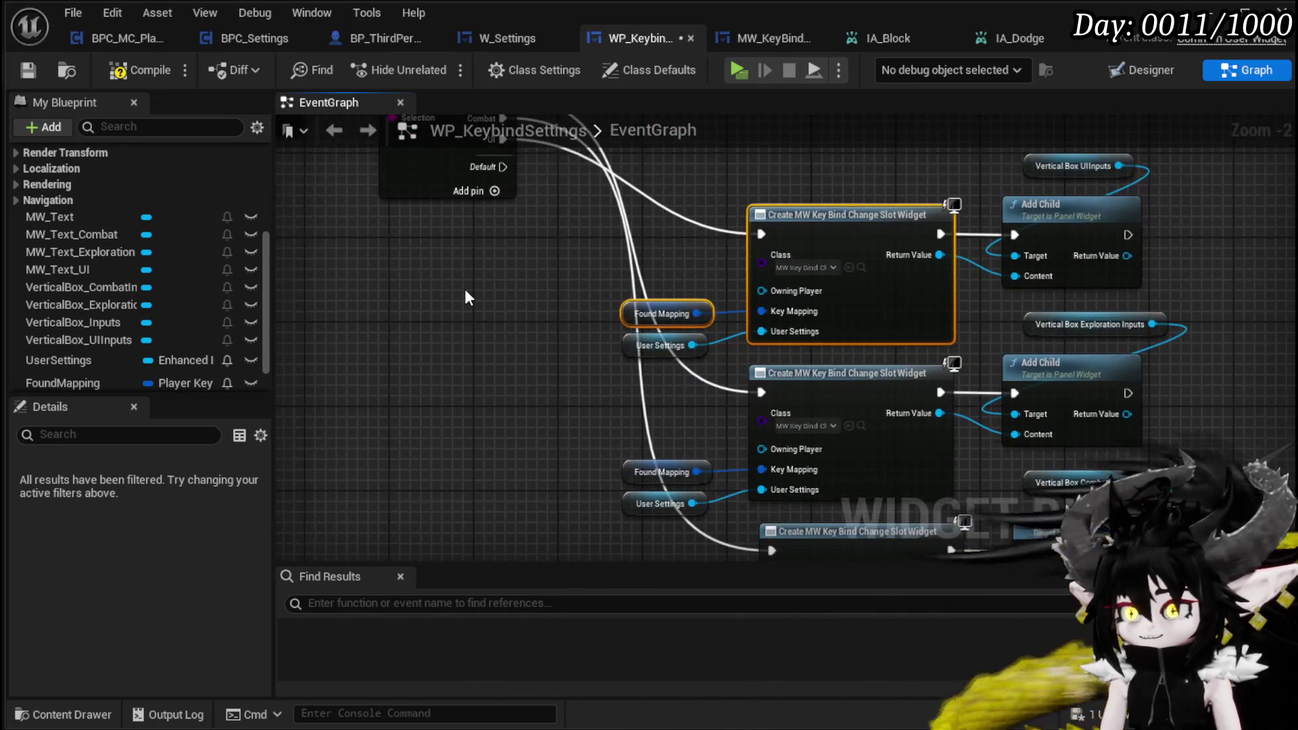
click(29, 71)
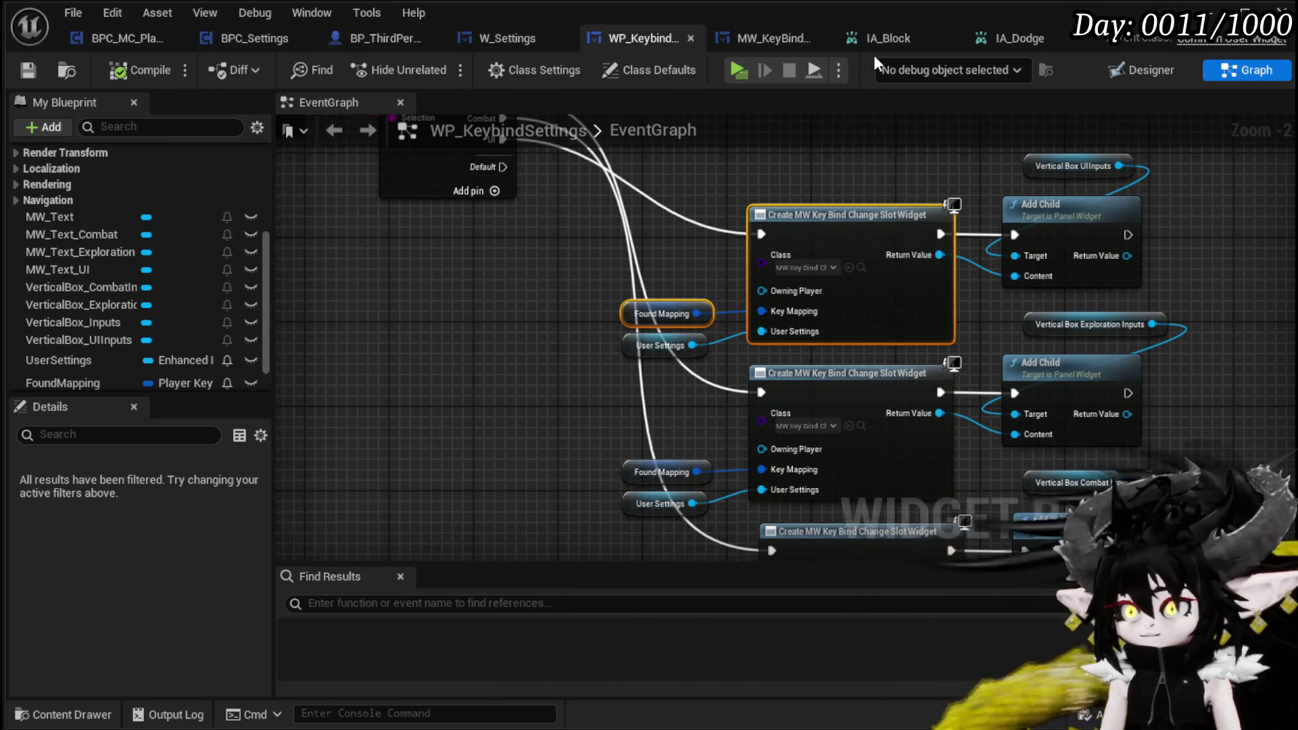
Step: Set IA_Block's Display Category to Combat and save it
click(898, 42)
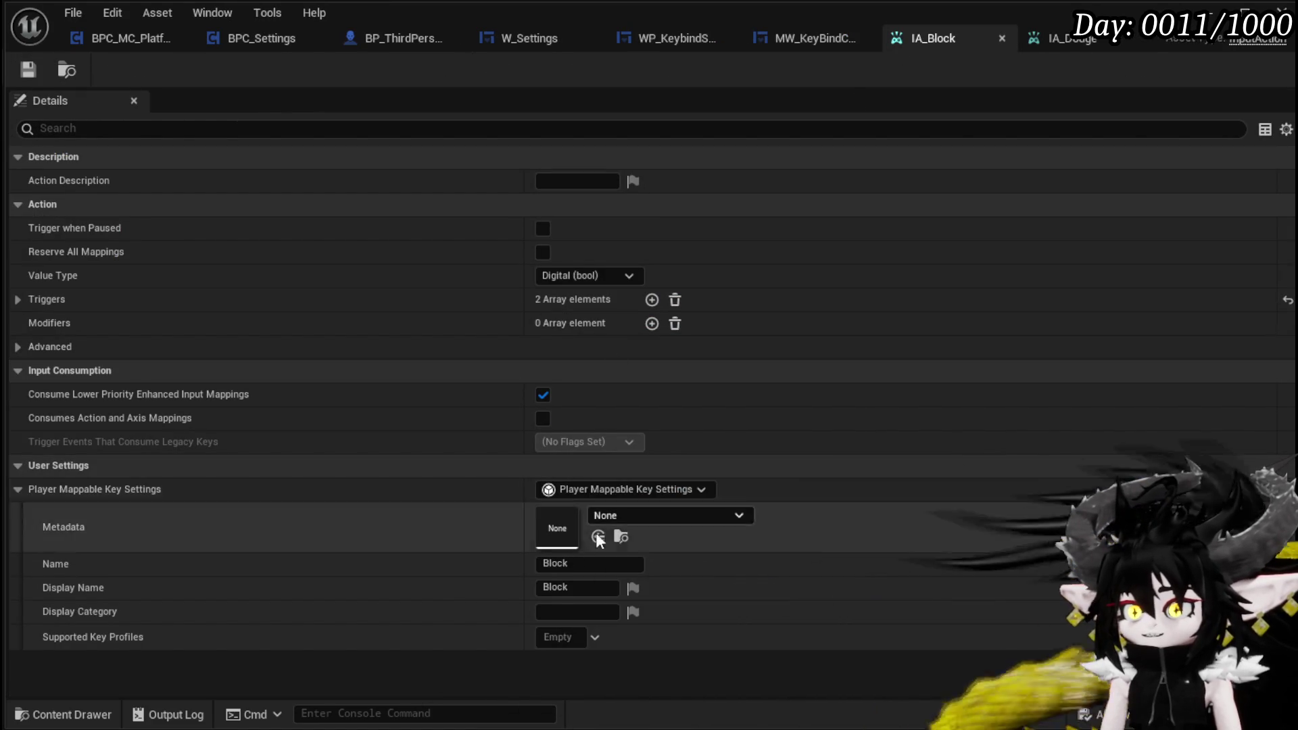
click(560, 613)
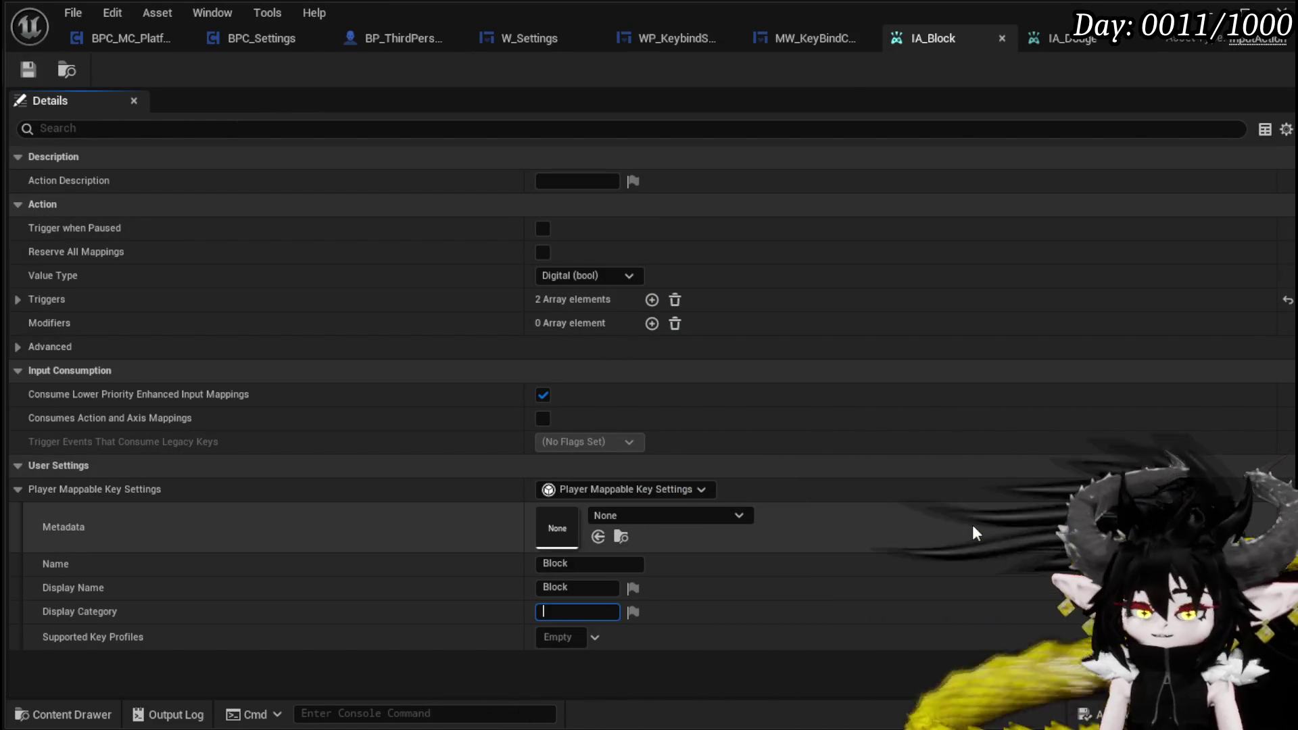
text(Combat)
key(Return)
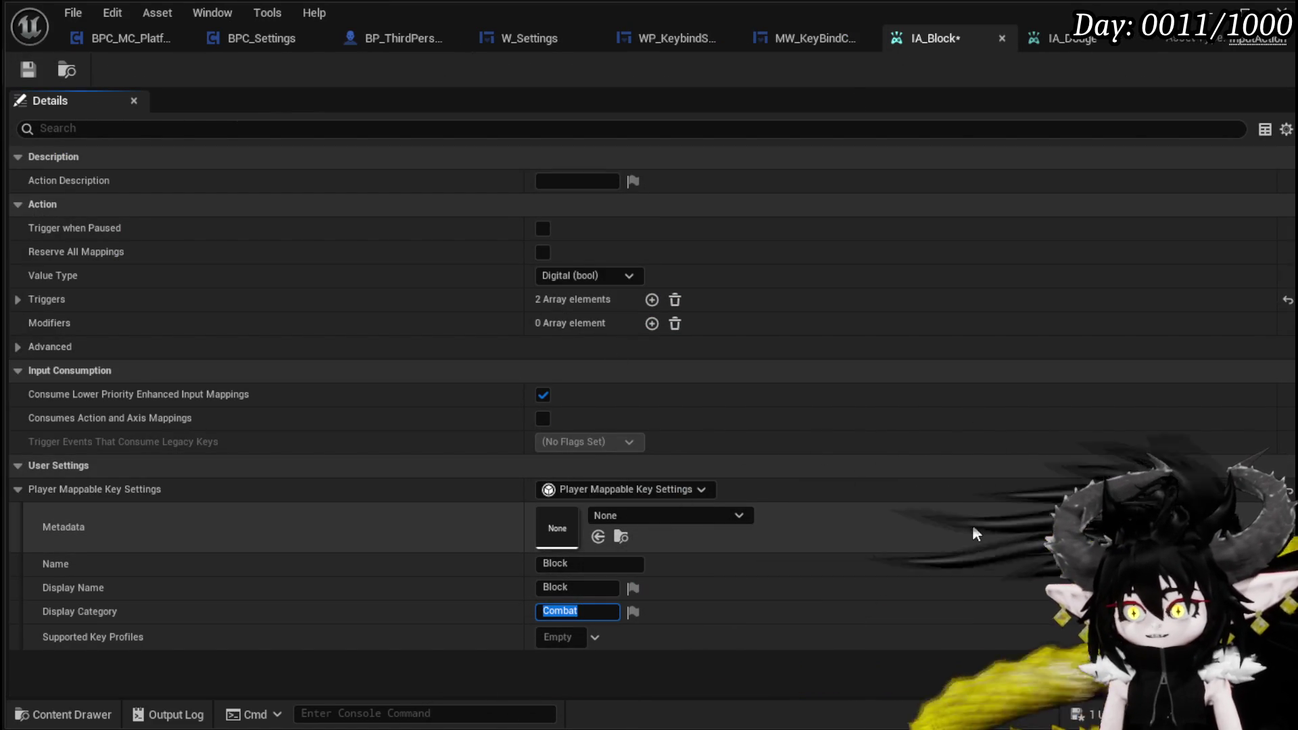
click(28, 69)
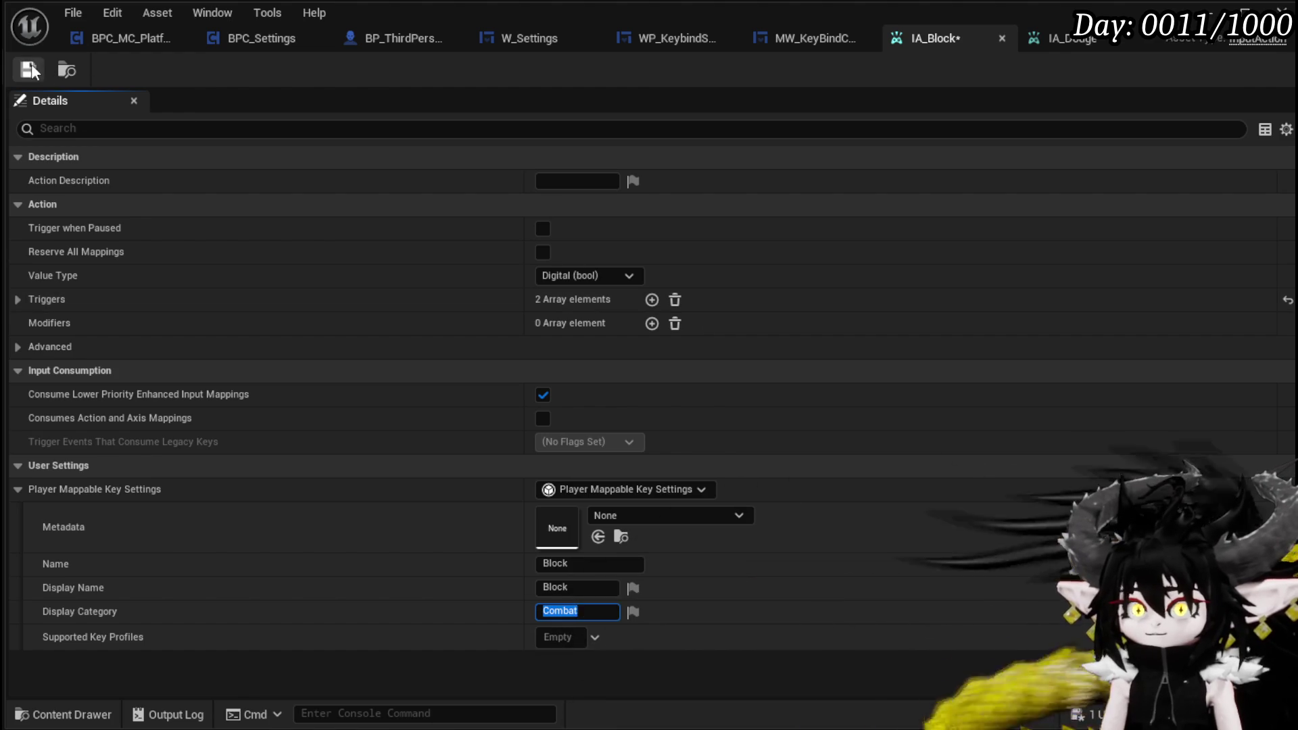
Step: Set IA_Dodge's Display Category to Combat as well
click(1065, 42)
click(575, 612)
text(Combat)
key(Return)
click(101, 128)
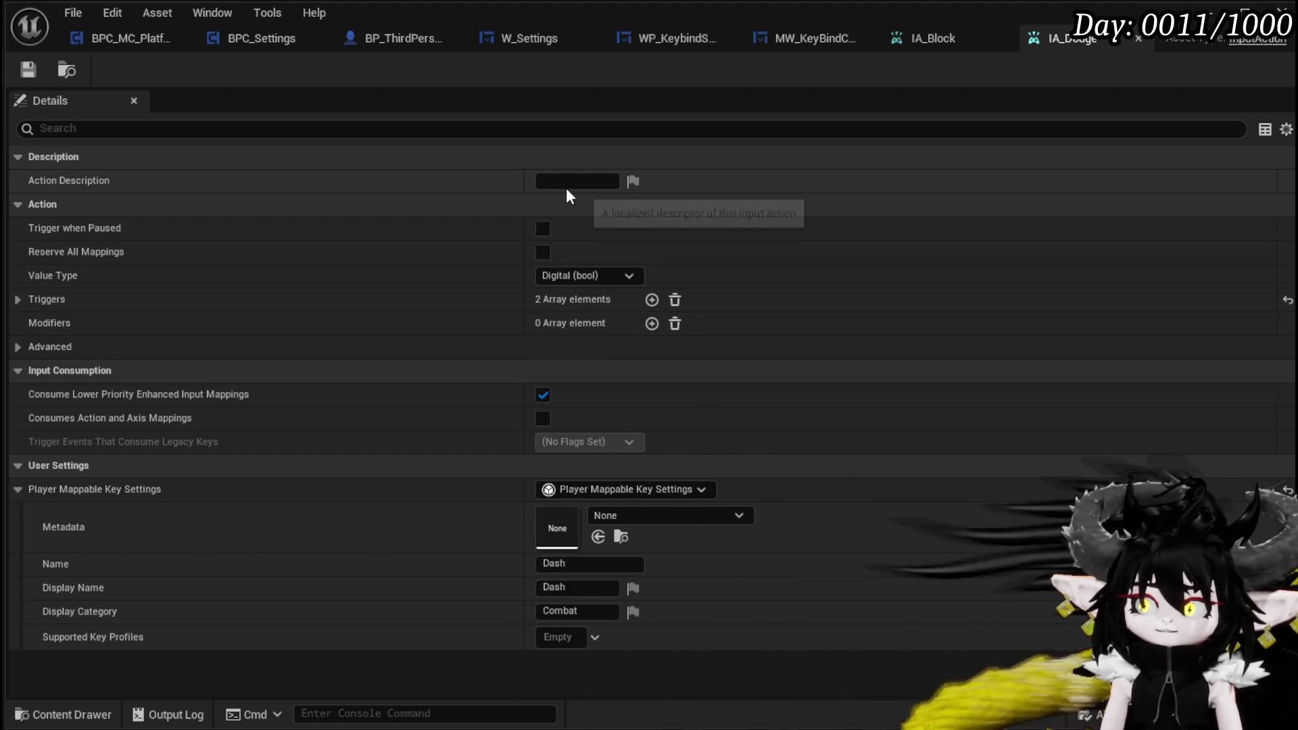
click(574, 182)
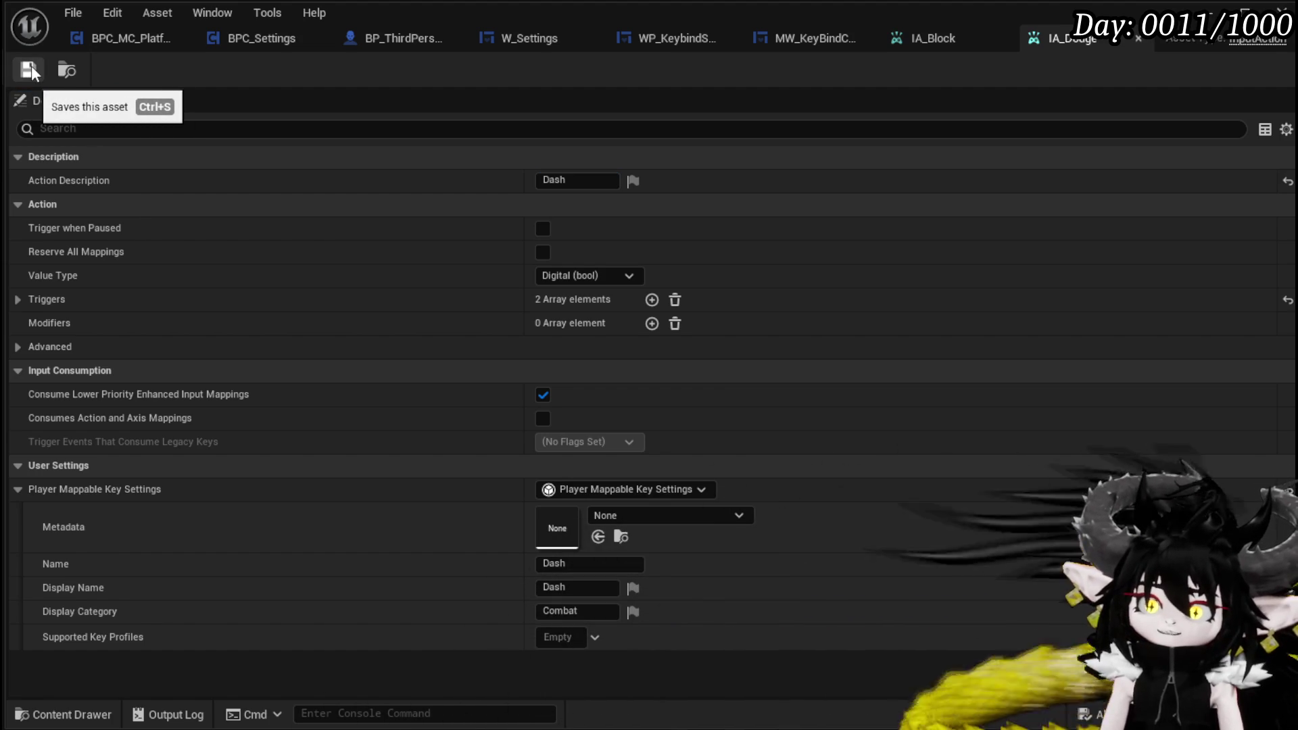
text(Dash)
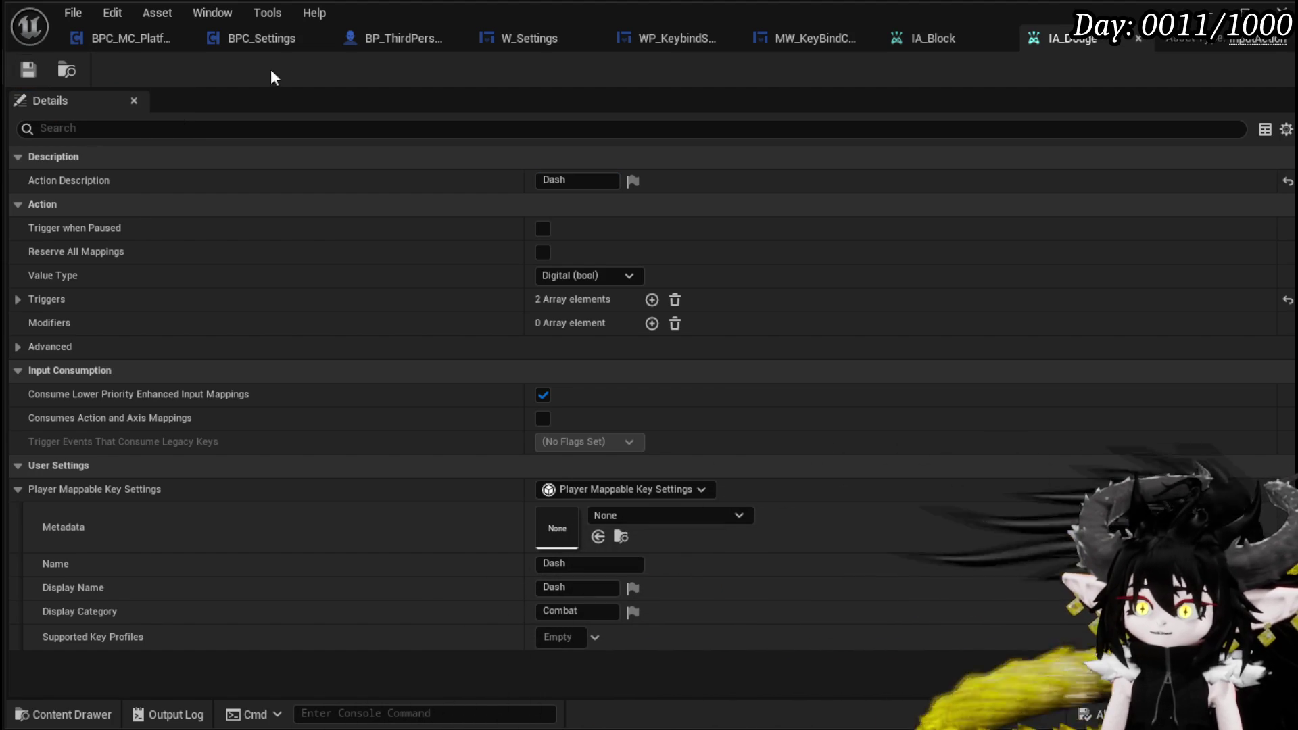
Step: Set IA_Dodge's name, display name and action description to Dodge and save
click(582, 564)
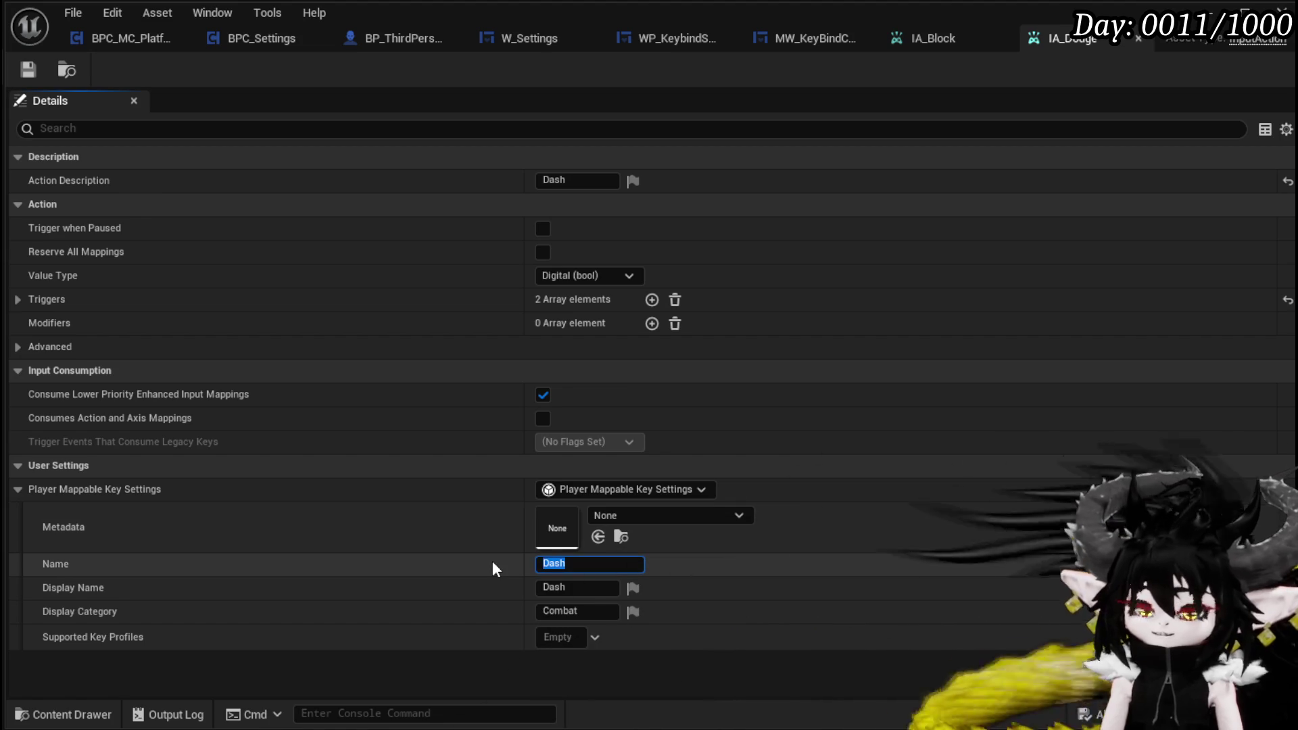
text(Dodge)
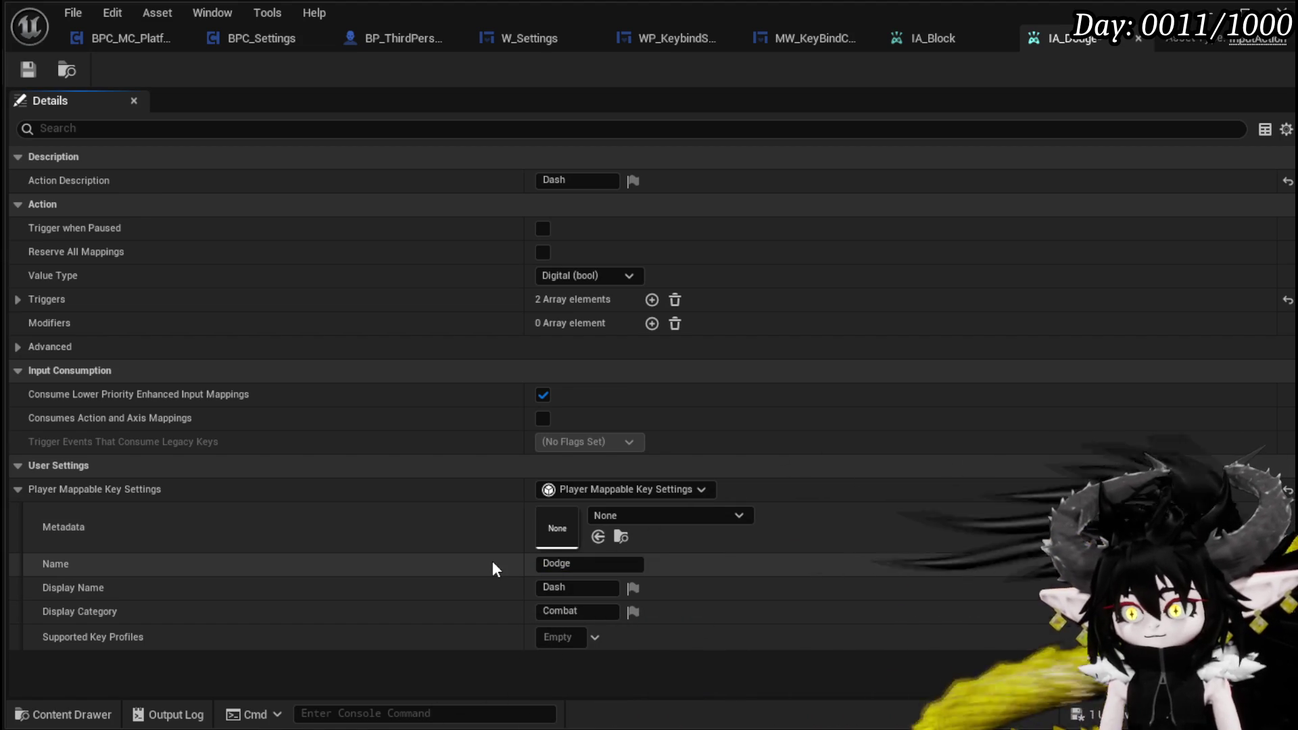
key(Tab)
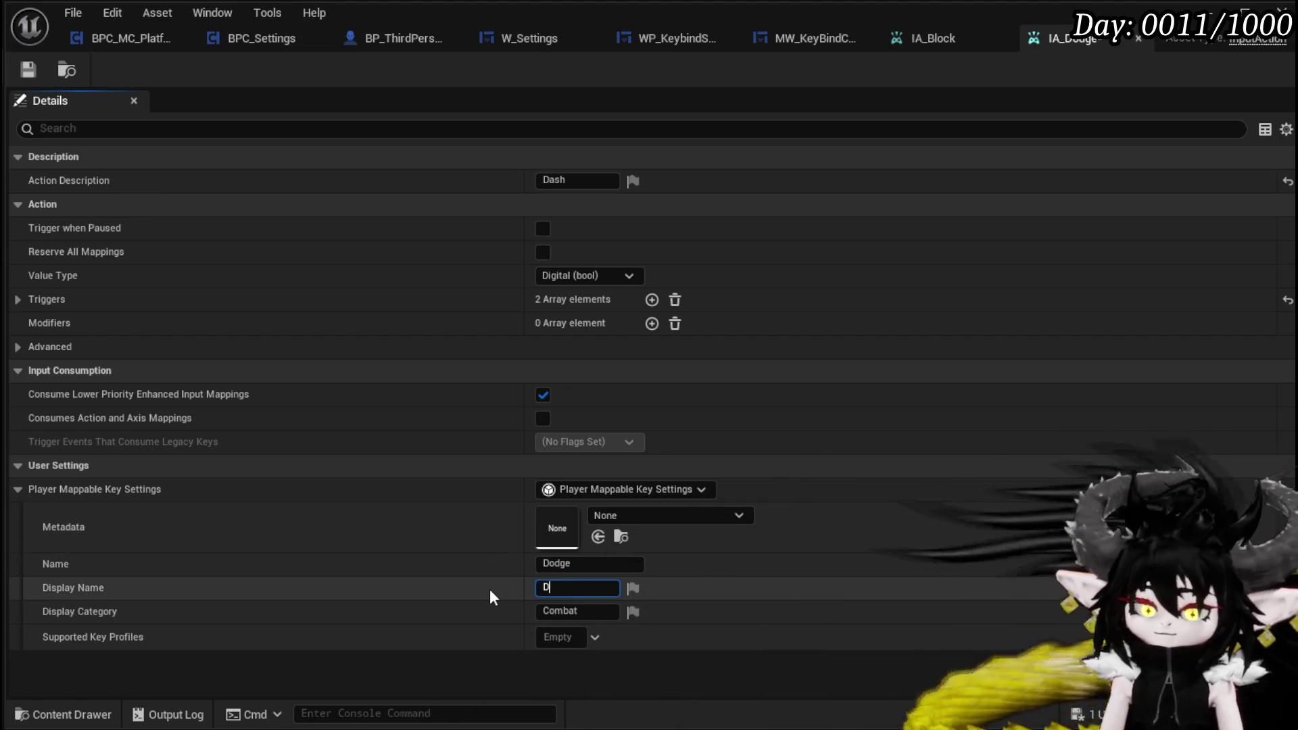
text(Dodge)
key(ctrl+a)
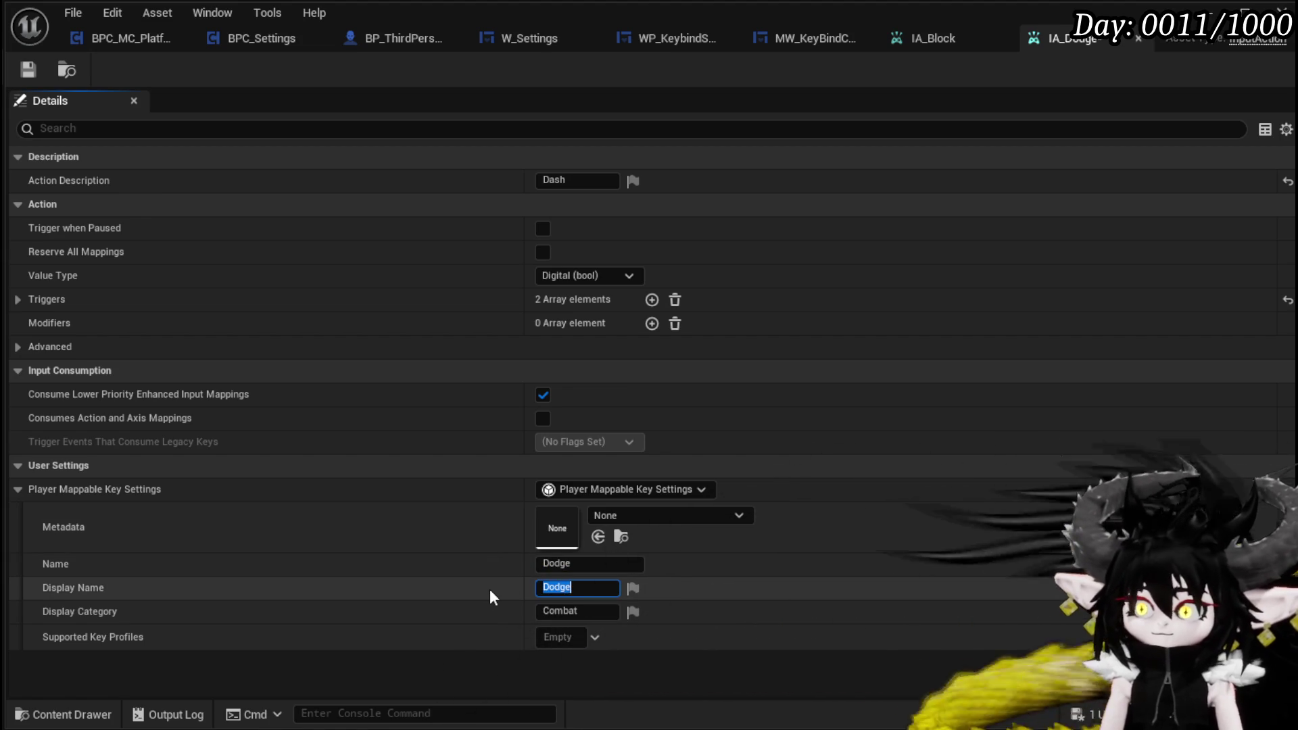
click(595, 179)
text(Dodge)
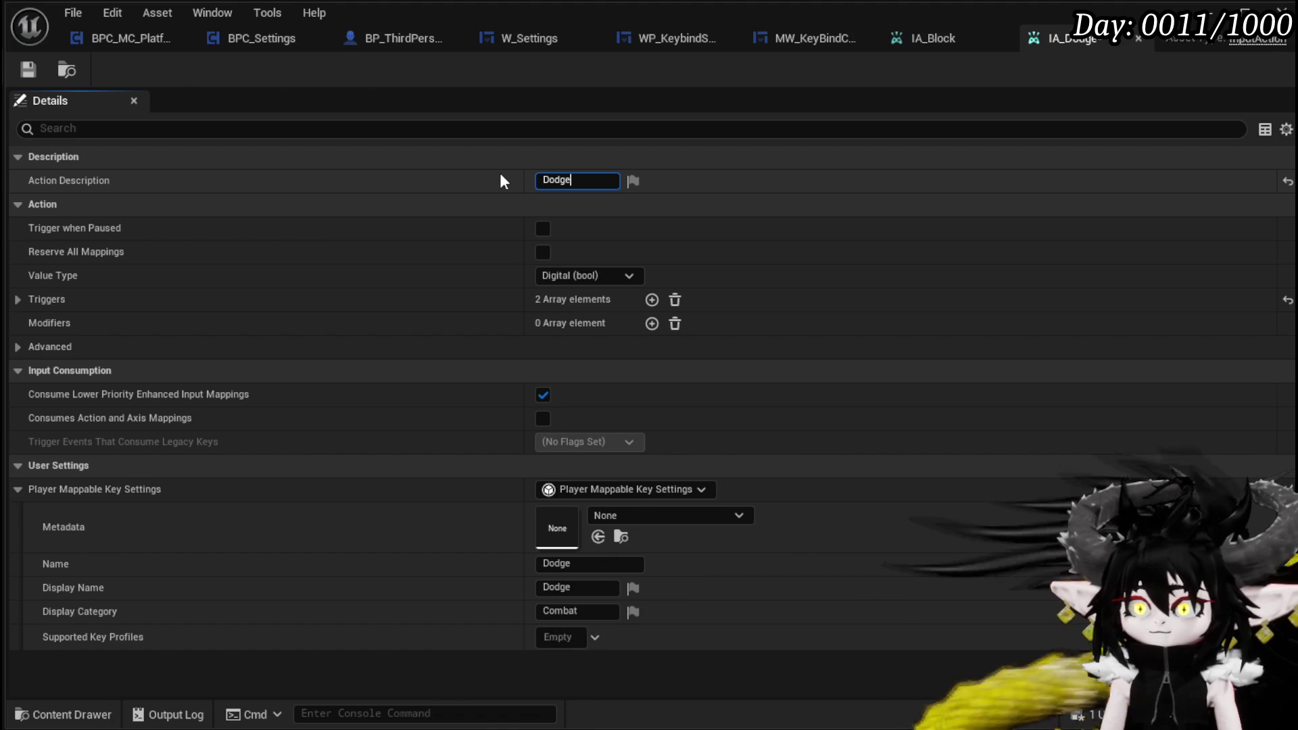
key(Return)
click(39, 68)
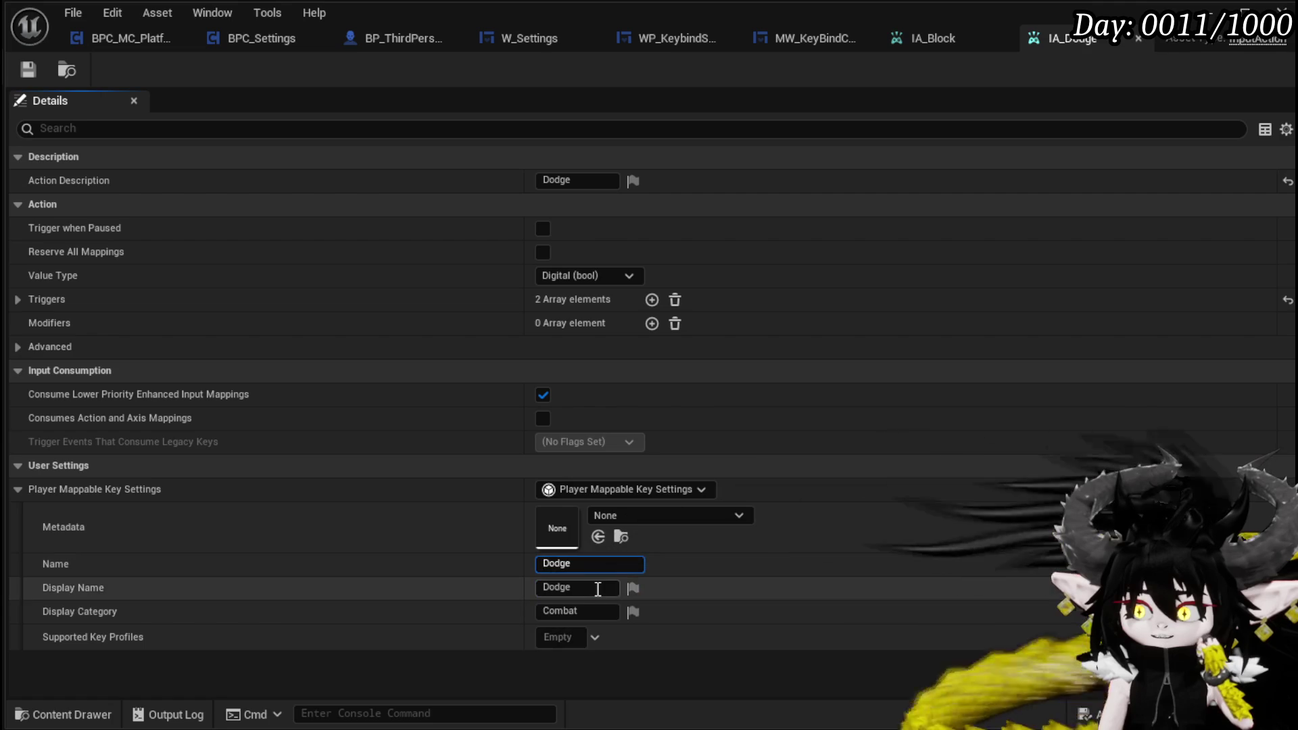
Step: Revert the name and display name to Dash, clear the description, and save
click(556, 587)
click(541, 563)
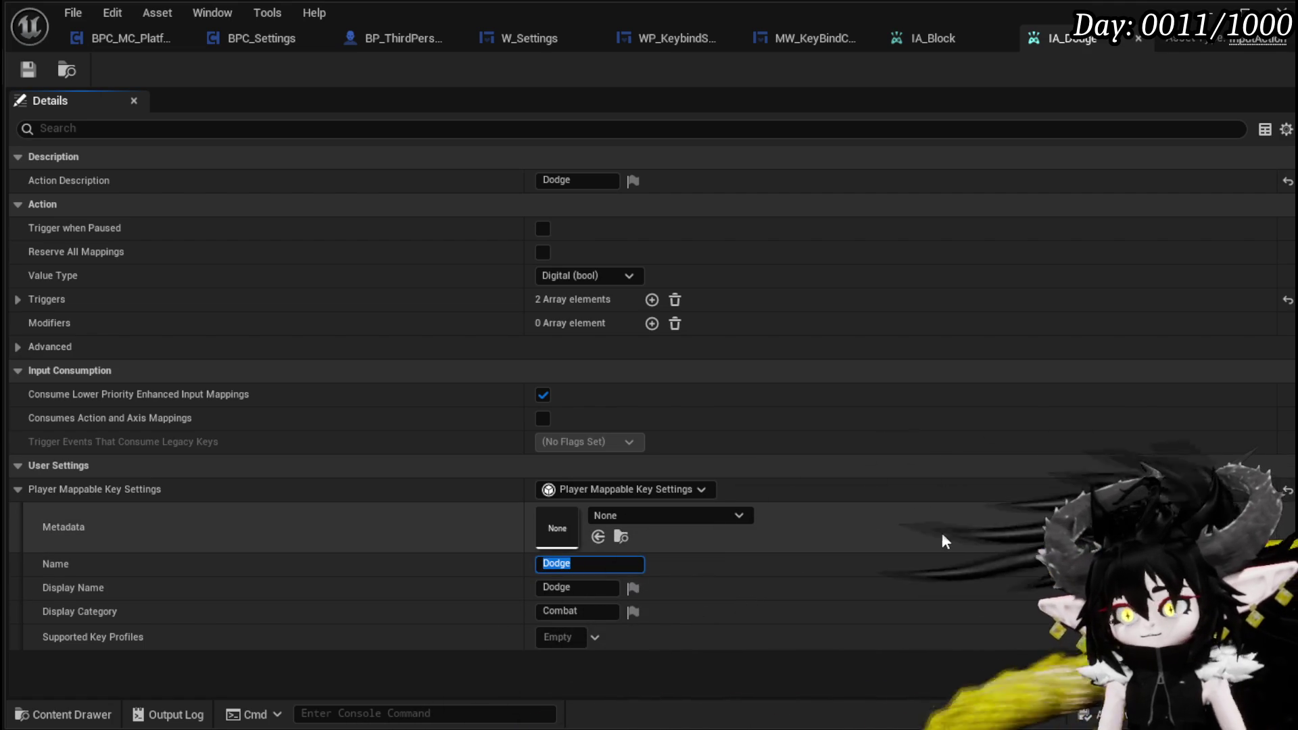
text(Dash)
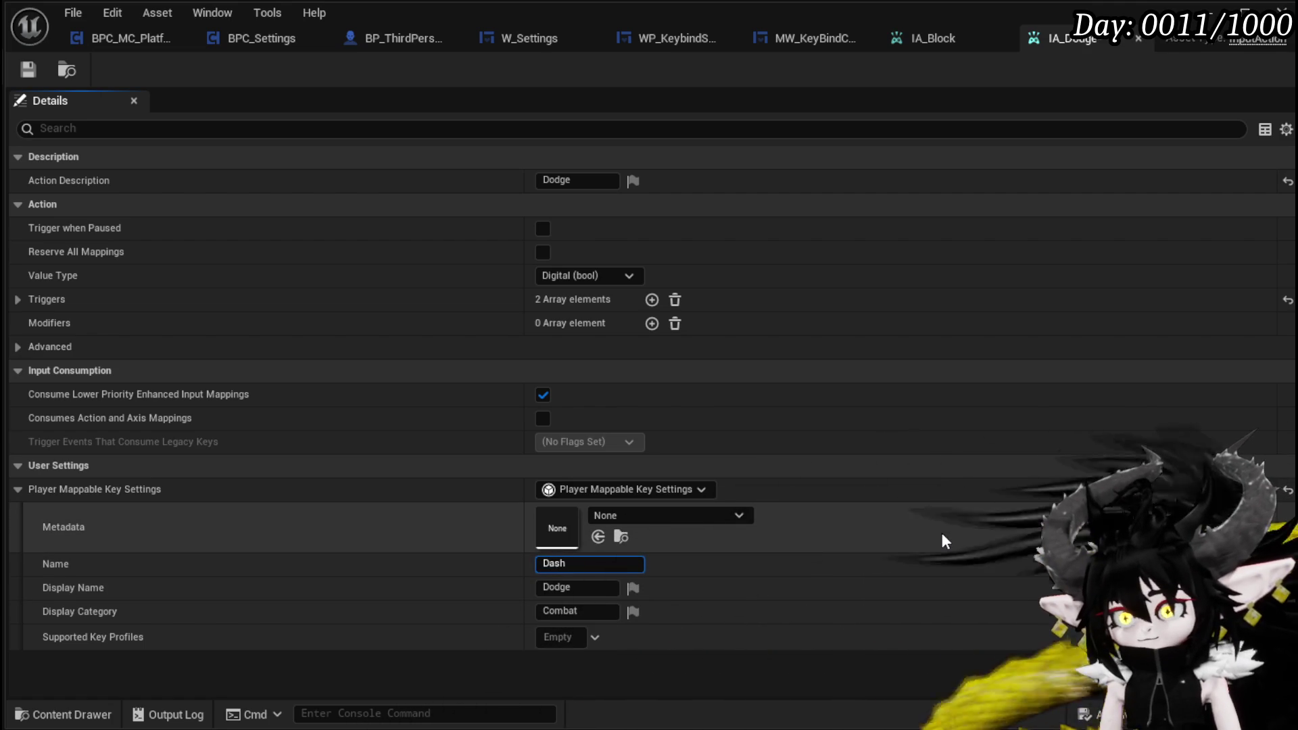
key(Return)
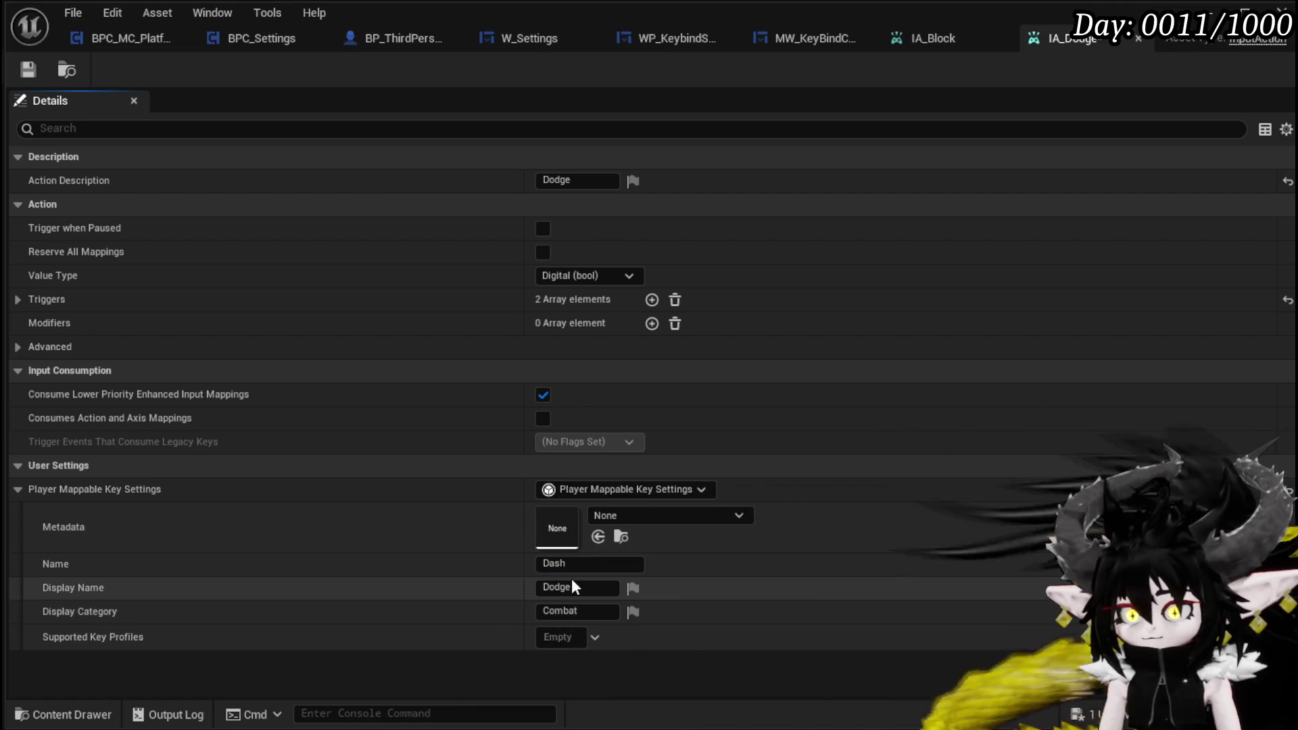
click(565, 587)
text(Dash)
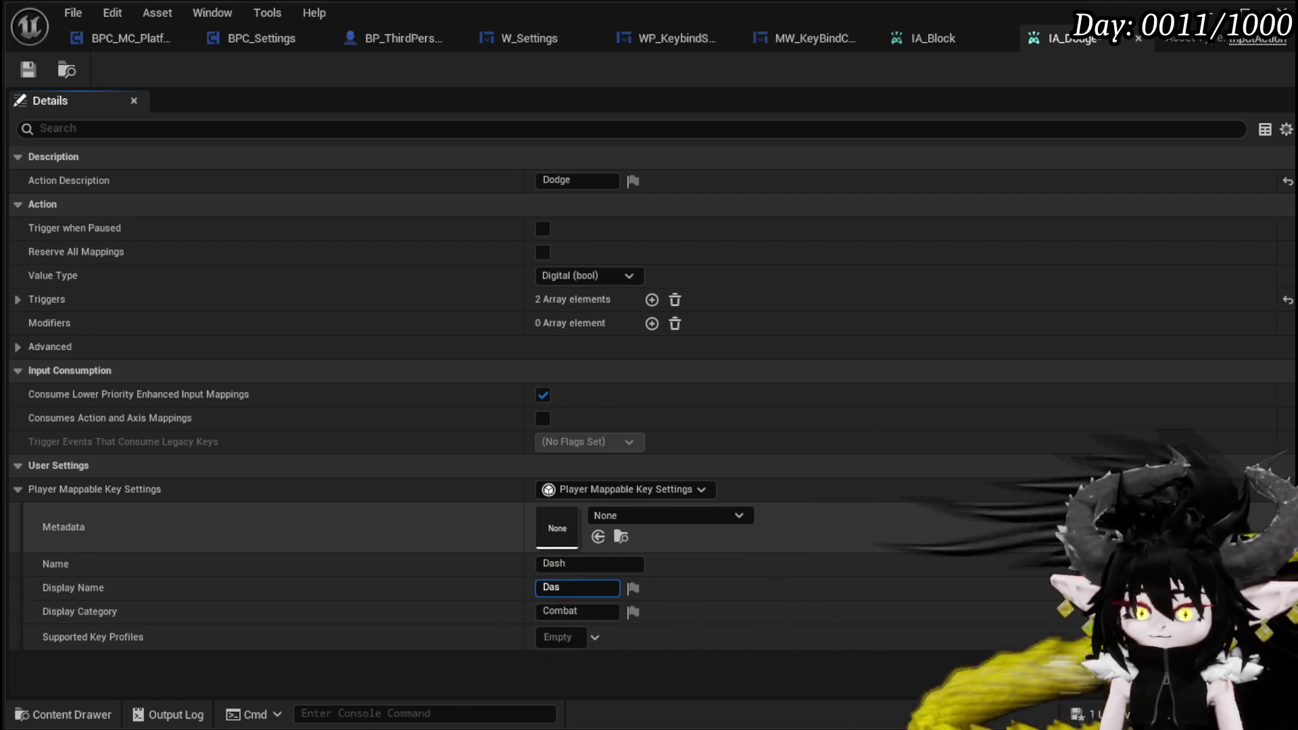
key(ctrl+a)
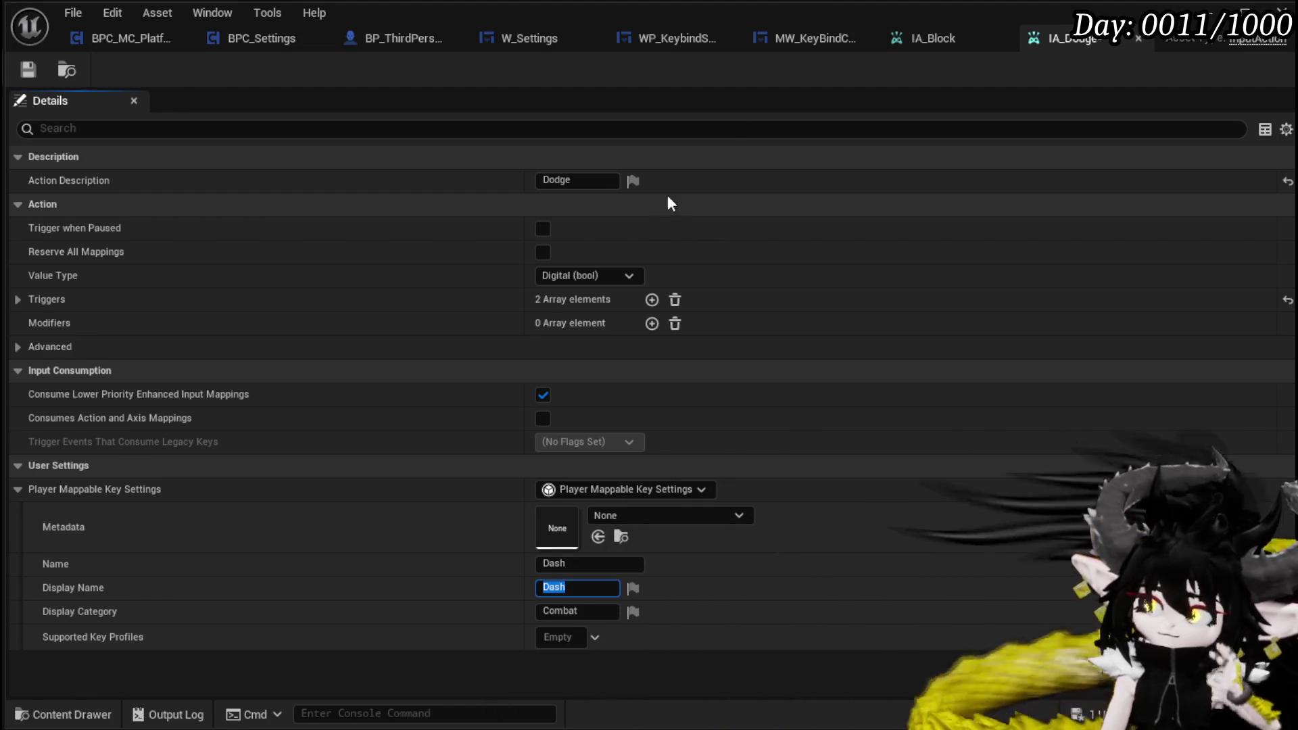
click(575, 180)
key(BackSpace)
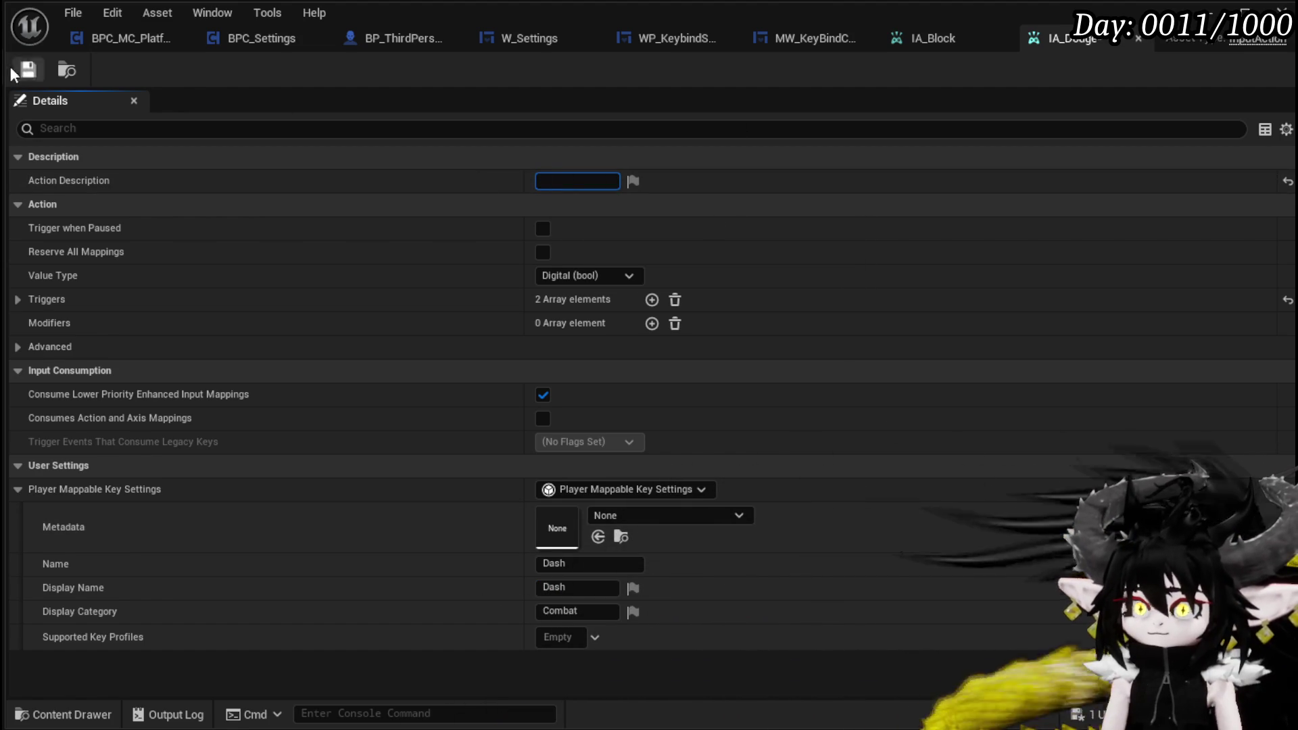
click(26, 70)
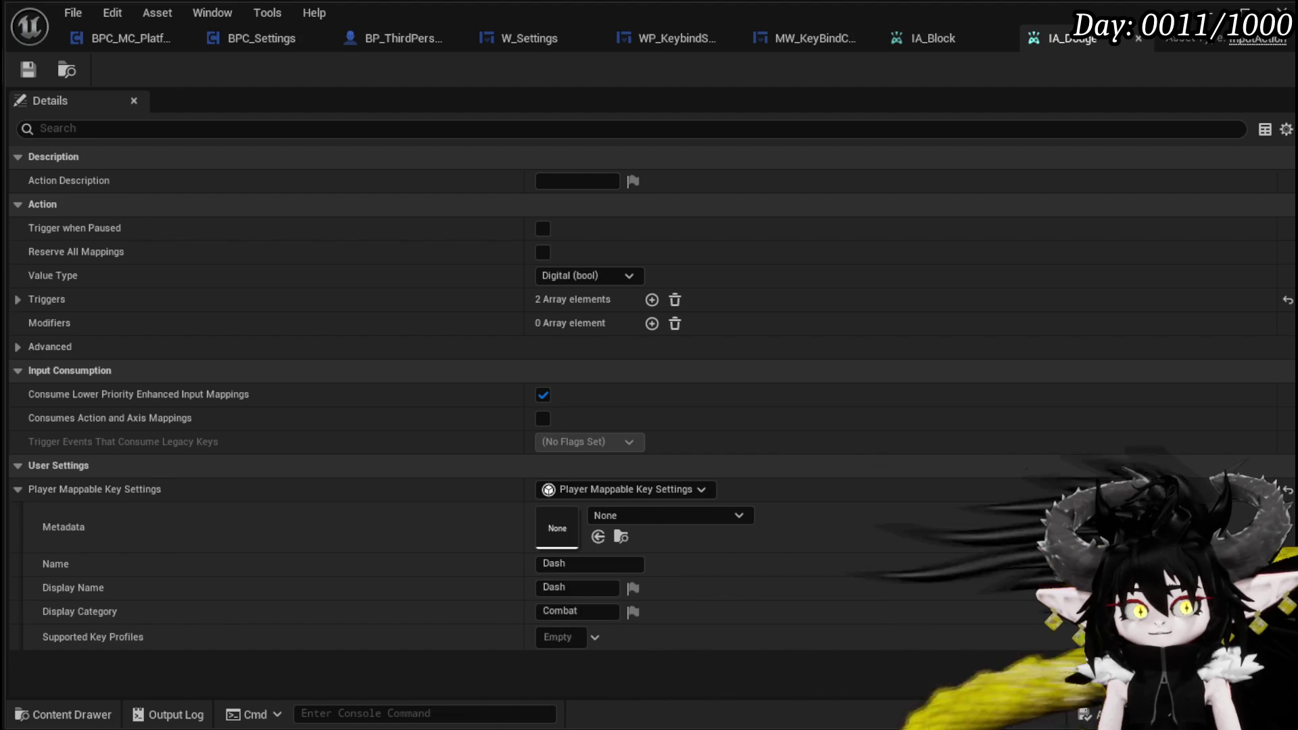
click(20, 79)
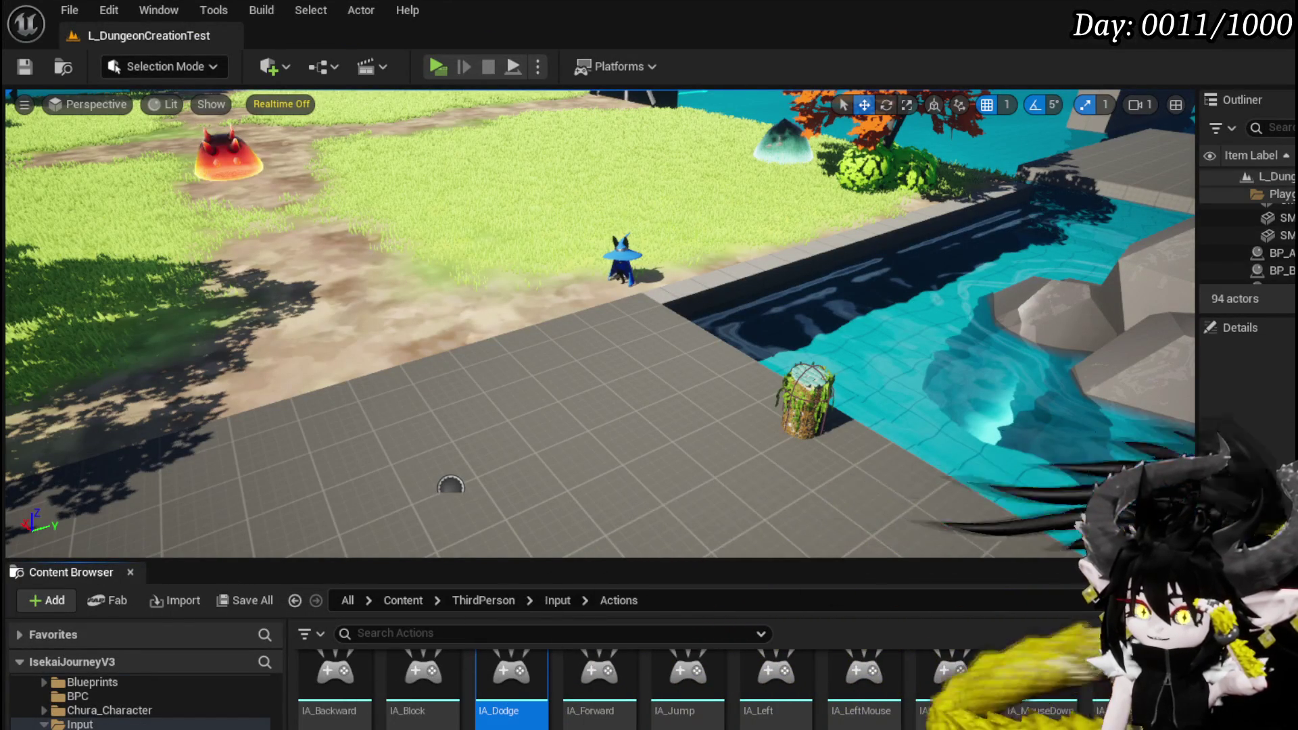
Step: Open IA_Settings and enable its player-mappable key settings
scroll(513, 683, down, 1)
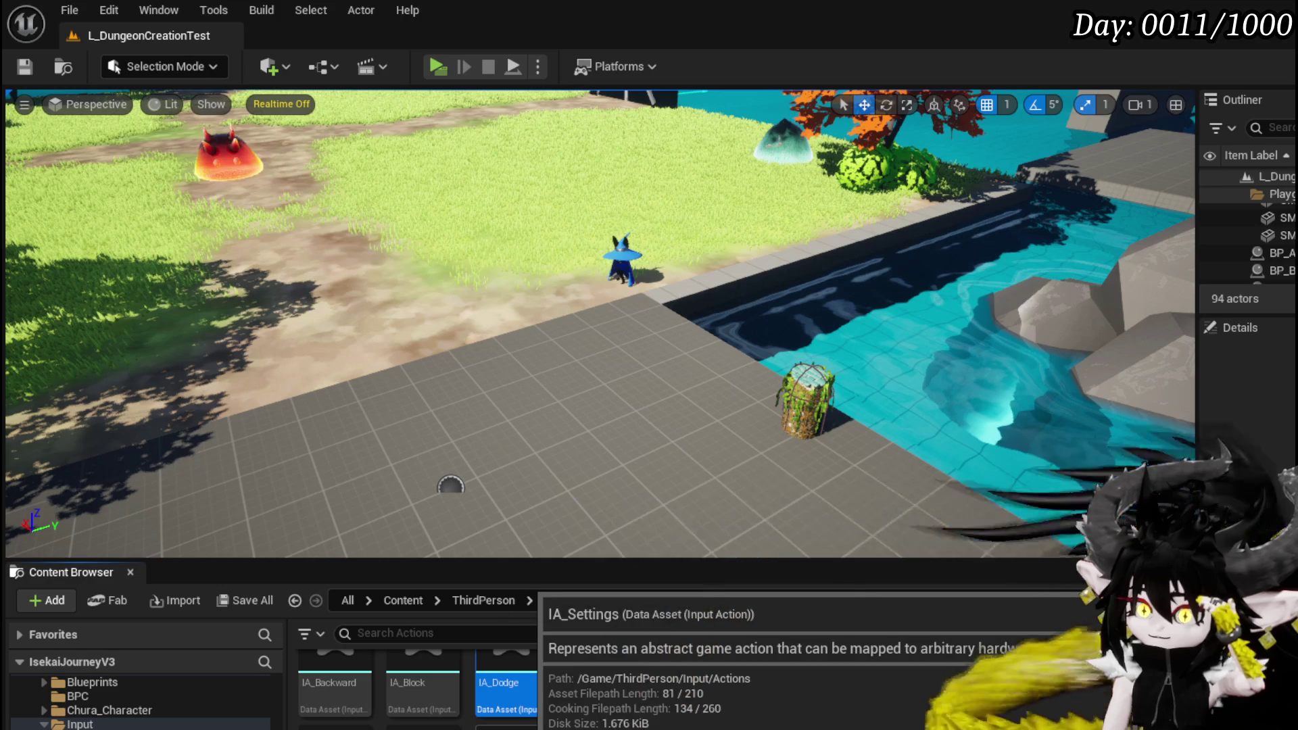
double_click(541, 725)
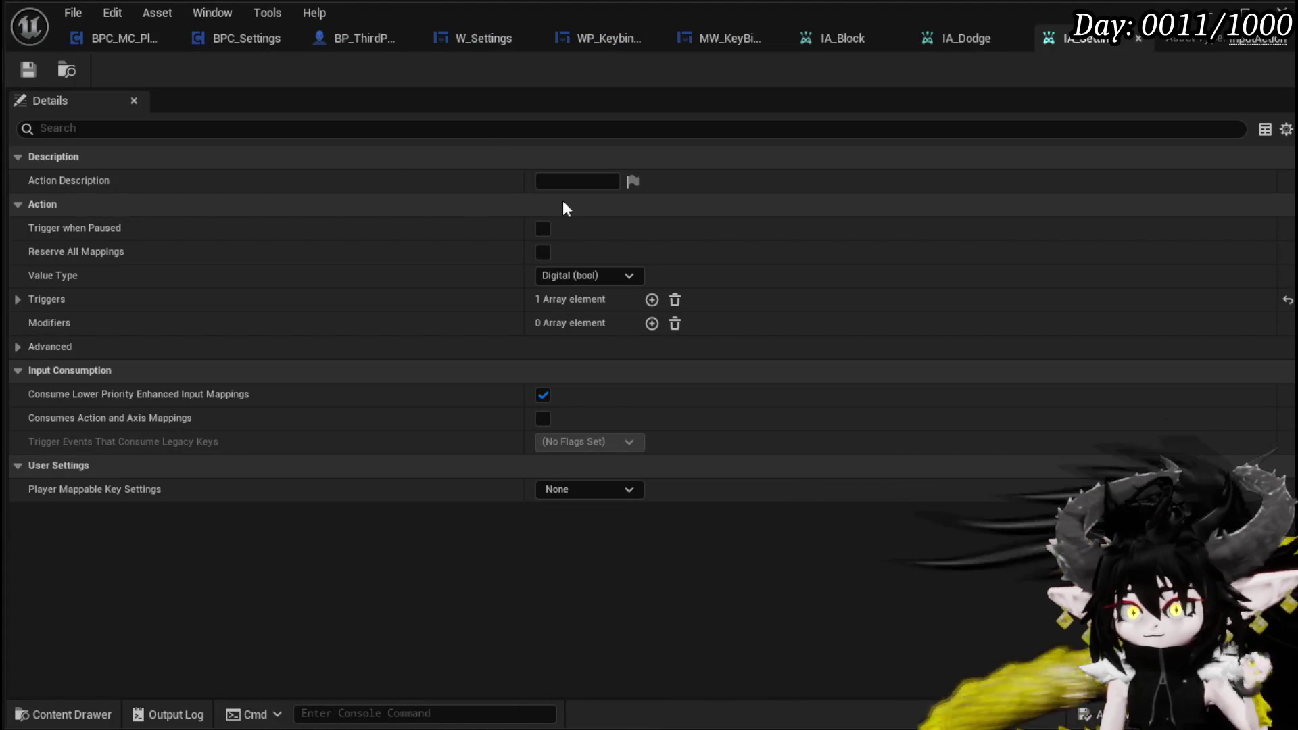
click(562, 183)
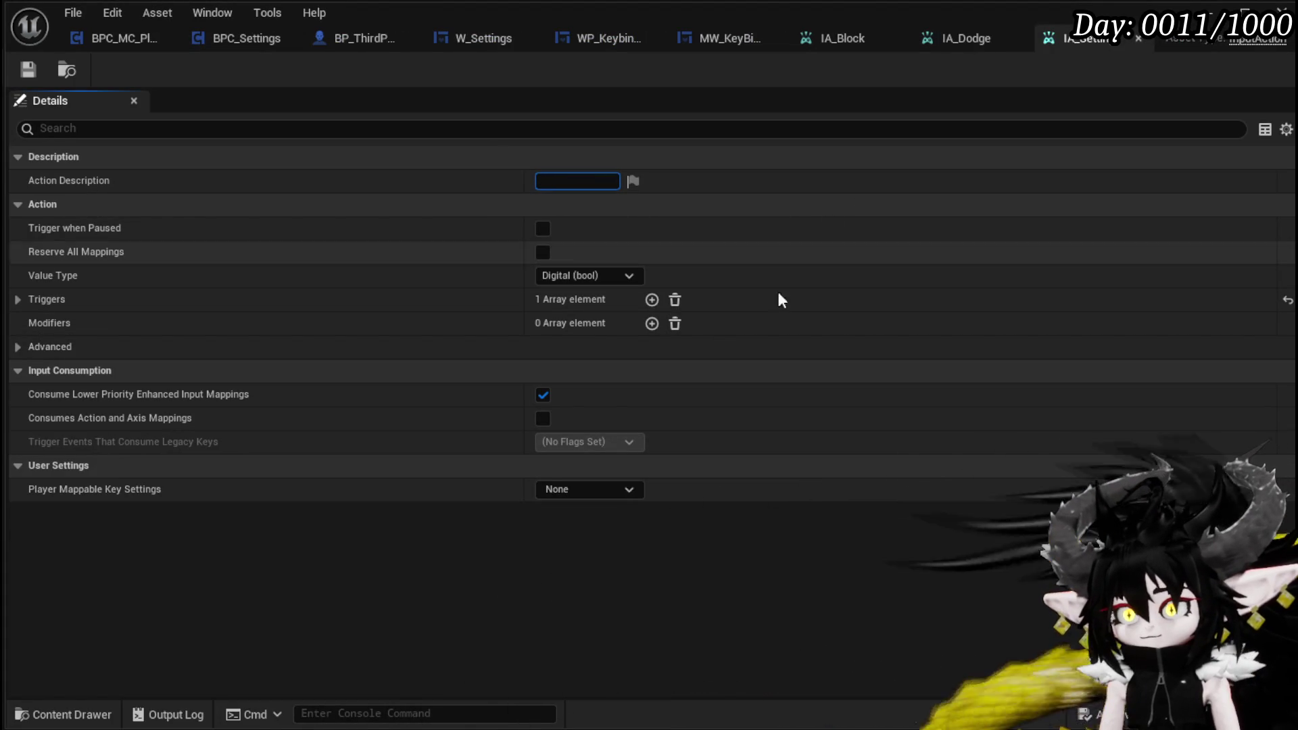
click(564, 491)
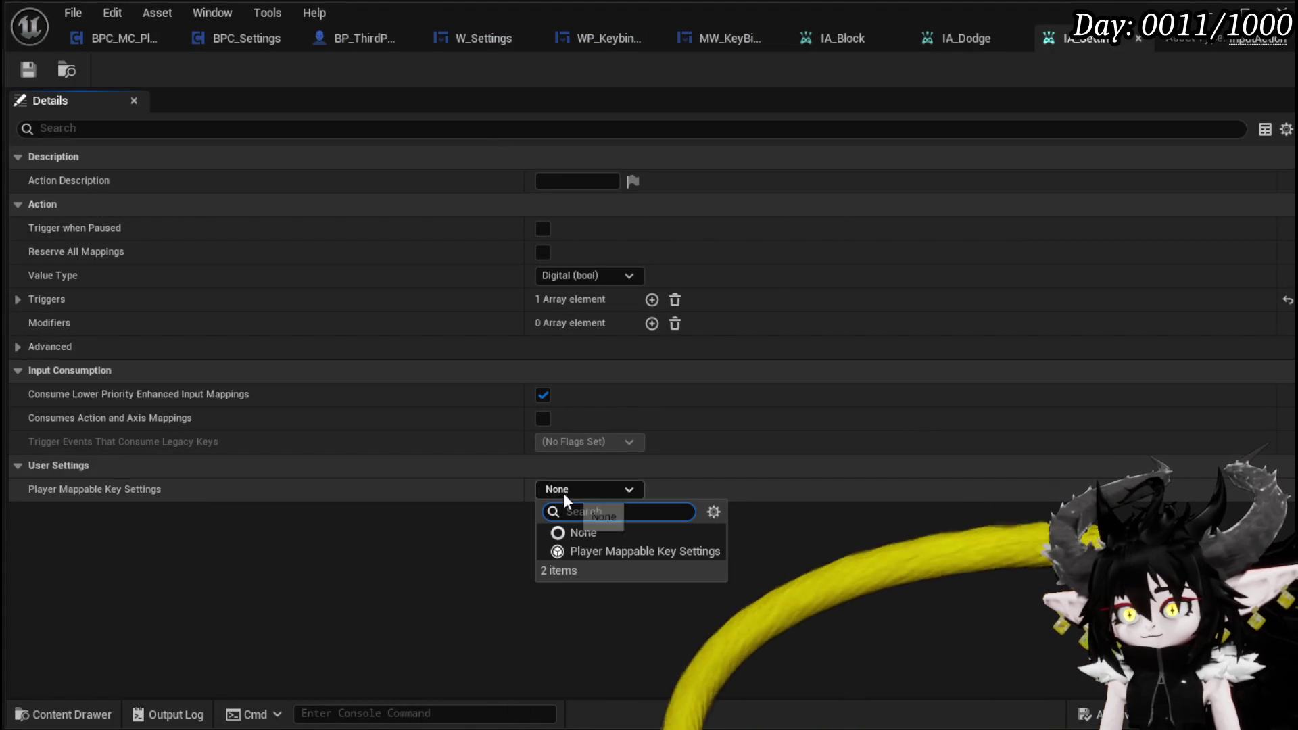
click(578, 547)
click(17, 490)
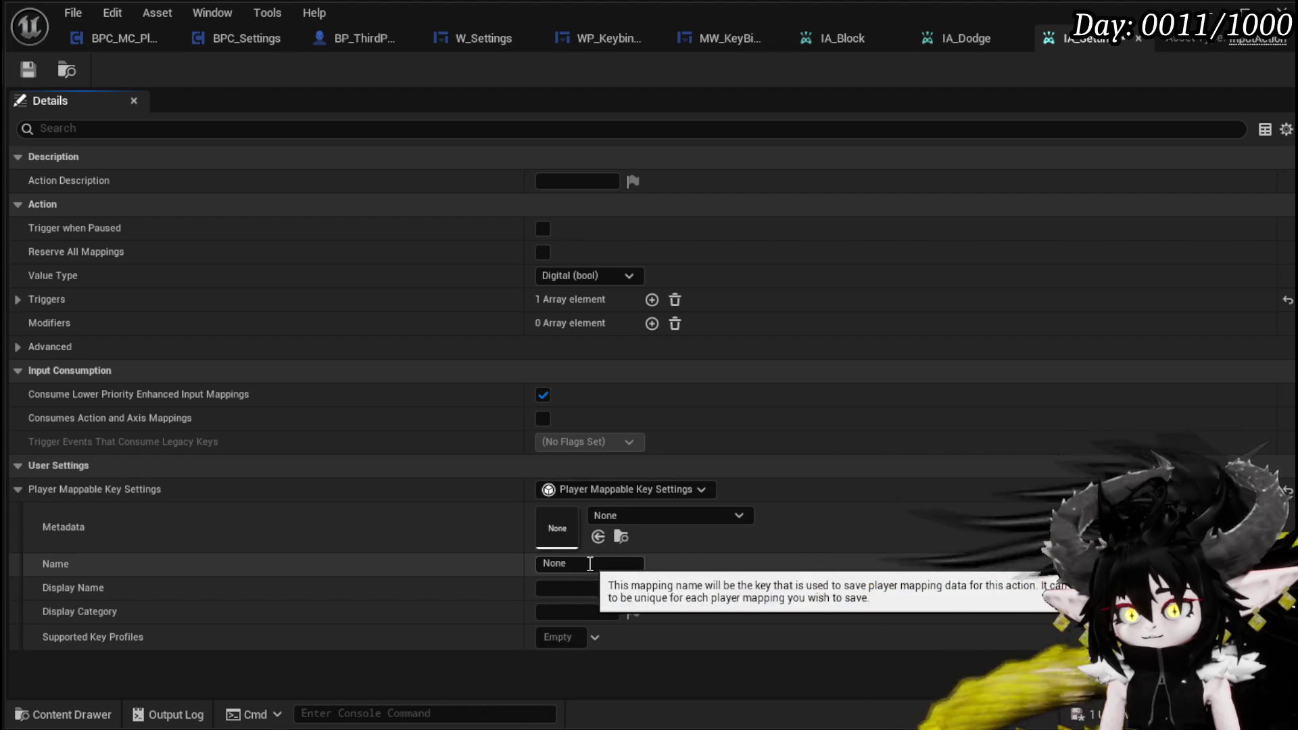
Step: Set the mappable key name and display name to Open Settings, category UI
click(581, 564)
text(Ope)
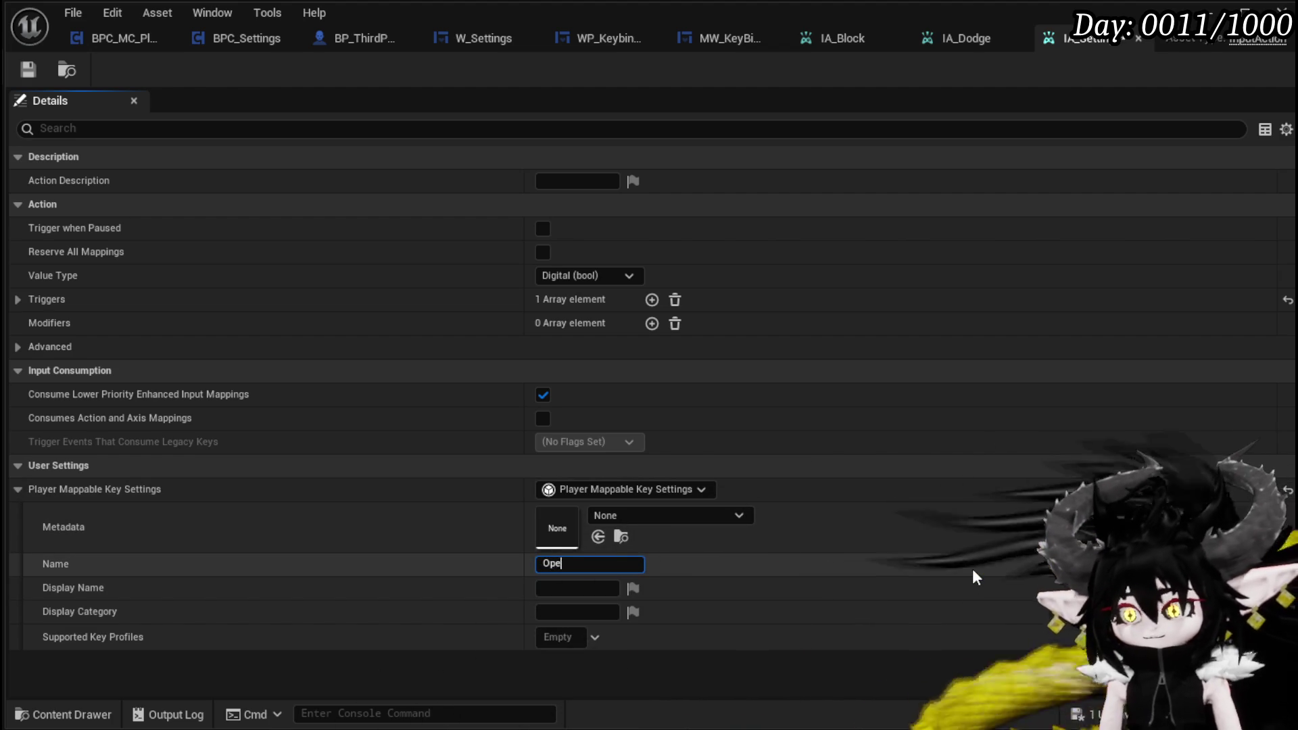
text(n S)
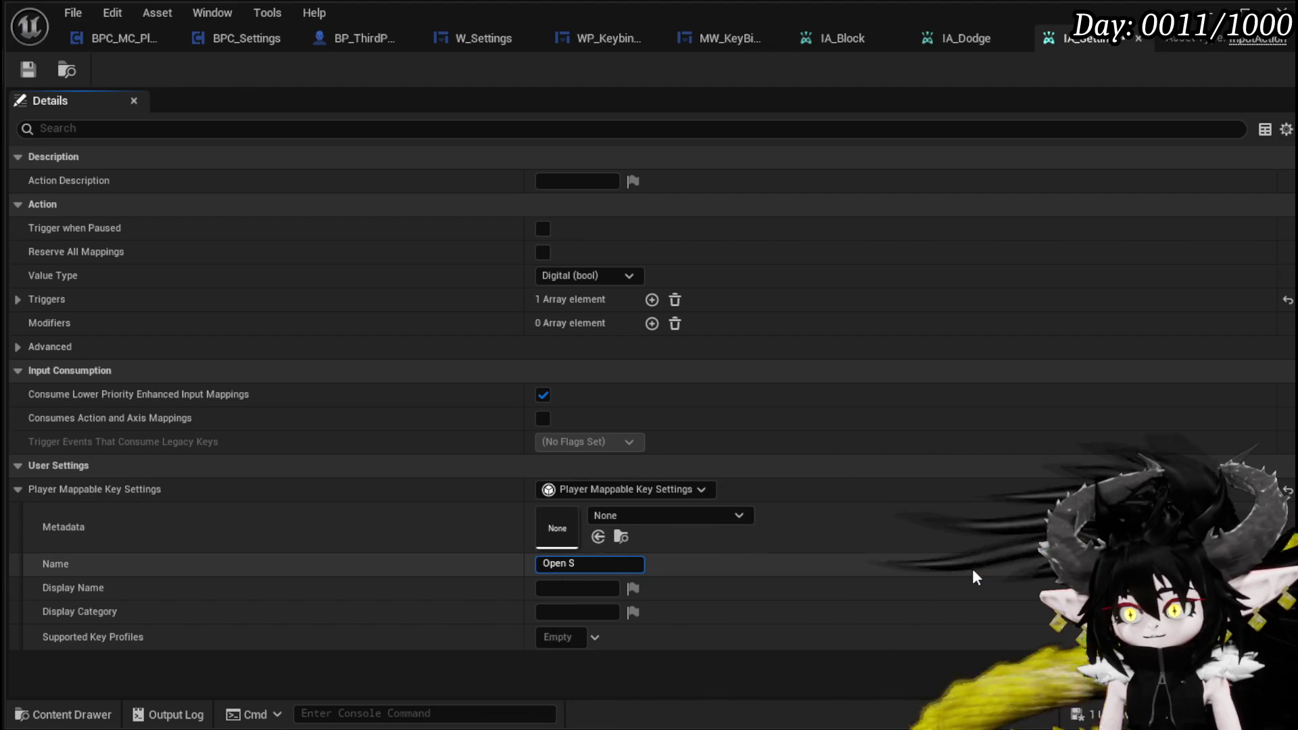
text(ettings)
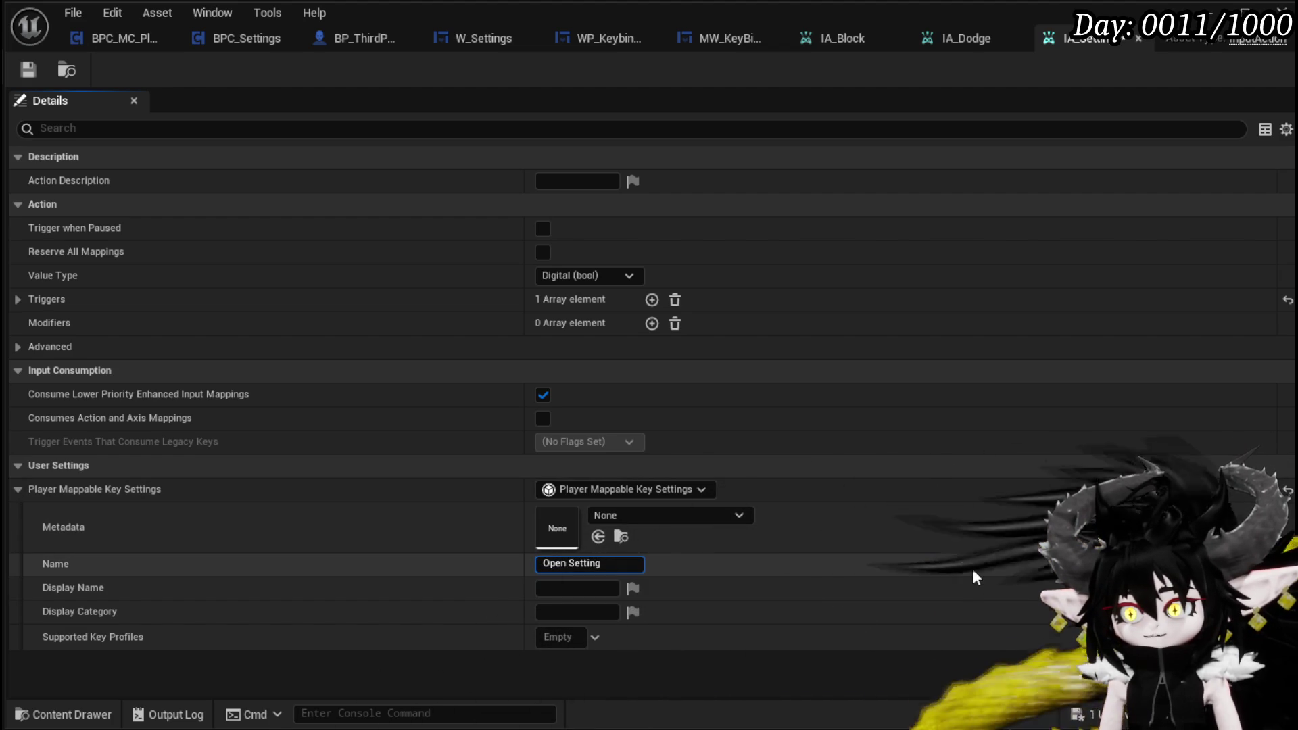
key(Return)
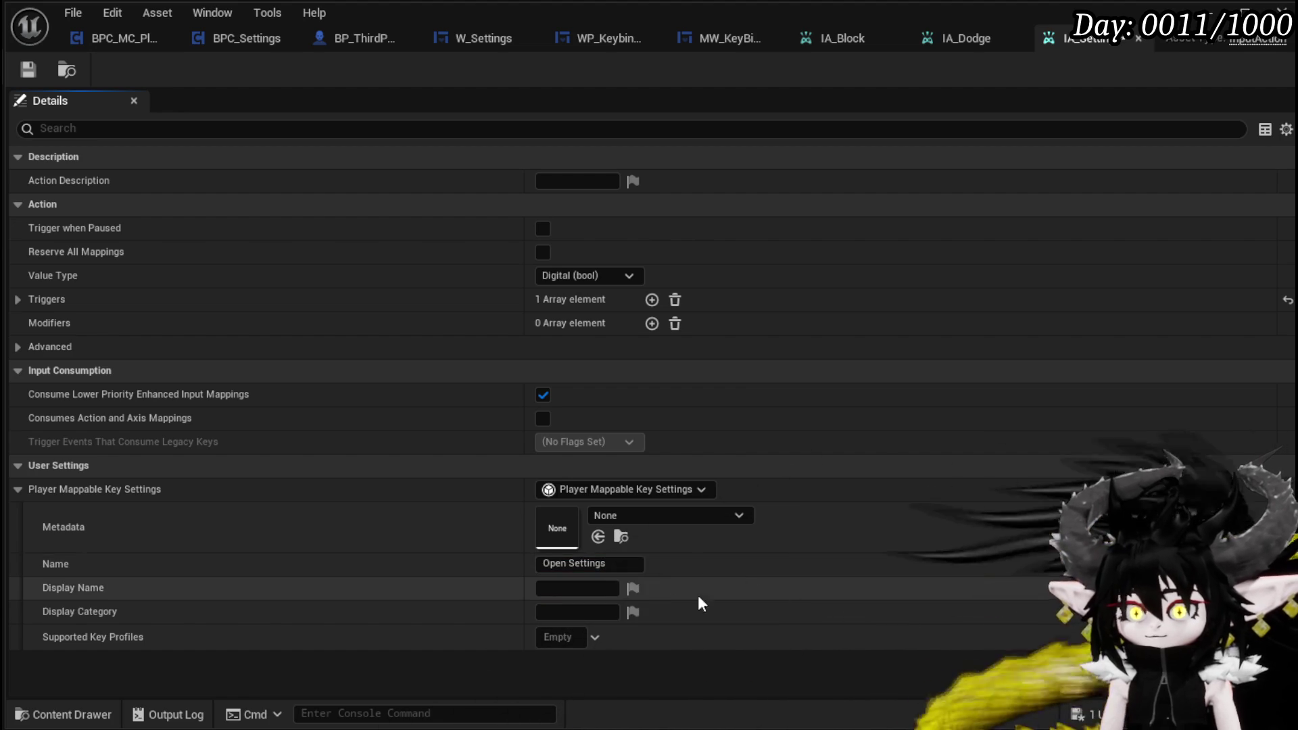
click(608, 562)
key(ctrl+c)
key(Tab)
key(ctrl+v)
key(Tab)
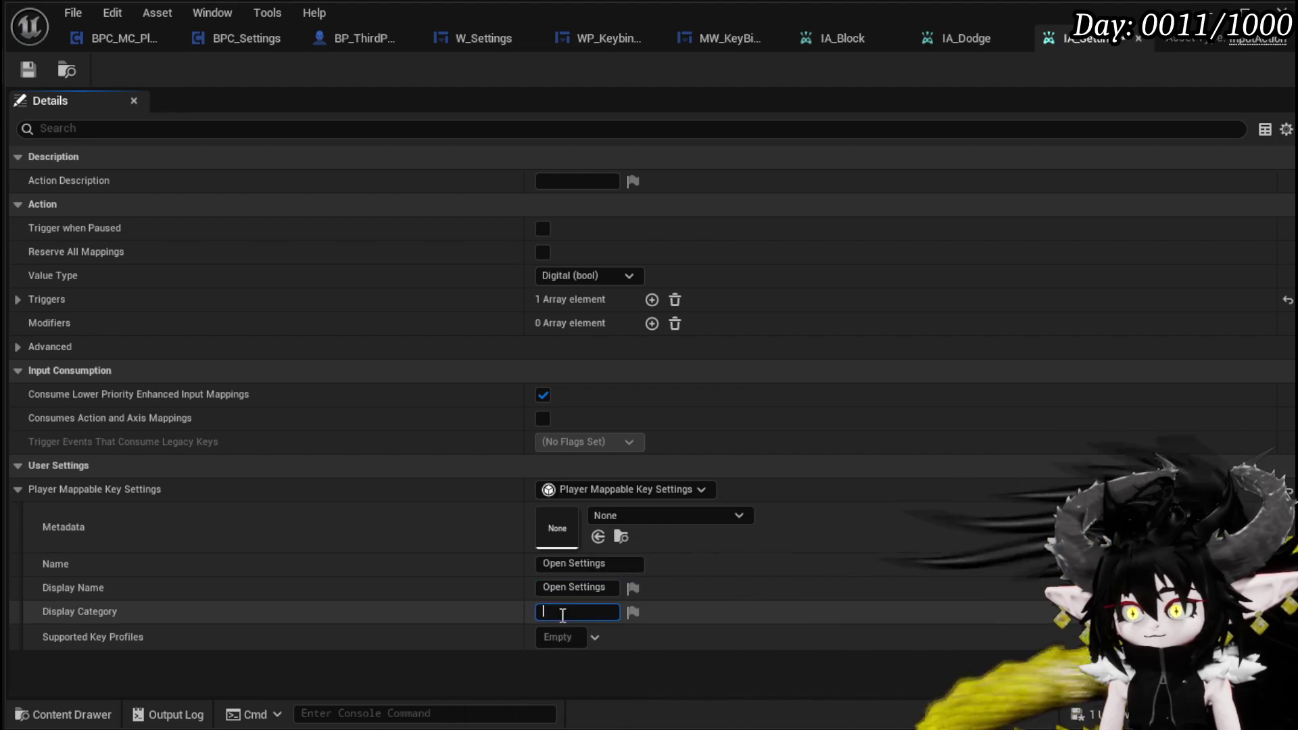
text(UI)
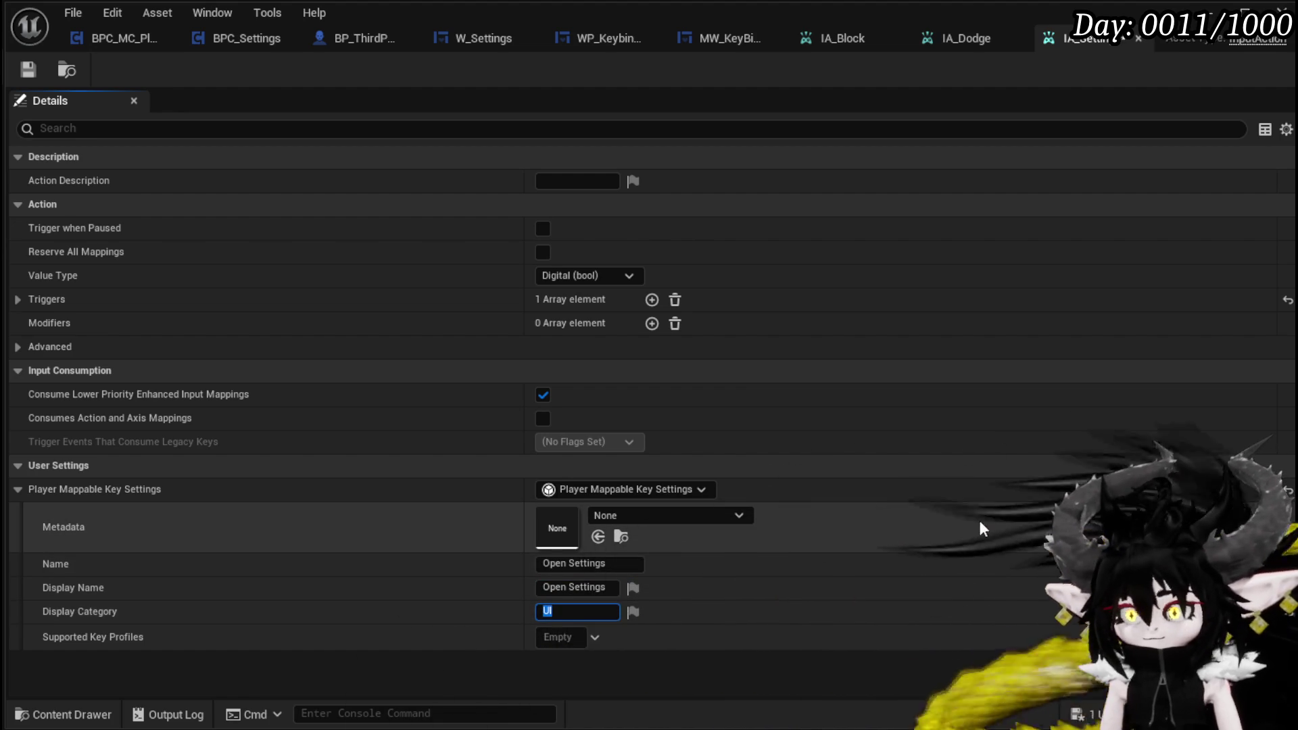
key(Return)
Step: Save IA_Settings and return to the level editor
key(ctrl+shift+s)
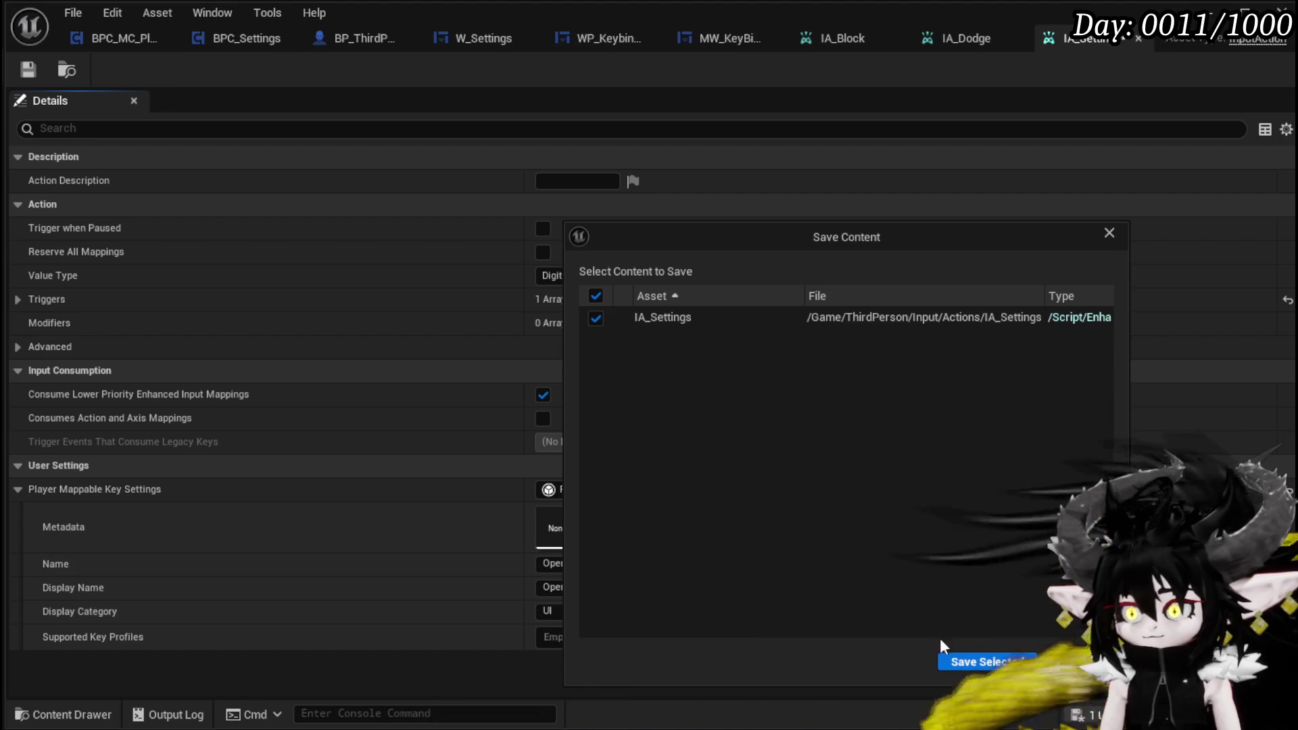
click(980, 660)
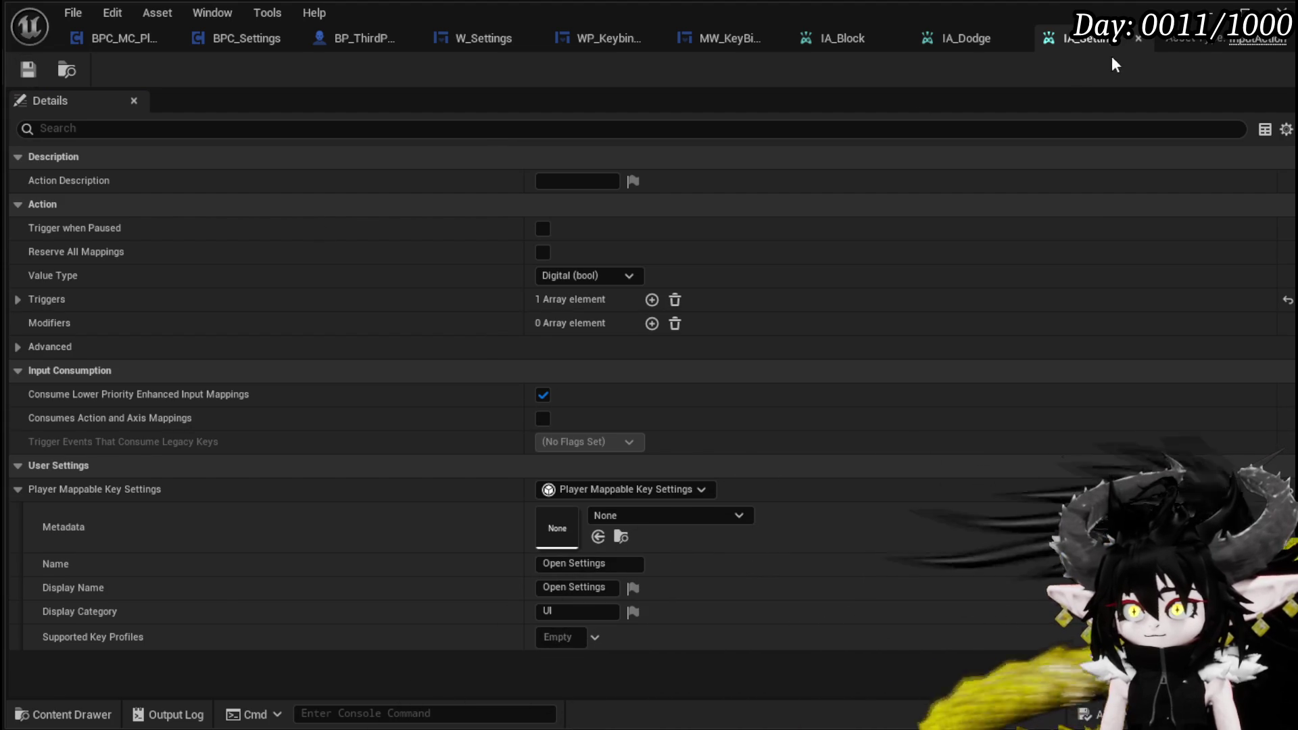
key(alt+Tab)
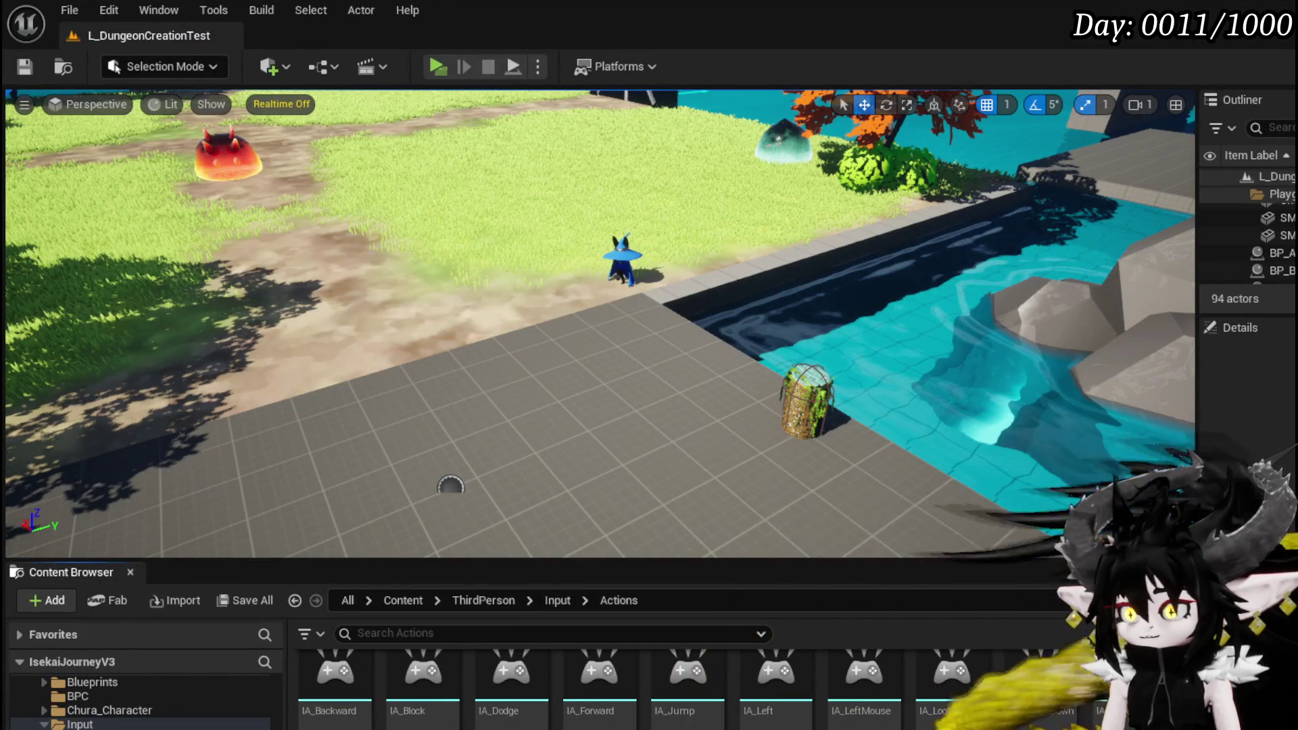
Step: Duplicate the input action asset in the Content Browser and open the copy
scroll(681, 704, up, 1)
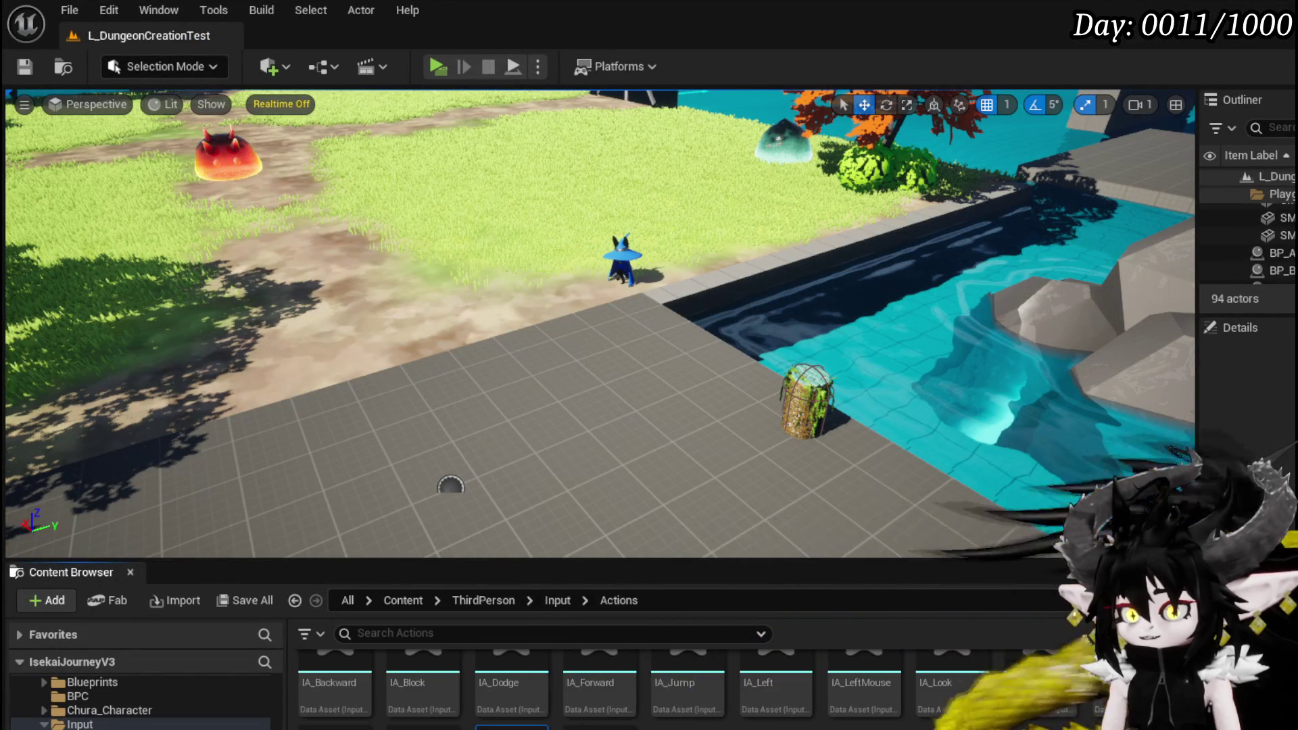
click(164, 598)
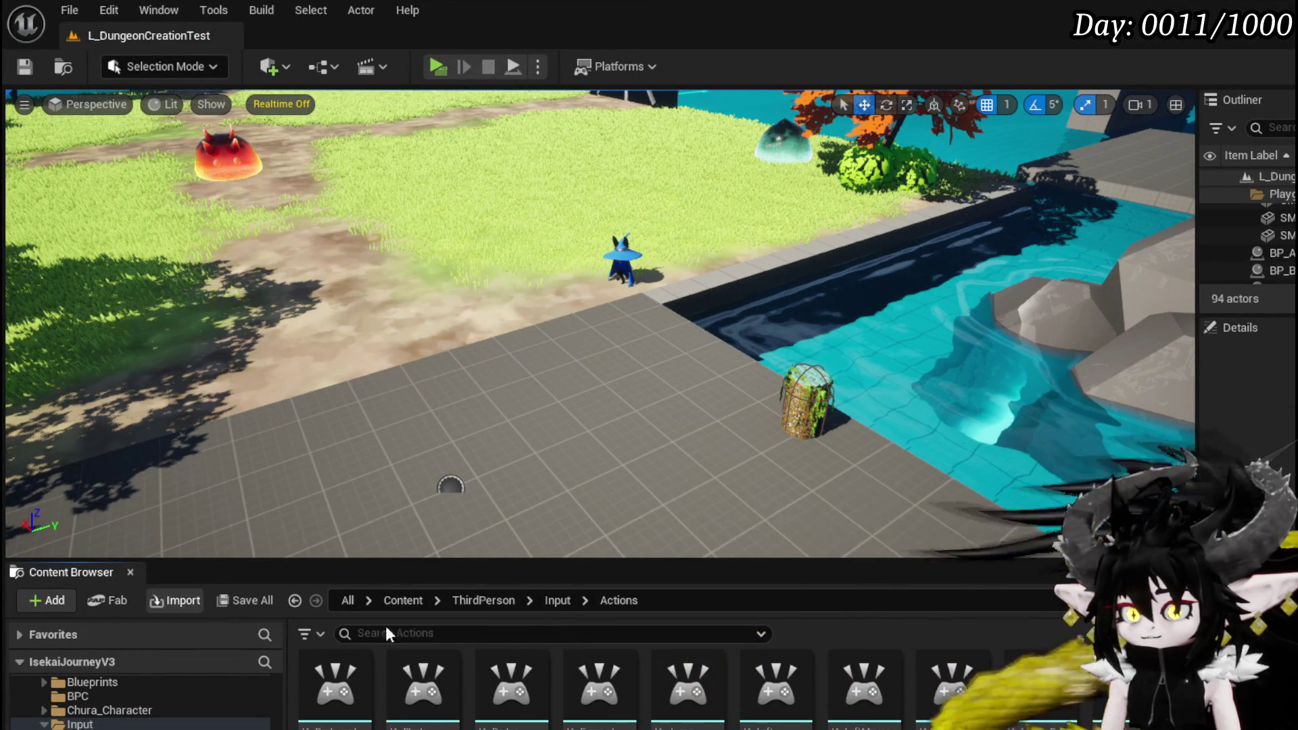
click(827, 13)
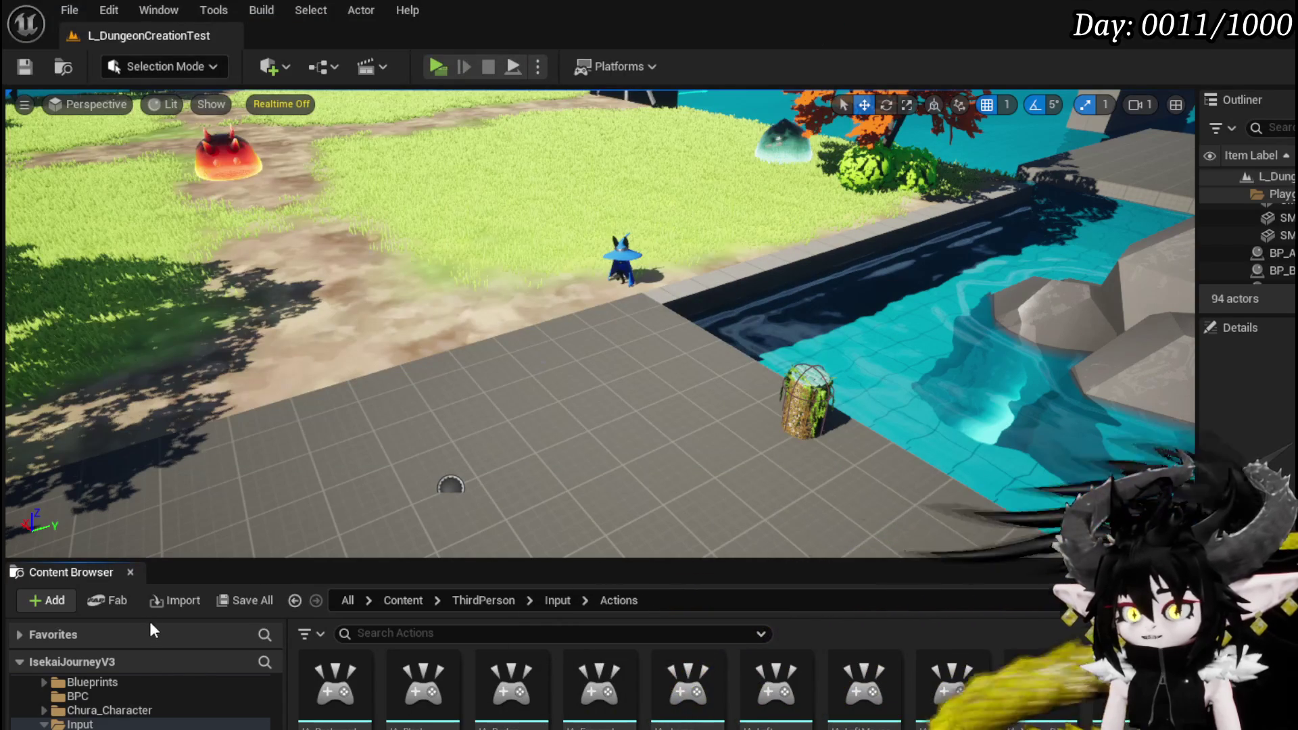
scroll(512, 704, down, 1)
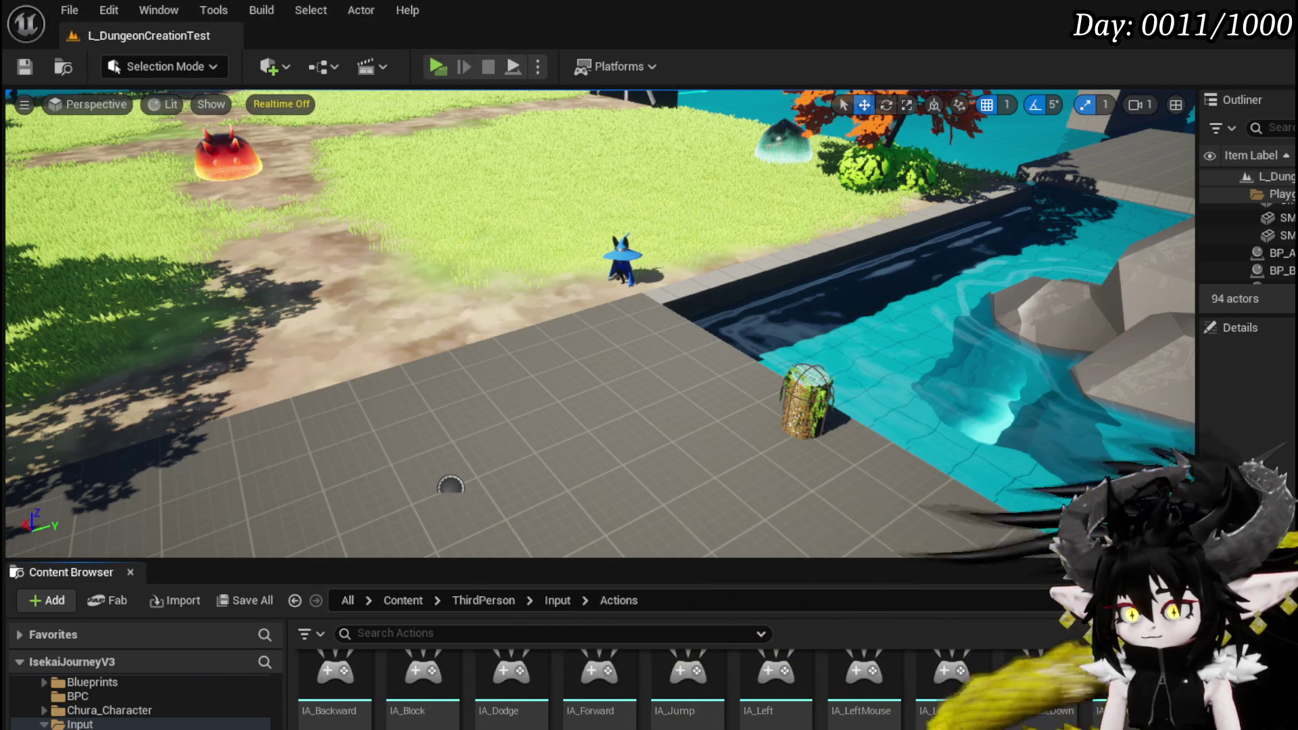
right_click(706, 676)
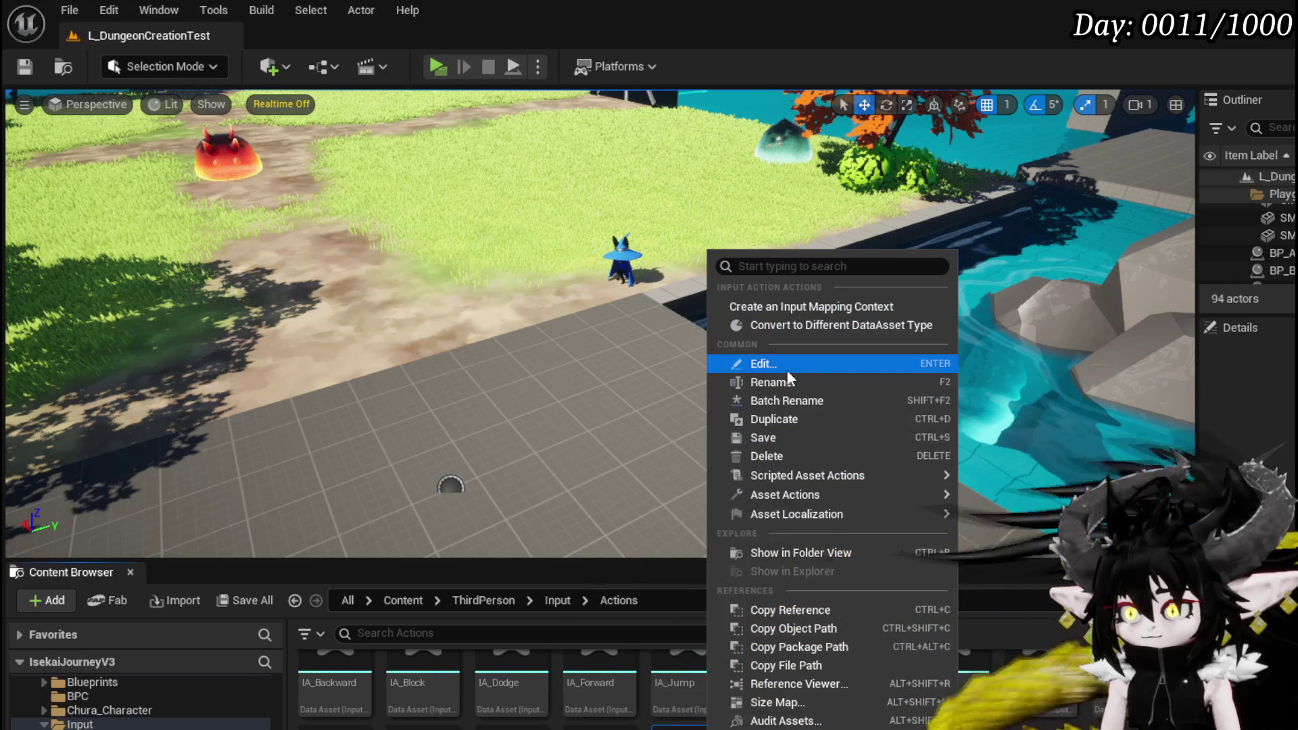
click(808, 417)
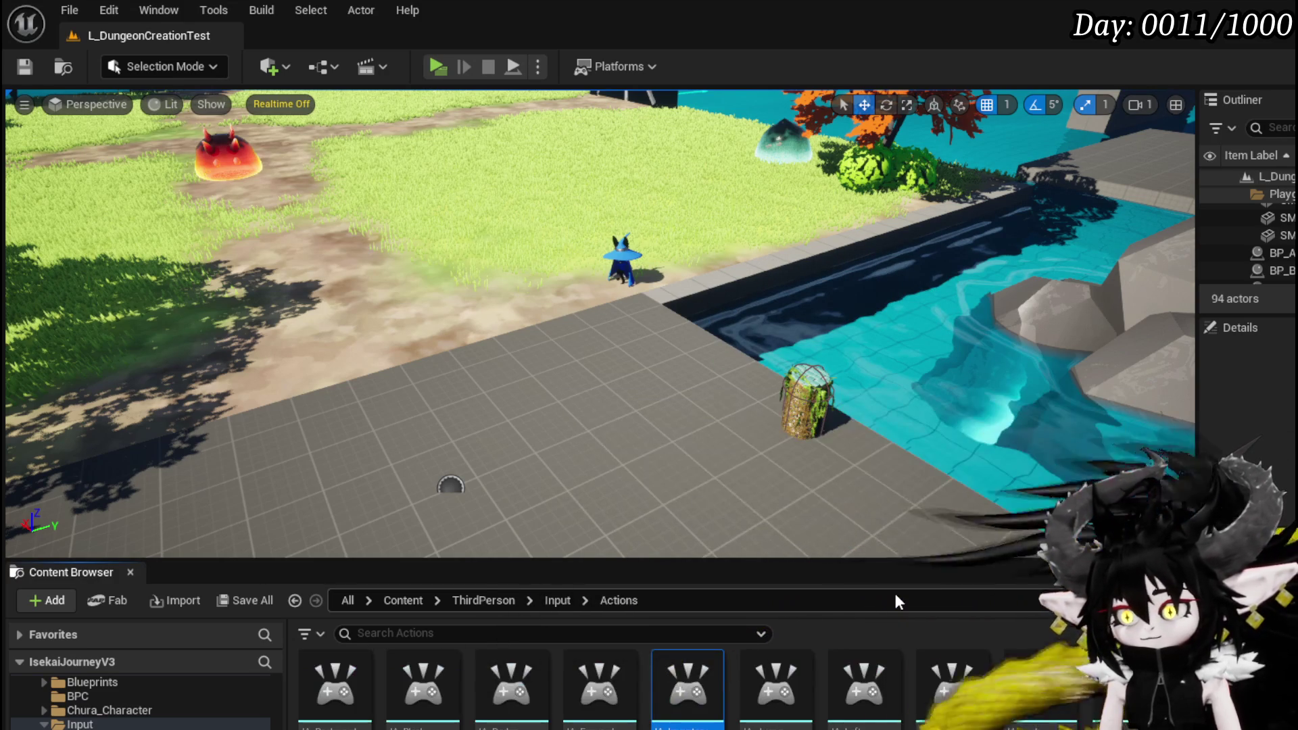
key(Return)
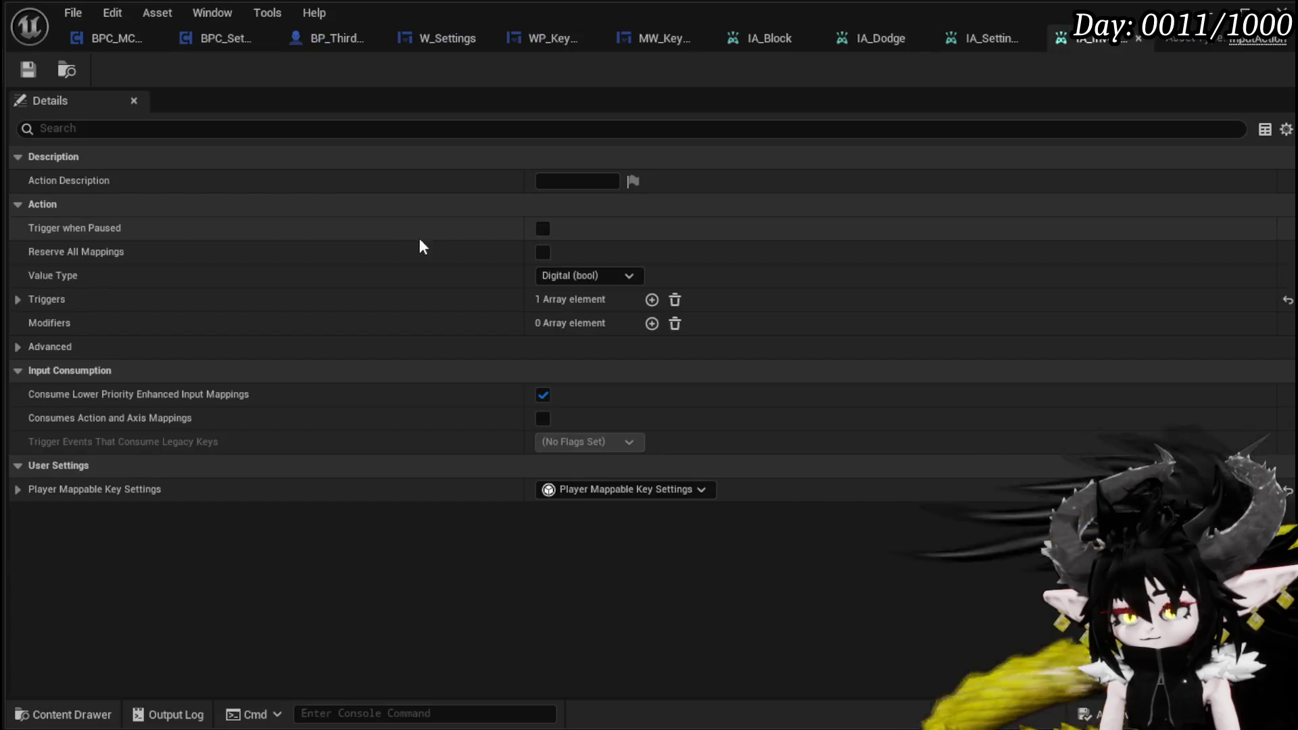
Step: Set the mappable key name to Open Inventory and display name to Open inventory
click(24, 299)
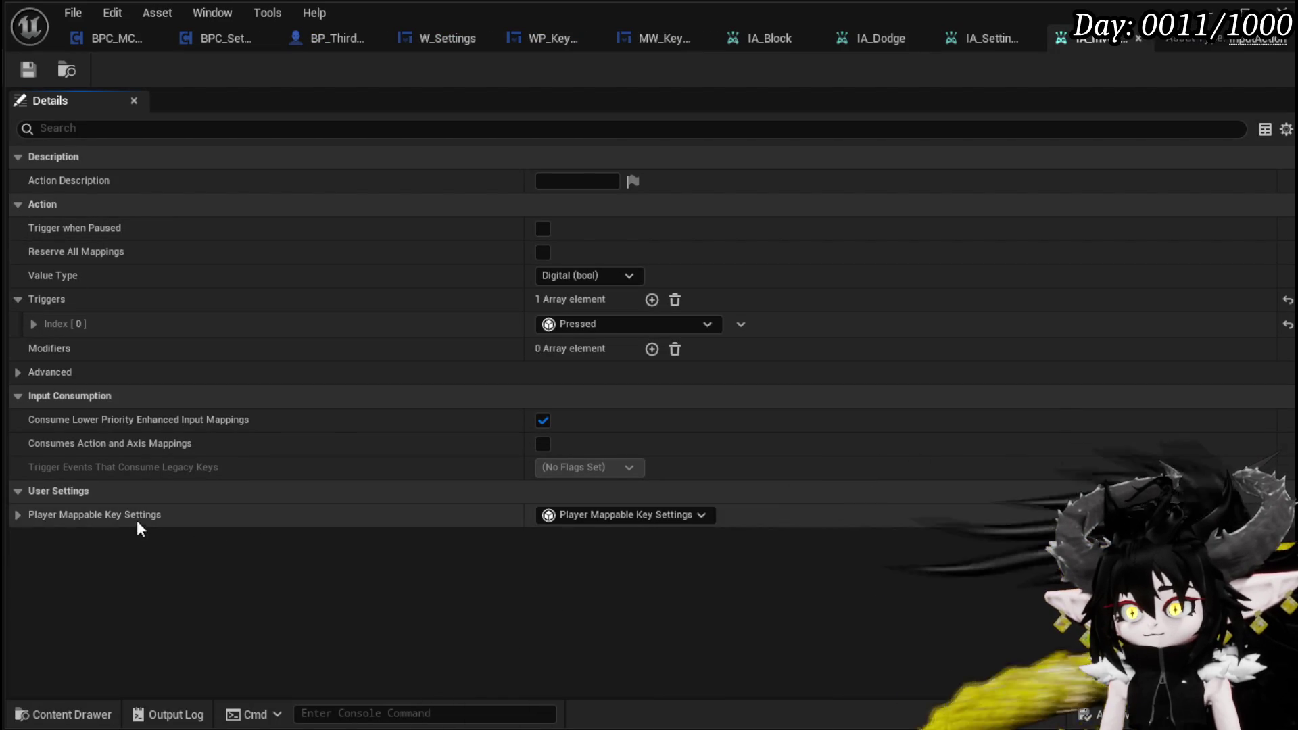
click(17, 515)
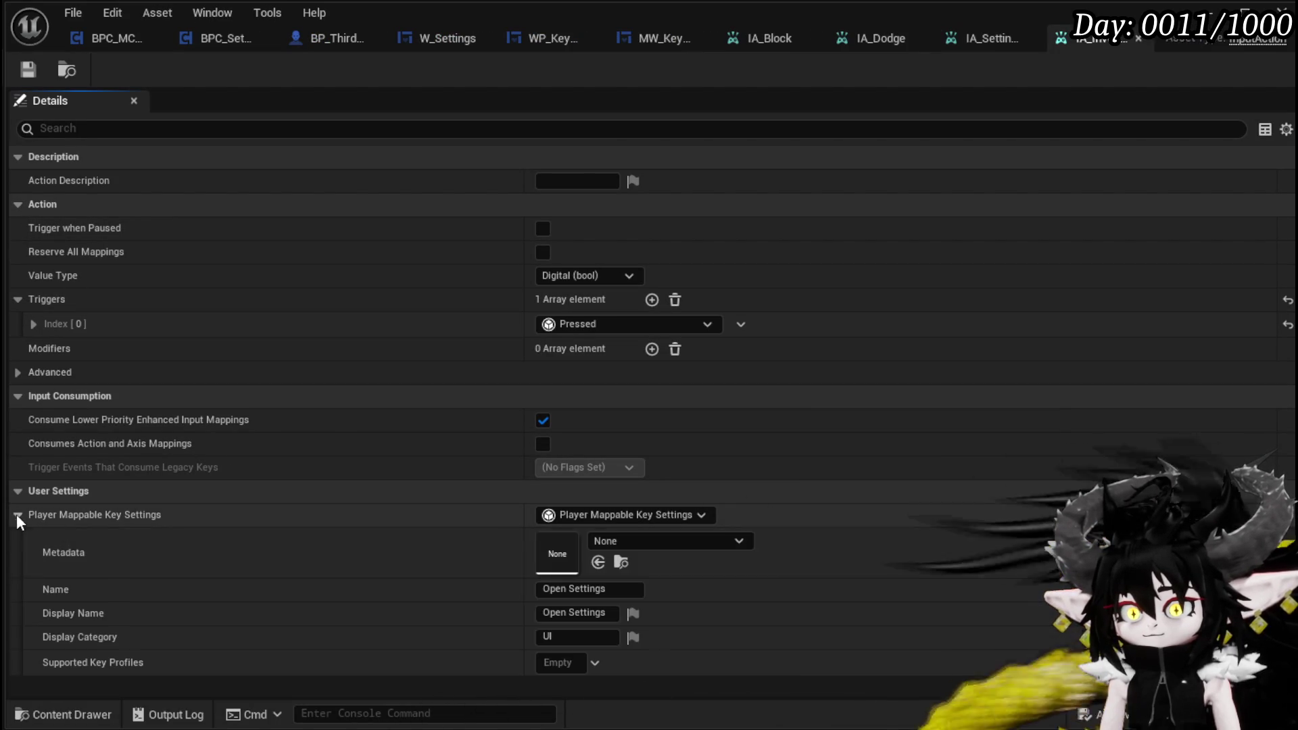
click(588, 589)
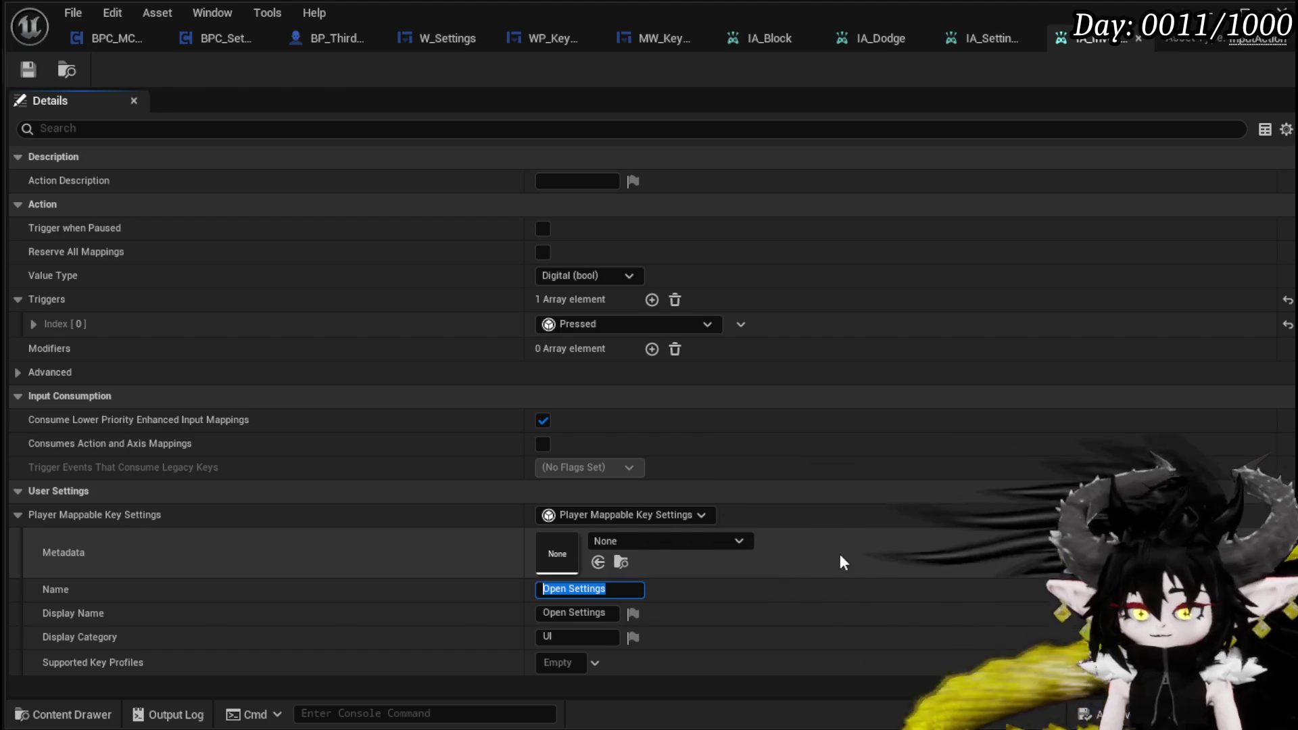
text(IO)
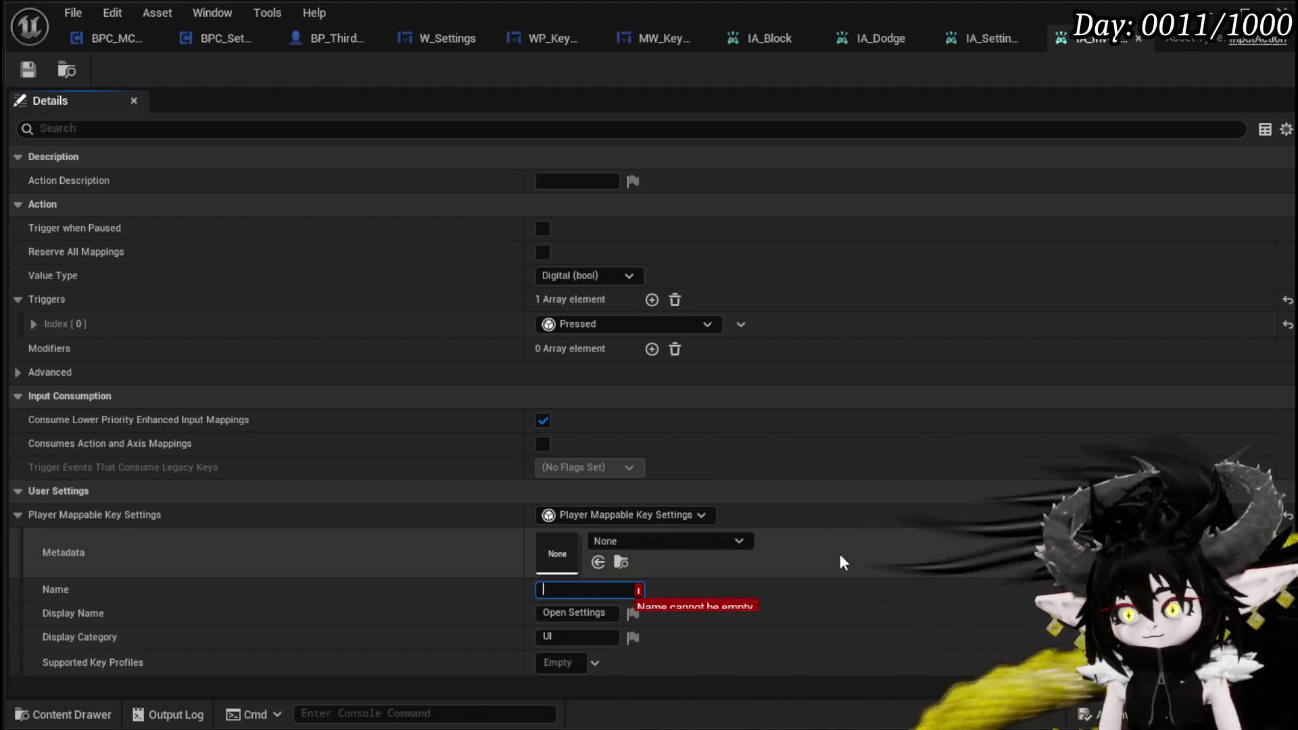
text(pen I)
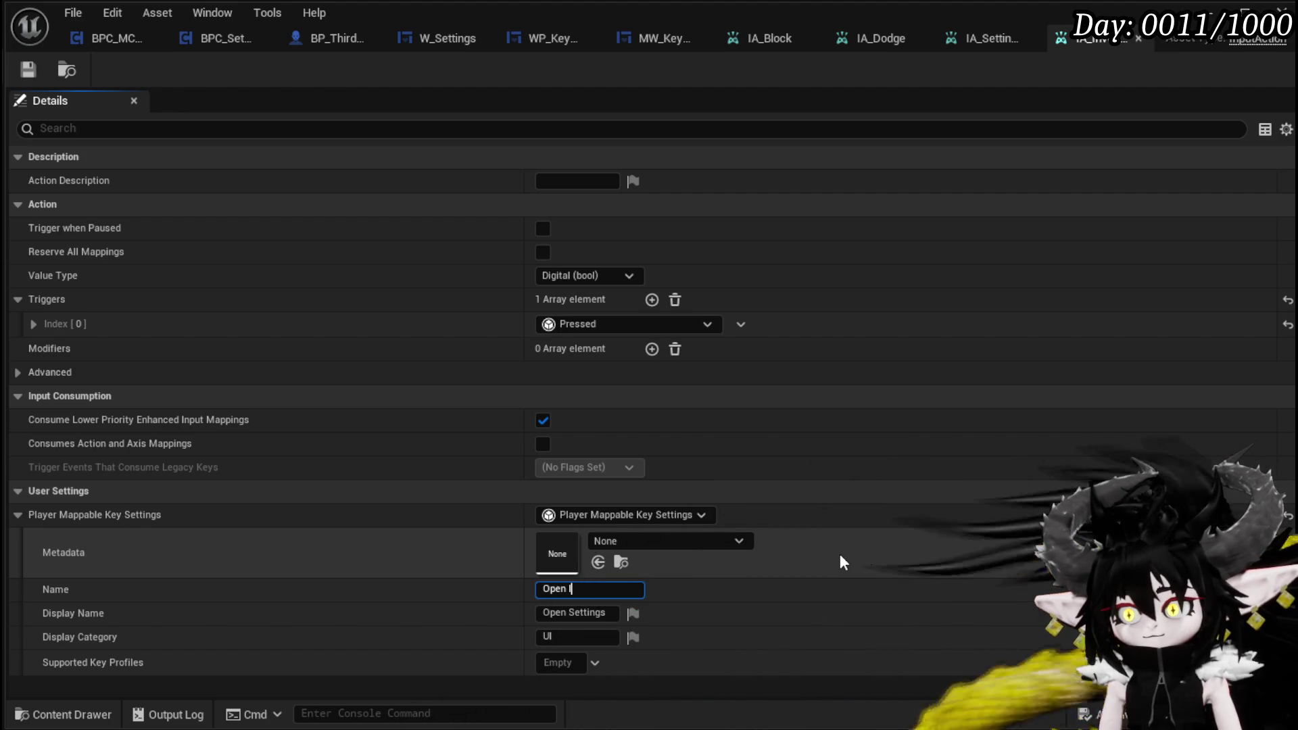
text(nventory)
key(Return)
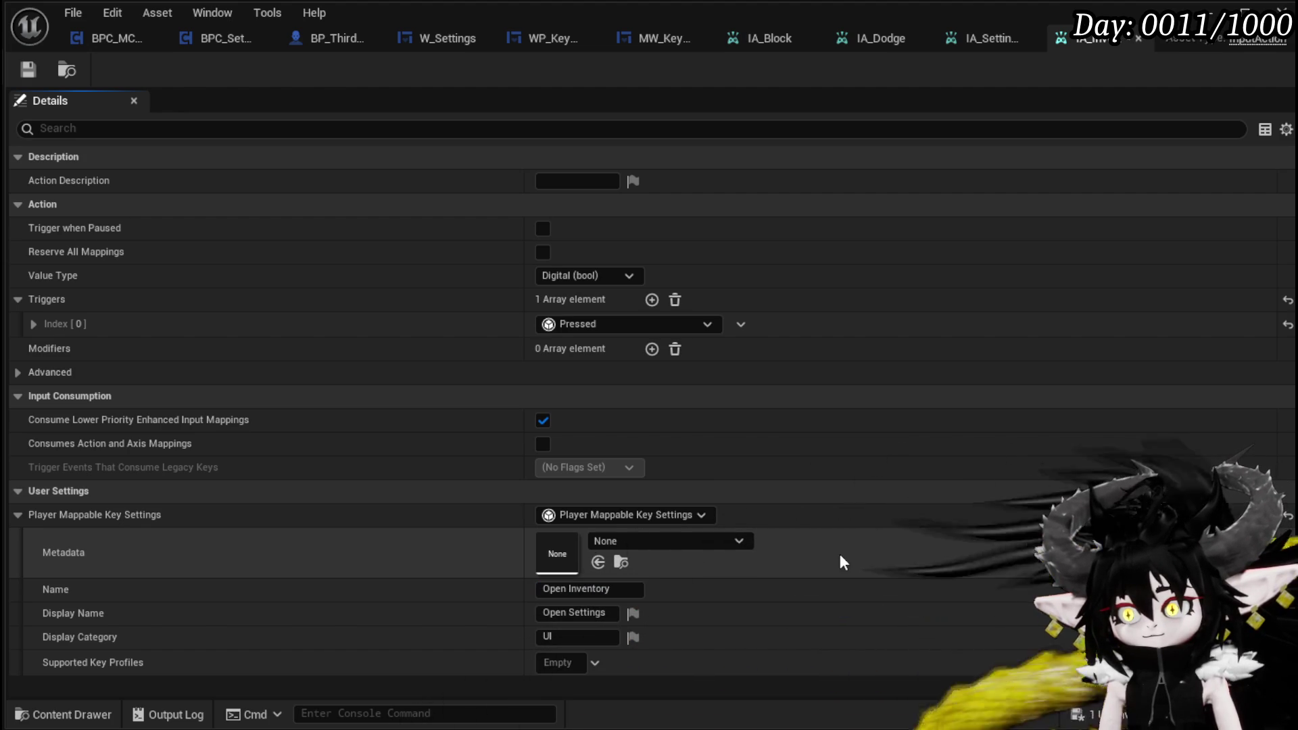
double_click(587, 613)
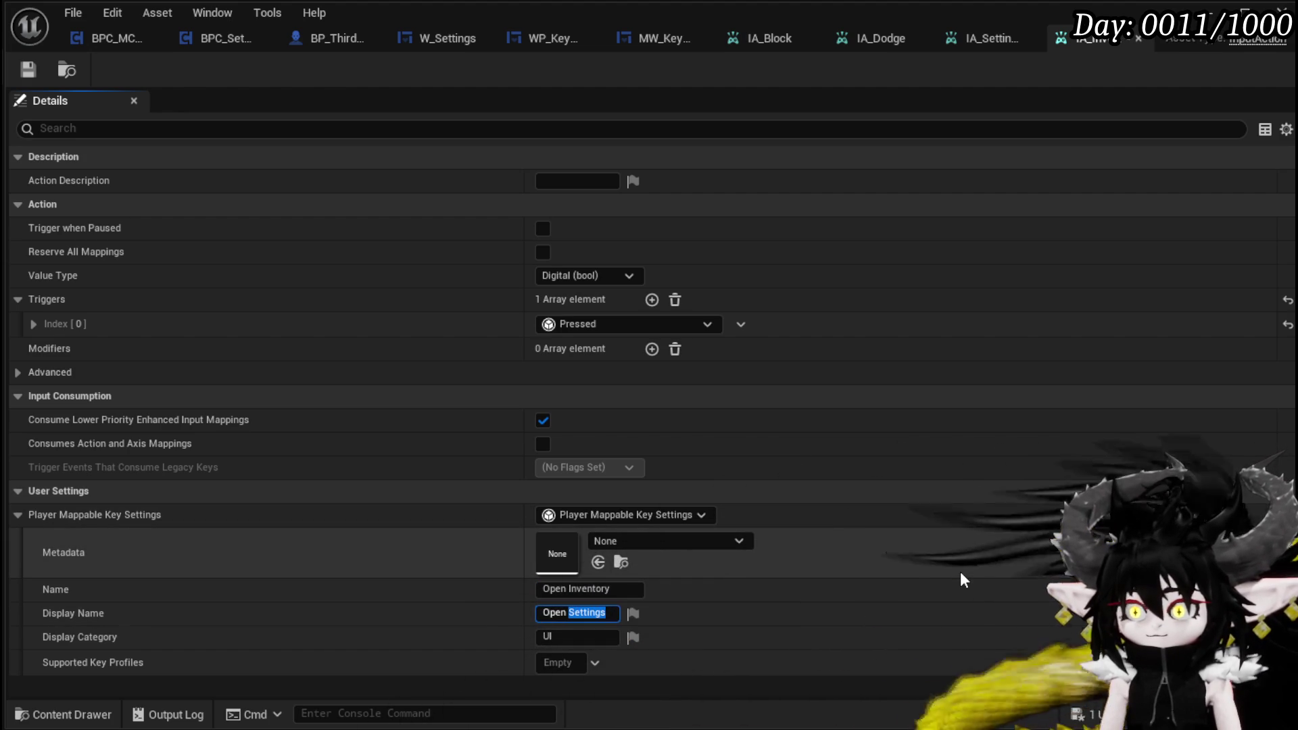
text(invent)
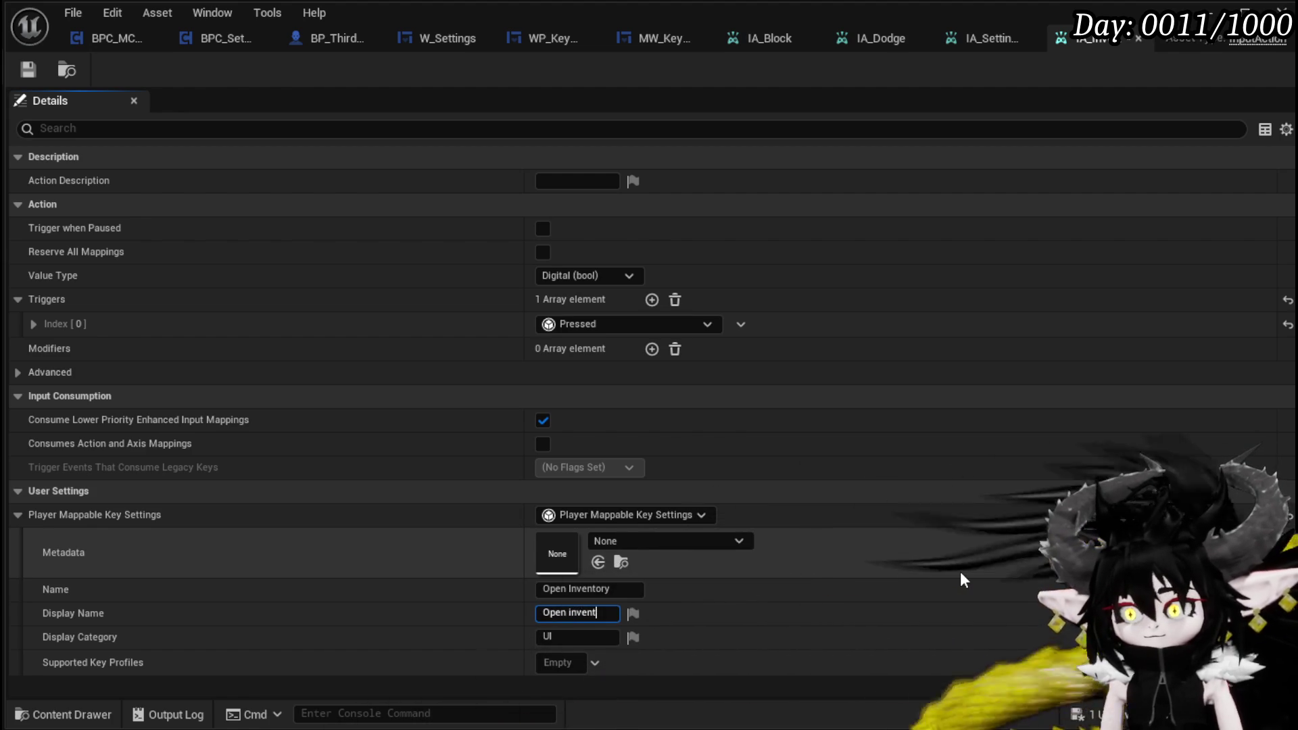
text(ory)
key(Return)
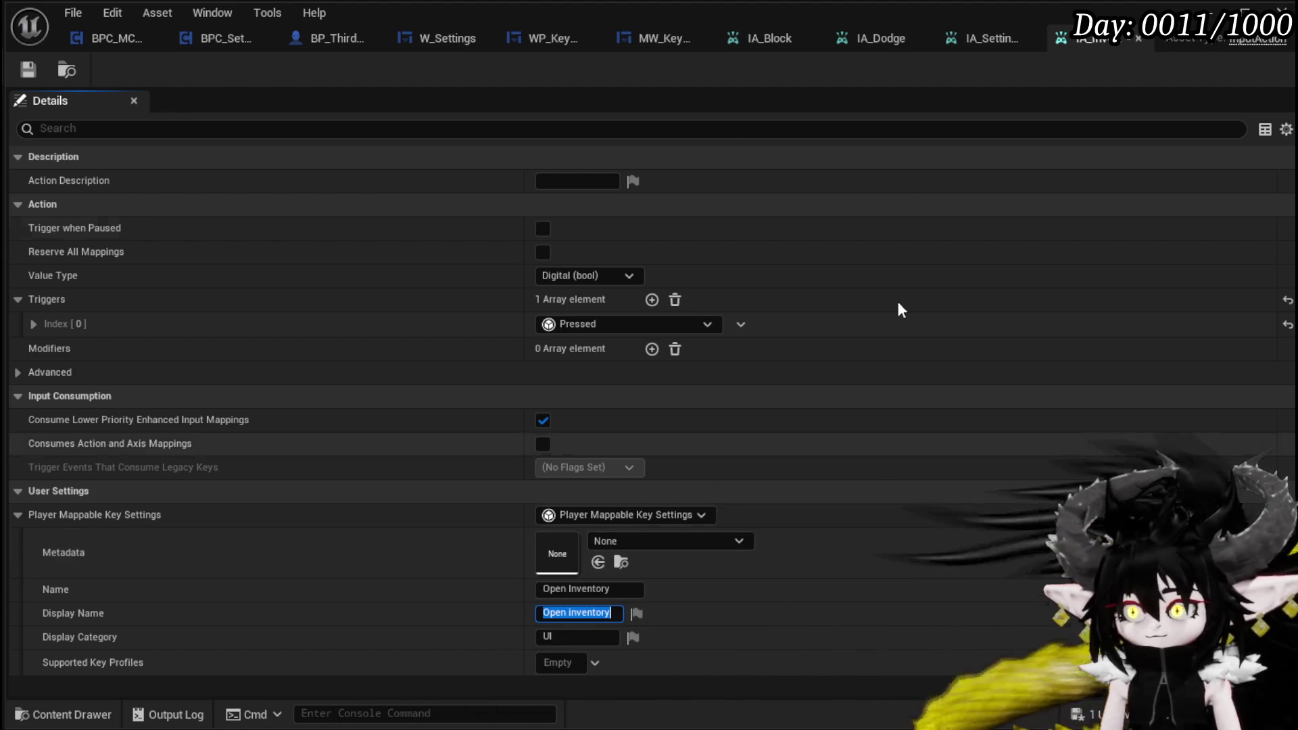
key(Return)
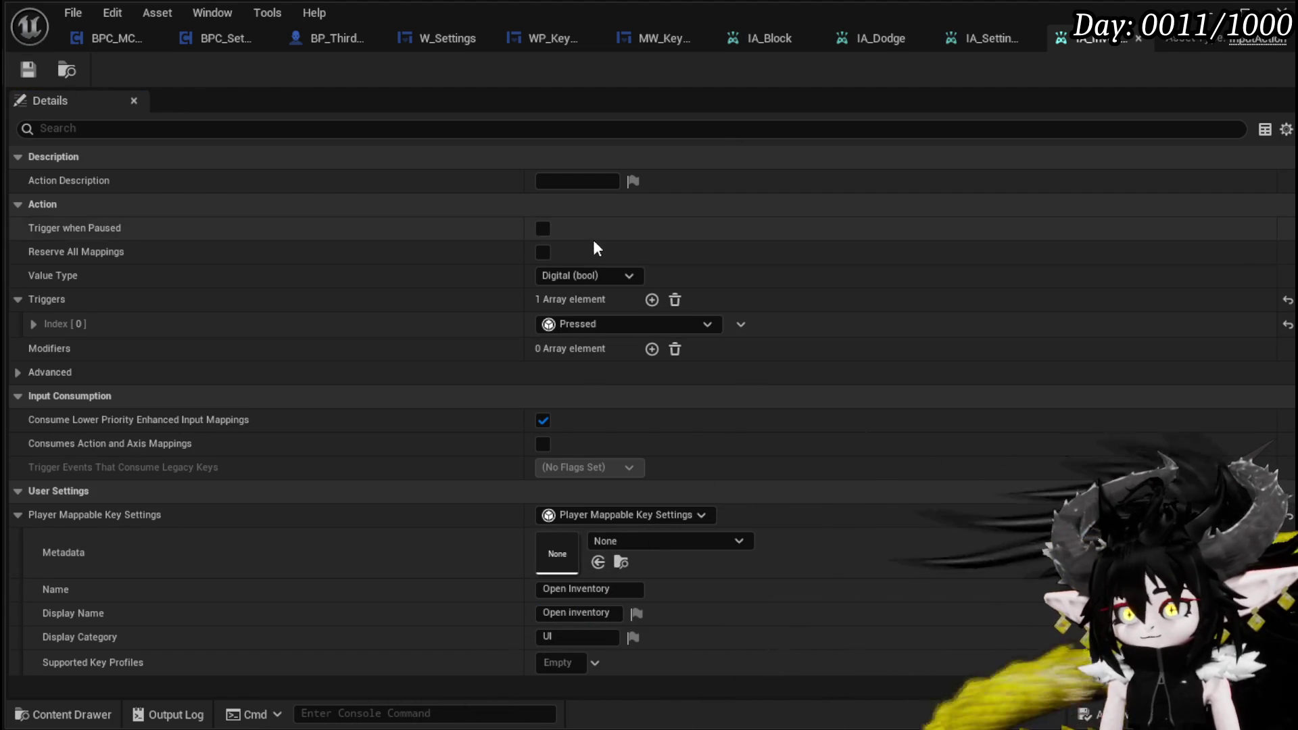
click(1280, 8)
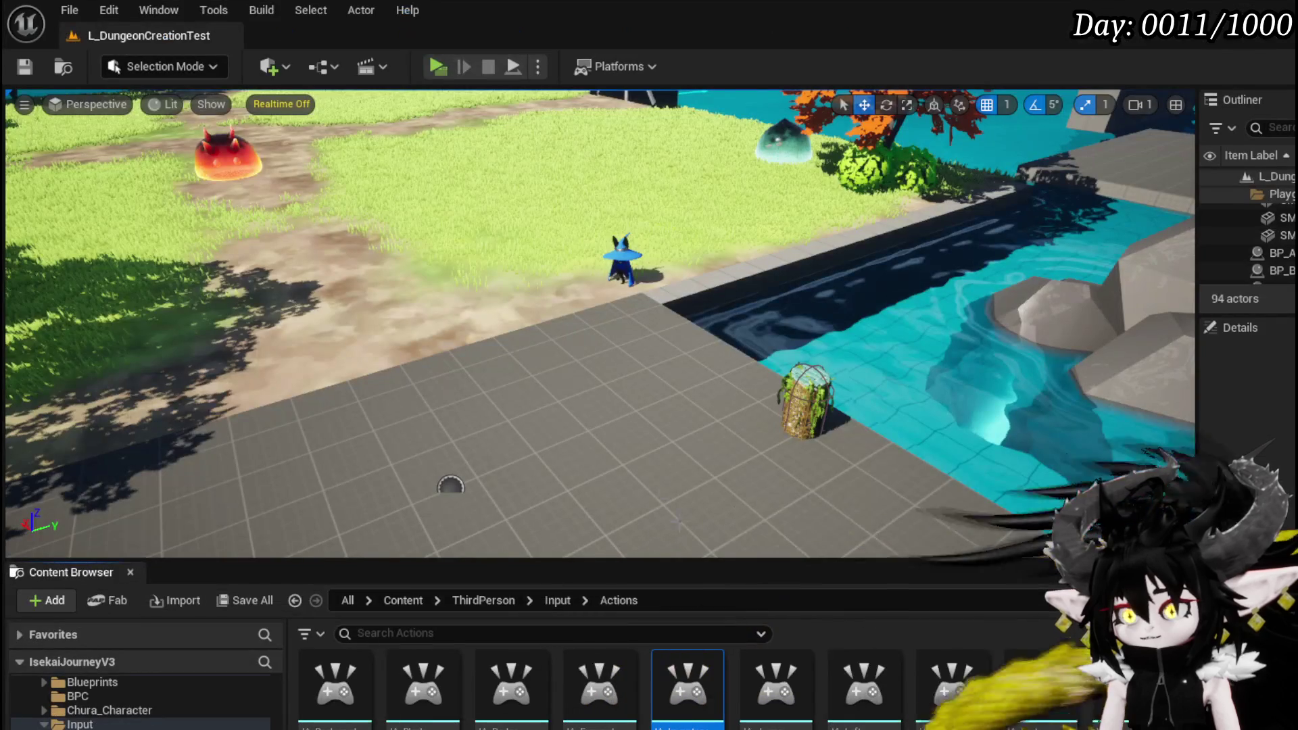
Step: Open IMC_Default and assign IA_Inventory to the empty mapping slot
click(551, 601)
double_click(423, 683)
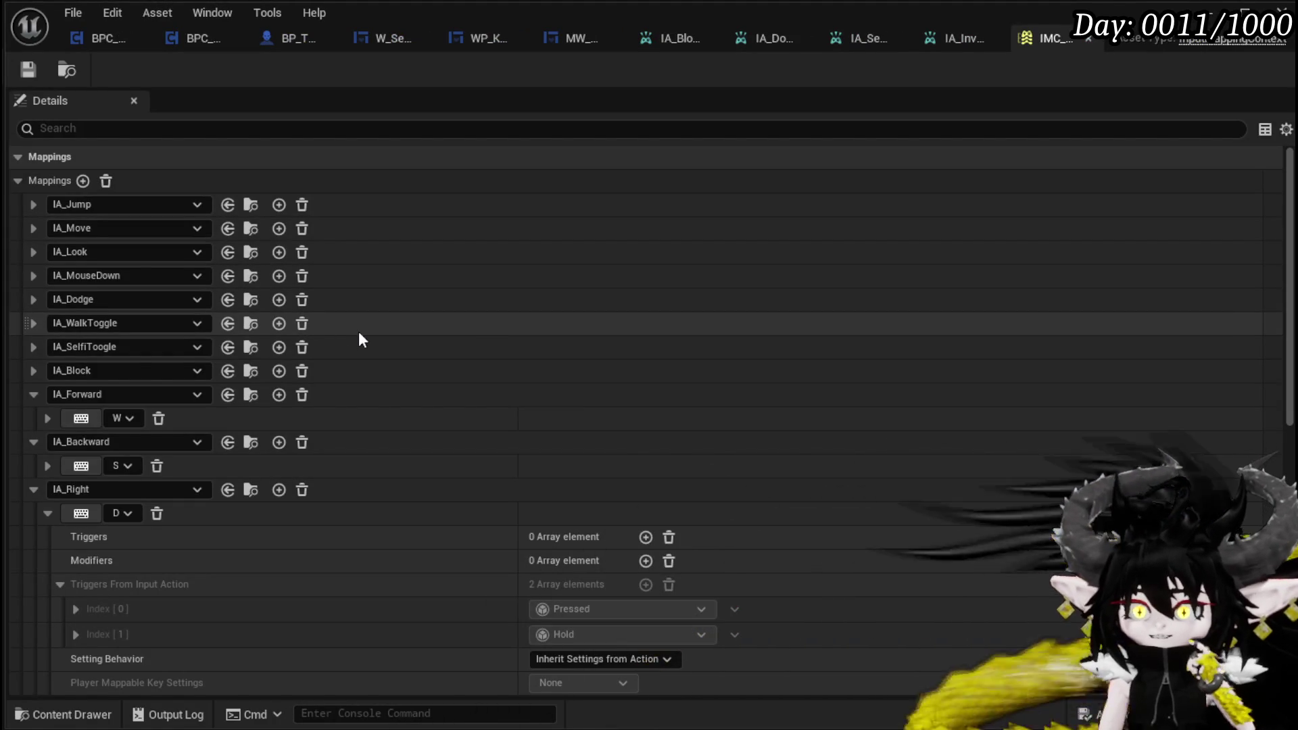
scroll(359, 333, down, 5)
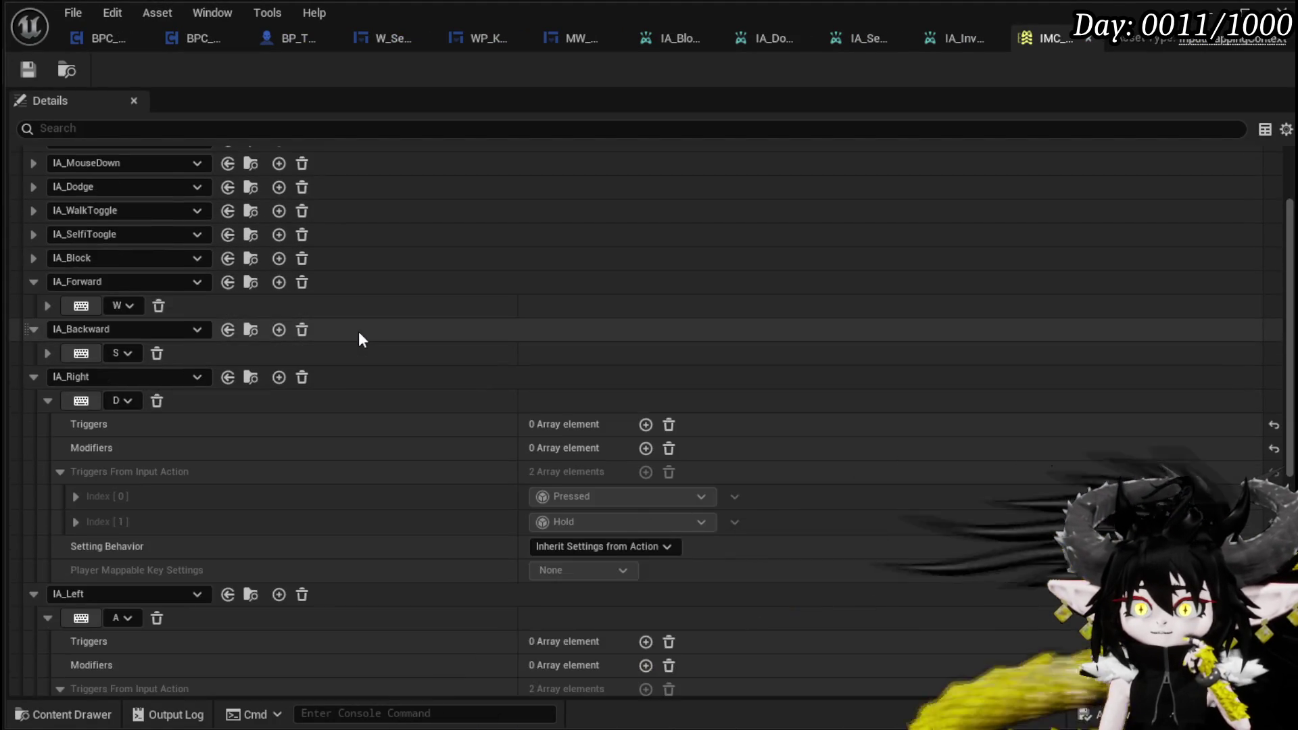
scroll(360, 333, down, 7)
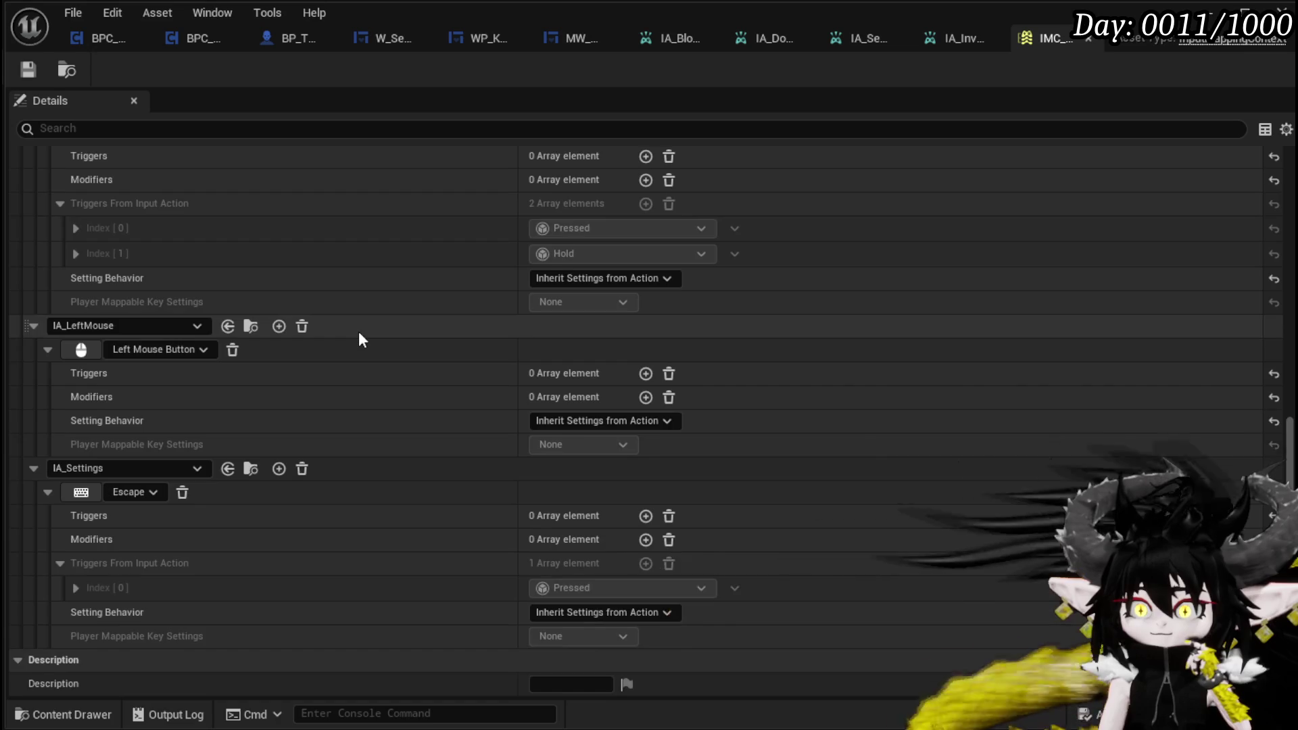
scroll(359, 333, up, 3)
scroll(359, 331, up, 10)
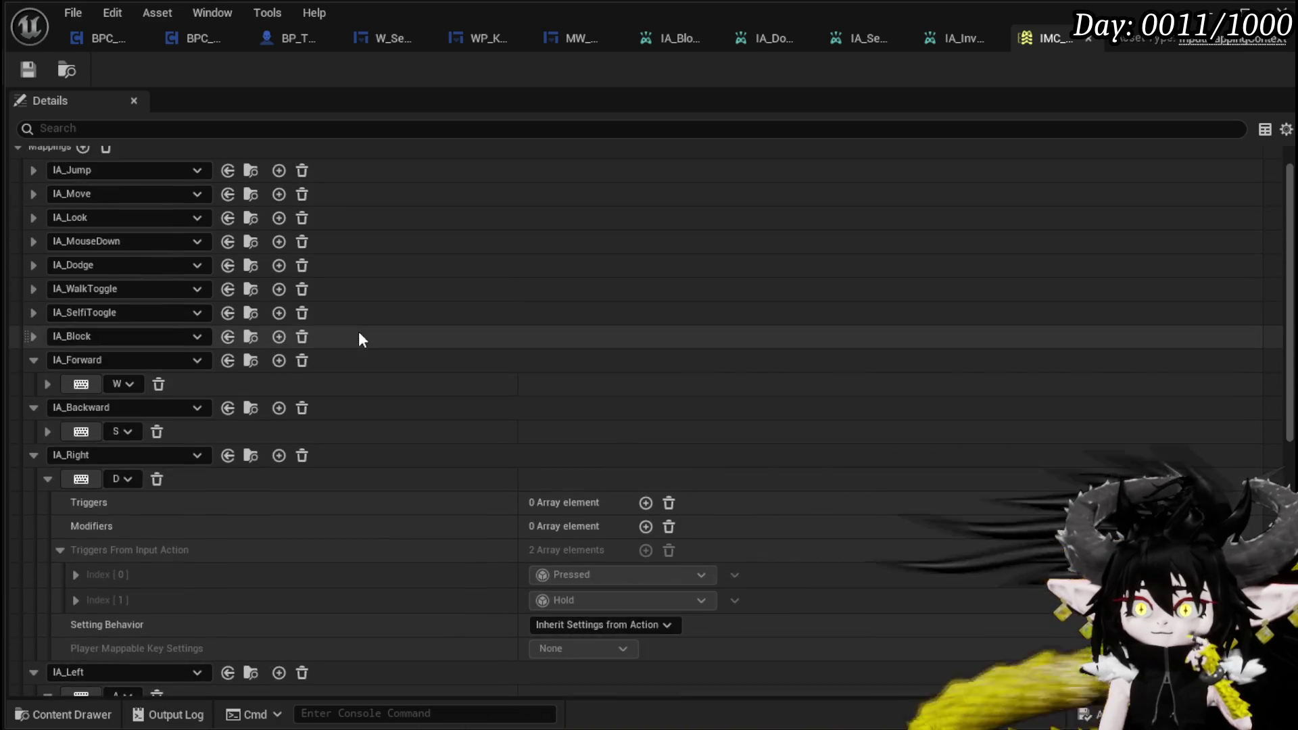
scroll(599, 355, down, 5)
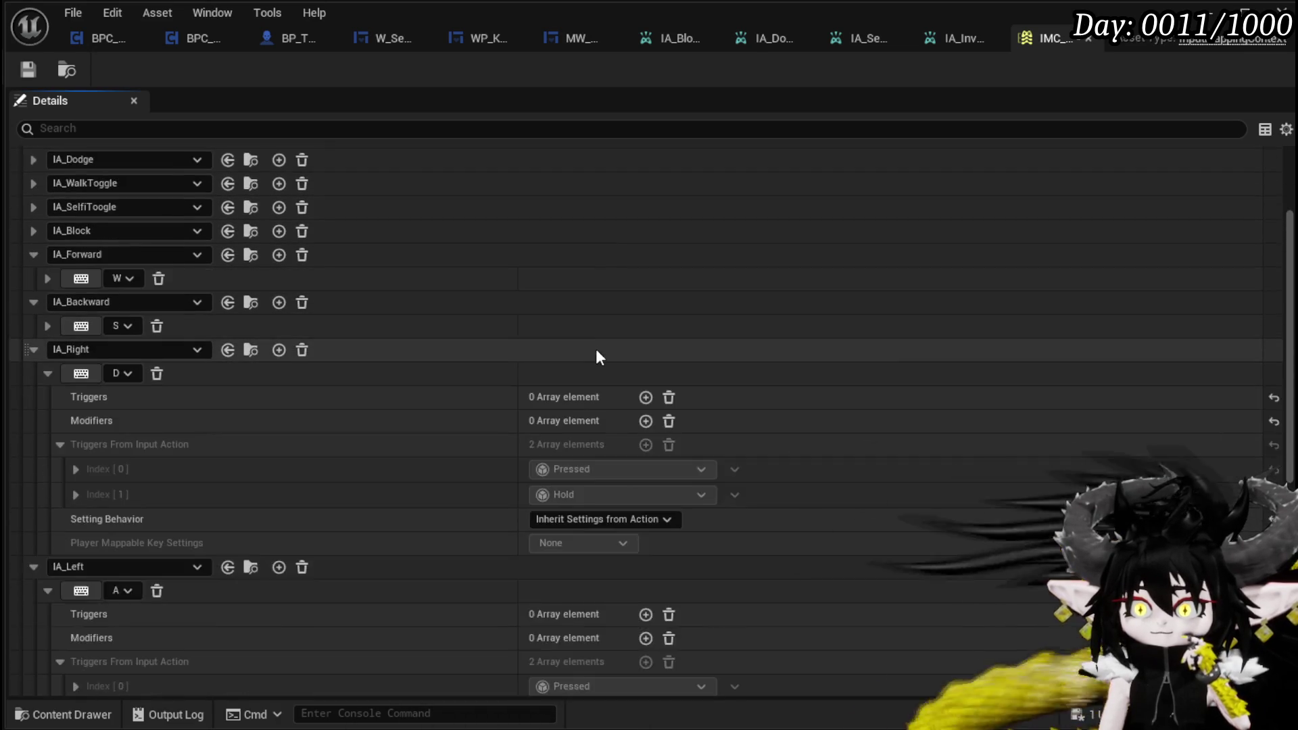
scroll(592, 351, down, 6)
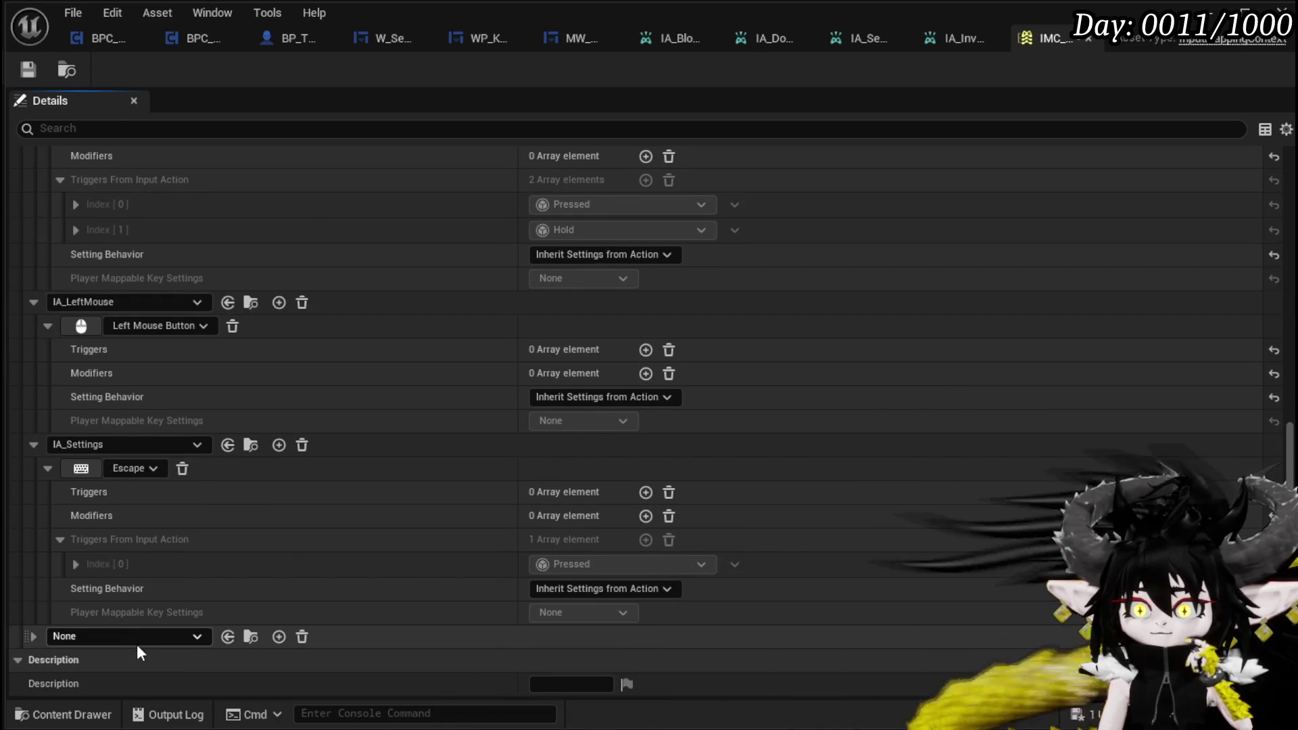
click(135, 636)
text(I)
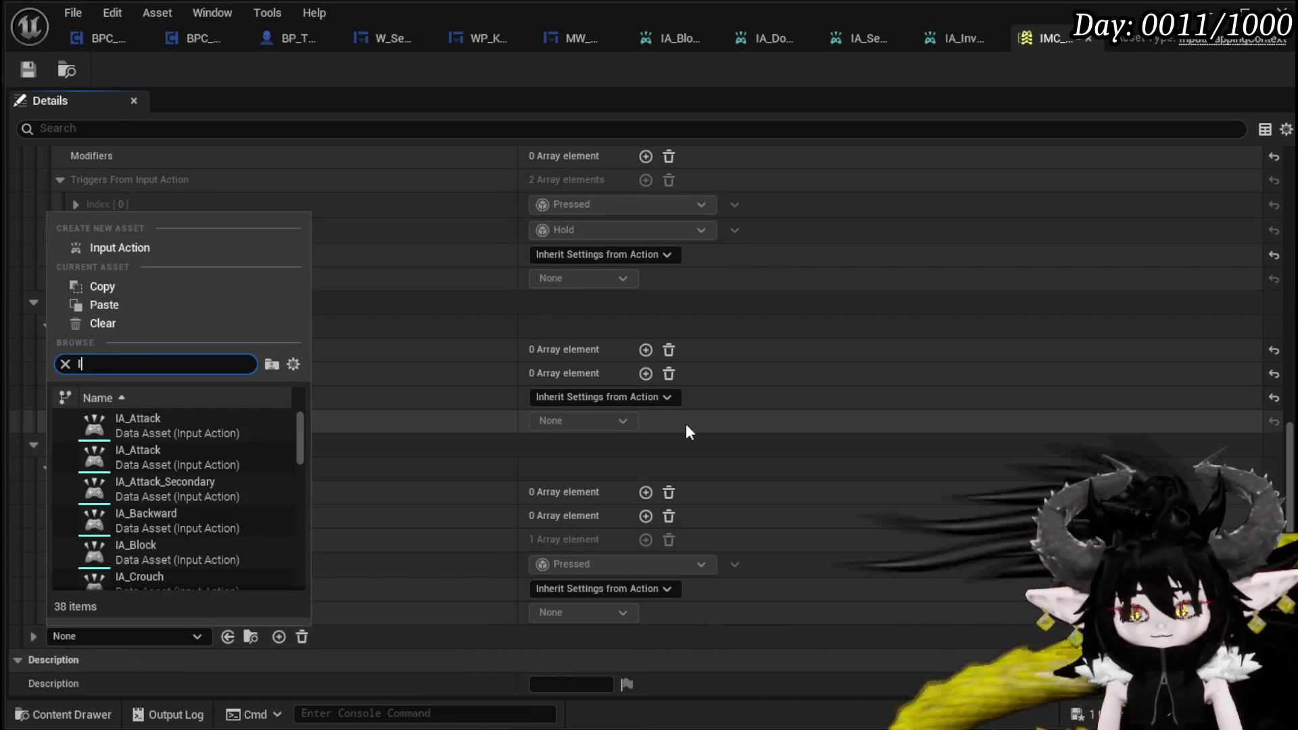
text(y)
click(215, 416)
Step: Bind IA_Inventory's mapping to the I key and save the mapping context
scroll(376, 434, down, 5)
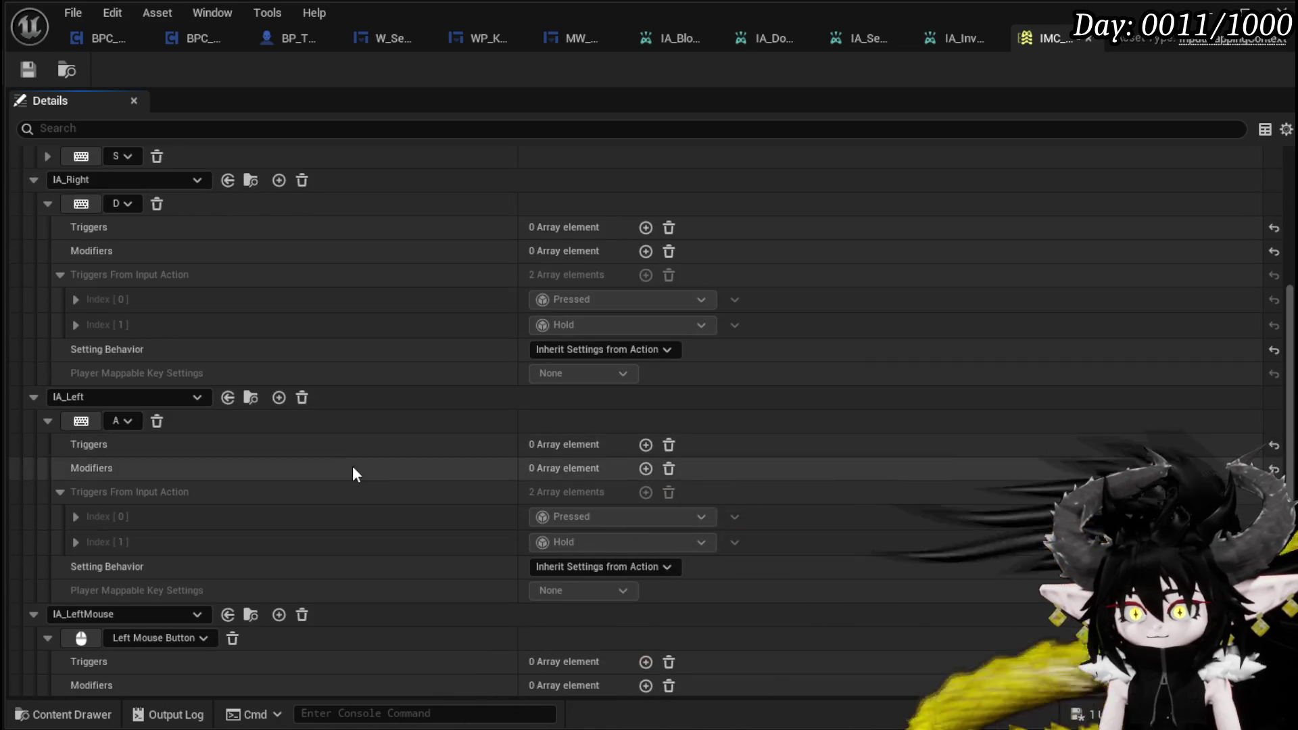
scroll(371, 420, down, 1)
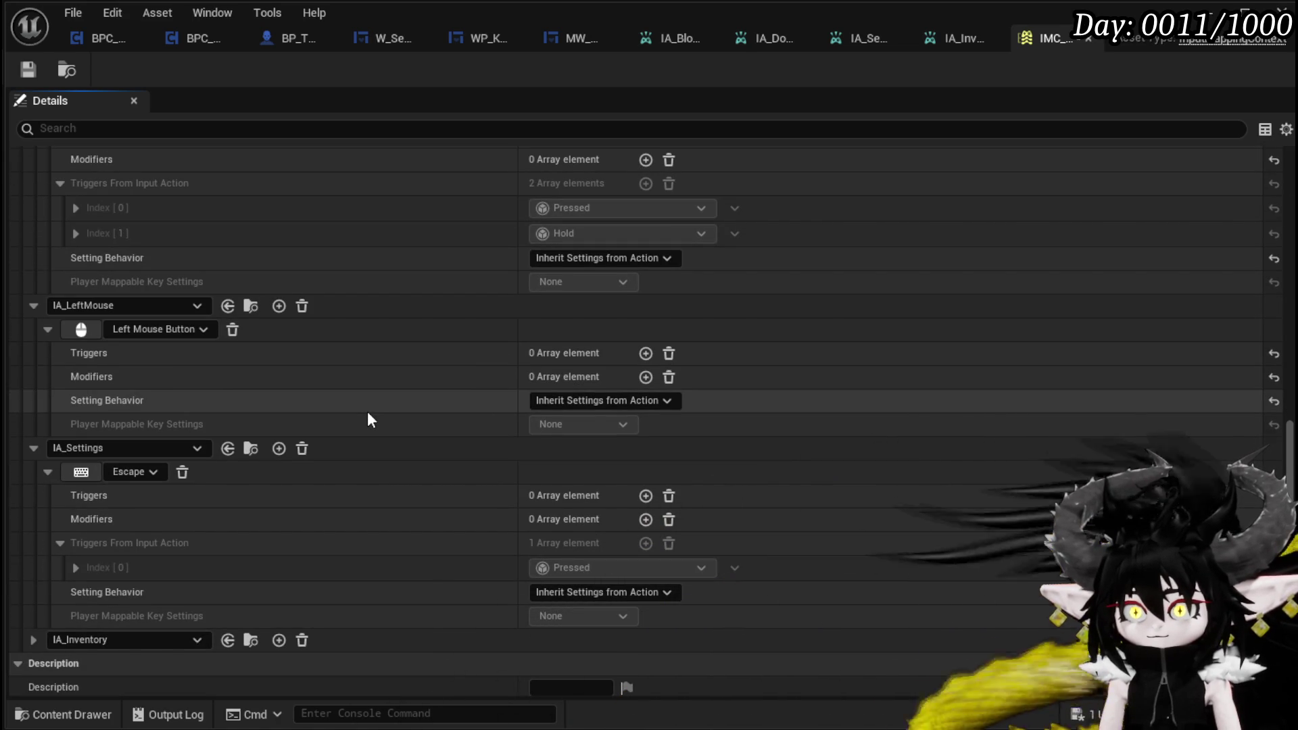
click(30, 639)
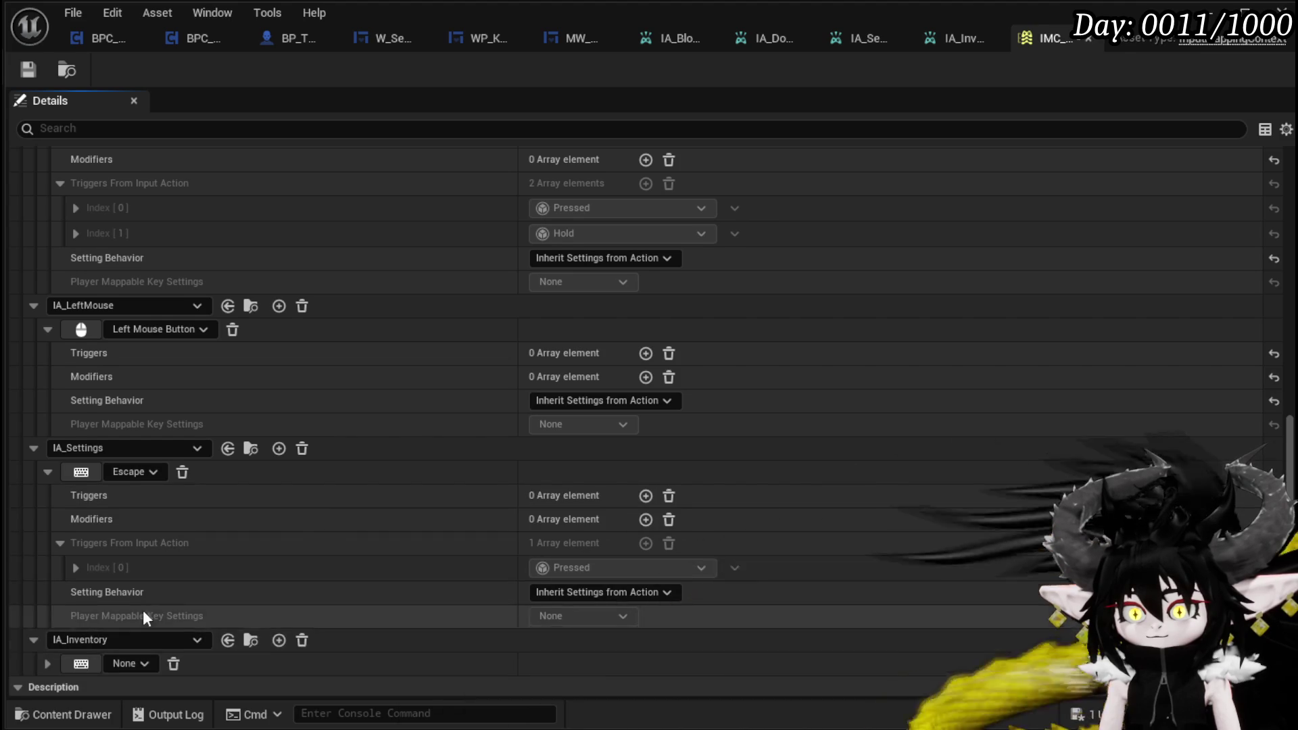
scroll(108, 625, down, 1)
click(116, 640)
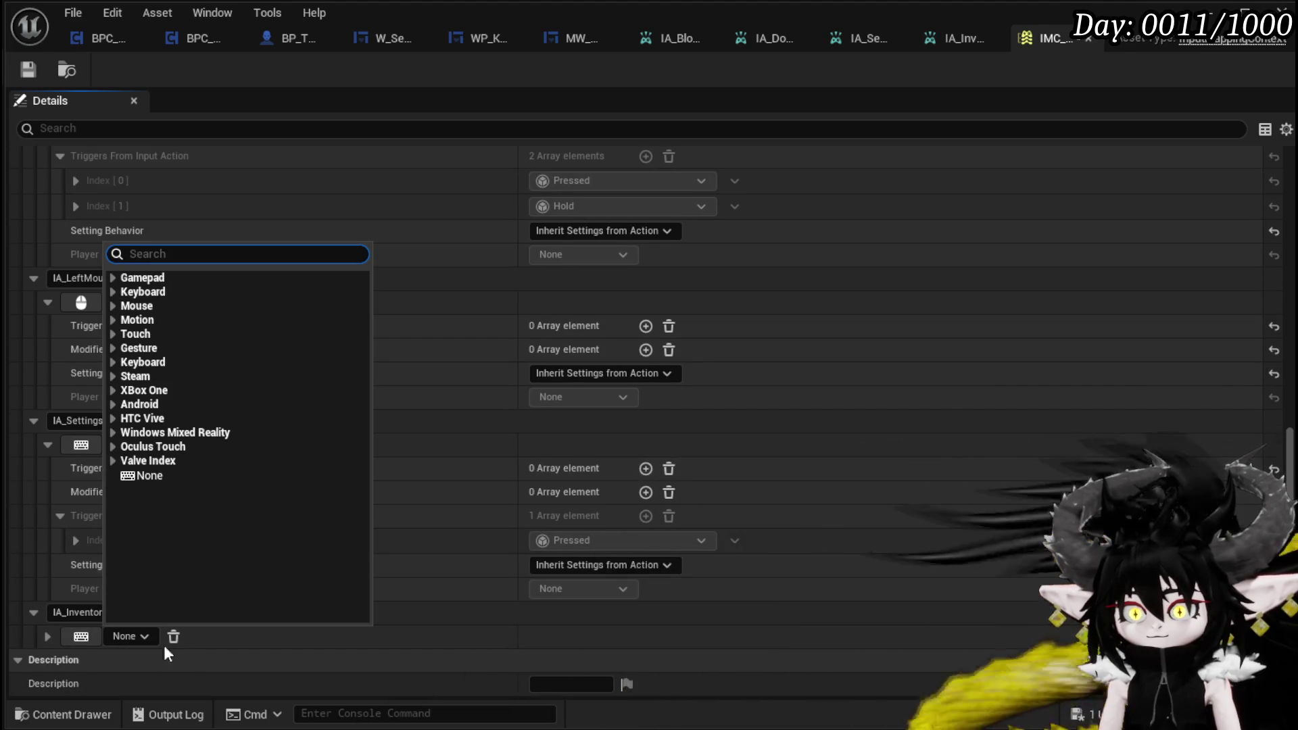
click(91, 634)
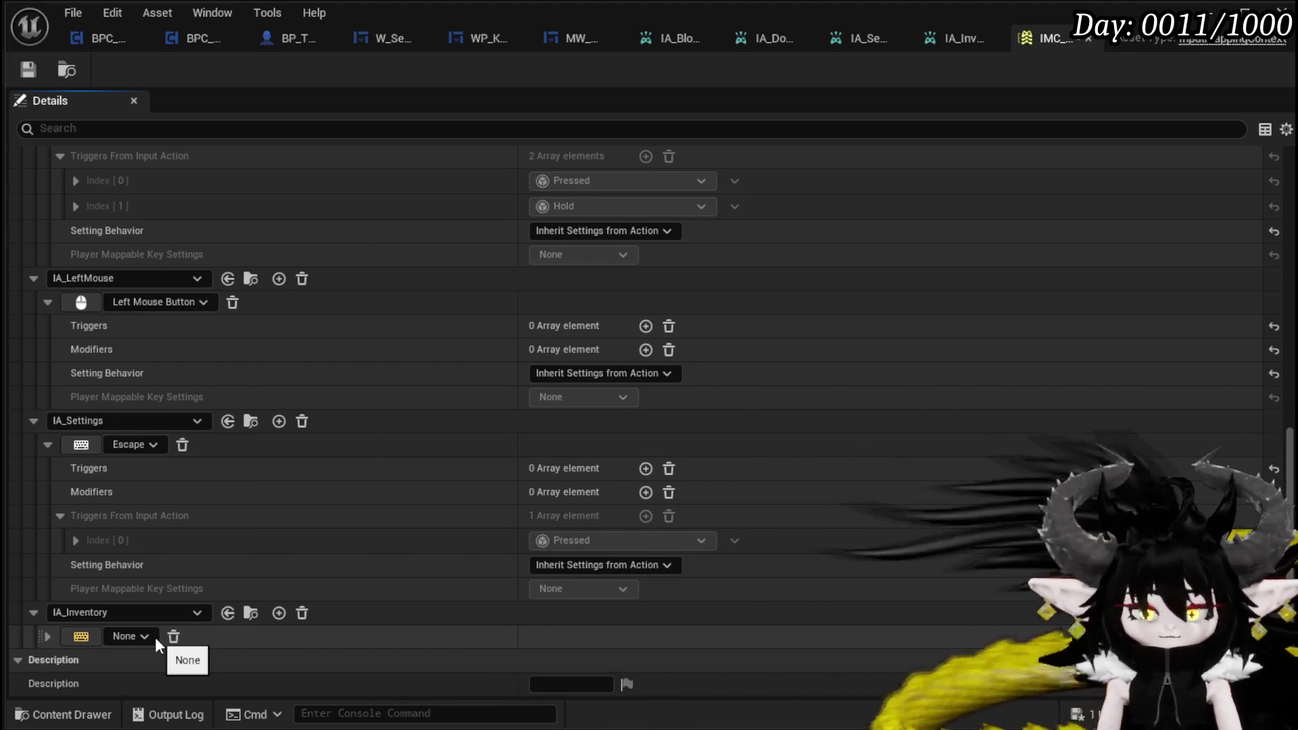
key(i)
click(43, 73)
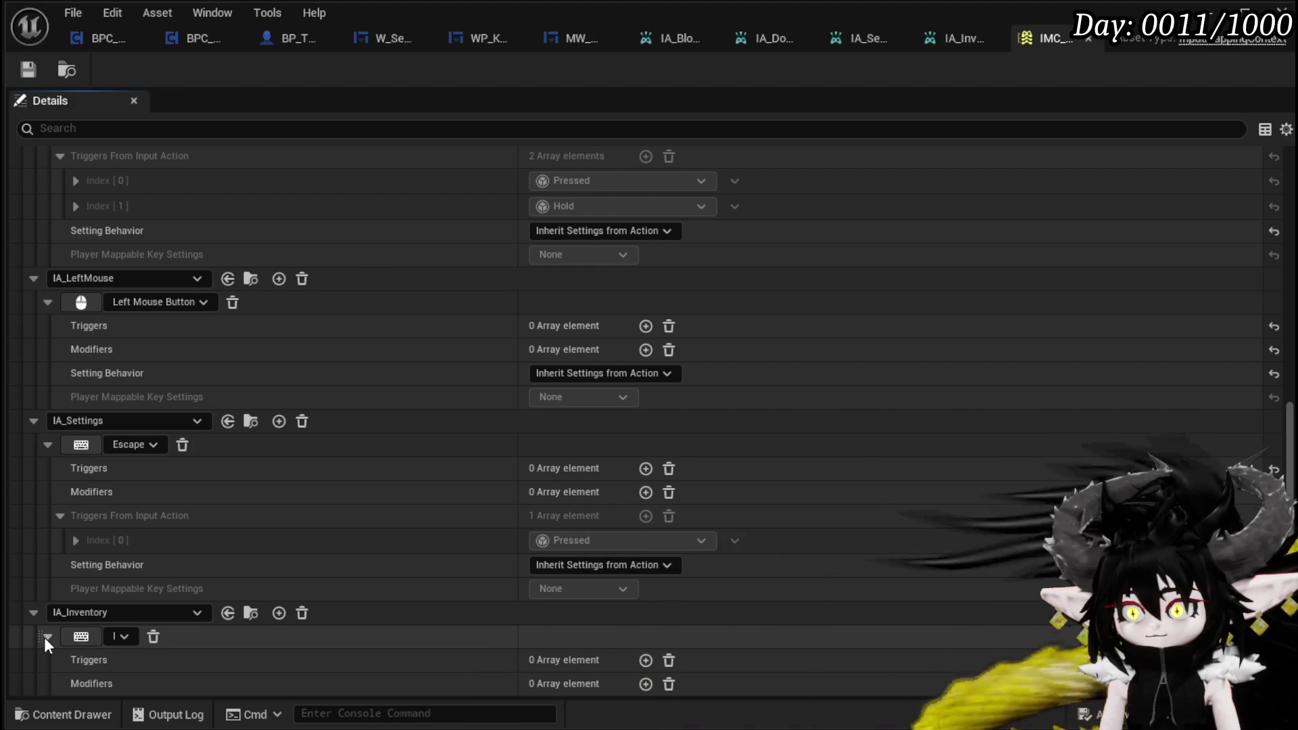
scroll(453, 504, down, 4)
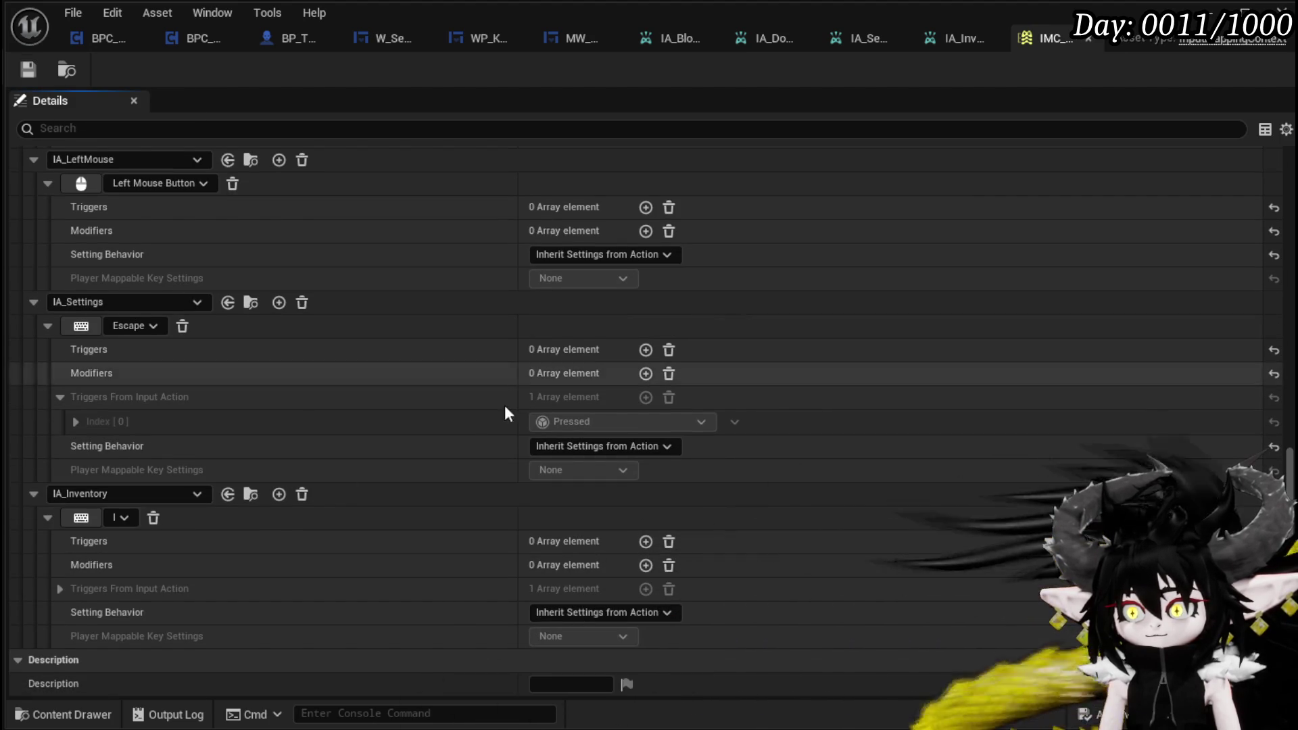
click(48, 518)
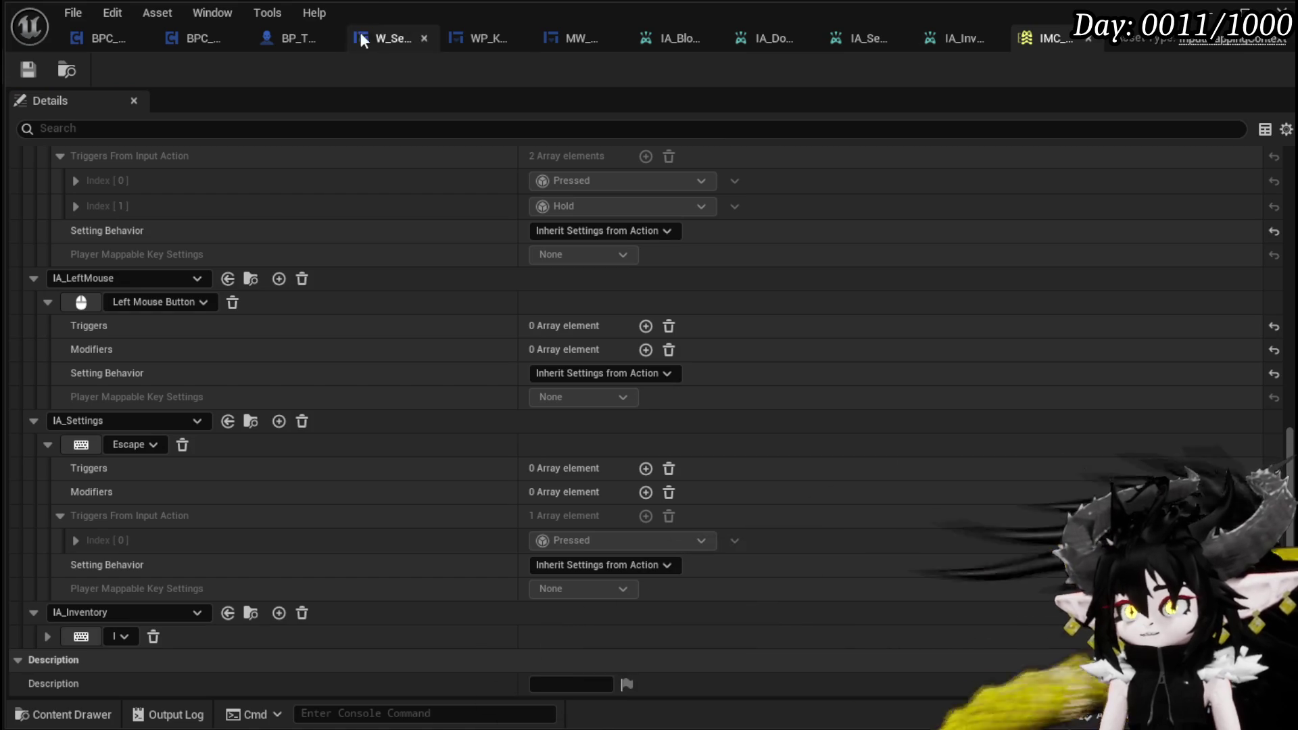
Step: Locate the Debug Key I node in BP_ThirdPersonCharacter's event graph
click(275, 39)
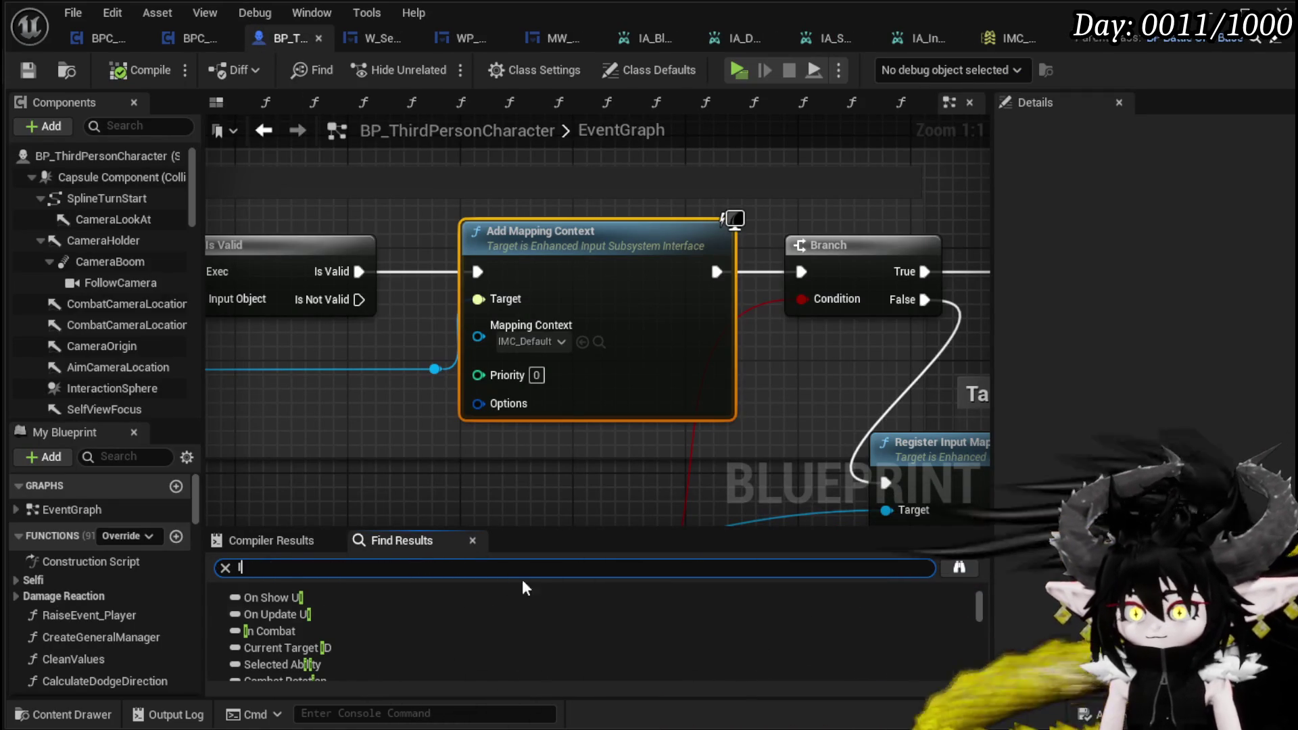
scroll(508, 626, down, 3)
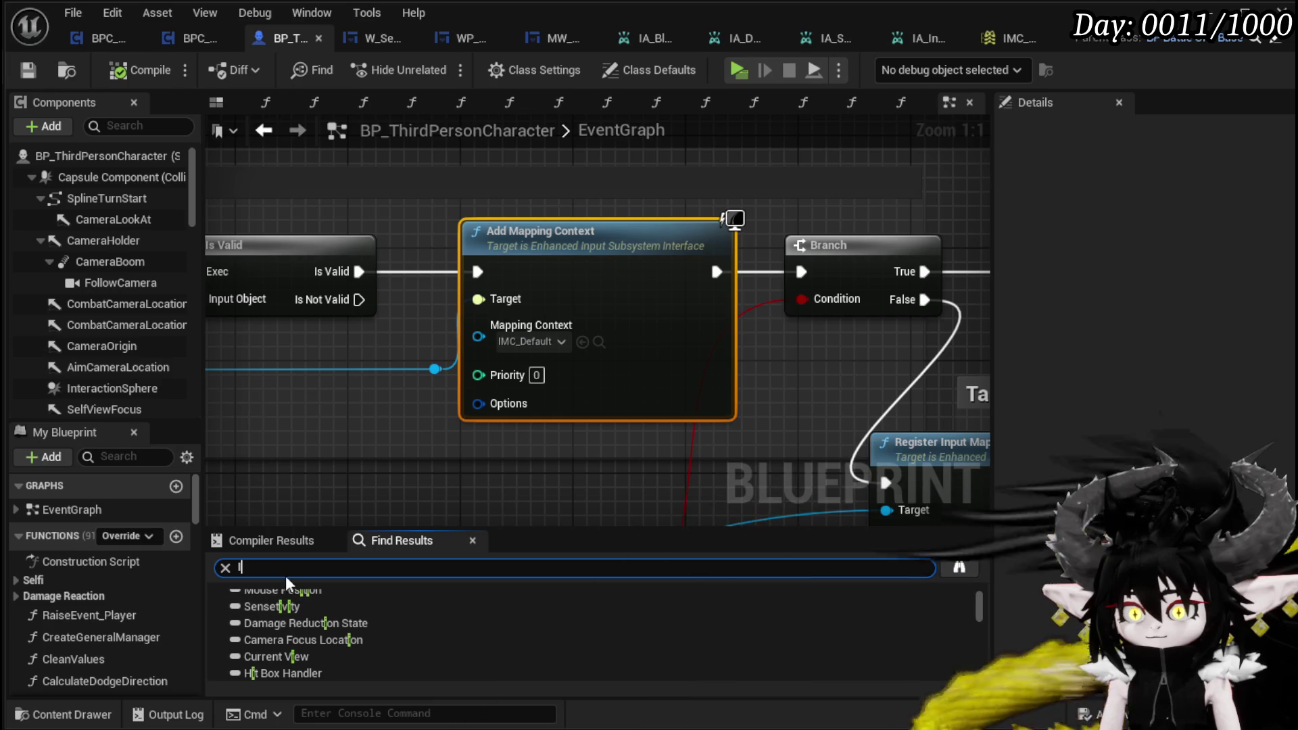
text(Debug Ke)
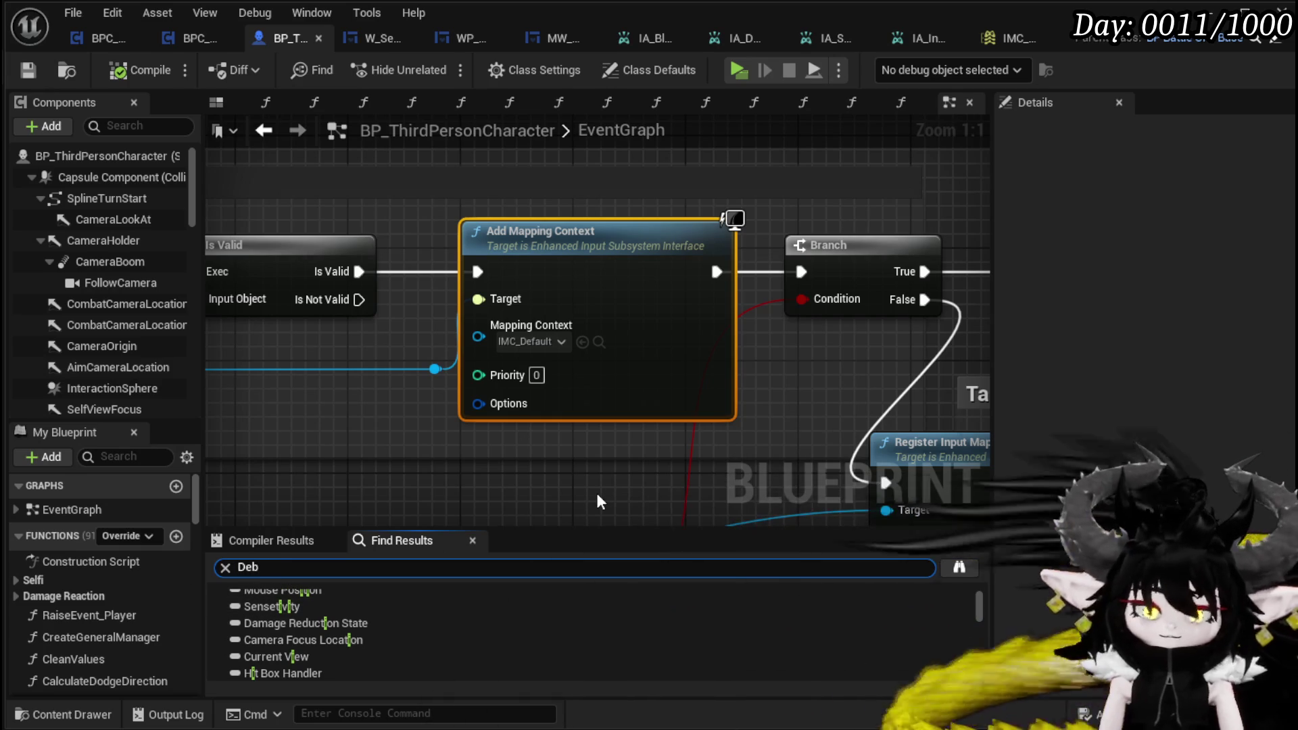
text(y I)
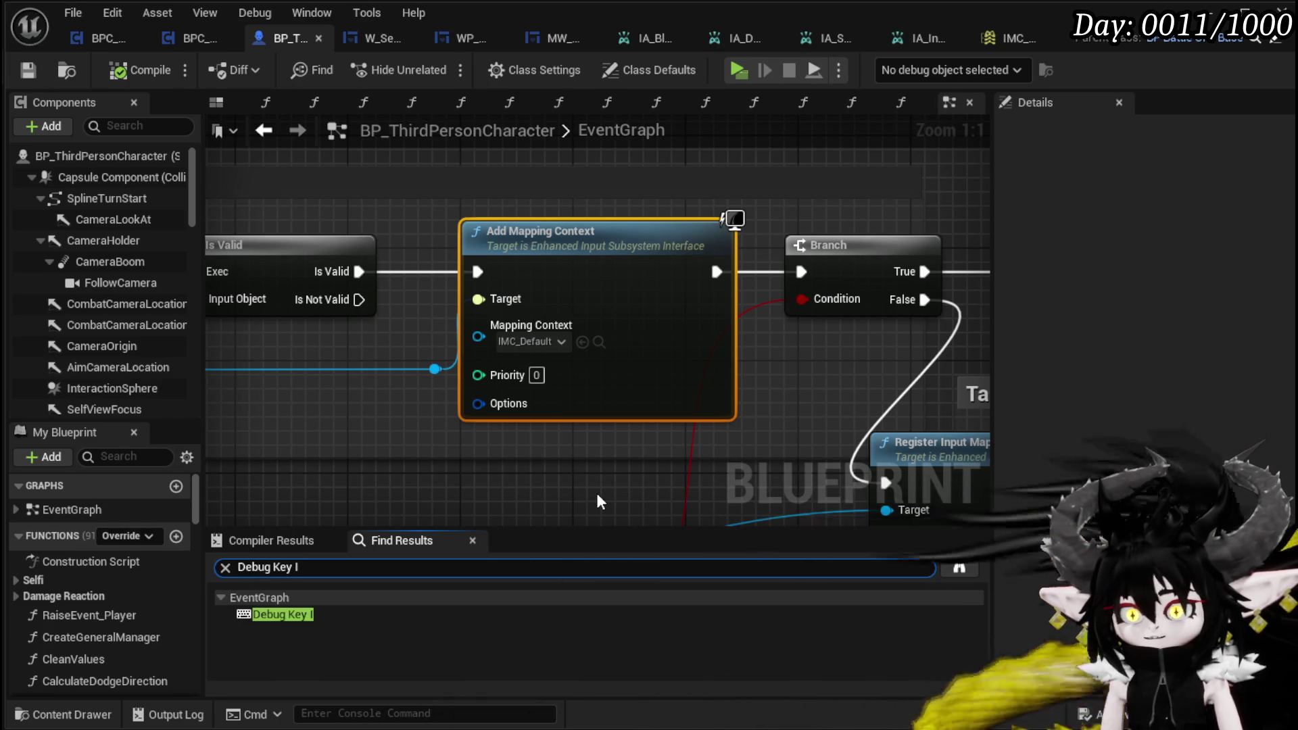
click(277, 614)
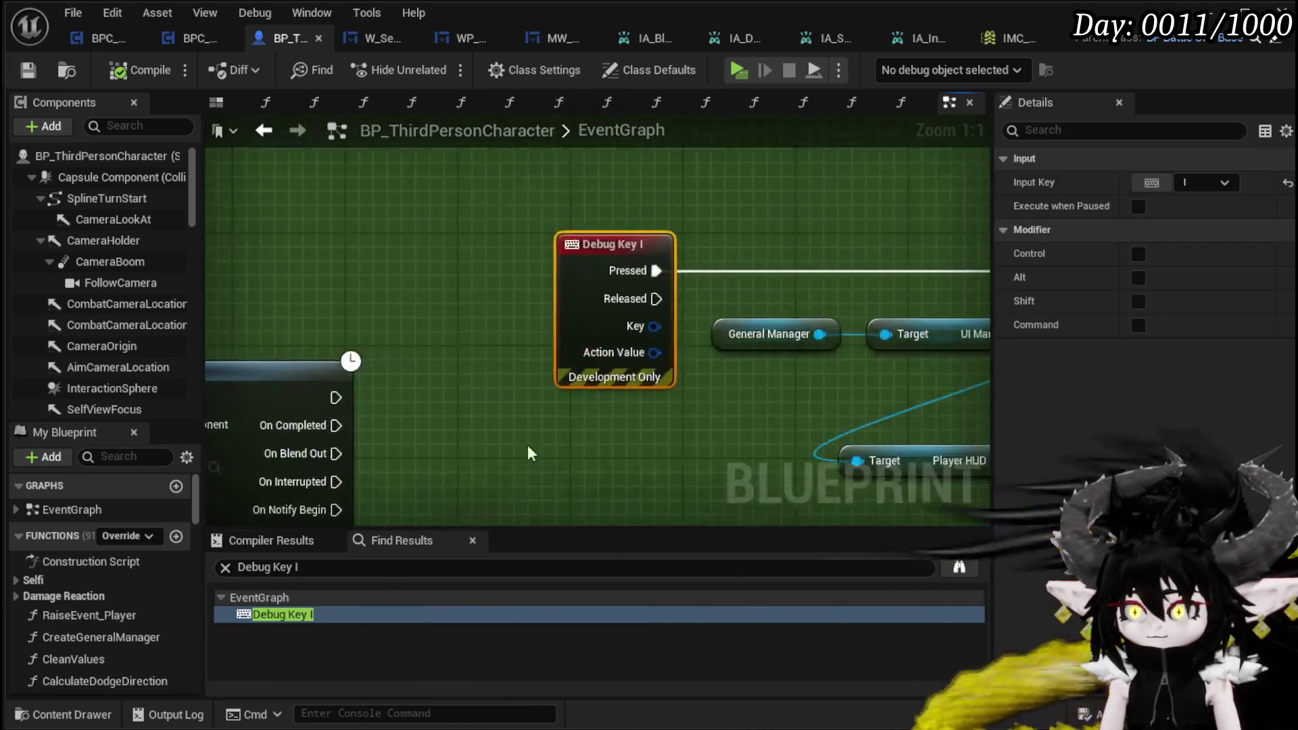
scroll(372, 407, up, 3)
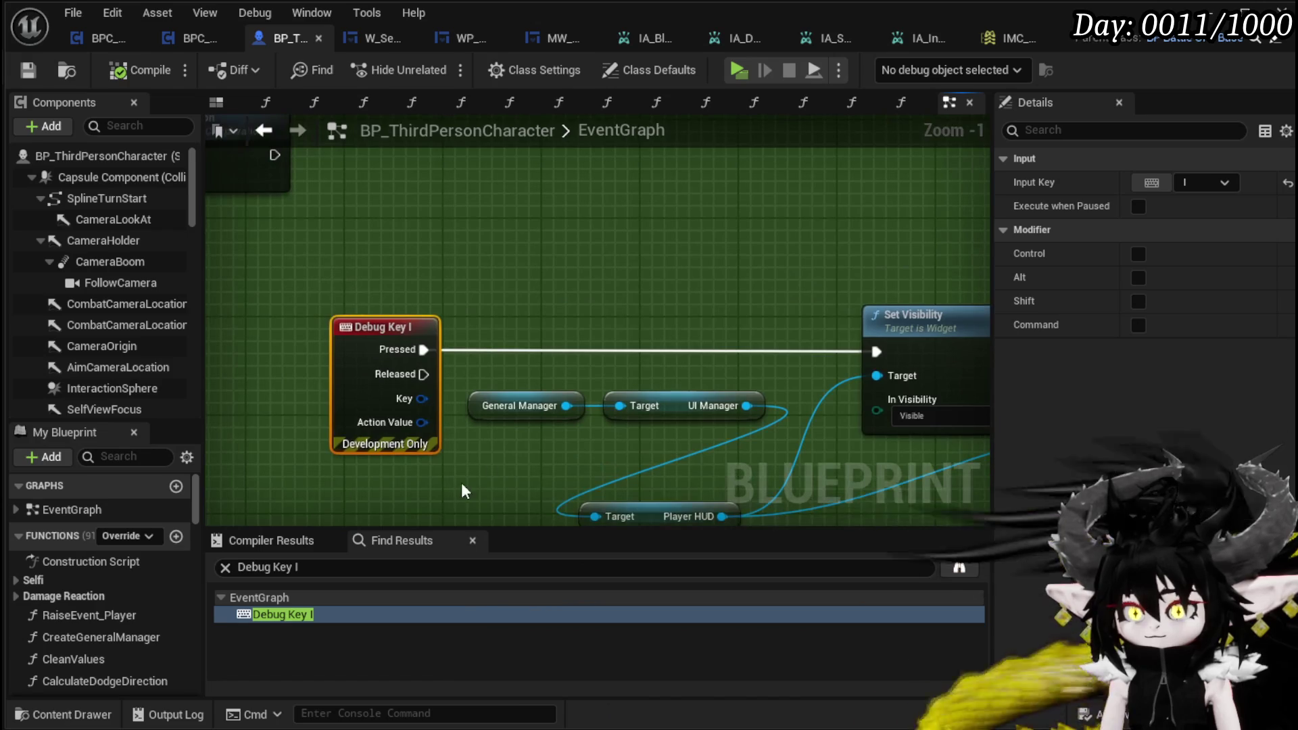
Step: Add an IA_Inventory input action event and wire its Started pin to Set Visibility
right_click(492, 237)
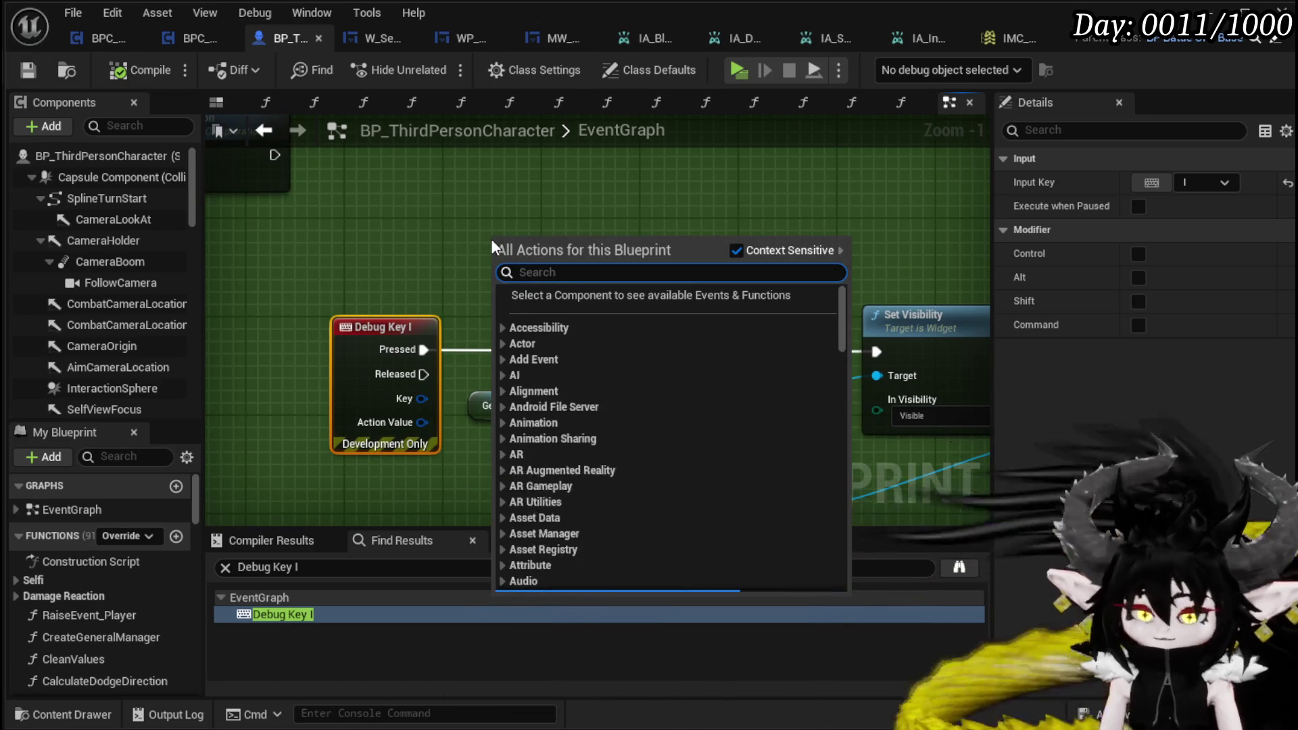
text(enhanced inpu)
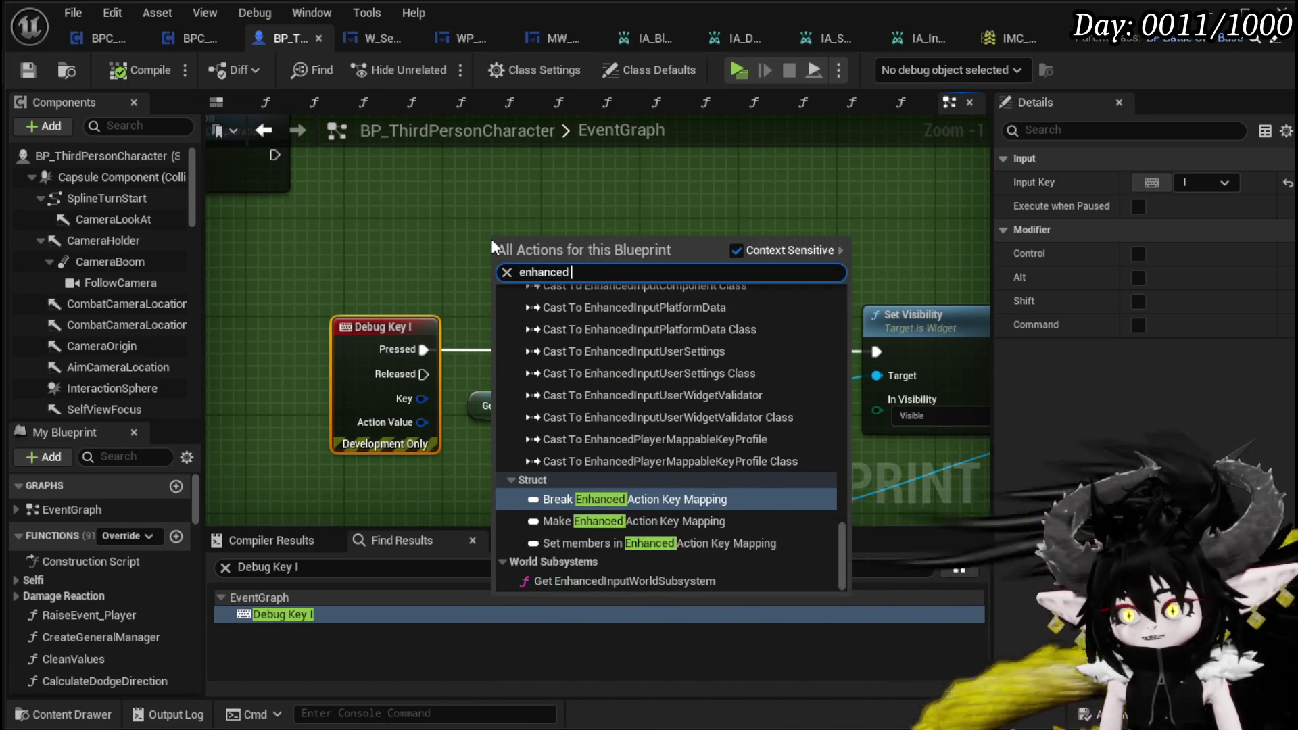
text(t action inv)
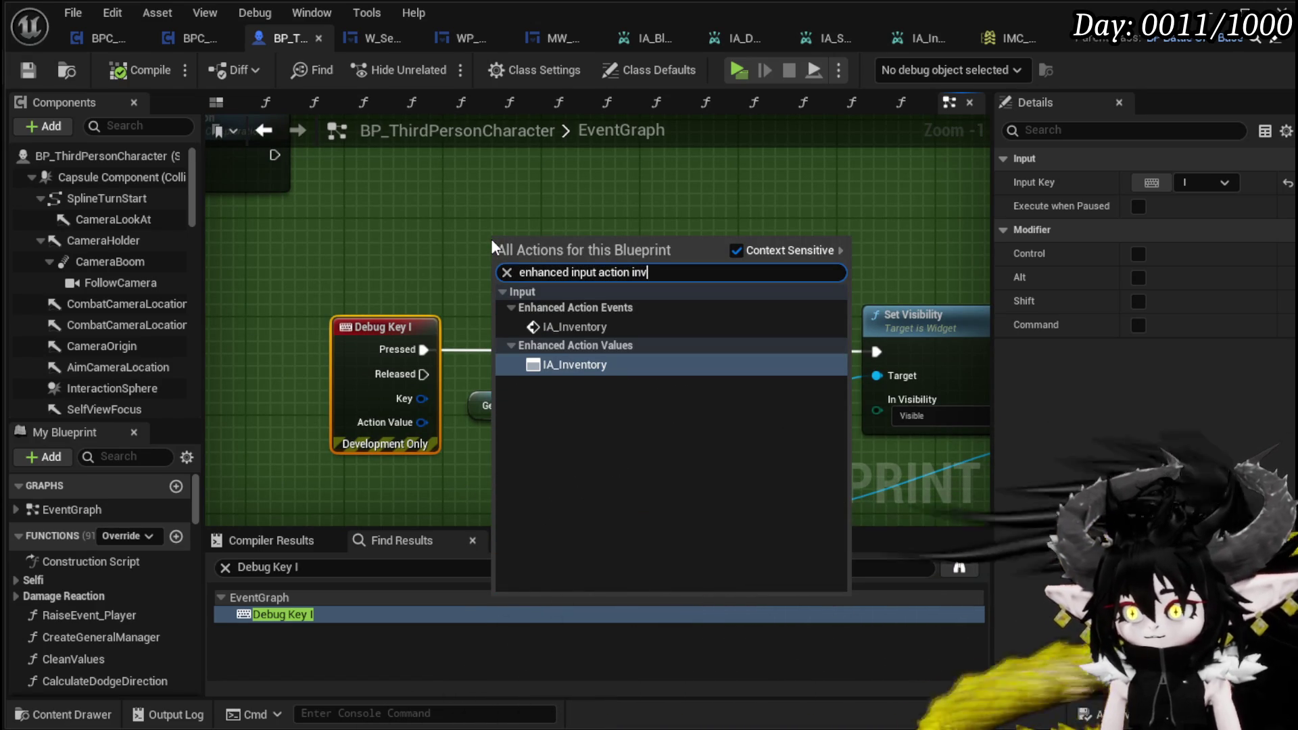
click(575, 327)
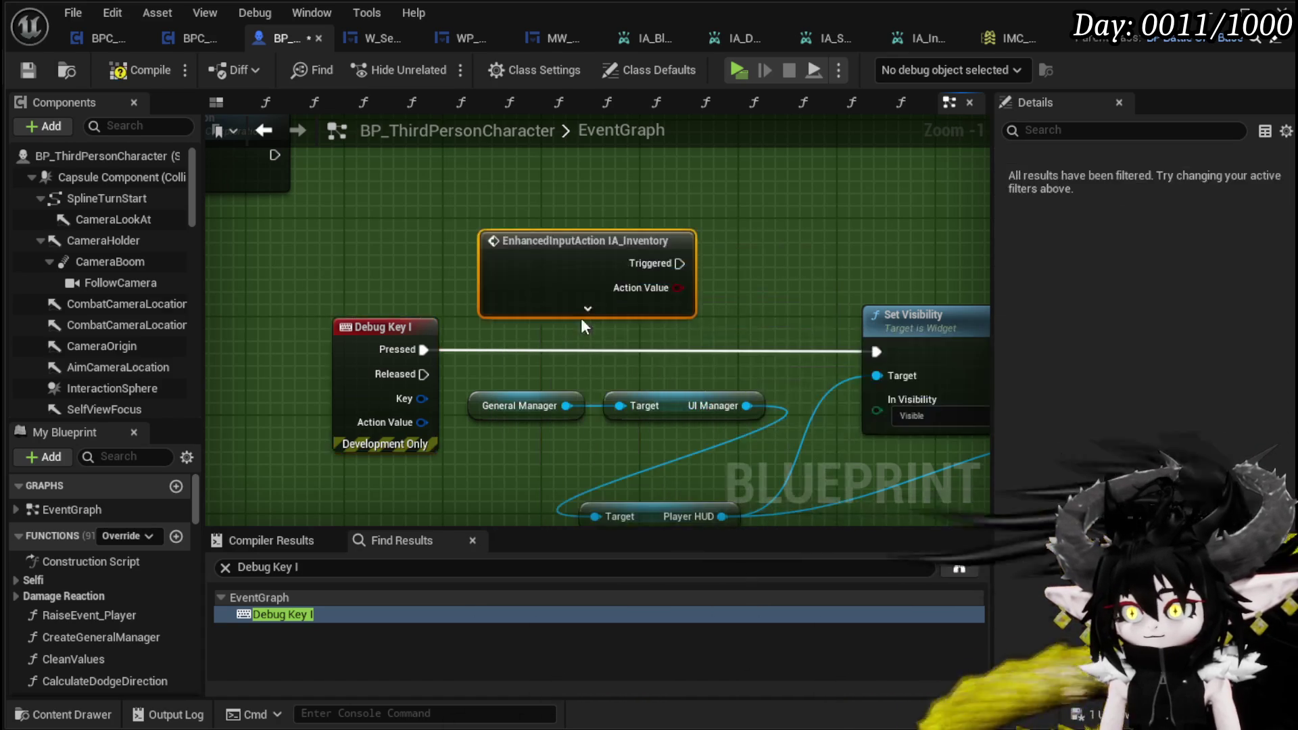
click(445, 308)
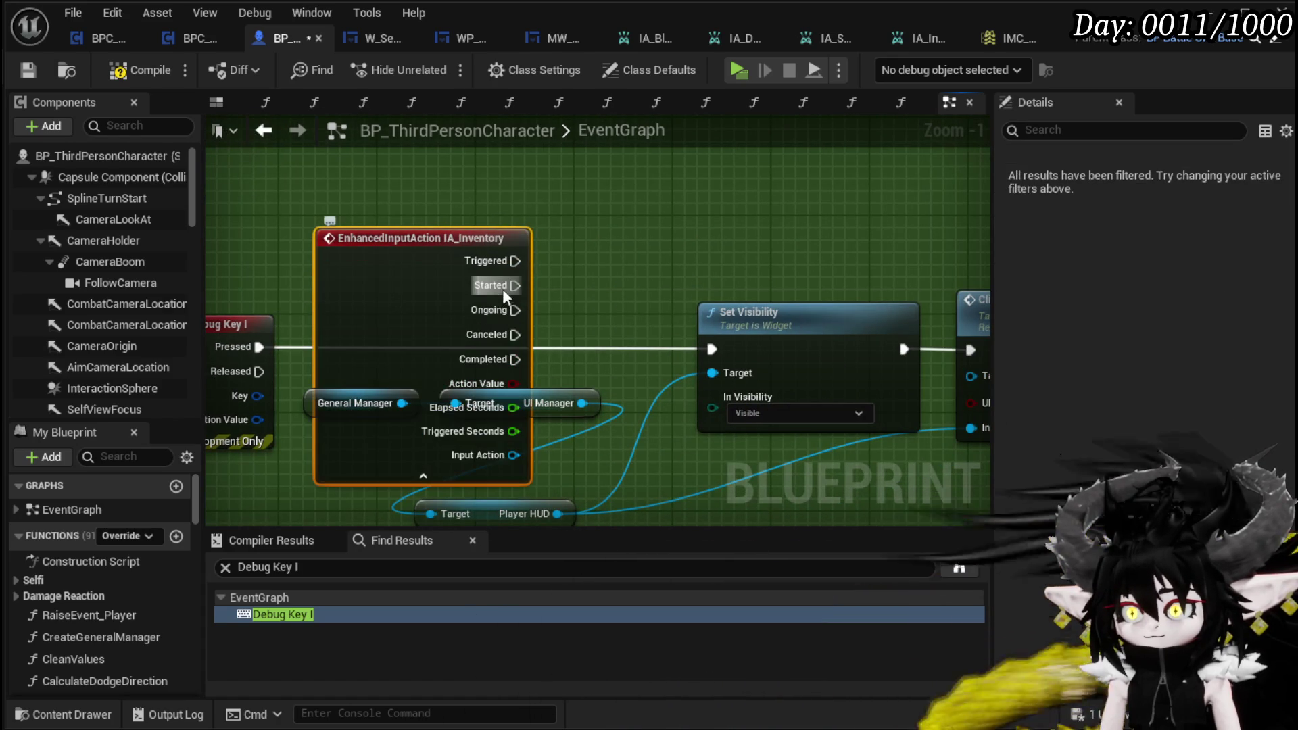
drag(507, 286, 719, 371)
drag(412, 343, 388, 211)
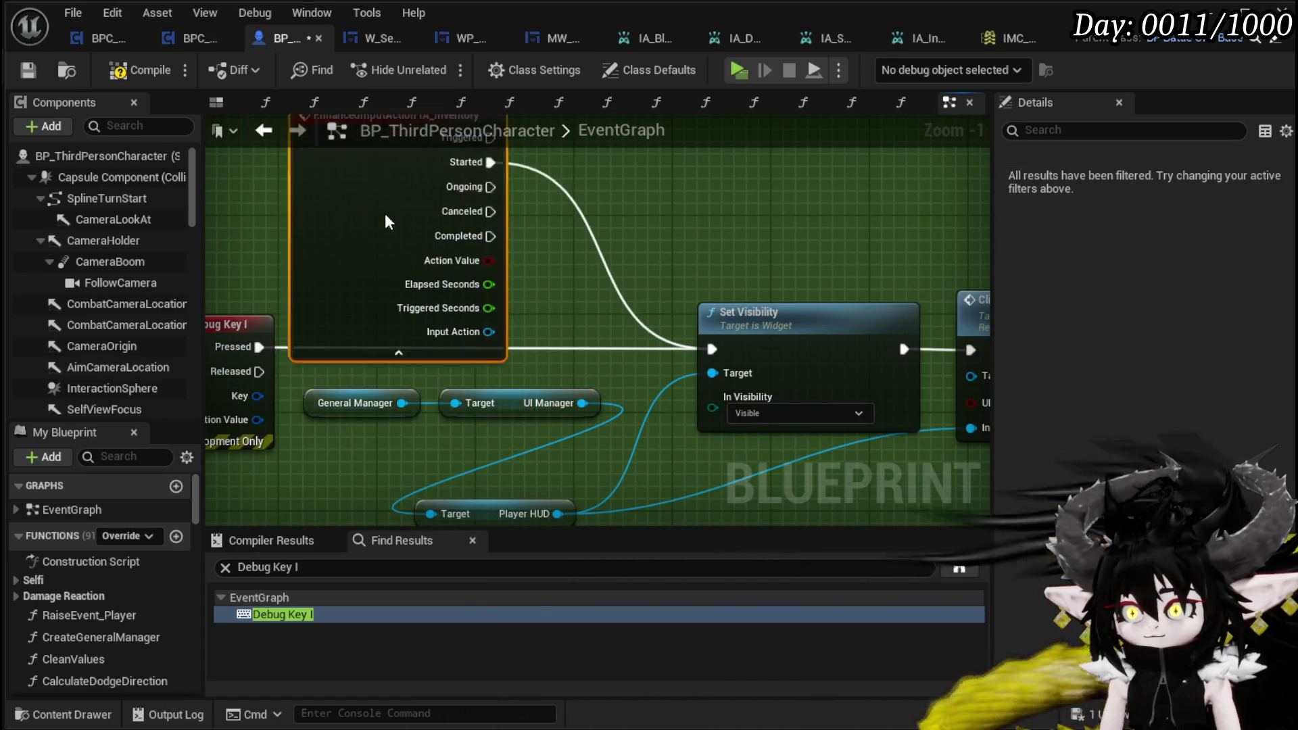
click(428, 342)
drag(525, 247, 432, 364)
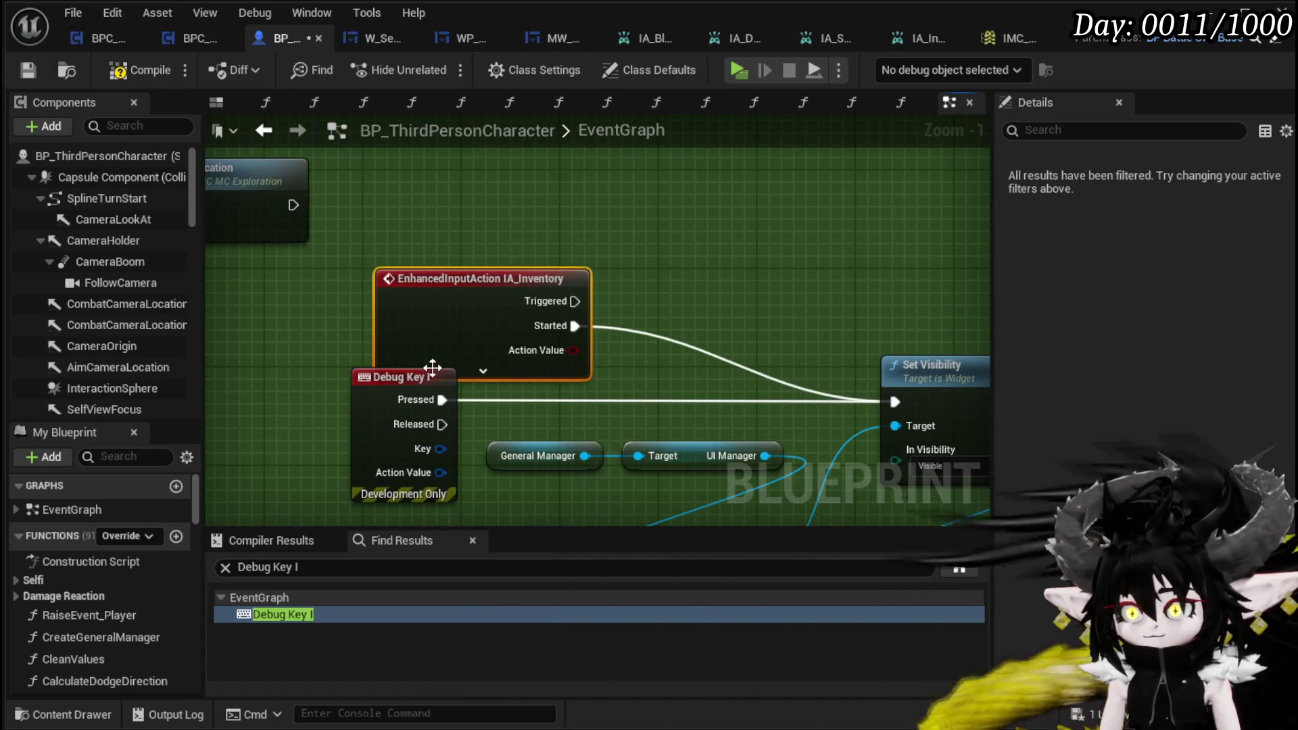
drag(436, 319, 424, 269)
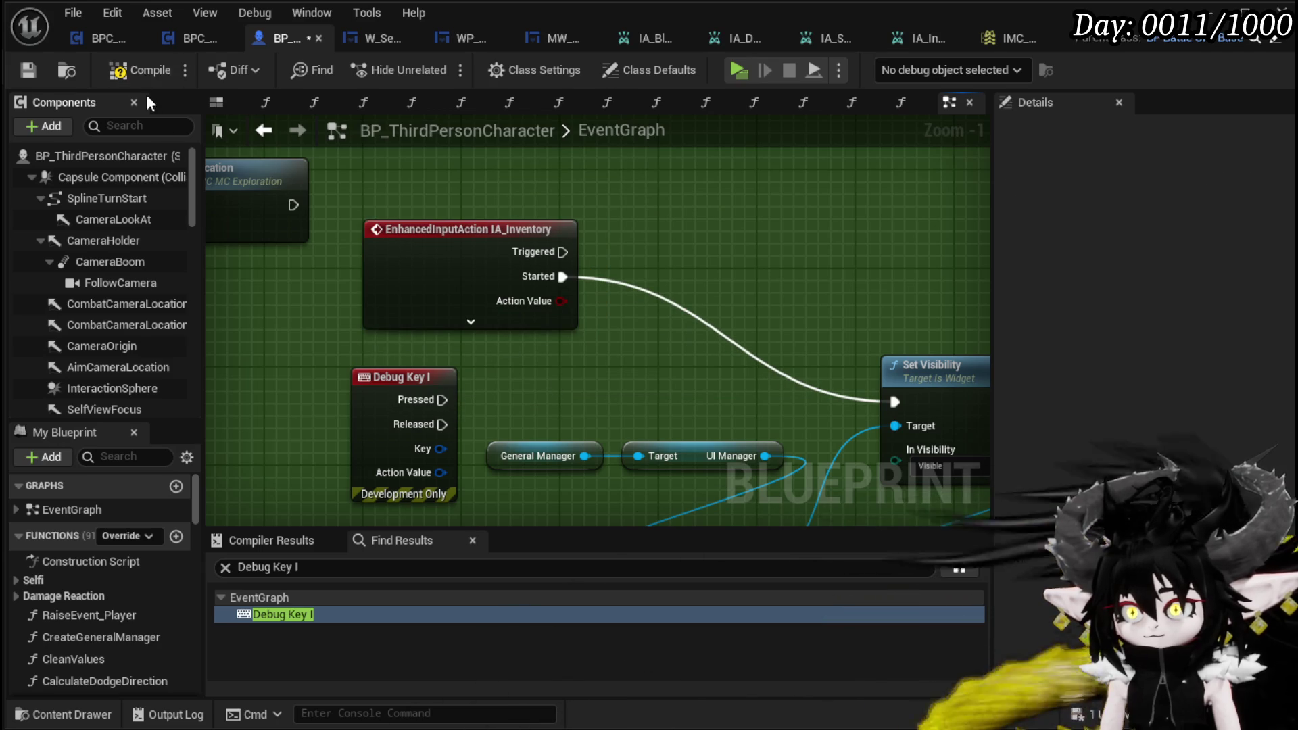
Step: Compile and save the blueprint, then launch a game preview from the level
click(22, 69)
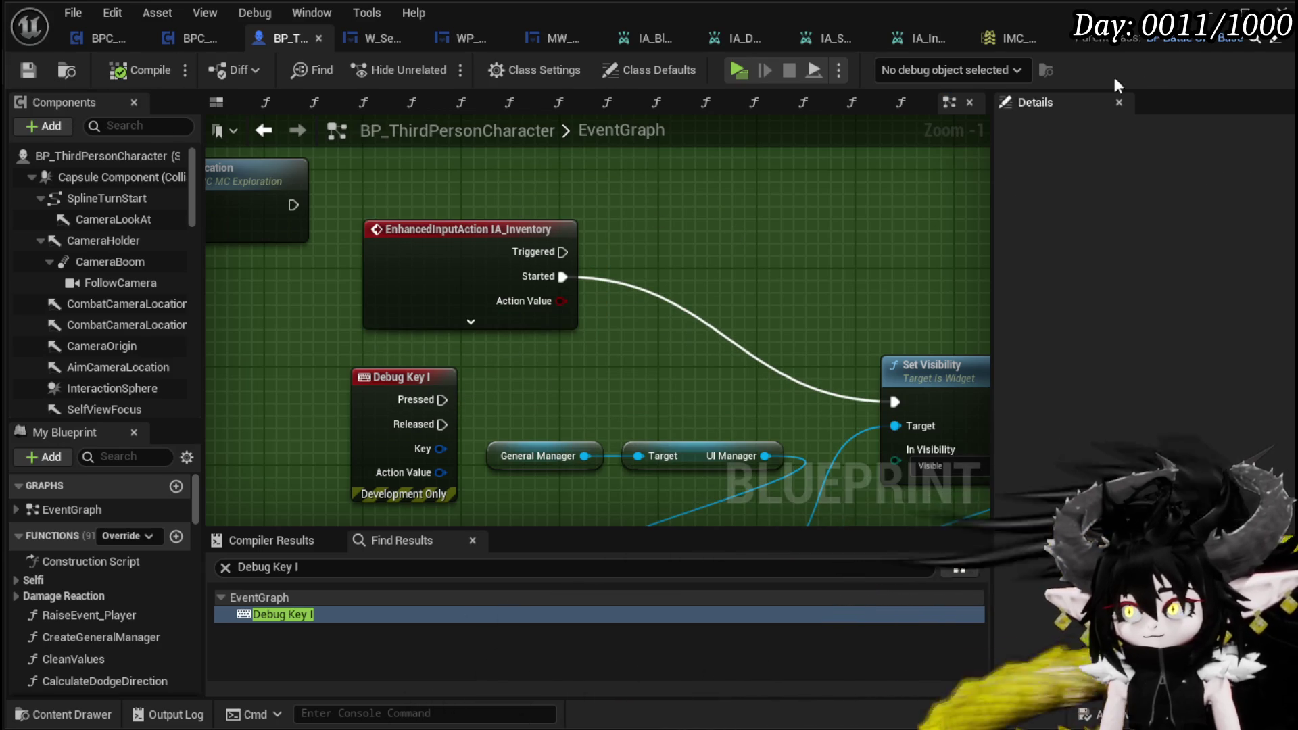
key(alt+Tab)
click(432, 67)
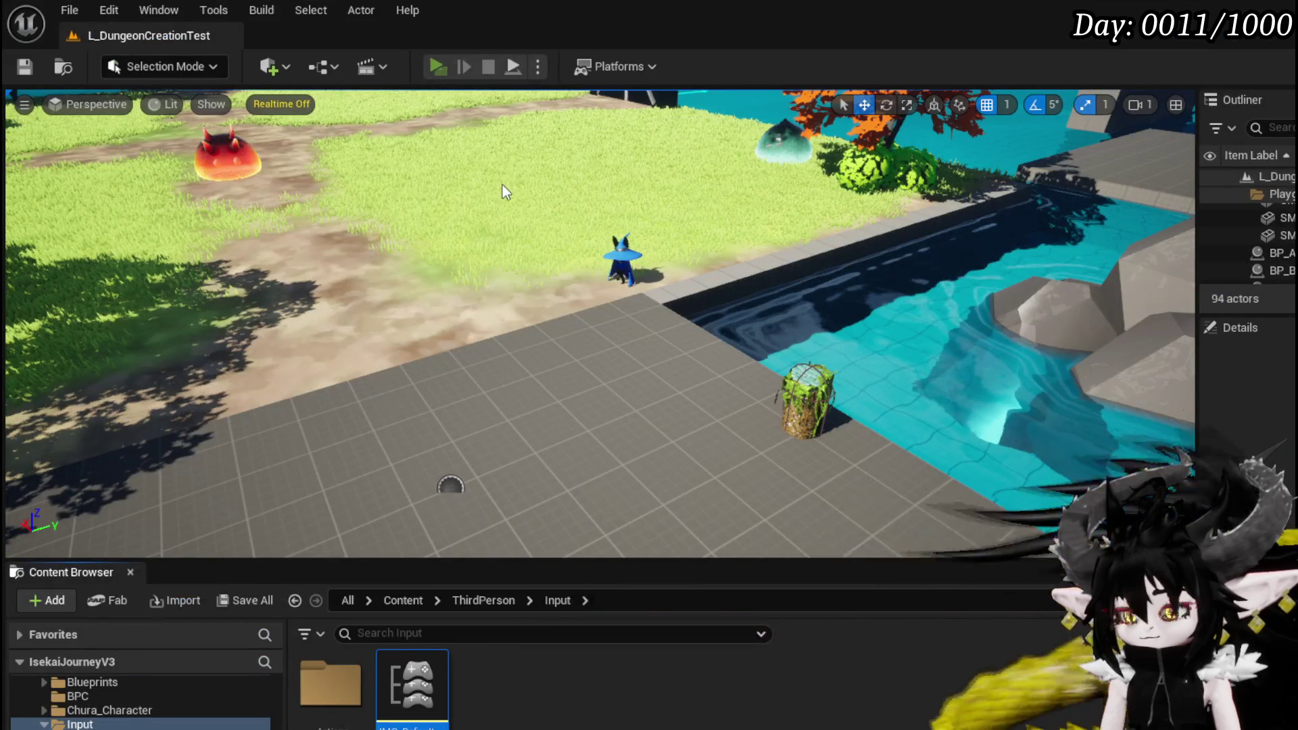
Step: Test the in-game Settings menu's Key Binds panel, moving the character between checks
key(Tab)
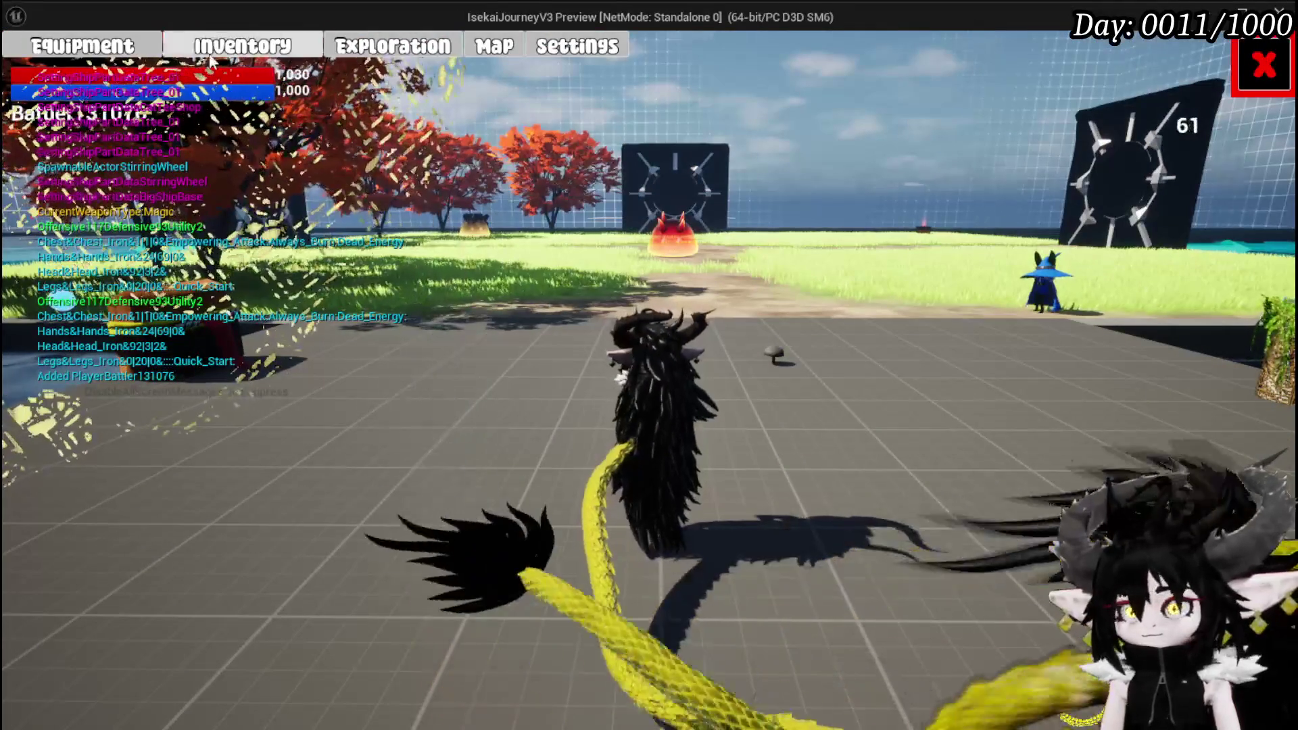
click(594, 46)
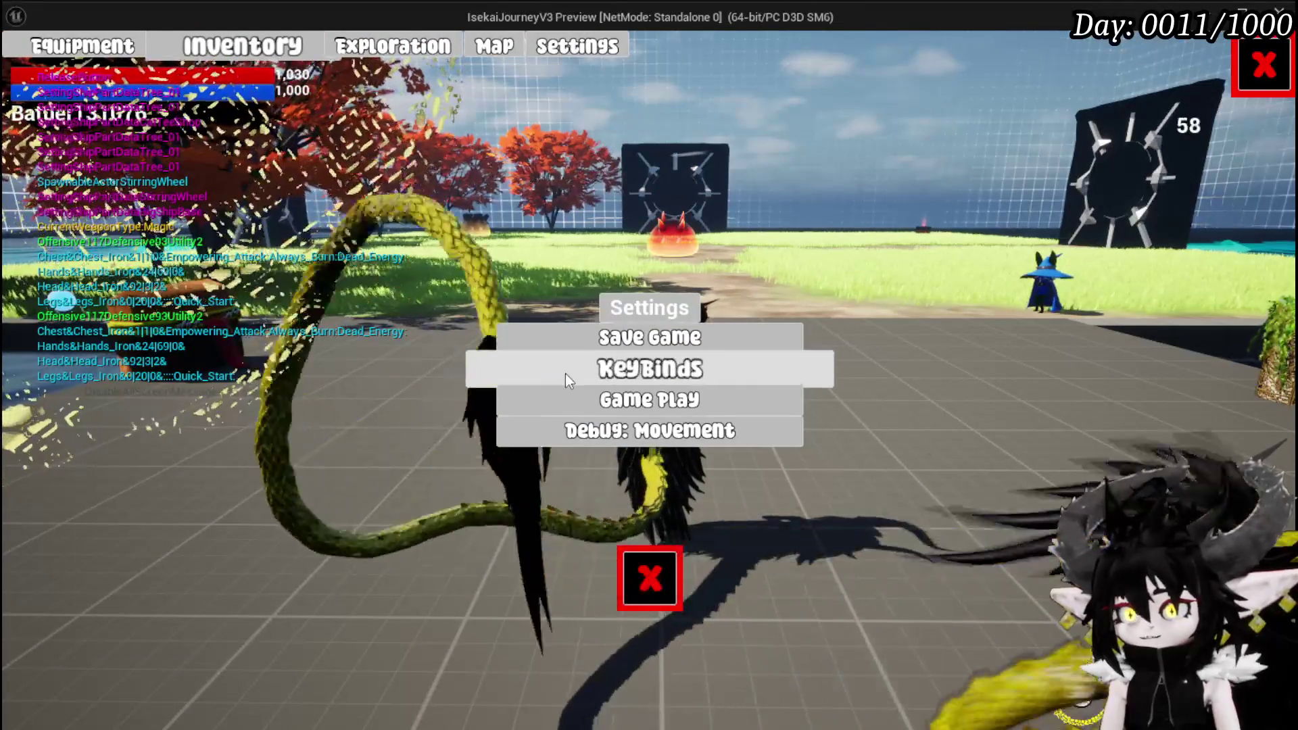
click(566, 370)
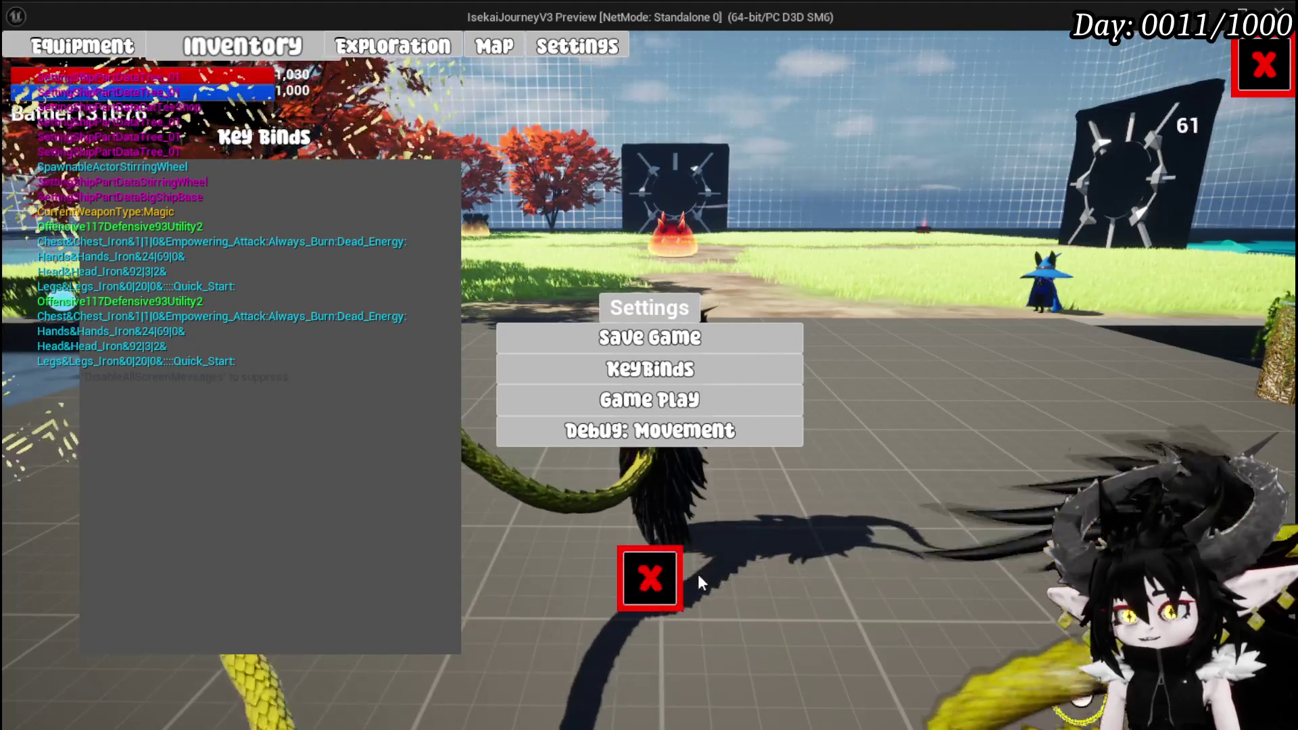
click(666, 578)
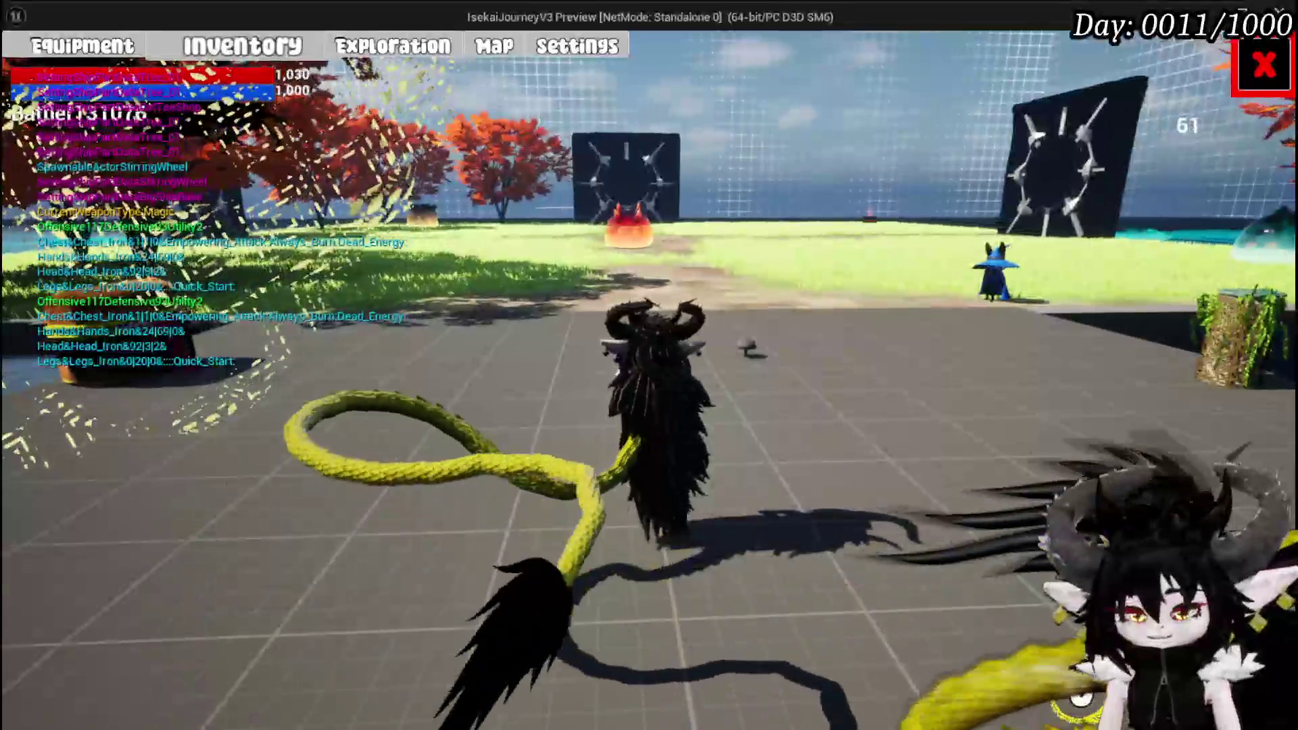
key(w)
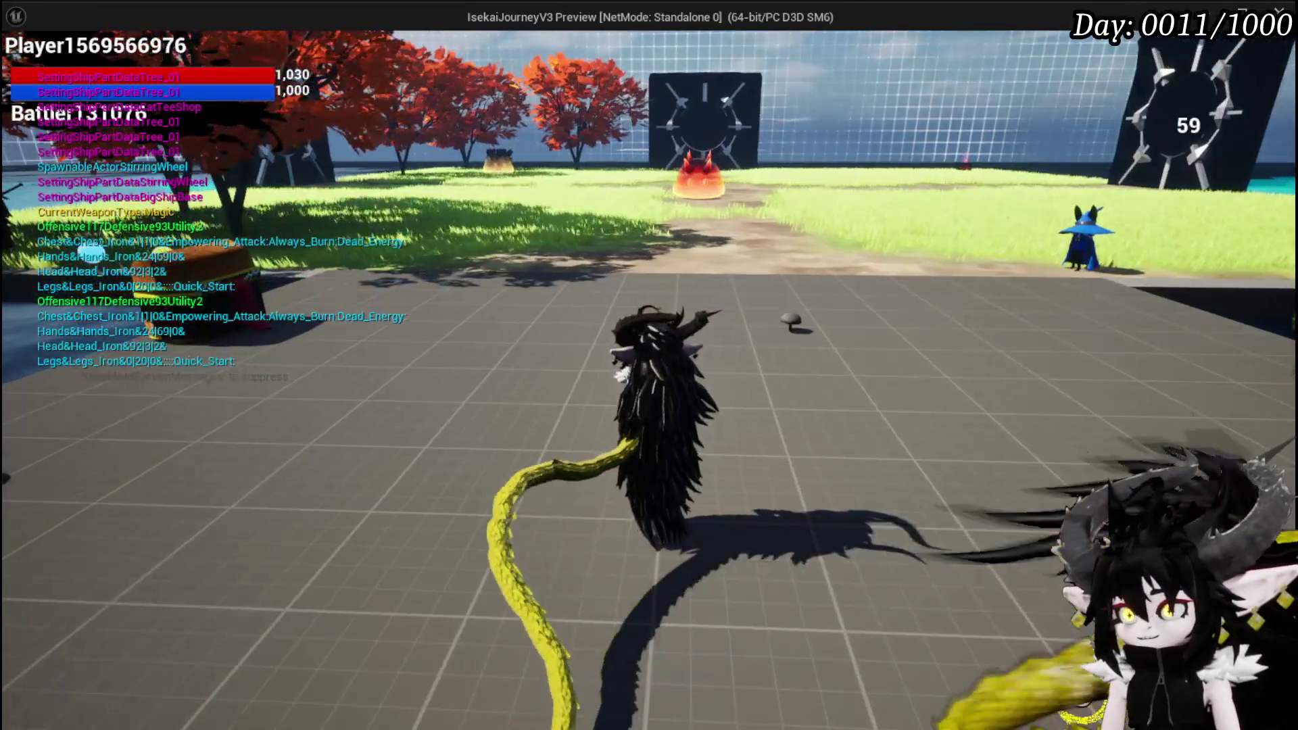
key(a)
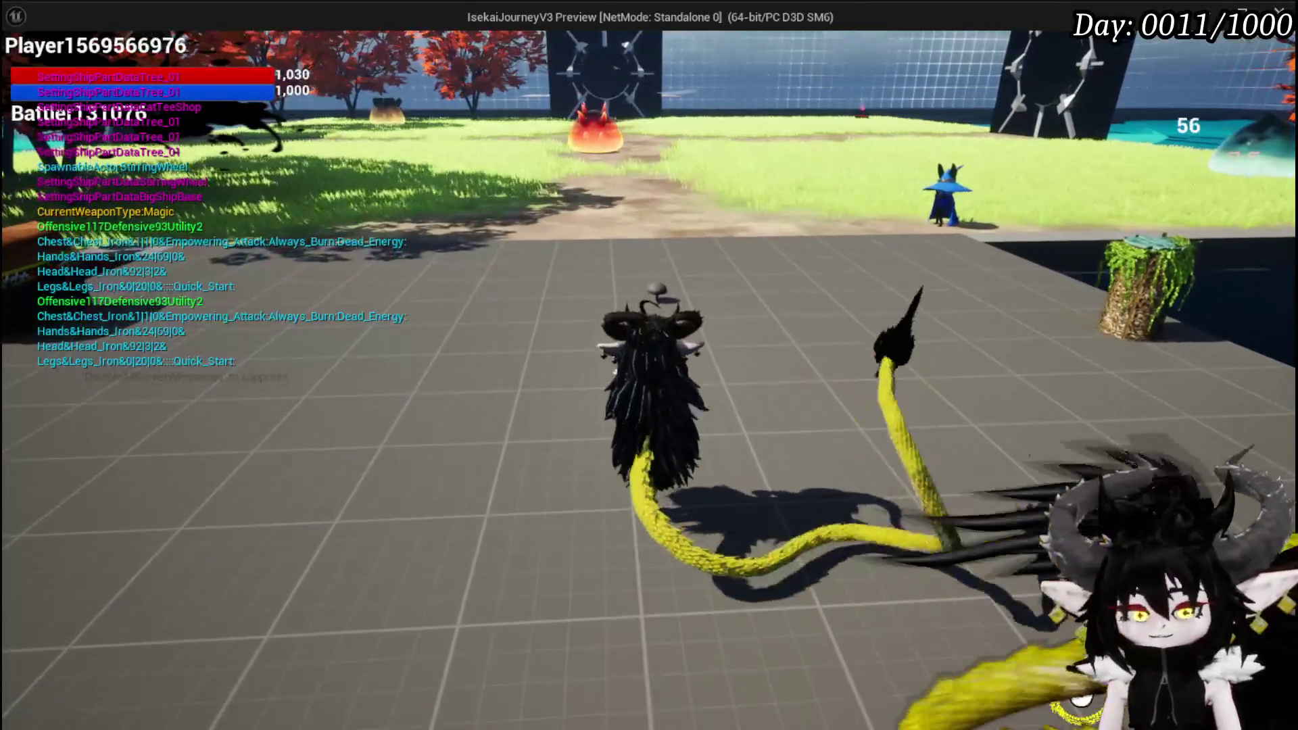
key(Escape)
click(676, 369)
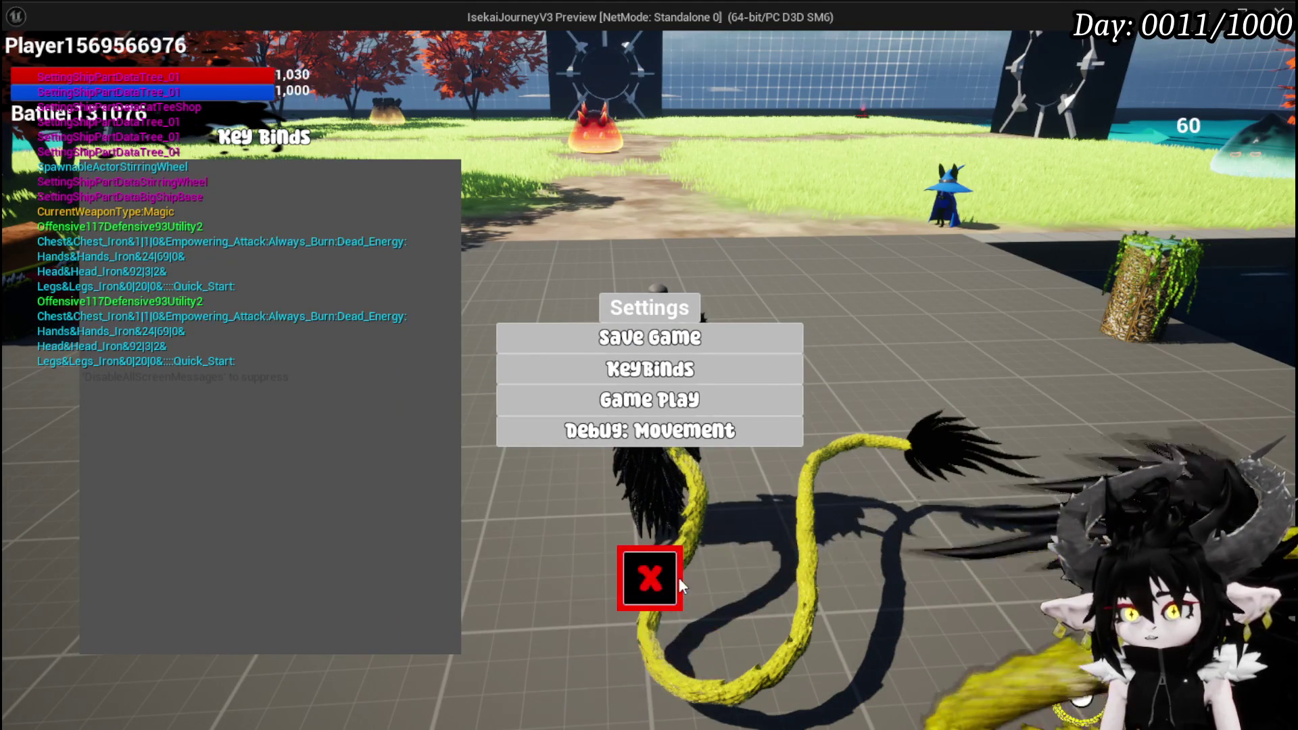
click(649, 578)
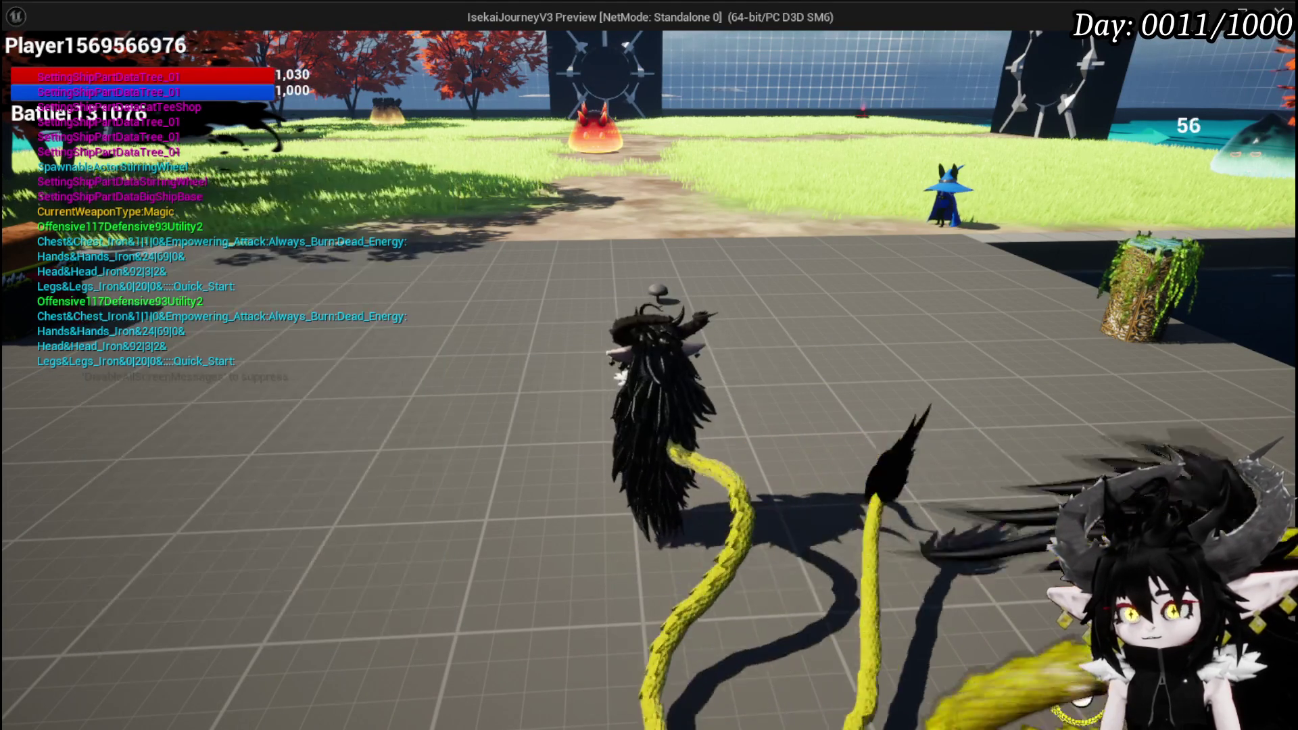
Step: Stop the preview, save the level, and switch back to the character blueprint
key(Escape)
click(25, 68)
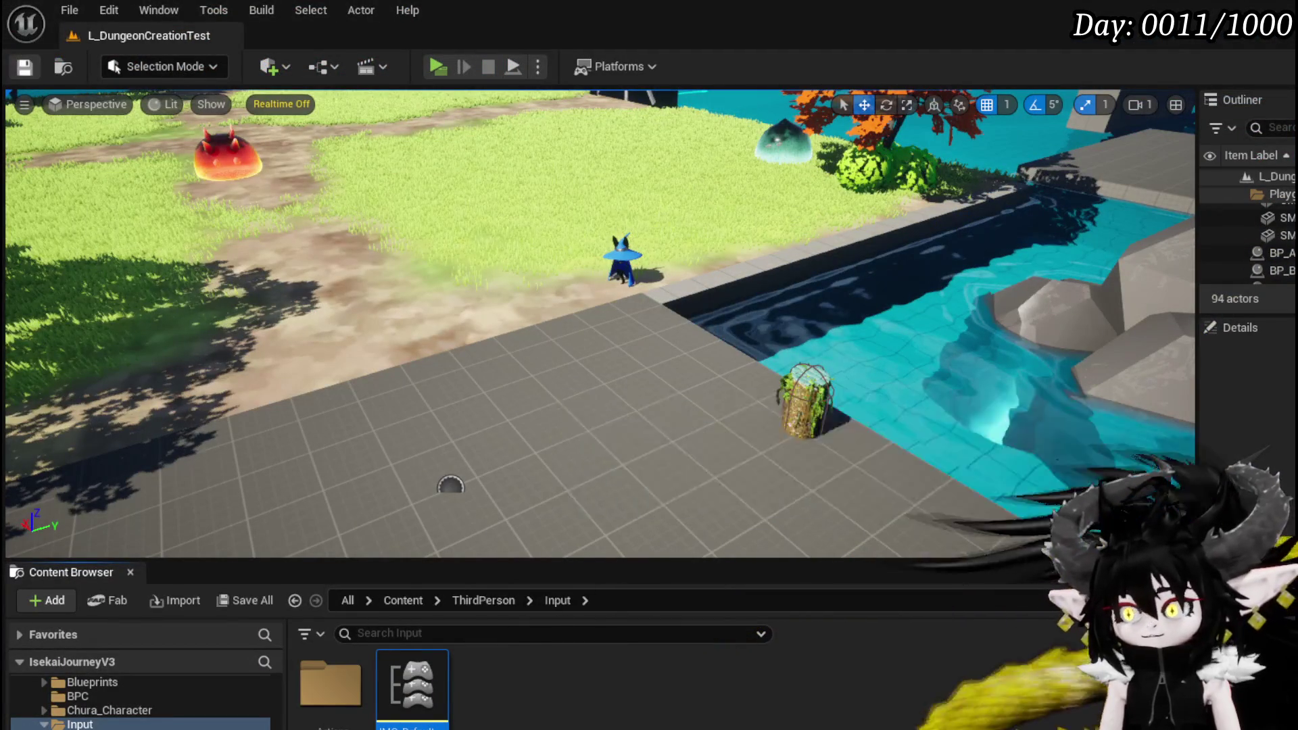
key(alt+Tab)
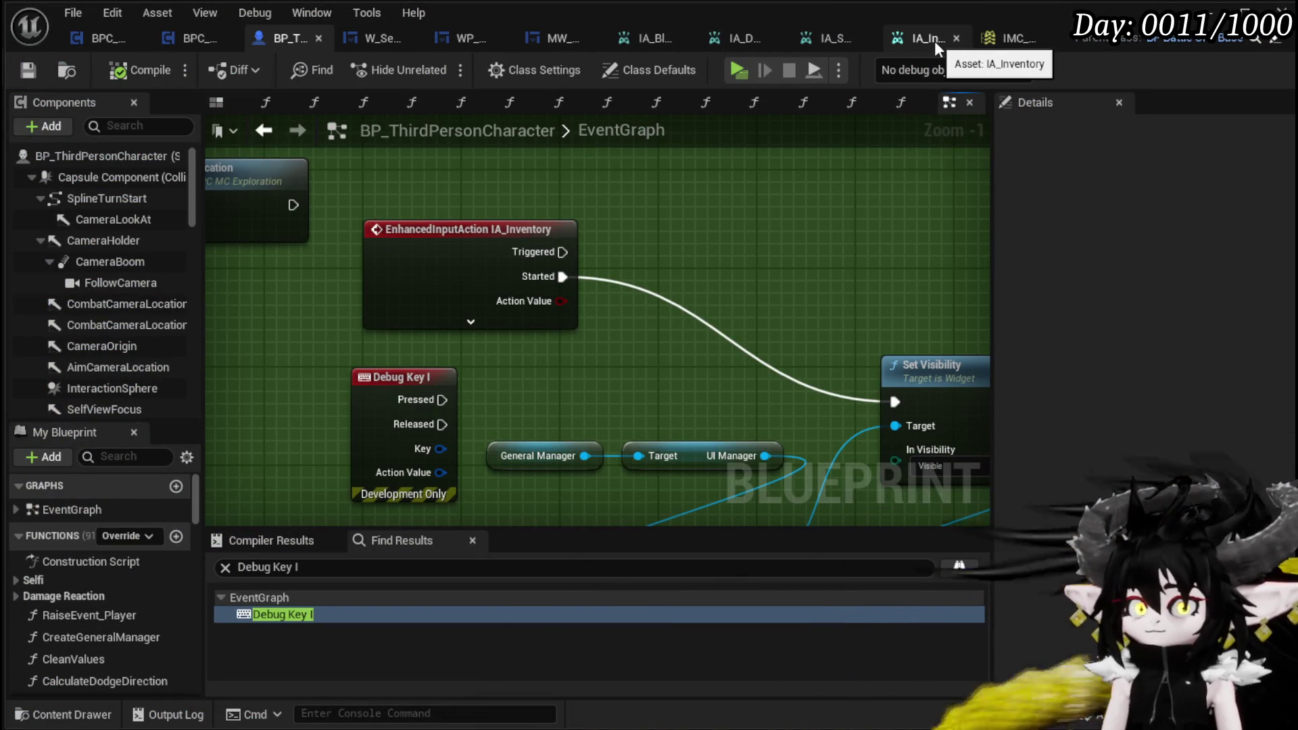
Step: Toggle a breakpoint on the Switch on String node in WP_KeybindSettings' event graph
click(548, 46)
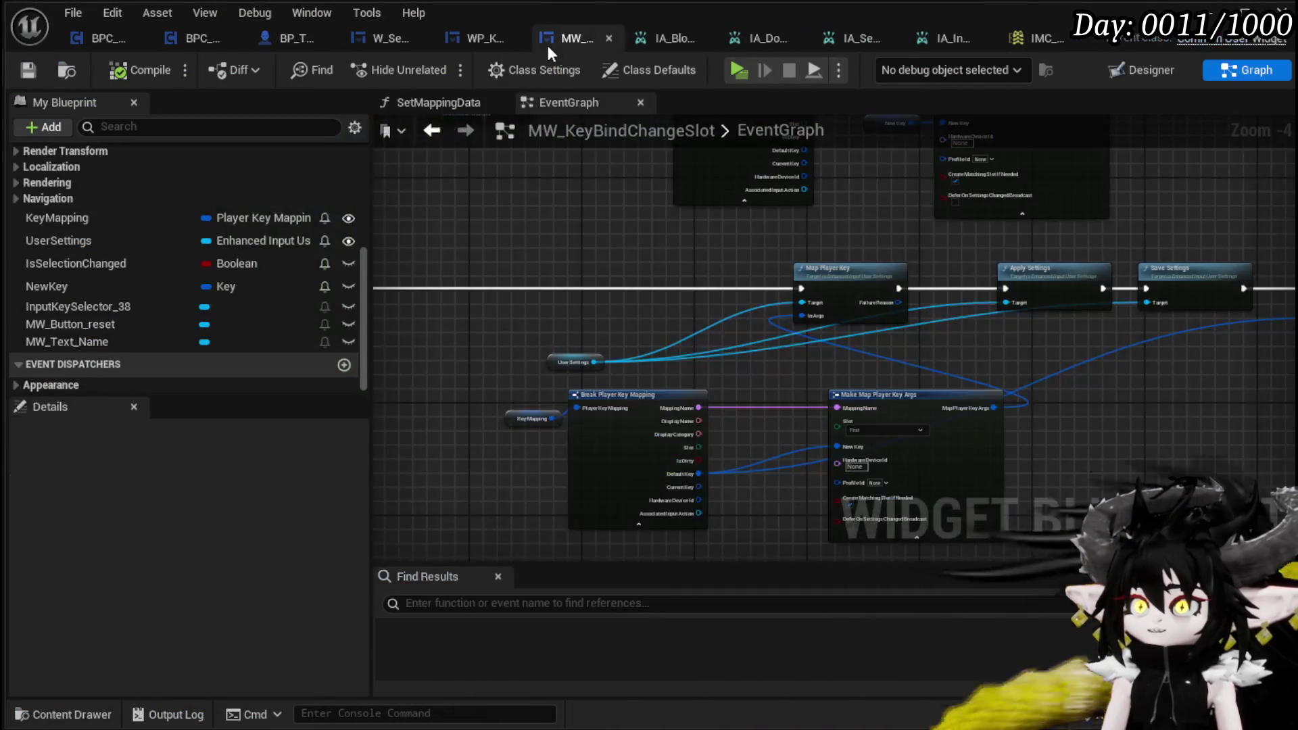
click(464, 38)
mouse_move(706, 224)
mouse_down()
mouse_move(683, 271)
mouse_move(727, 342)
mouse_move(810, 400)
mouse_up()
mouse_move(557, 293)
mouse_down()
mouse_move(598, 394)
mouse_move(555, 278)
mouse_up()
right_click(629, 374)
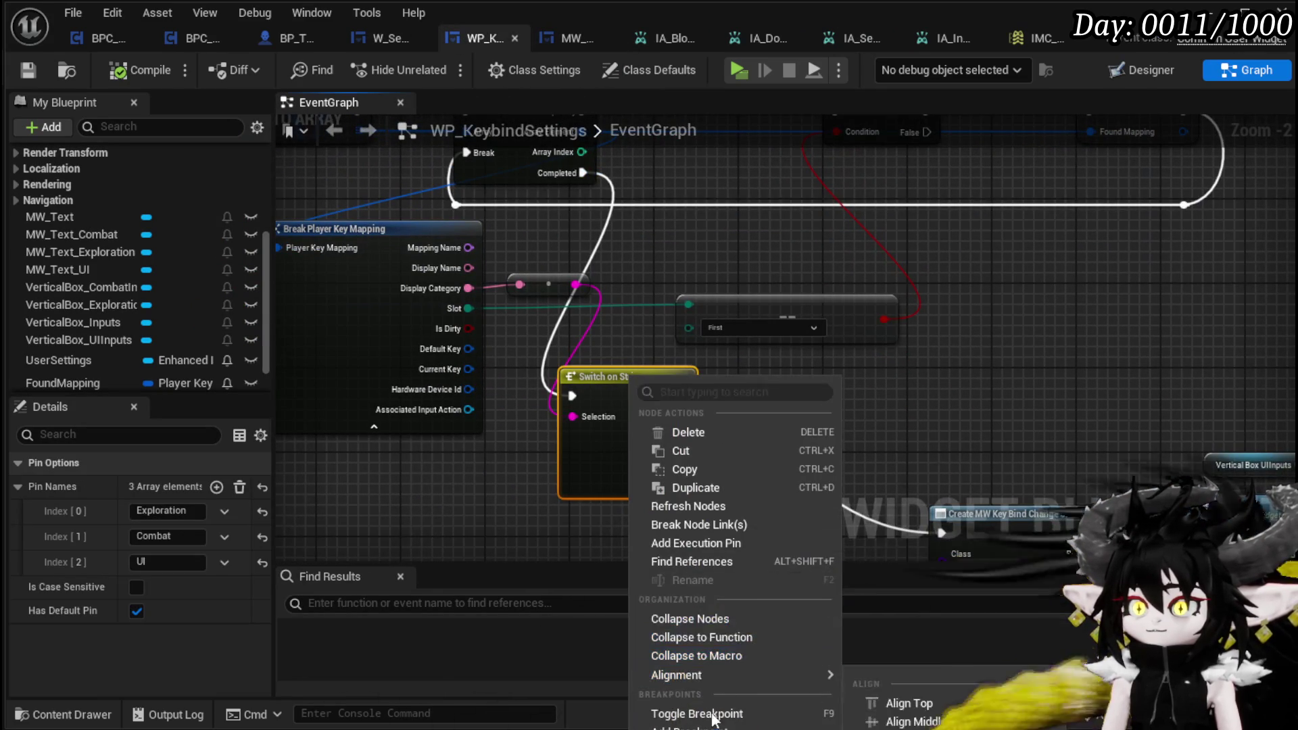
click(717, 712)
click(845, 355)
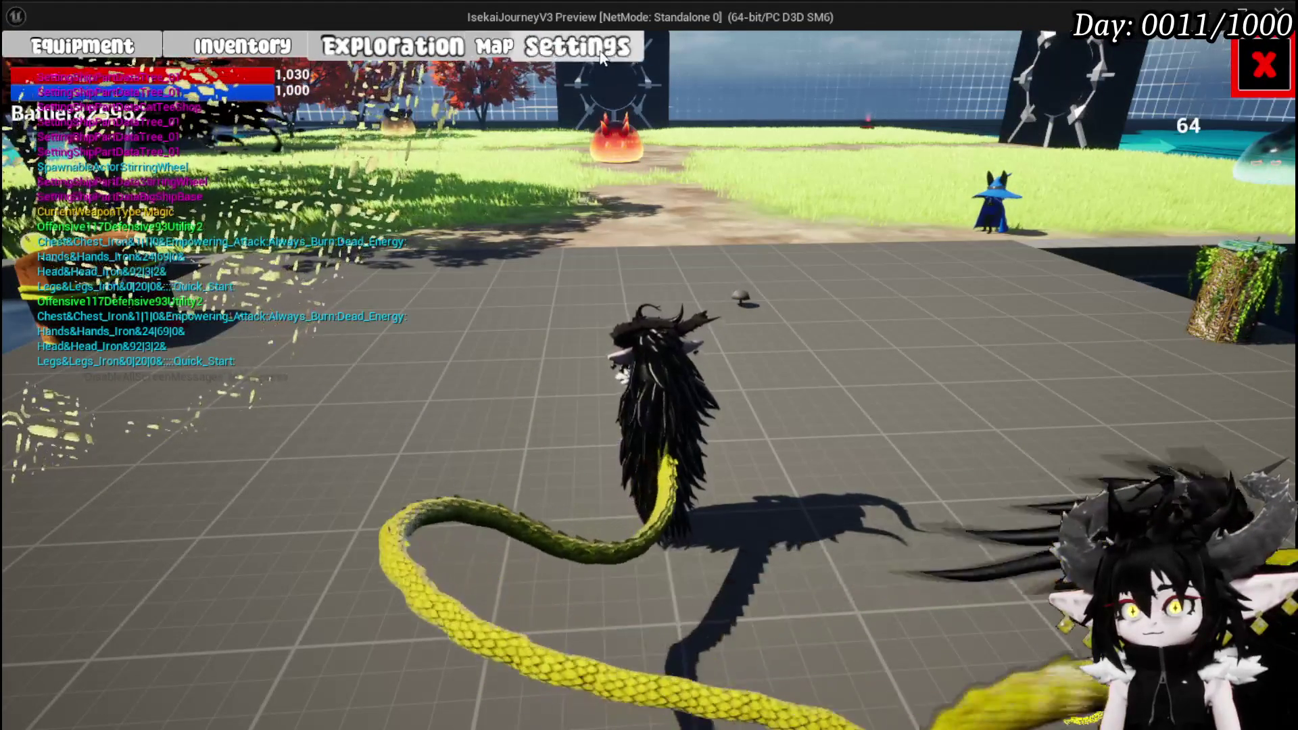
Step: Open Settings > KeyBinds in the running game to hit the WP_KeybindSettings breakpoint
click(577, 46)
click(650, 370)
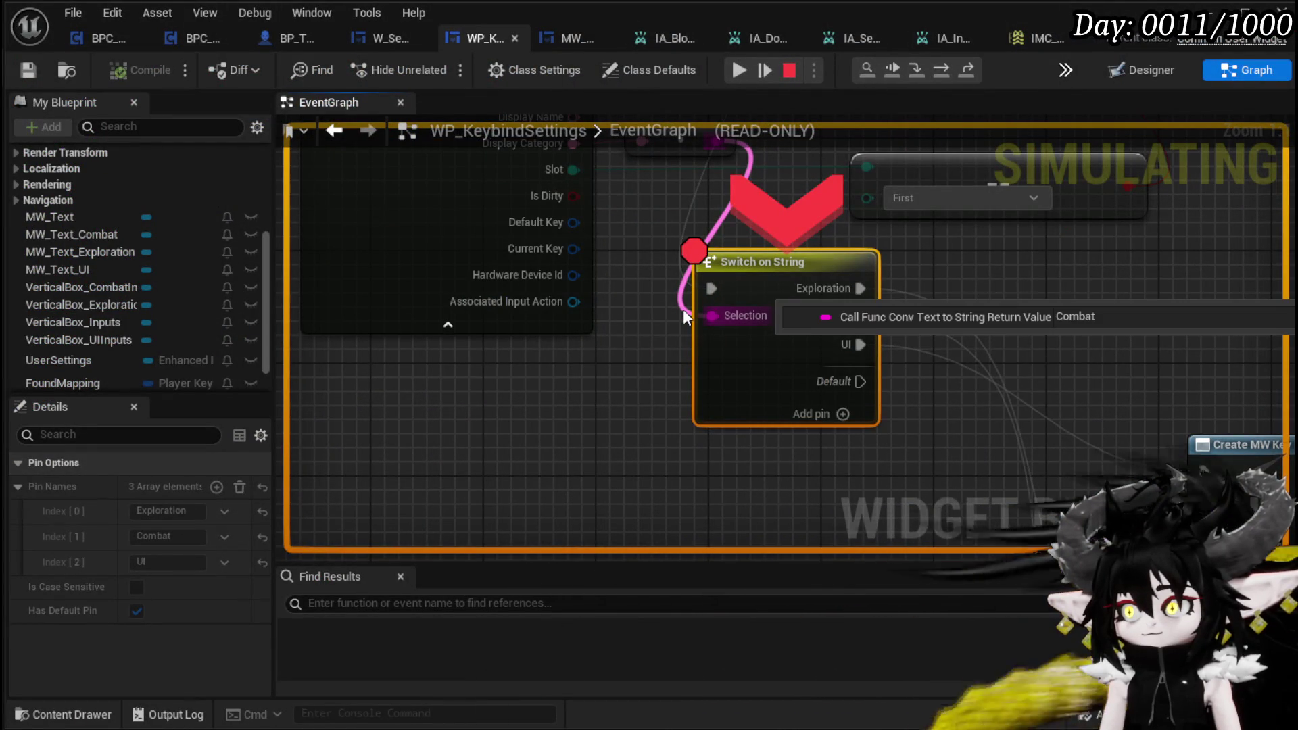
scroll(1025, 241, down, 2)
mouse_move(1024, 241)
mouse_down()
mouse_move(788, 196)
mouse_move(730, 122)
mouse_up()
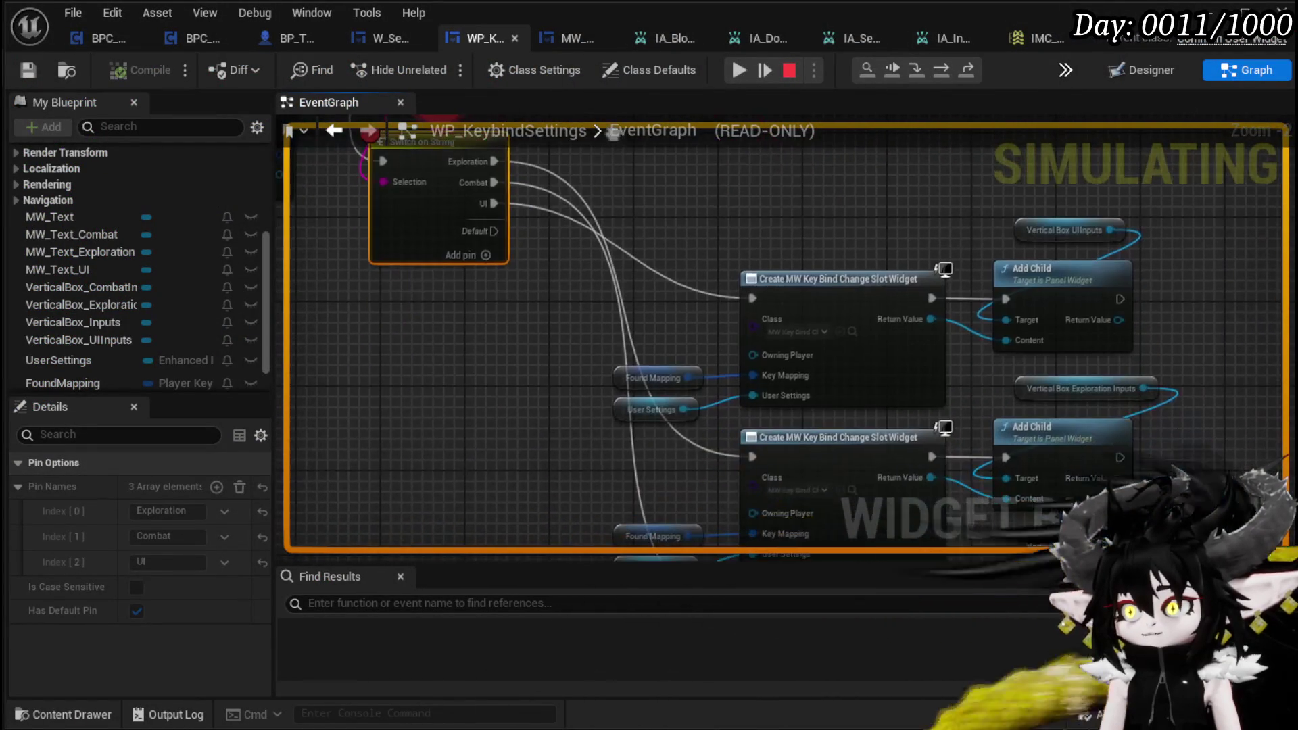
mouse_move(612, 133)
mouse_down()
mouse_move(459, 135)
mouse_move(824, 329)
mouse_up()
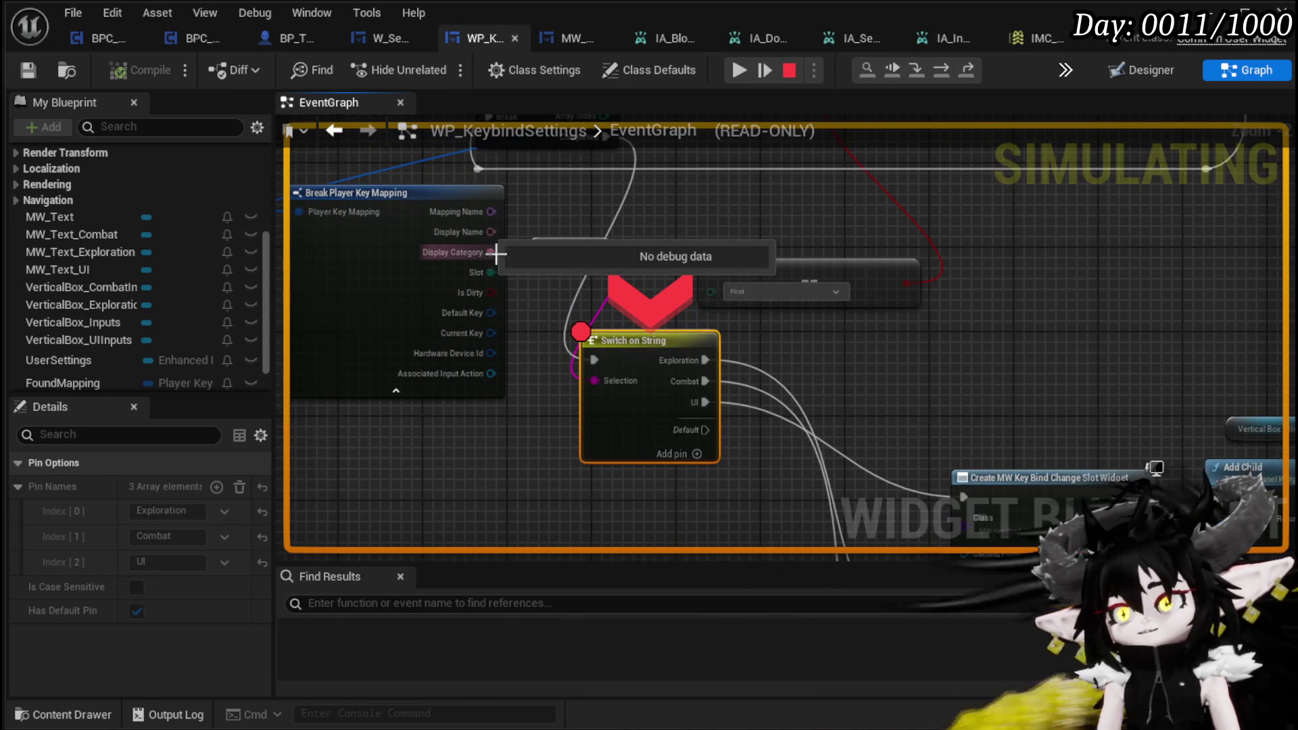
Step: Inspect debug values on the category conversion and widget-creation chains in the paused graph
mouse_move(599, 251)
drag(1063, 342, 671, 116)
drag(1021, 378, 937, 233)
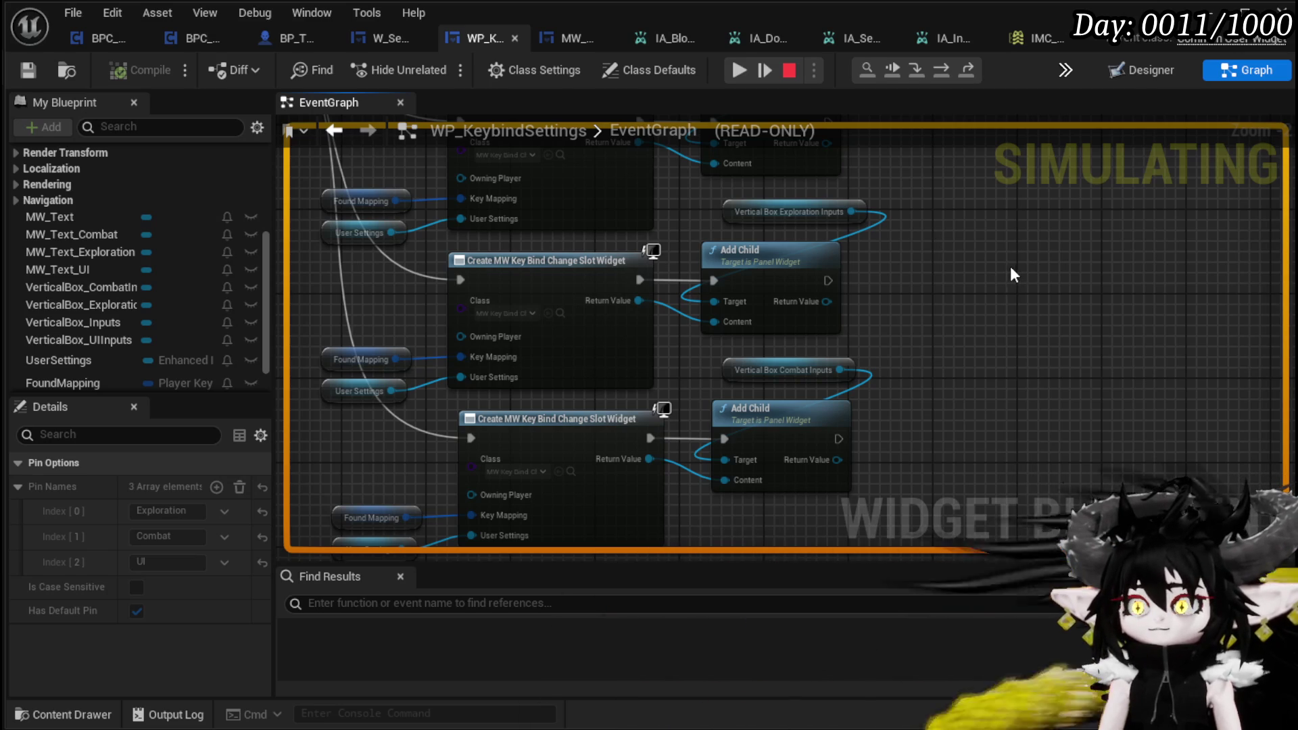
mouse_move(364, 365)
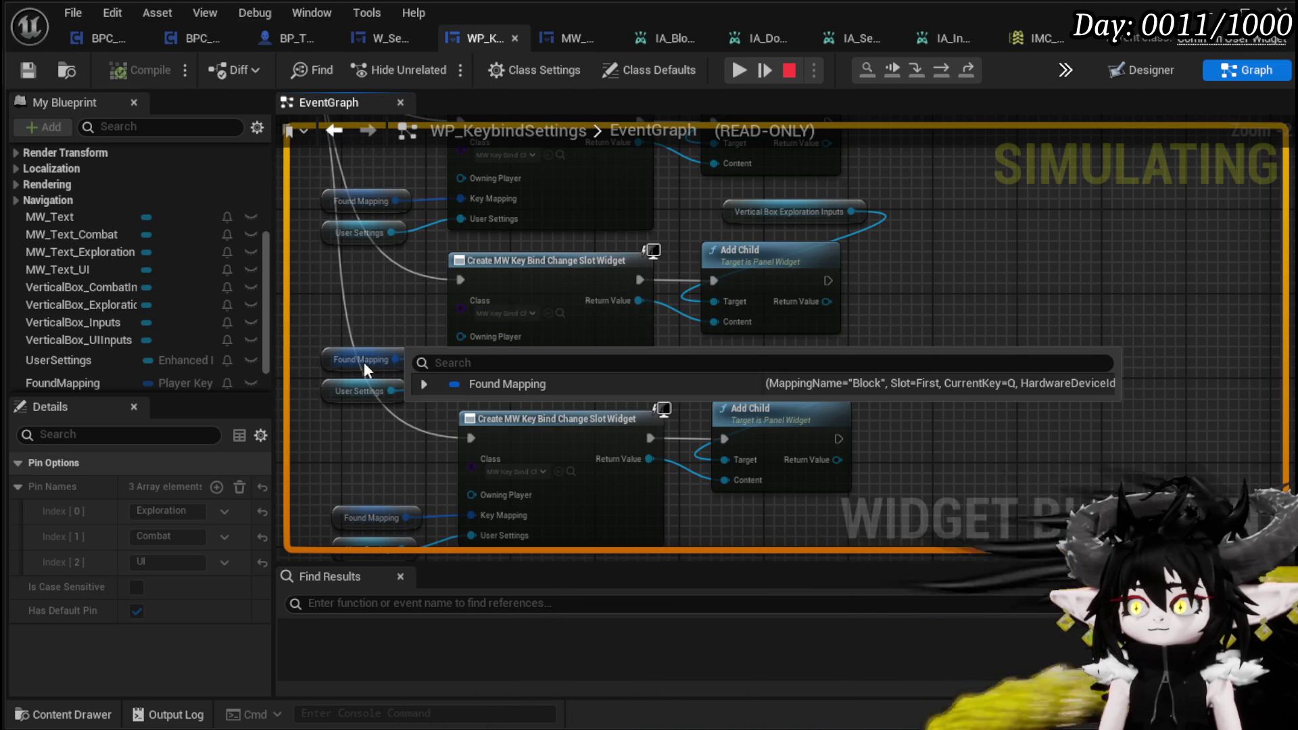
mouse_move(295, 236)
mouse_down()
mouse_move(325, 215)
mouse_move(447, 253)
mouse_up()
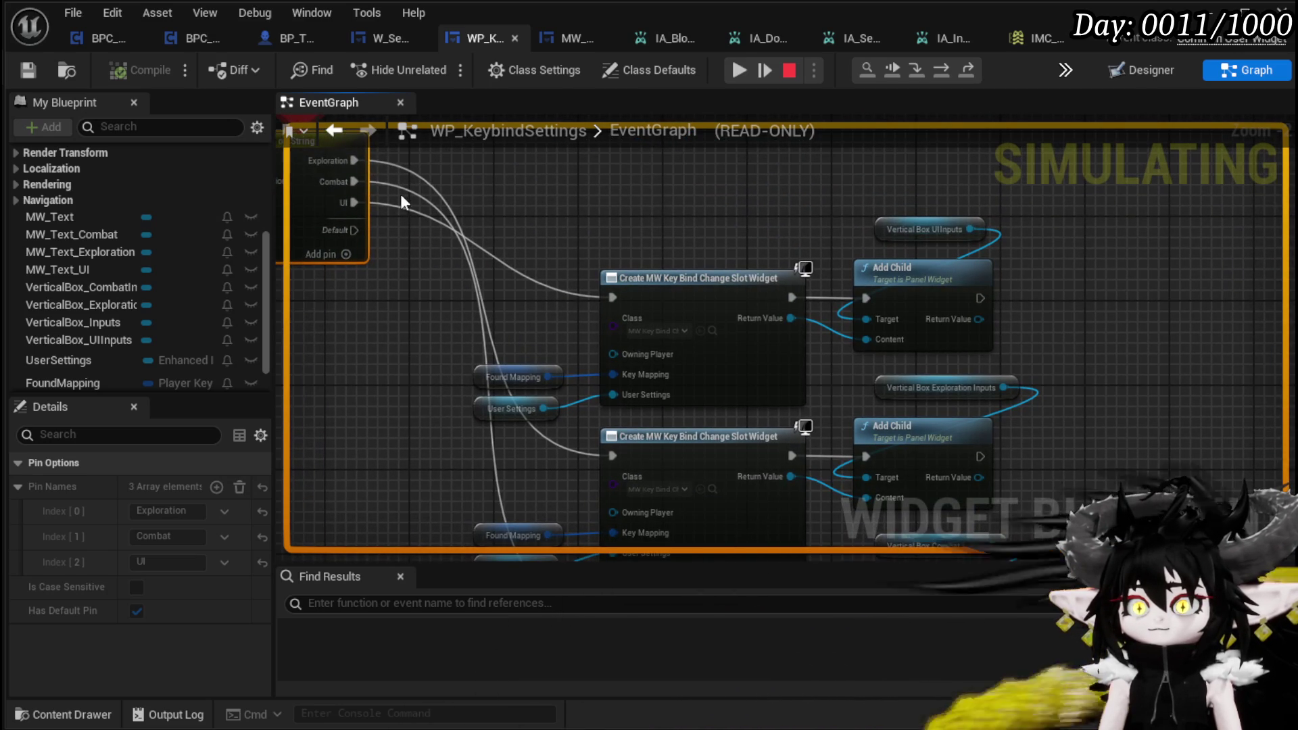
drag(426, 197, 431, 99)
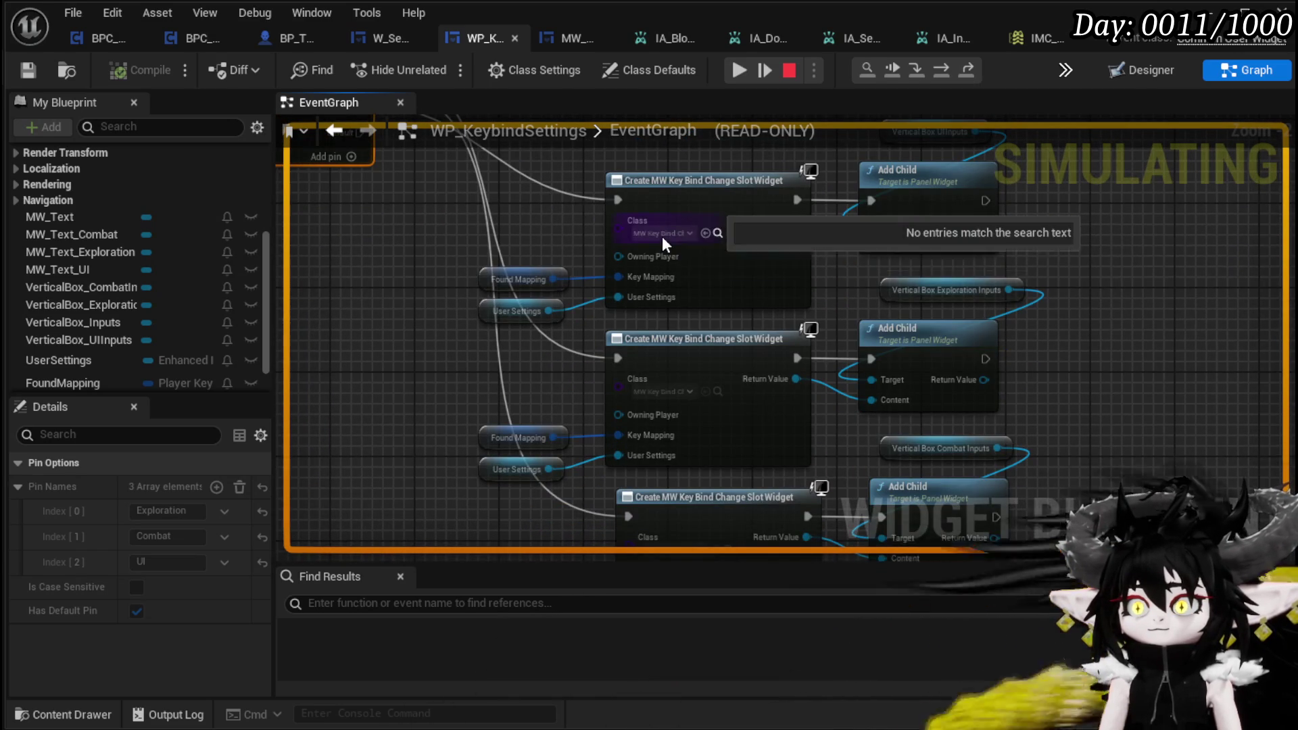
drag(1121, 339, 1115, 185)
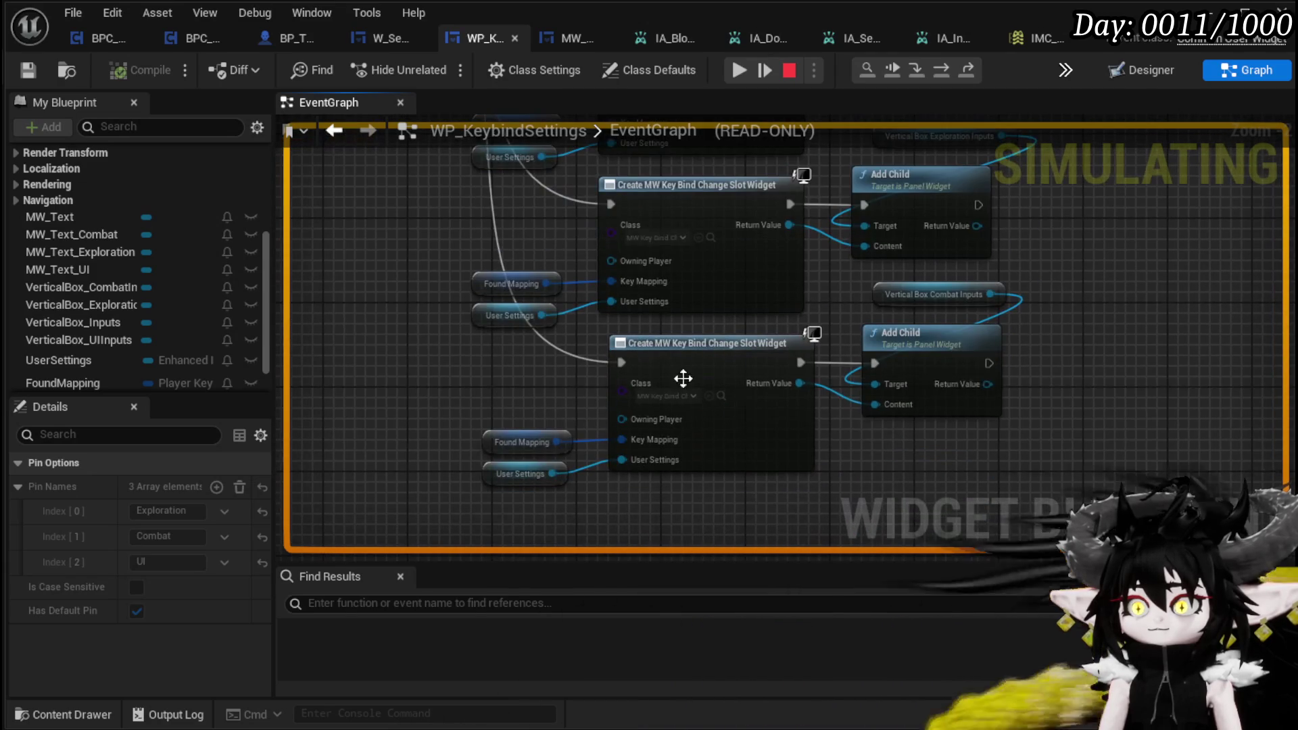
scroll(1071, 334, down, 1)
scroll(1021, 318, up, 3)
scroll(1023, 286, down, 1)
mouse_move(1026, 289)
mouse_down()
mouse_move(992, 213)
mouse_move(976, 433)
mouse_up()
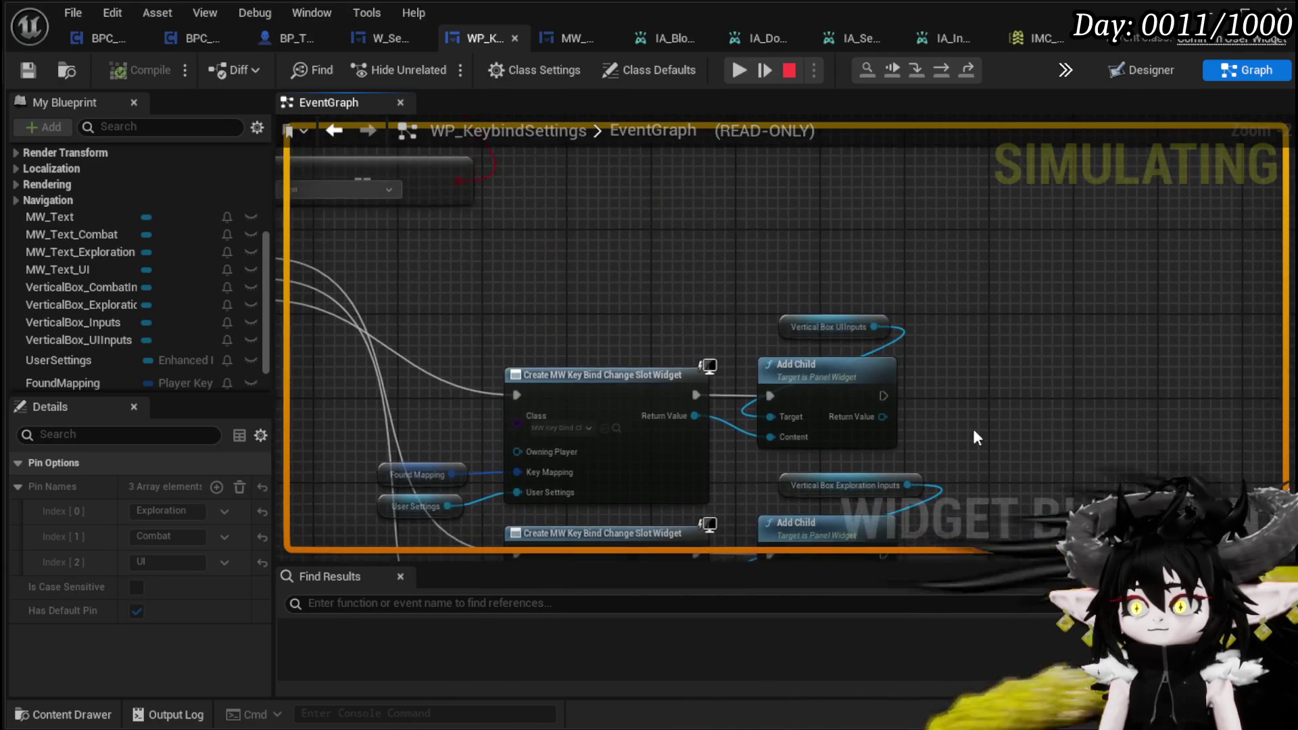
scroll(975, 432, down, 2)
Step: Review the Branch, Switch on String, loop and Event Construct nodes, then stop the simulation
drag(588, 310, 756, 366)
scroll(715, 314, up, 3)
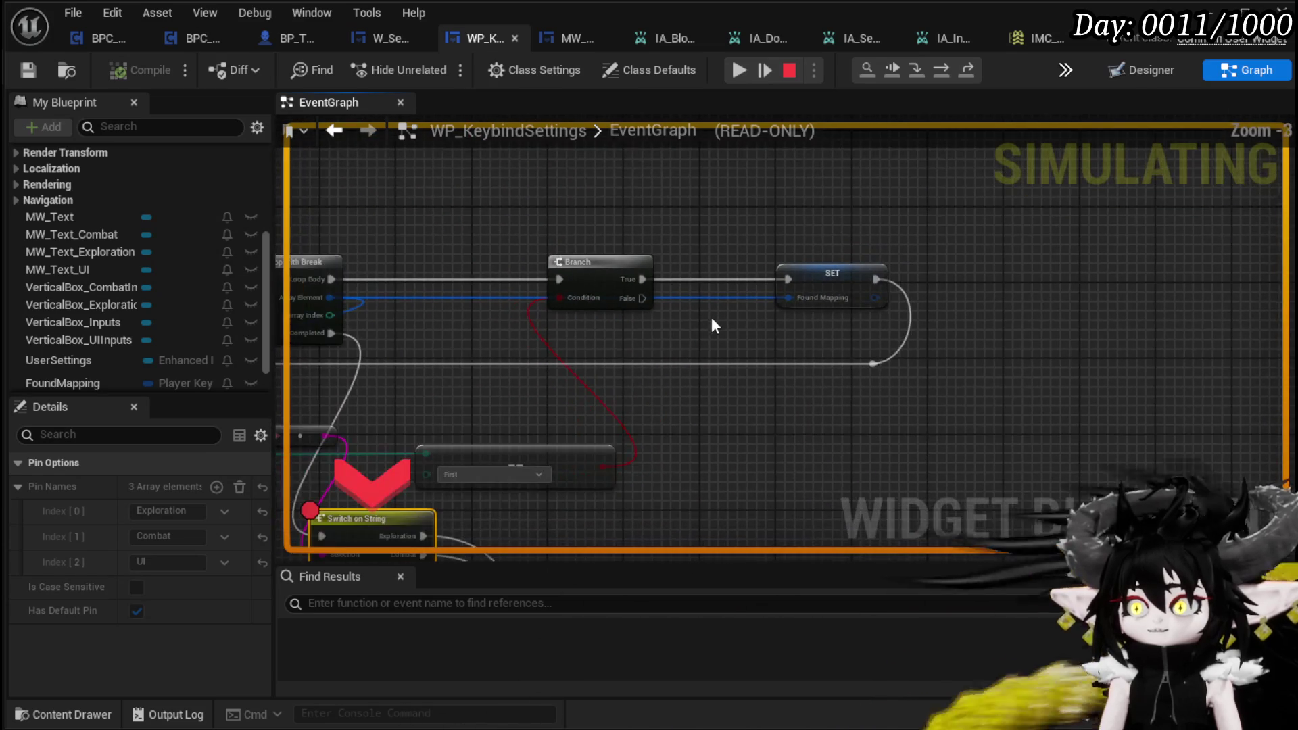
scroll(571, 339, down, 1)
drag(571, 340, 899, 217)
drag(756, 240, 1120, 321)
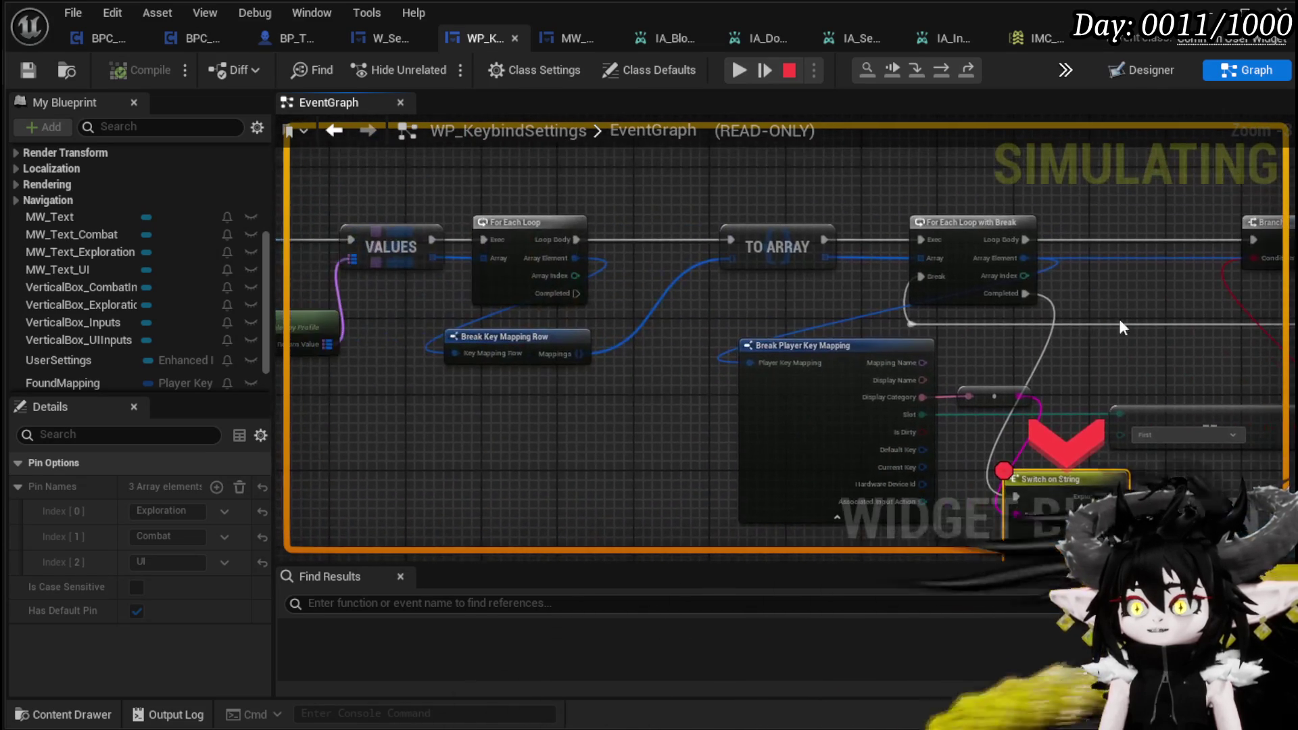
drag(831, 315, 1122, 368)
drag(474, 426, 963, 406)
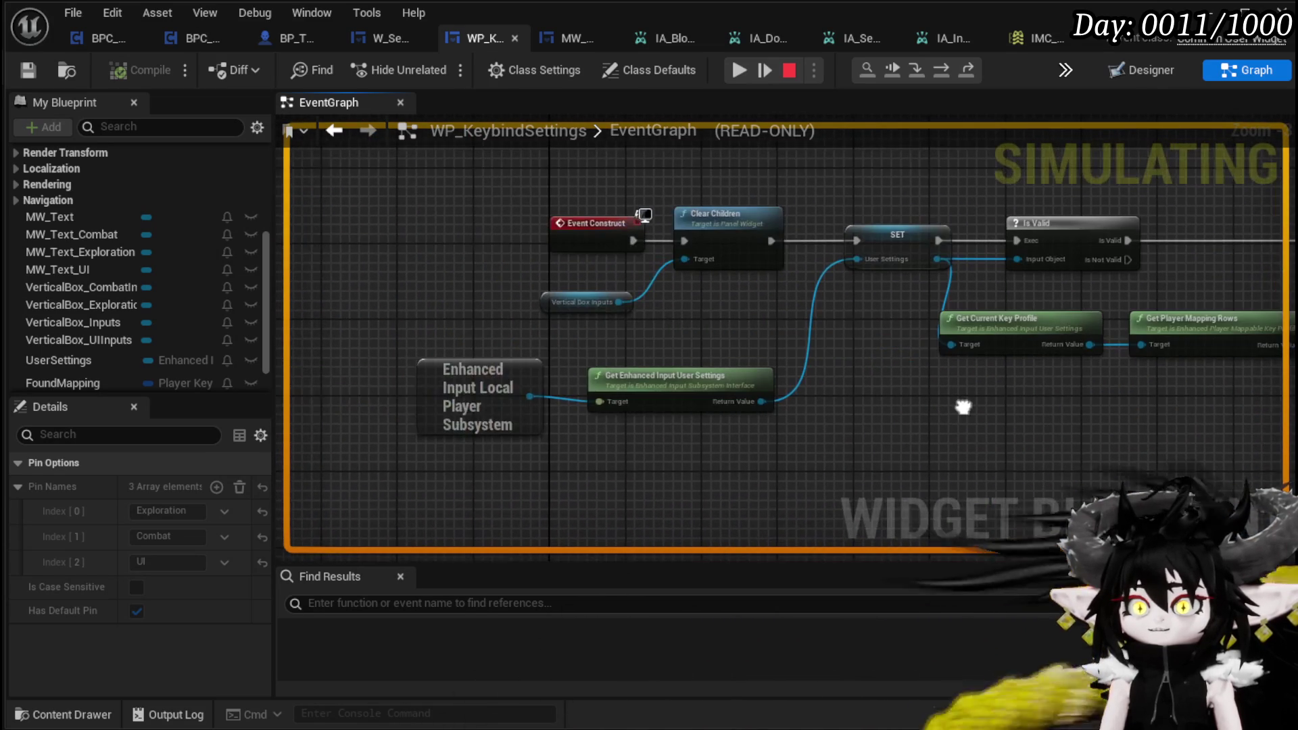
mouse_move(635, 334)
mouse_down()
mouse_move(718, 261)
mouse_move(707, 298)
mouse_move(727, 277)
mouse_move(756, 278)
mouse_move(729, 295)
mouse_up()
drag(605, 324, 695, 282)
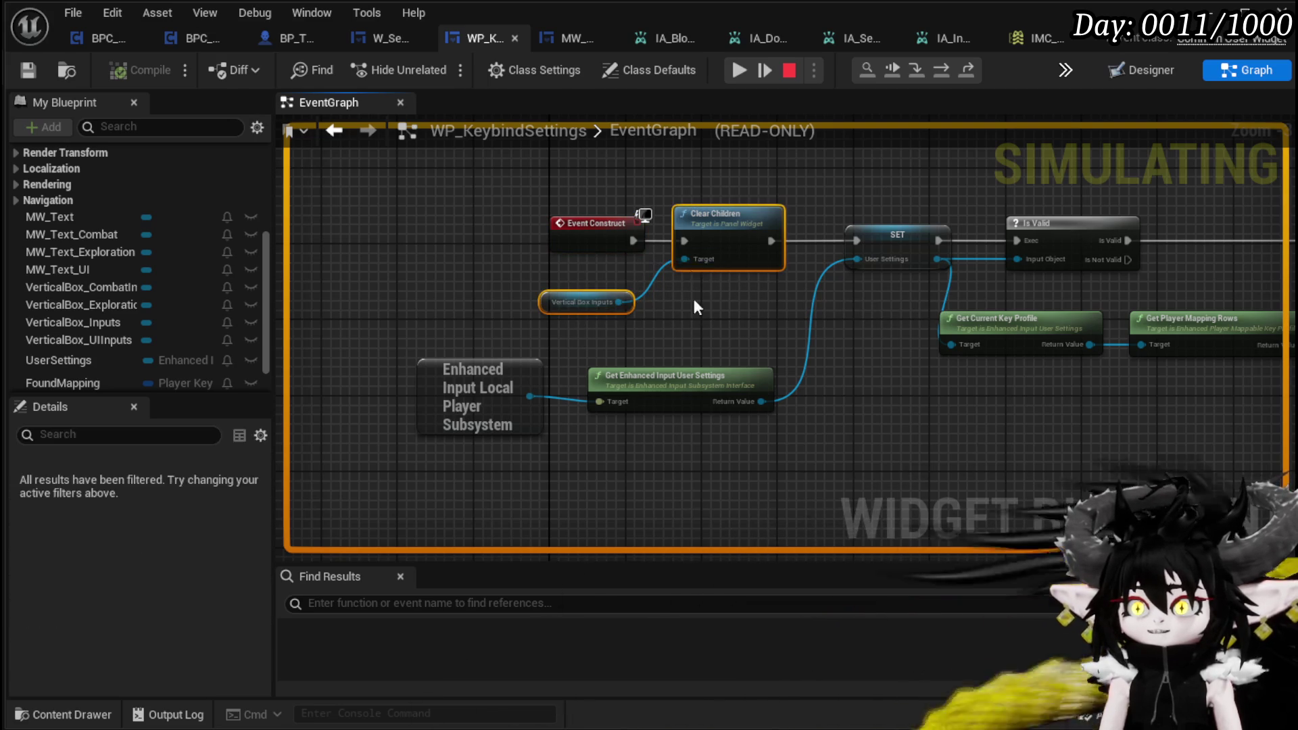
click(695, 282)
click(790, 70)
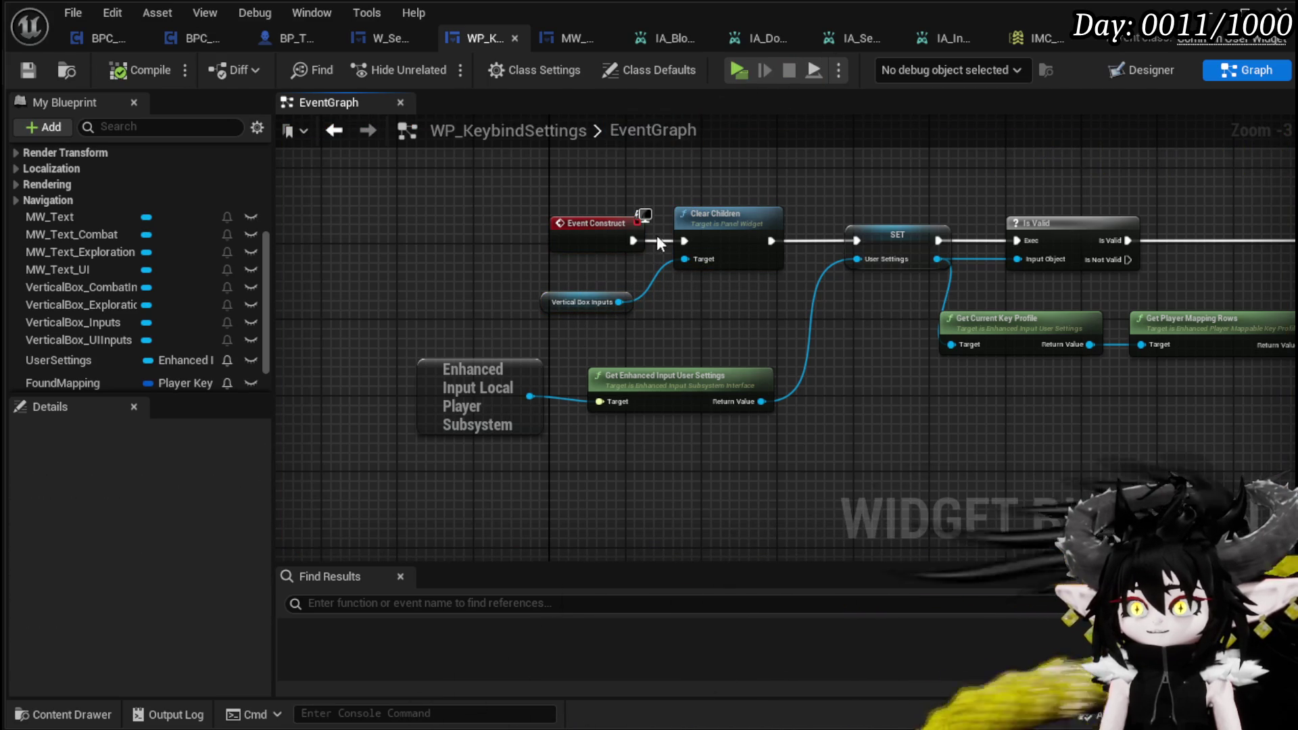
Step: Connect Clear Children's exec output to the SET node, save, and relaunch the game
drag(856, 247, 856, 243)
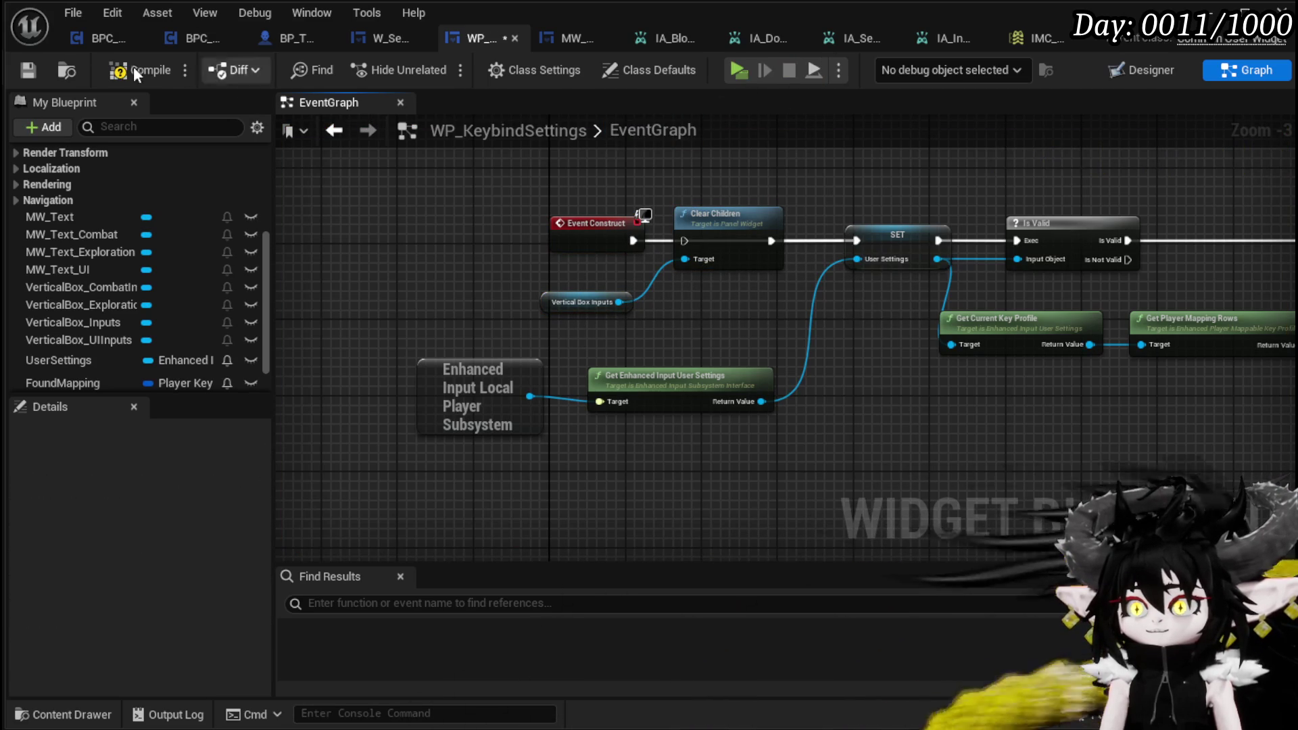
click(27, 71)
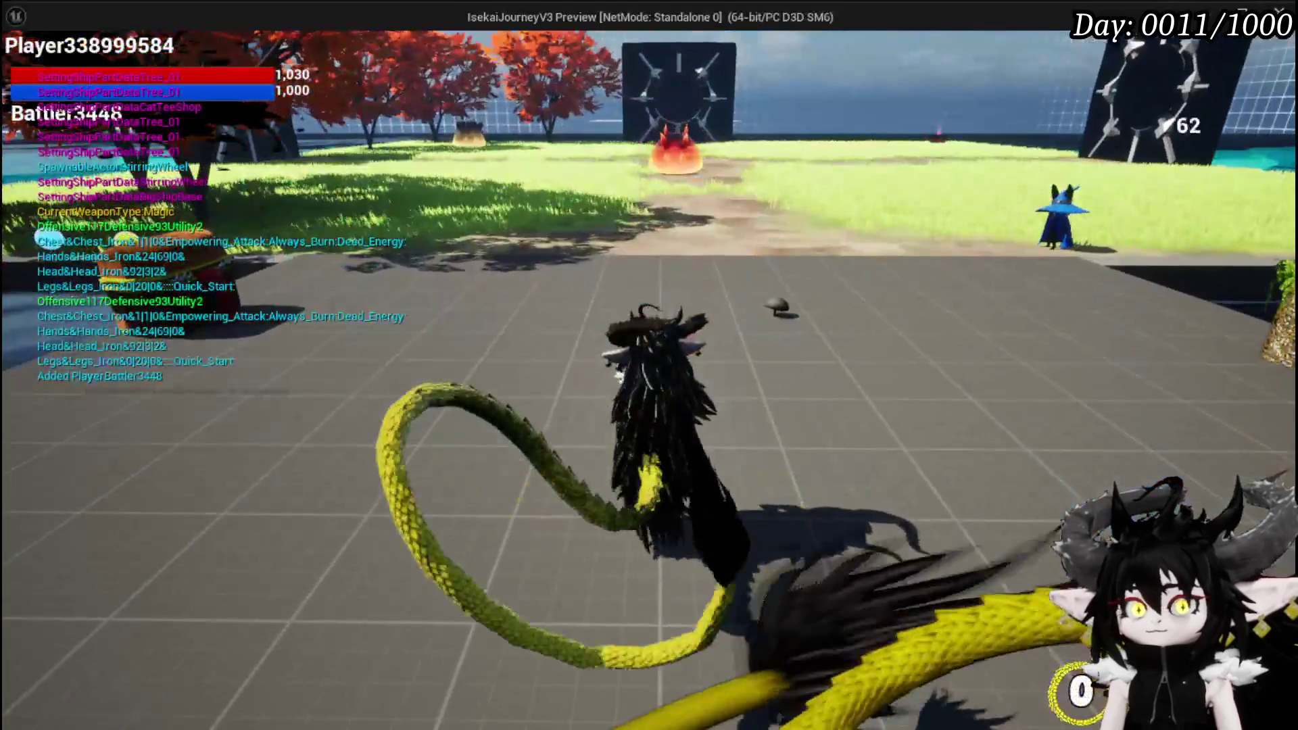
key(Escape)
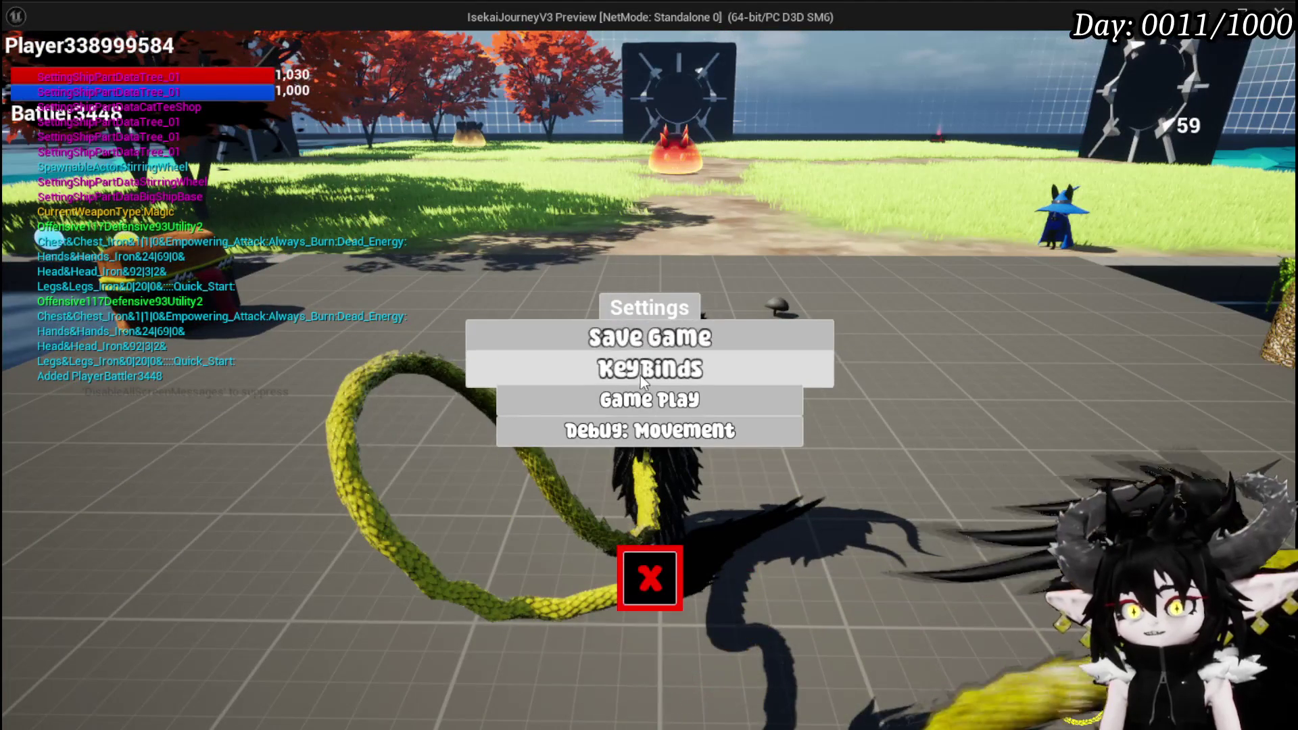
Step: Open Key Binds and resume past the breakpoint to see Block, Dash, Open Settings and Open Inventory listed
click(645, 384)
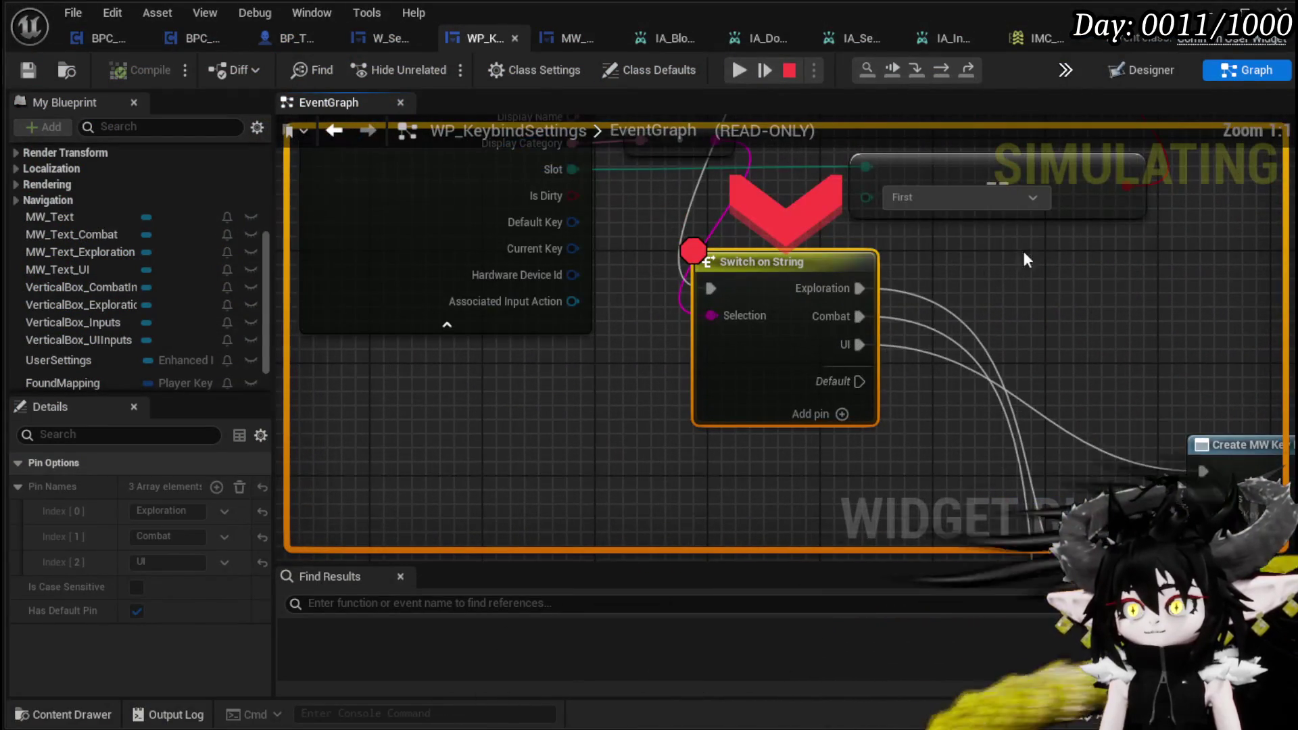
click(739, 67)
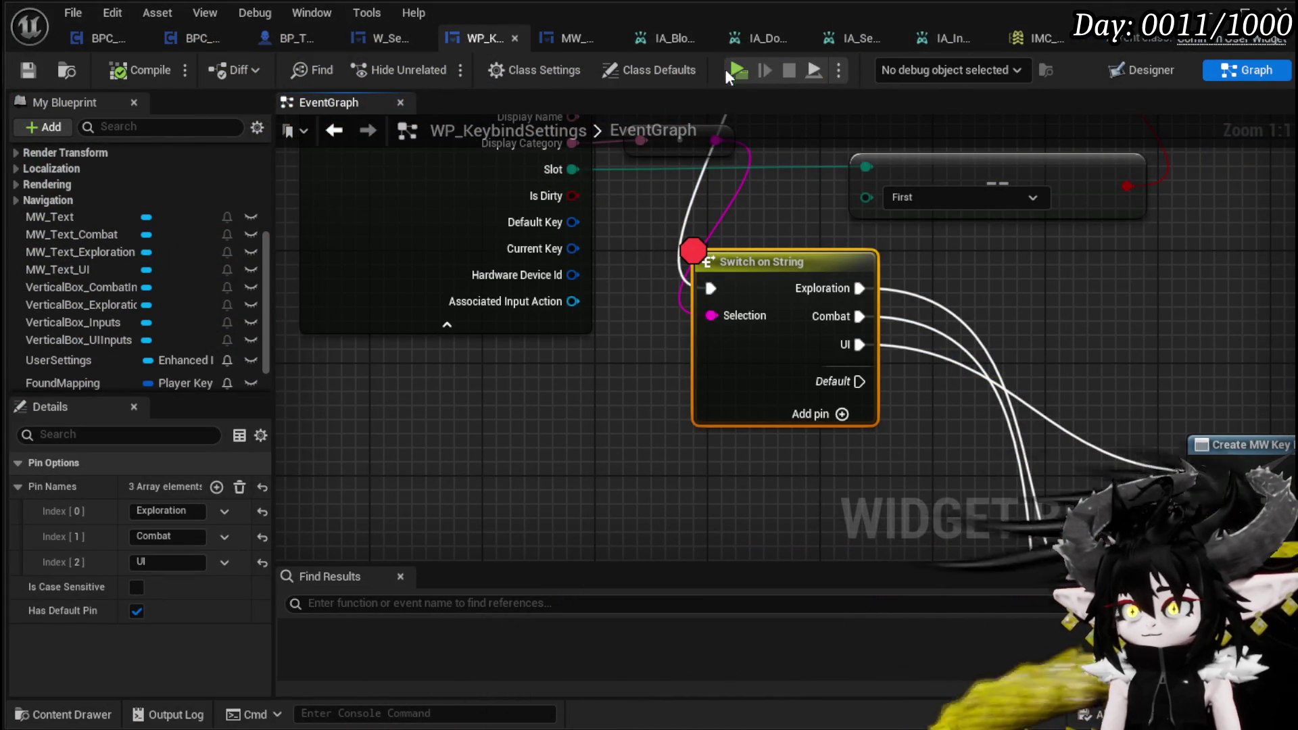
click(1128, 70)
Step: Change the MW_Text_Combat heading to 'Combat' and MW_Text_UI to 'UI'
scroll(418, 272, down, 5)
scroll(435, 278, up, 3)
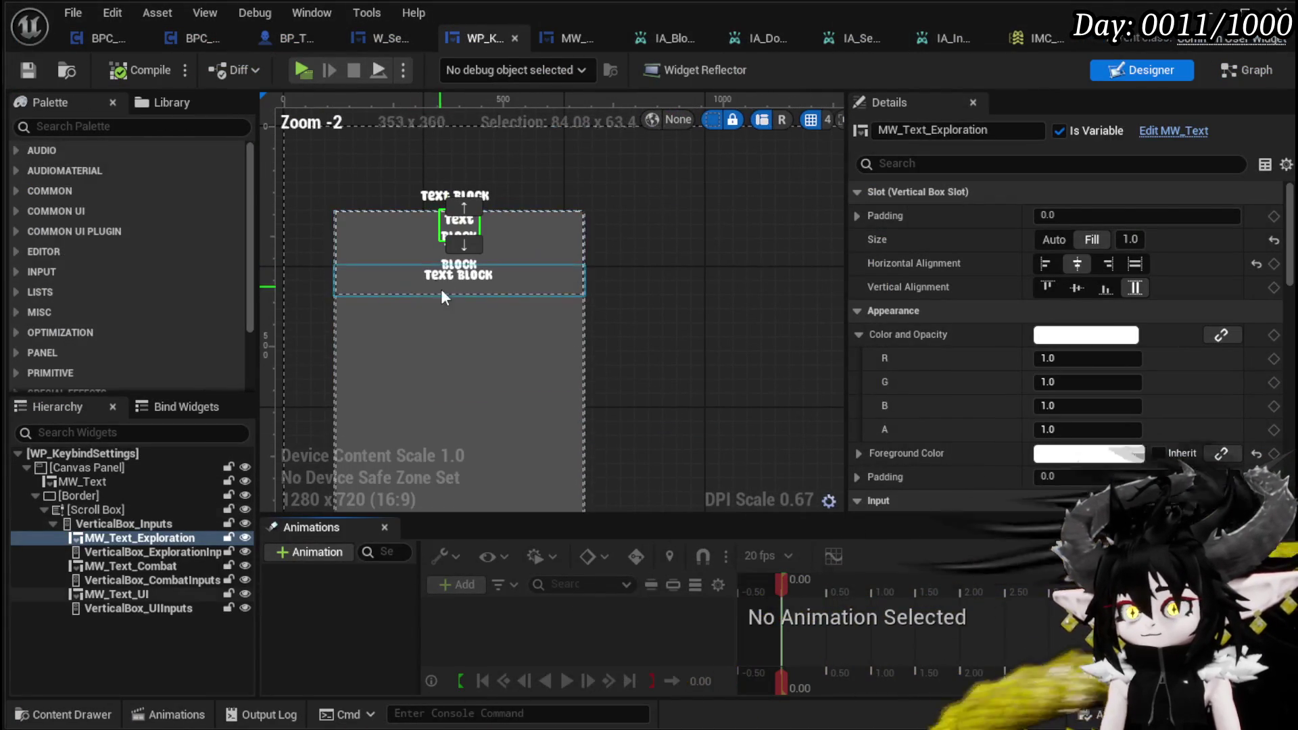
scroll(1210, 234, down, 10)
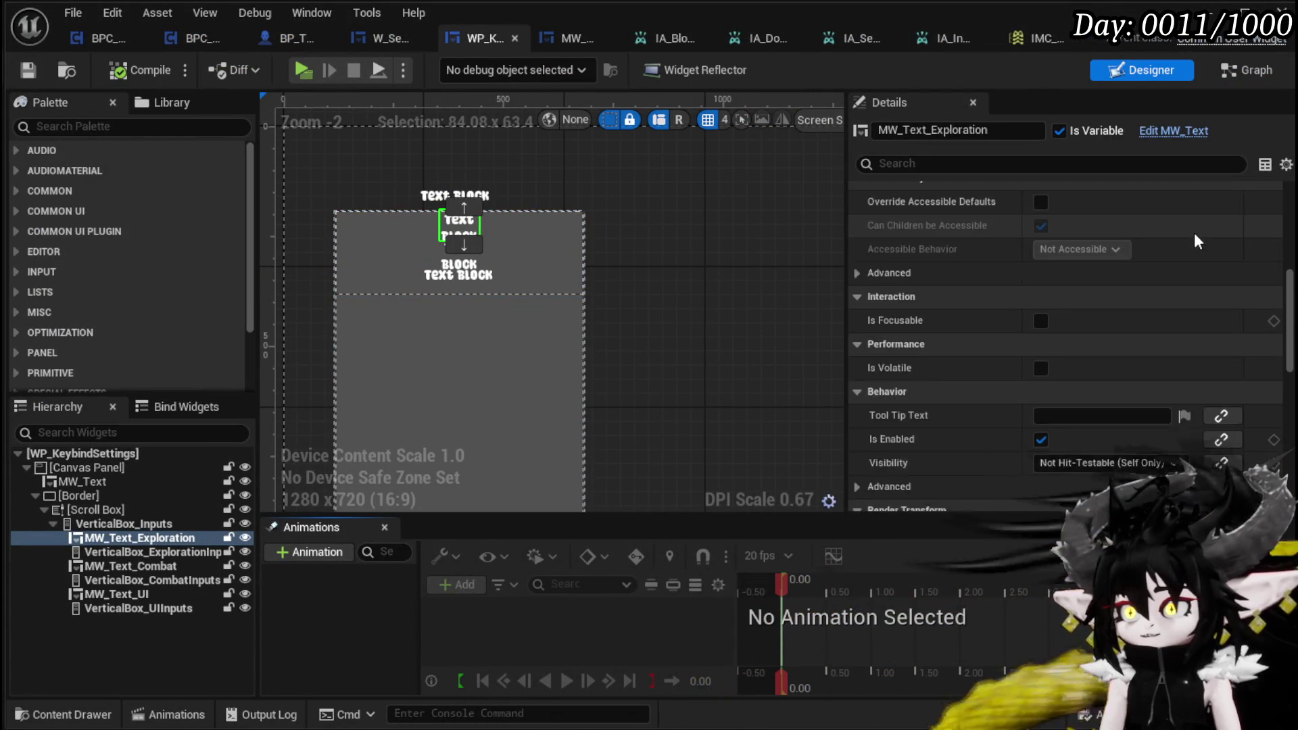
scroll(1161, 289, down, 5)
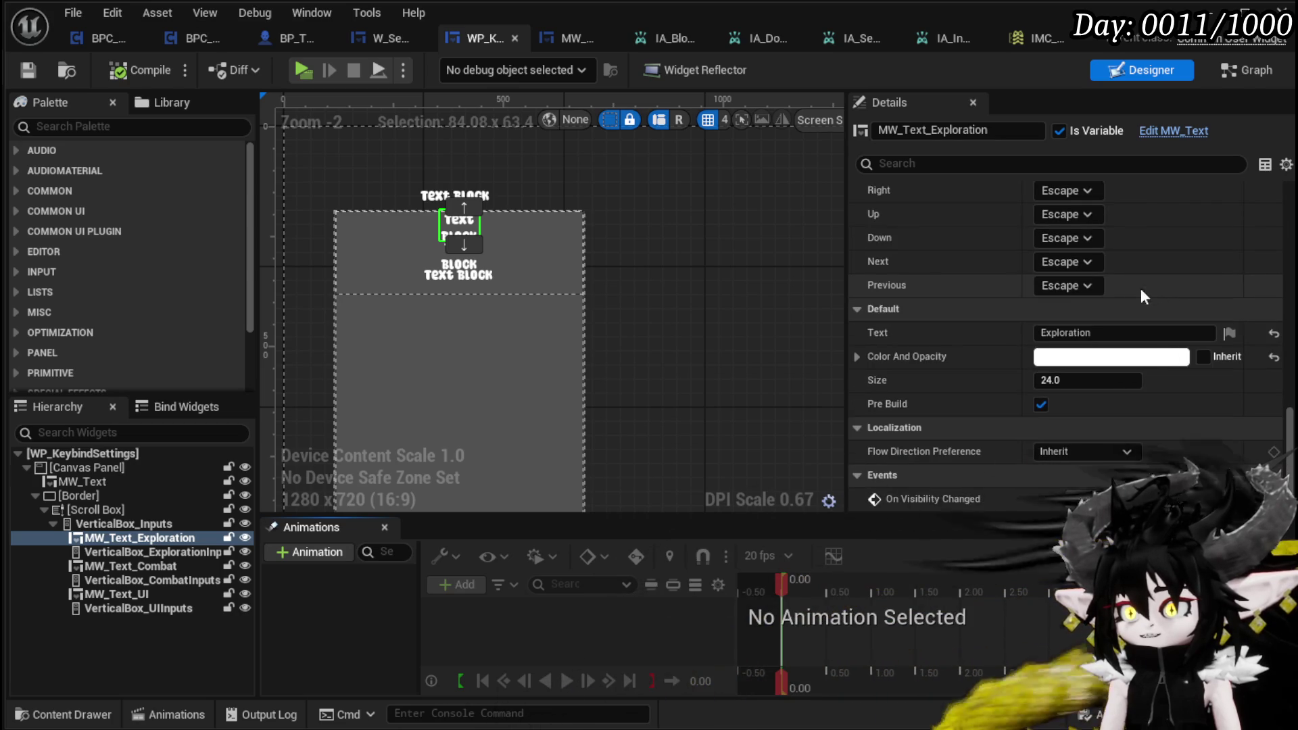
click(196, 568)
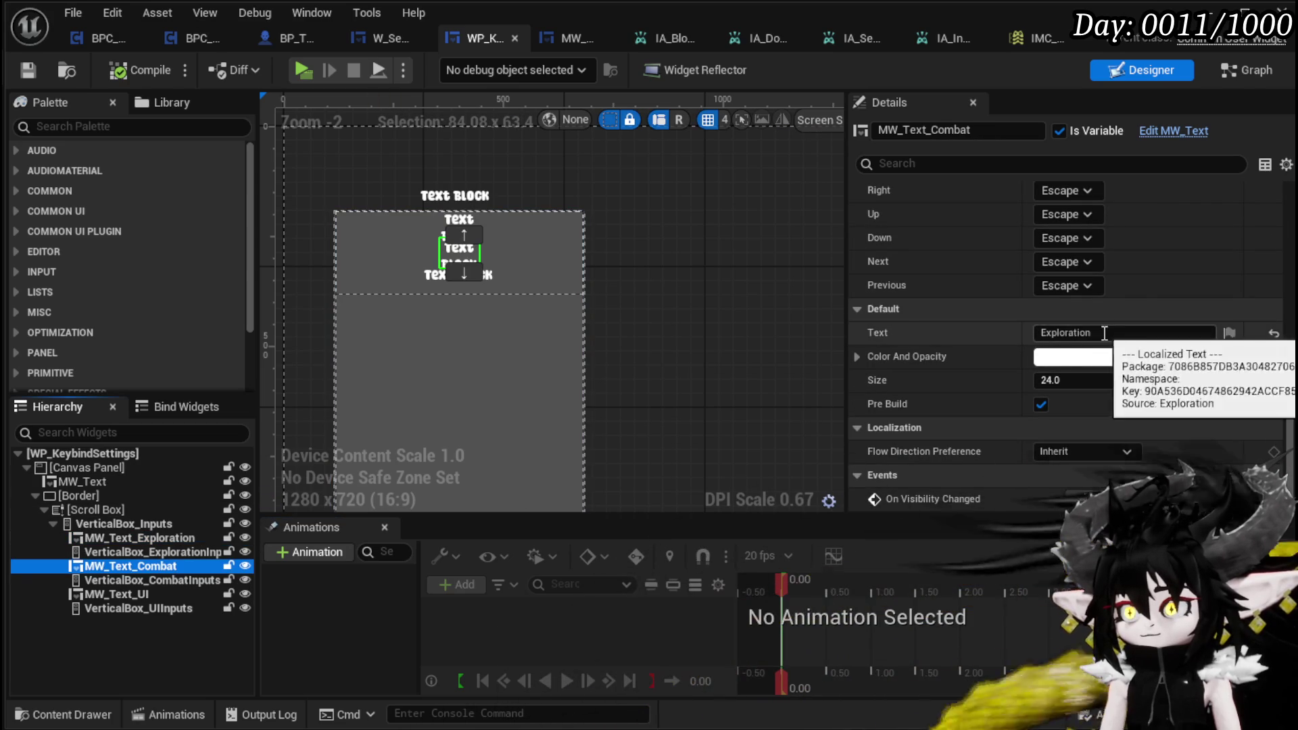
click(1076, 333)
text(Combat)
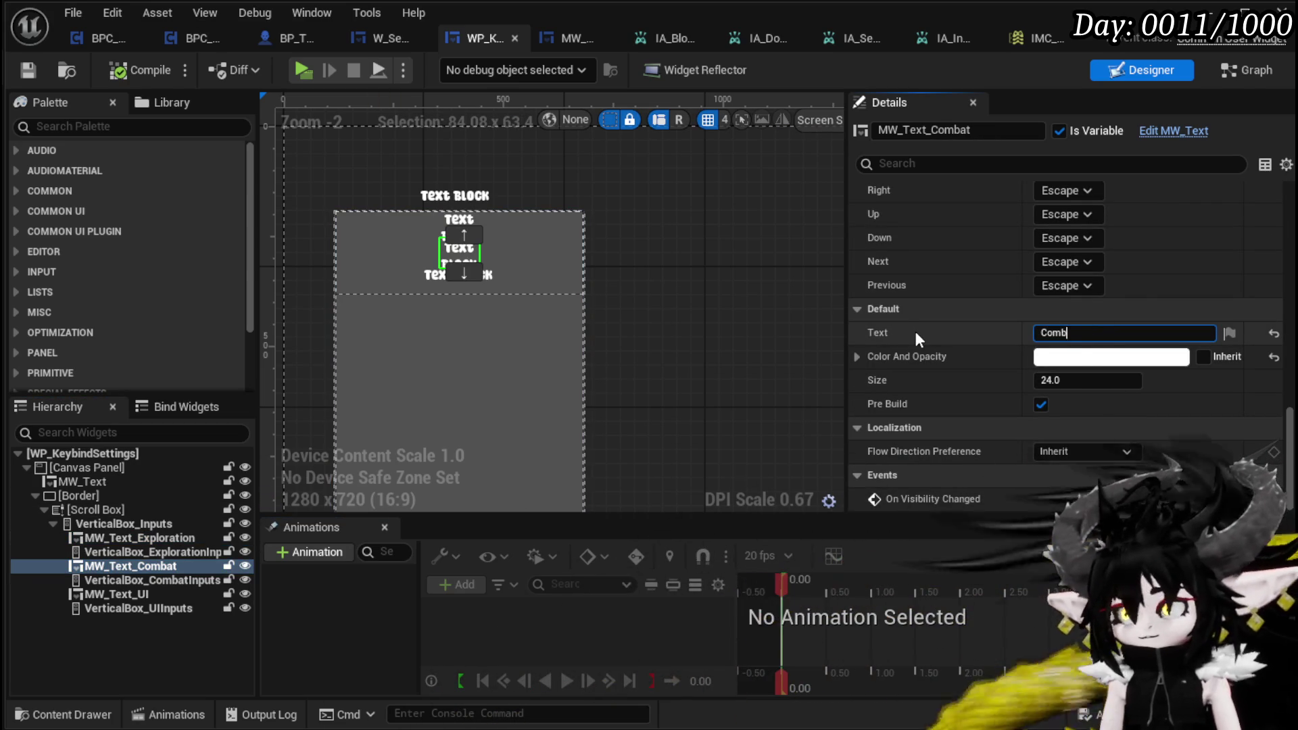
key(Return)
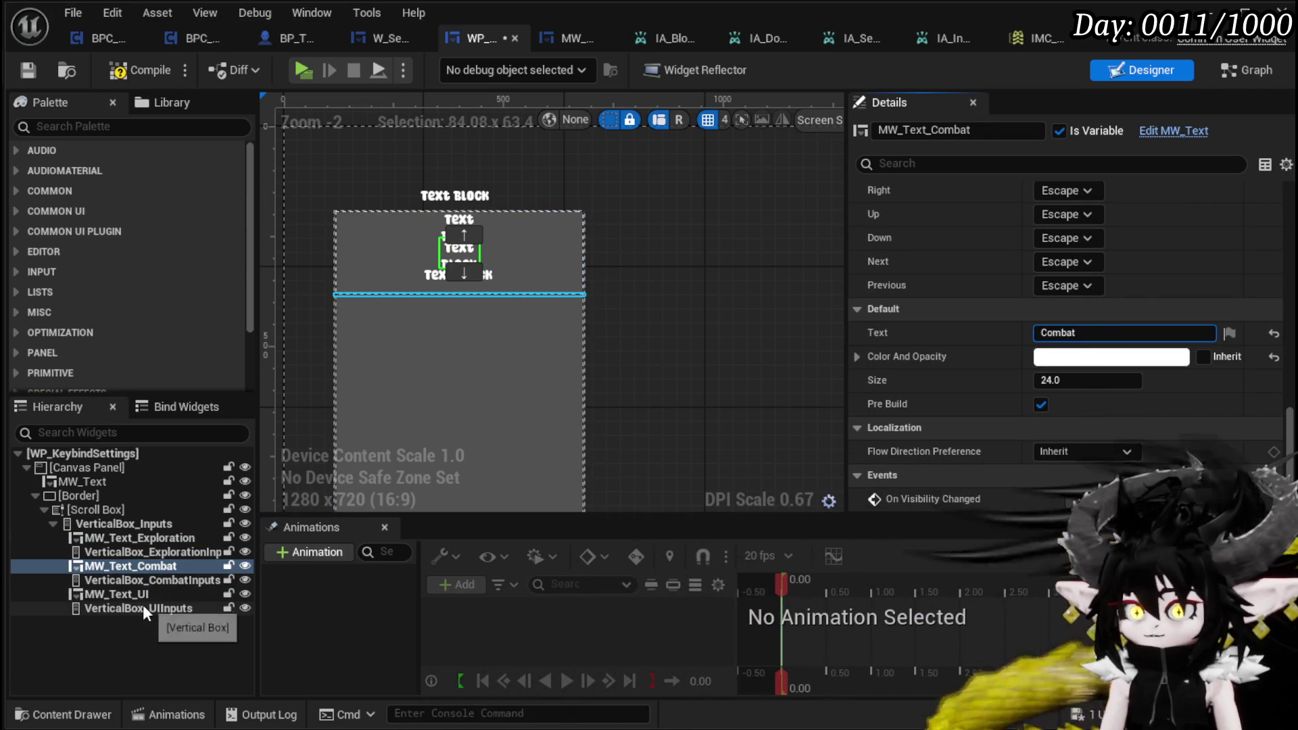
click(116, 593)
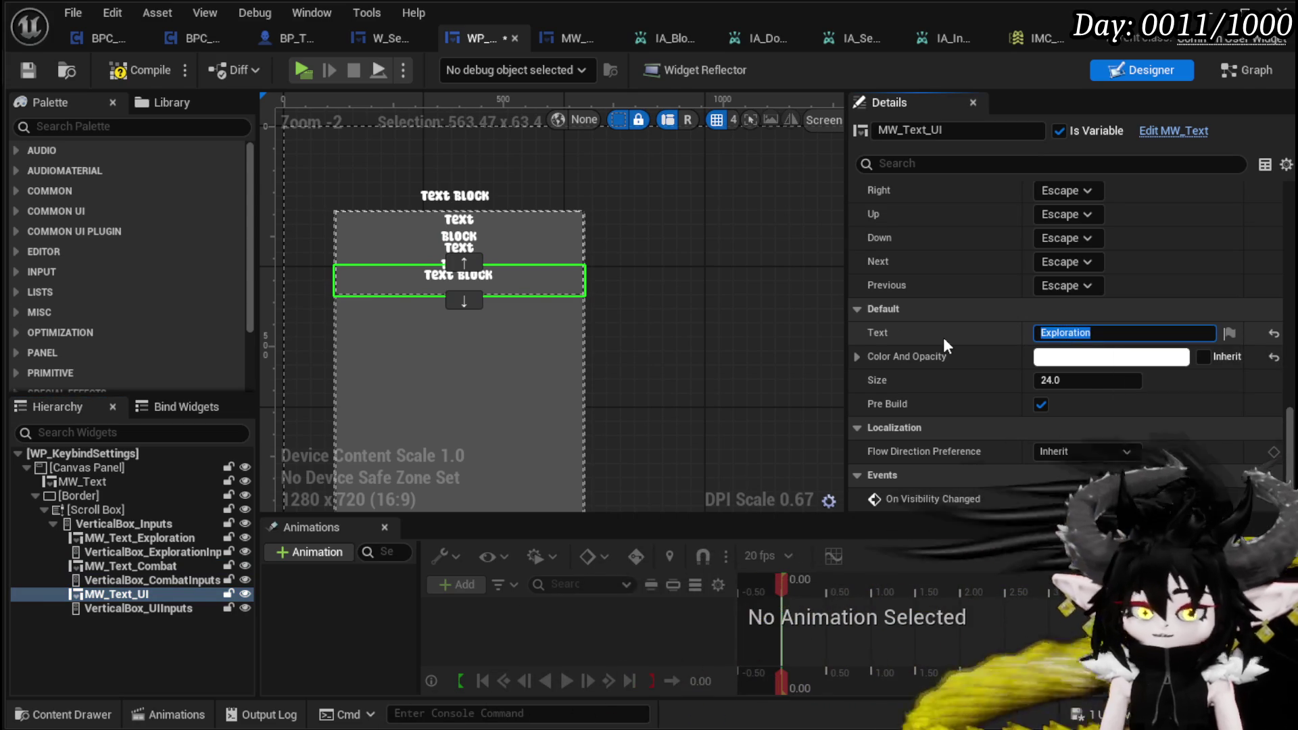
text(UI)
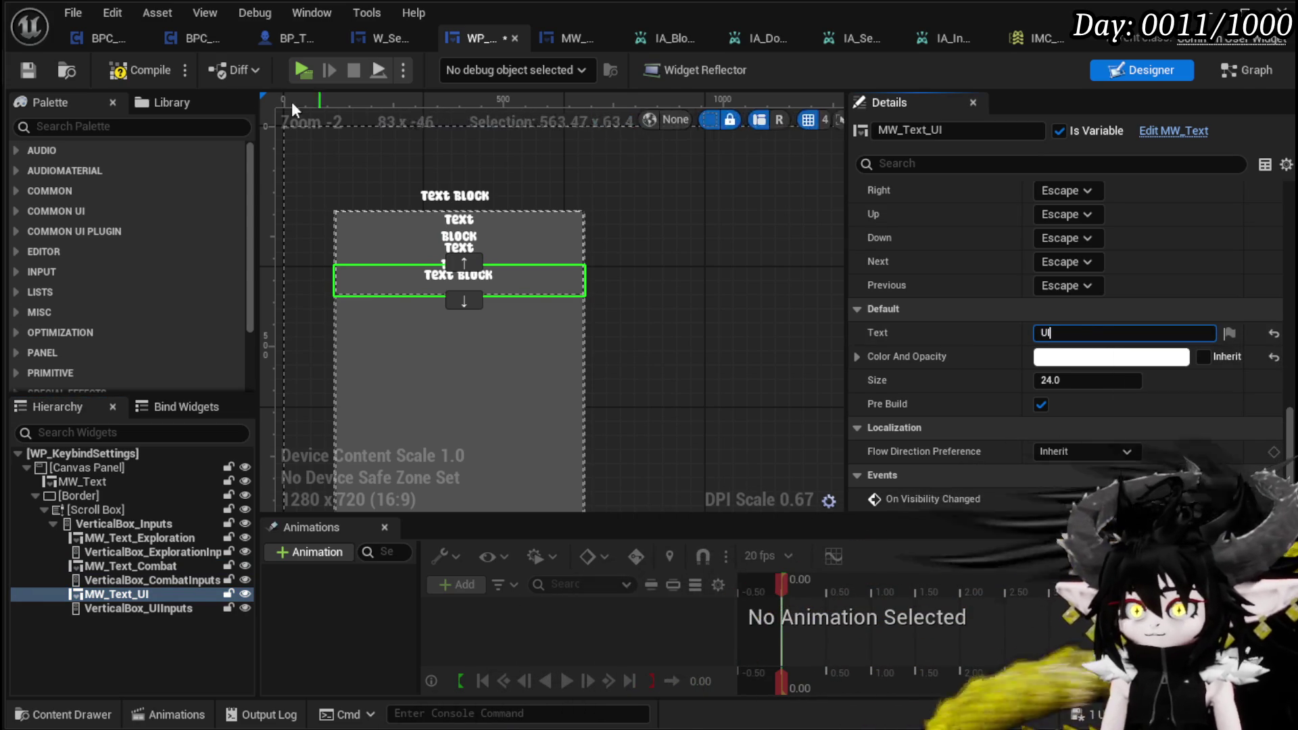
Step: Save the widget and play-test, opening Key Binds to pause at the Switch on String breakpoint
click(26, 74)
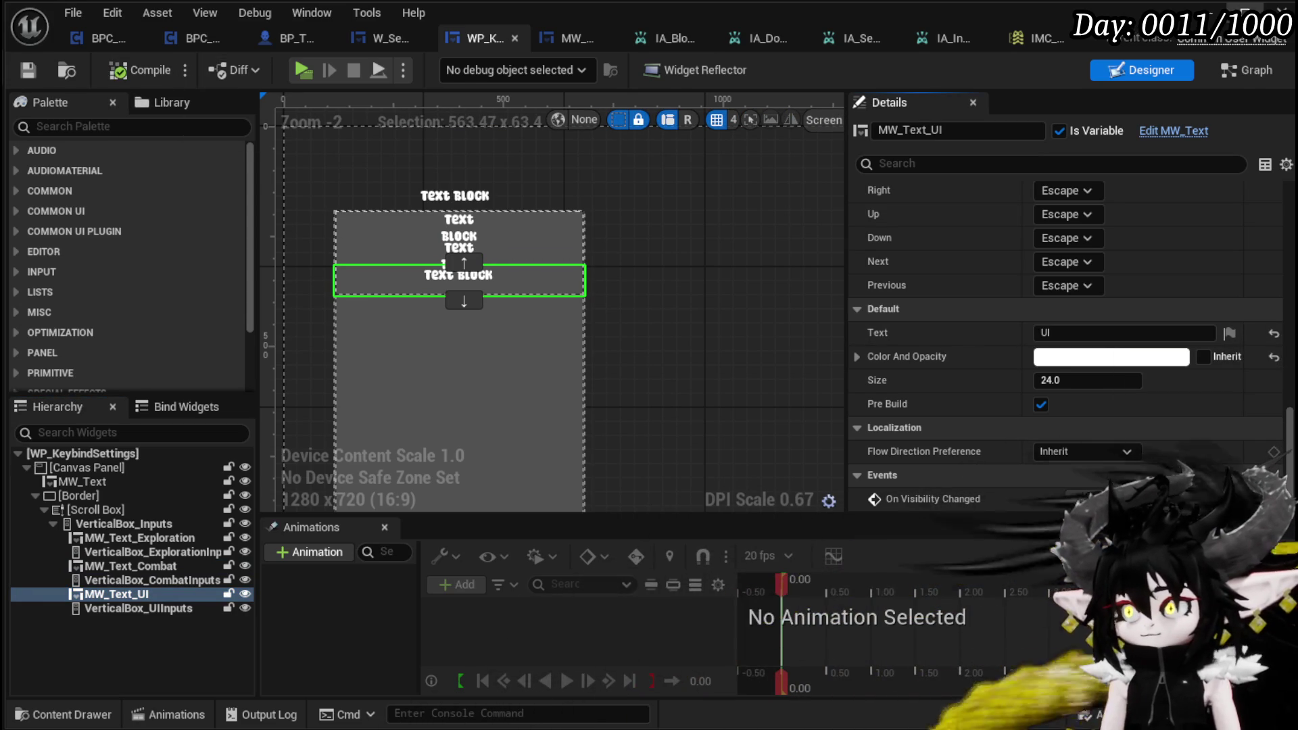
key(alt+Tab)
key(alt+p)
key(Escape)
click(652, 368)
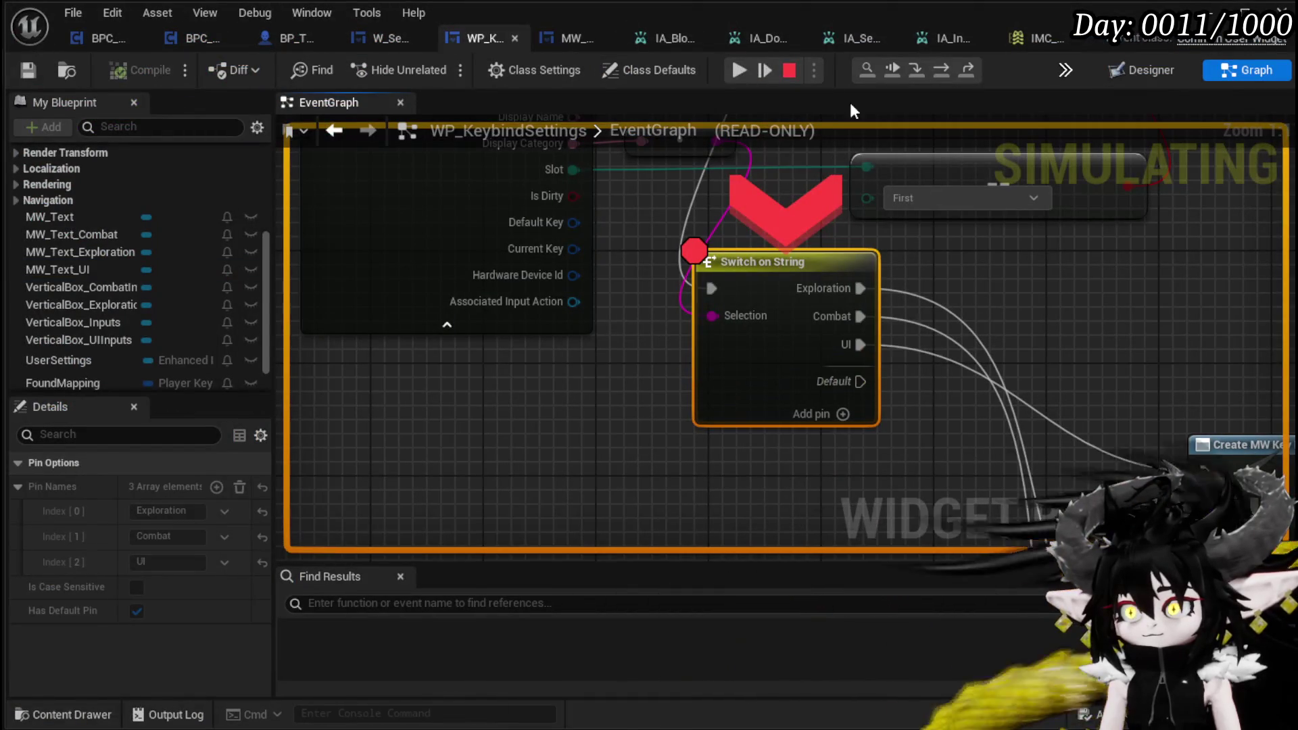
Step: Resume the game, try a keybind entry under the new headings, and end the play session
click(740, 69)
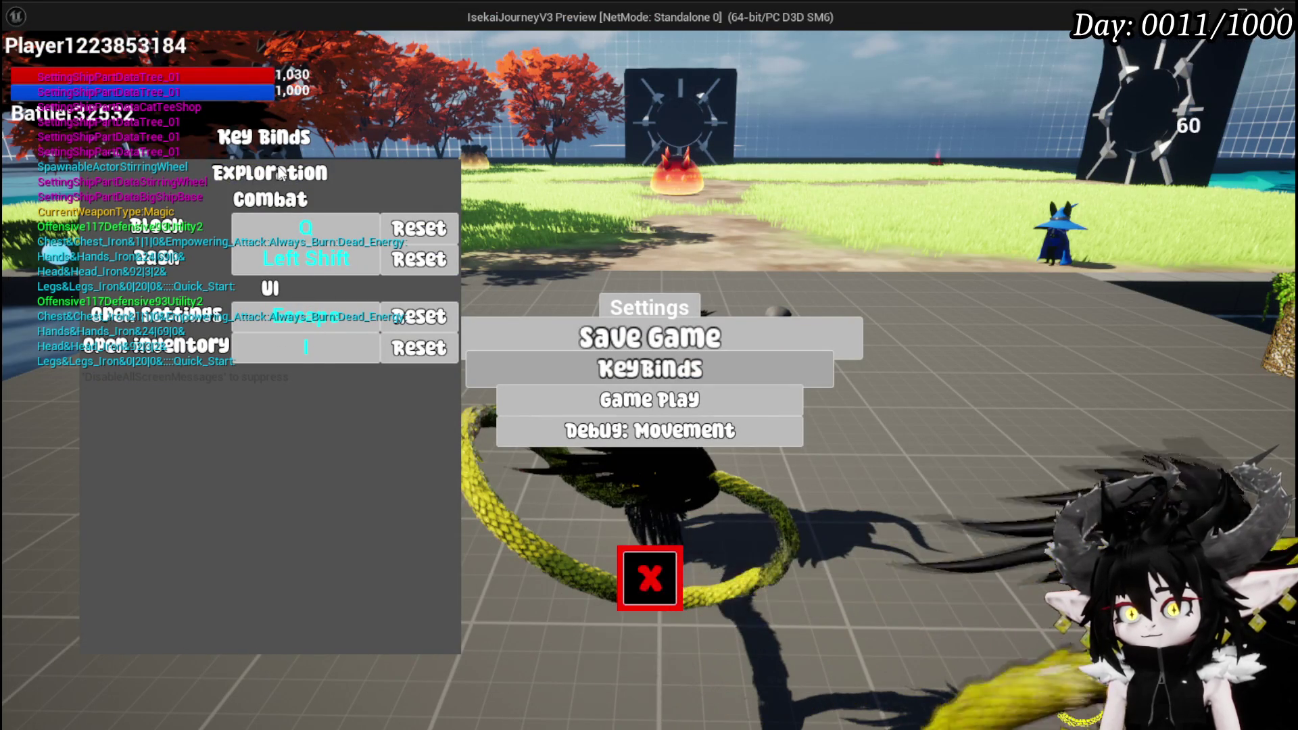
click(645, 178)
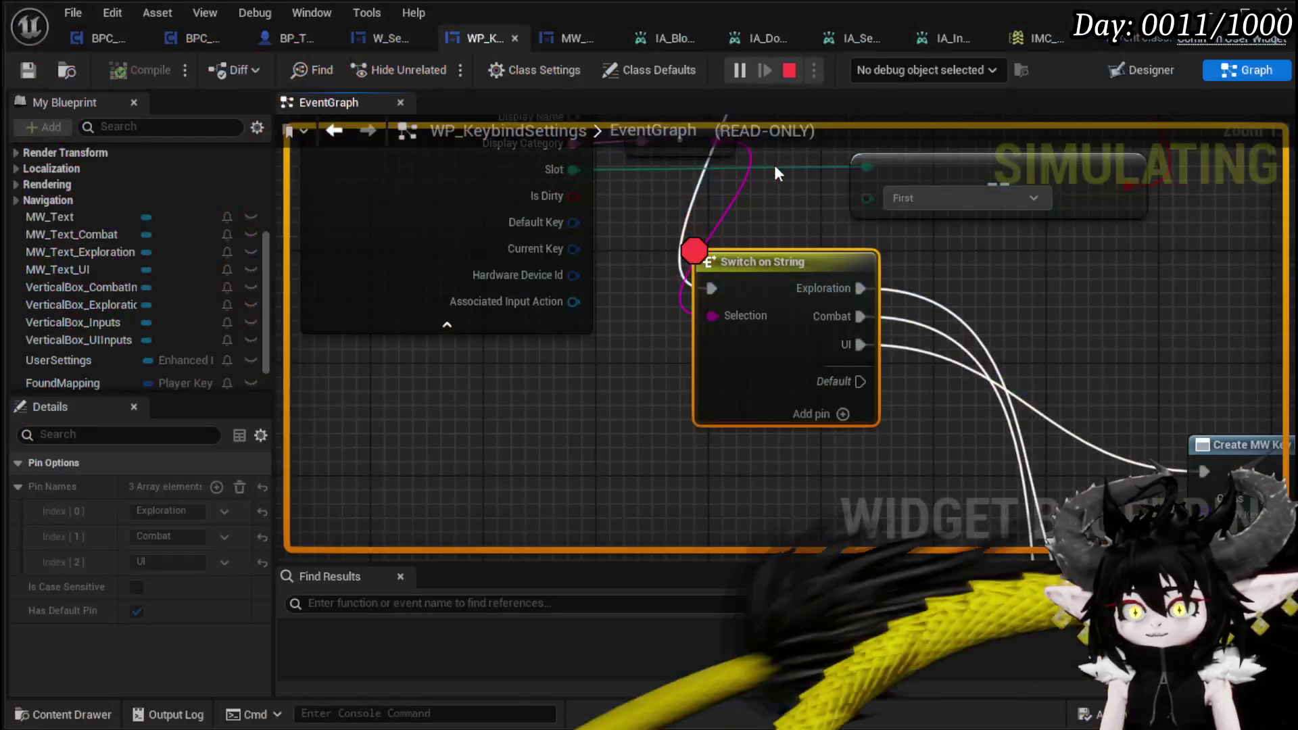
key(Escape)
Step: Pan the event graph to the slot-creation nodes and open IA_Block for reference
drag(1057, 320, 619, 296)
scroll(711, 310, down, 4)
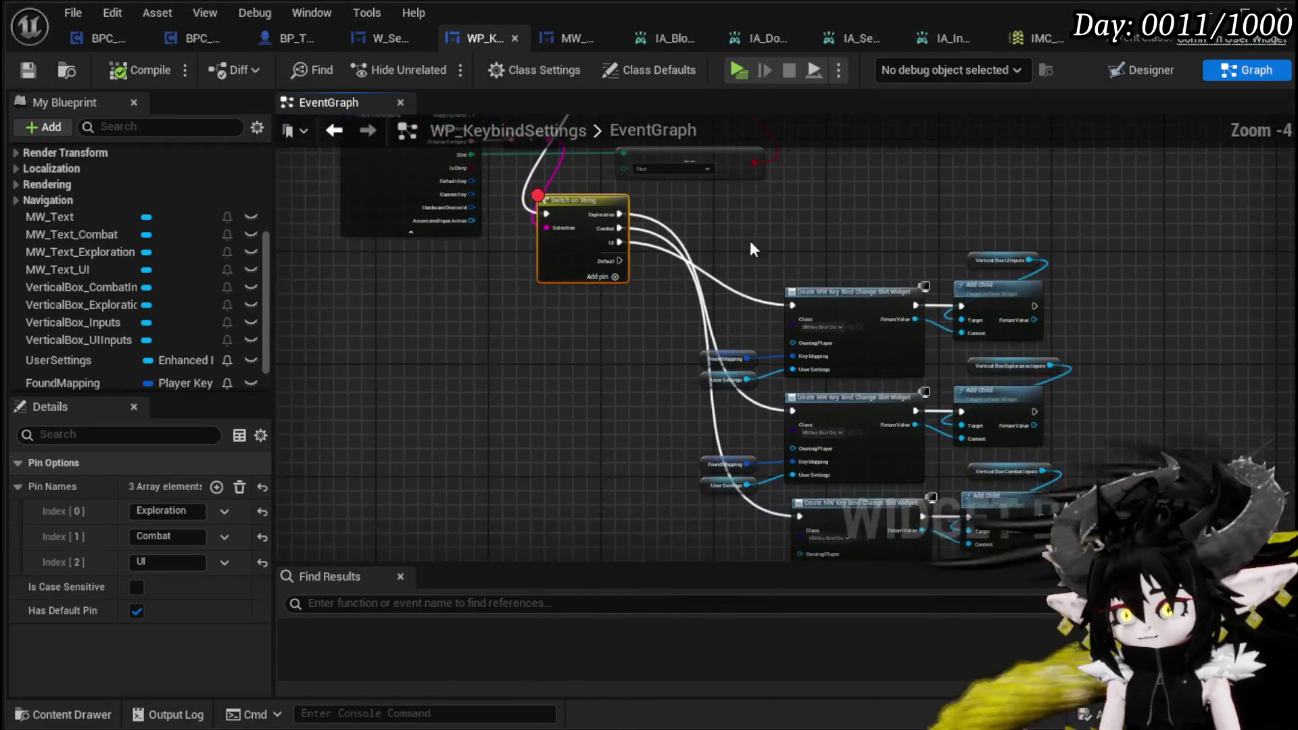
click(660, 42)
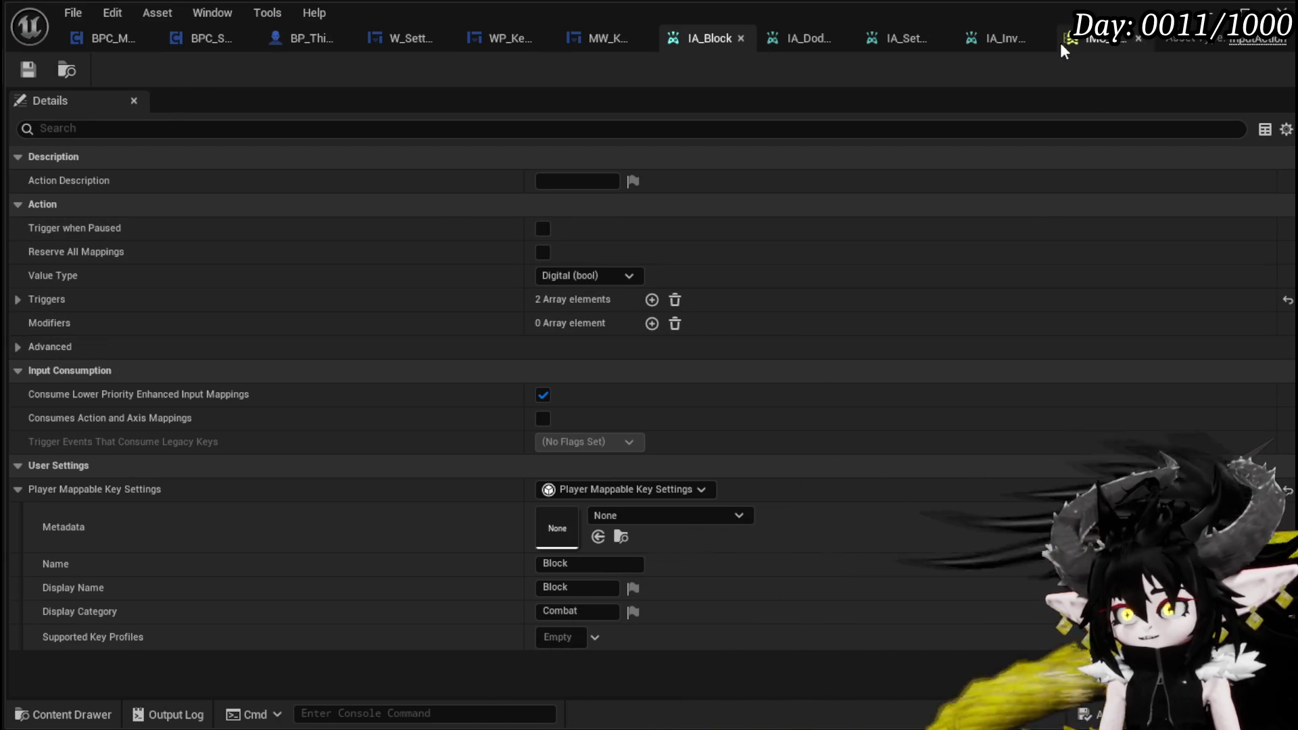
Step: Duplicate an input action in the Input/Actions folder as IA_Interact, save it, and open it
click(1215, 14)
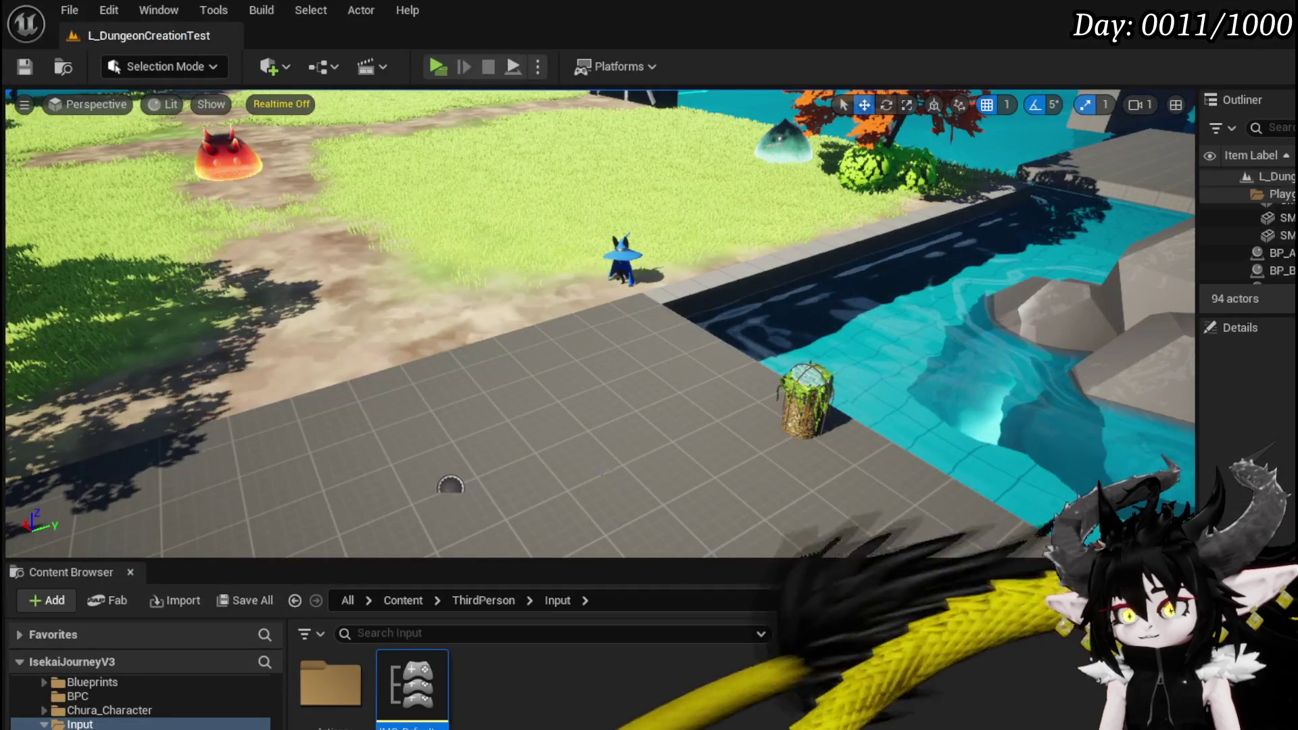
double_click(331, 683)
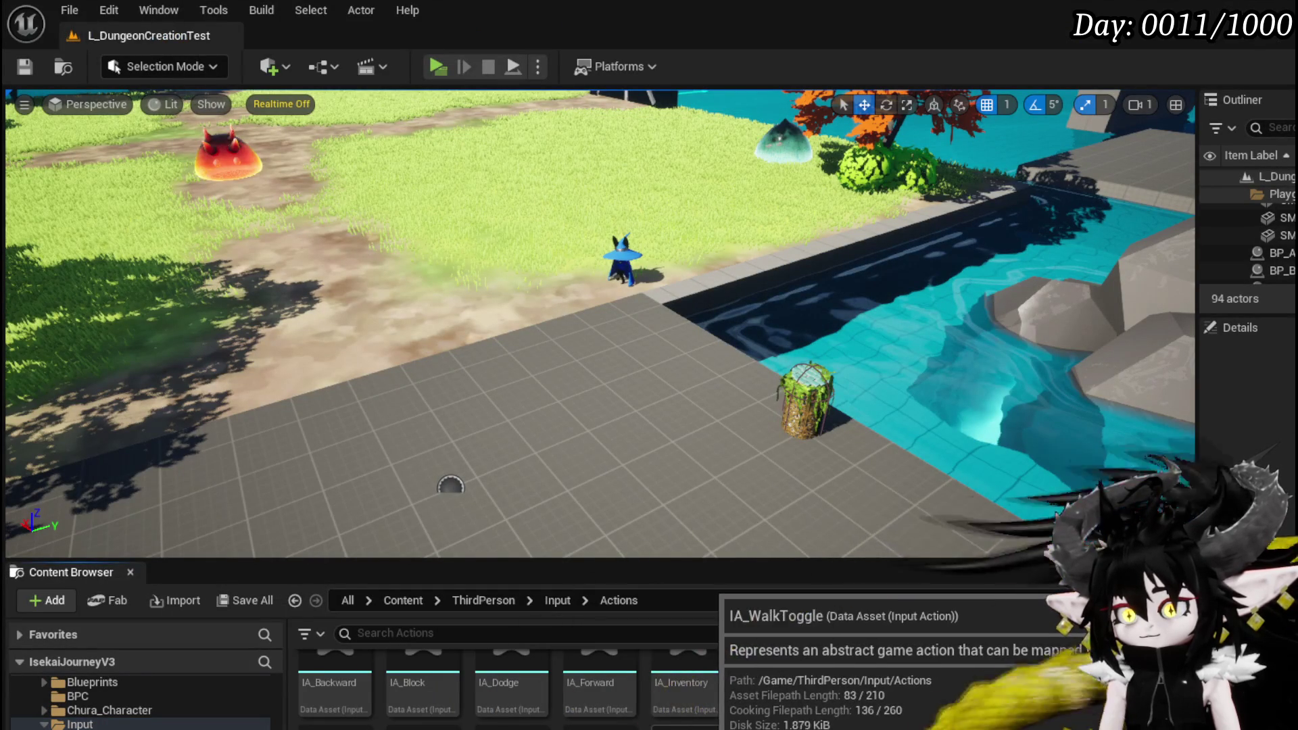
right_click(703, 724)
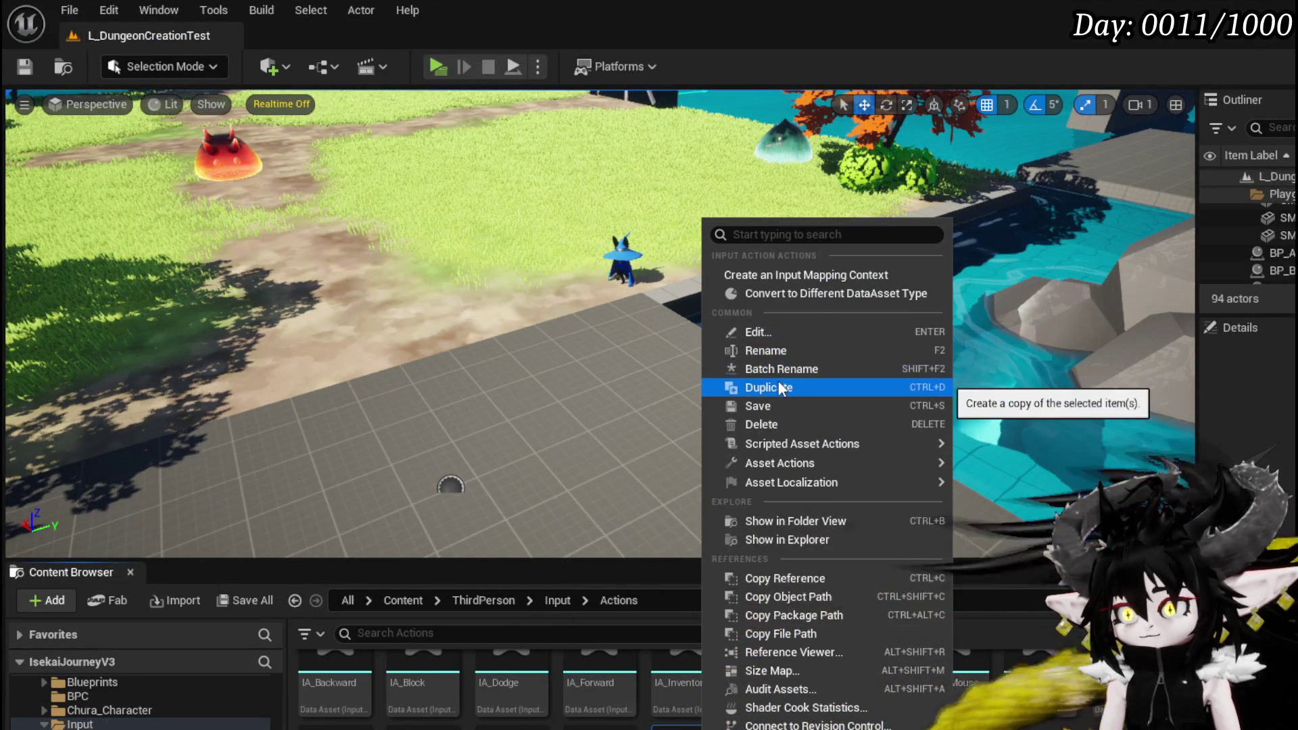
click(771, 387)
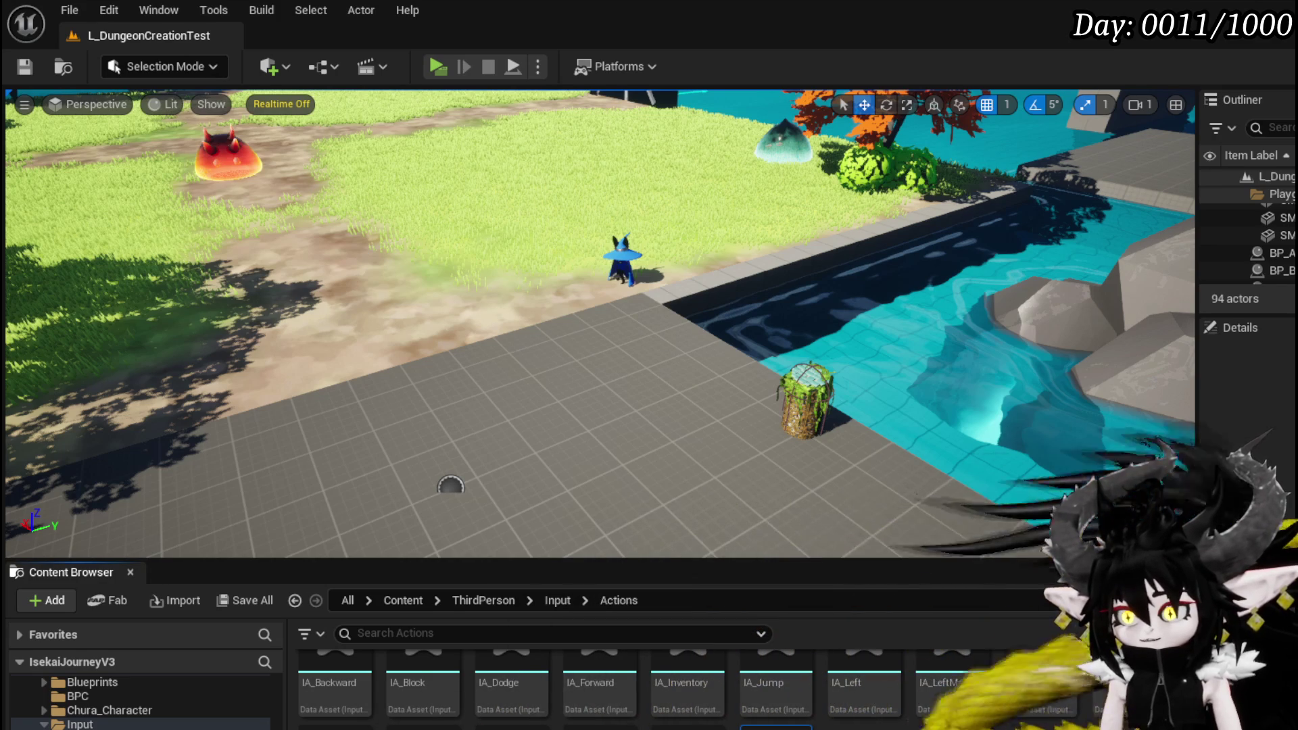
scroll(677, 676, up, 1)
click(687, 687)
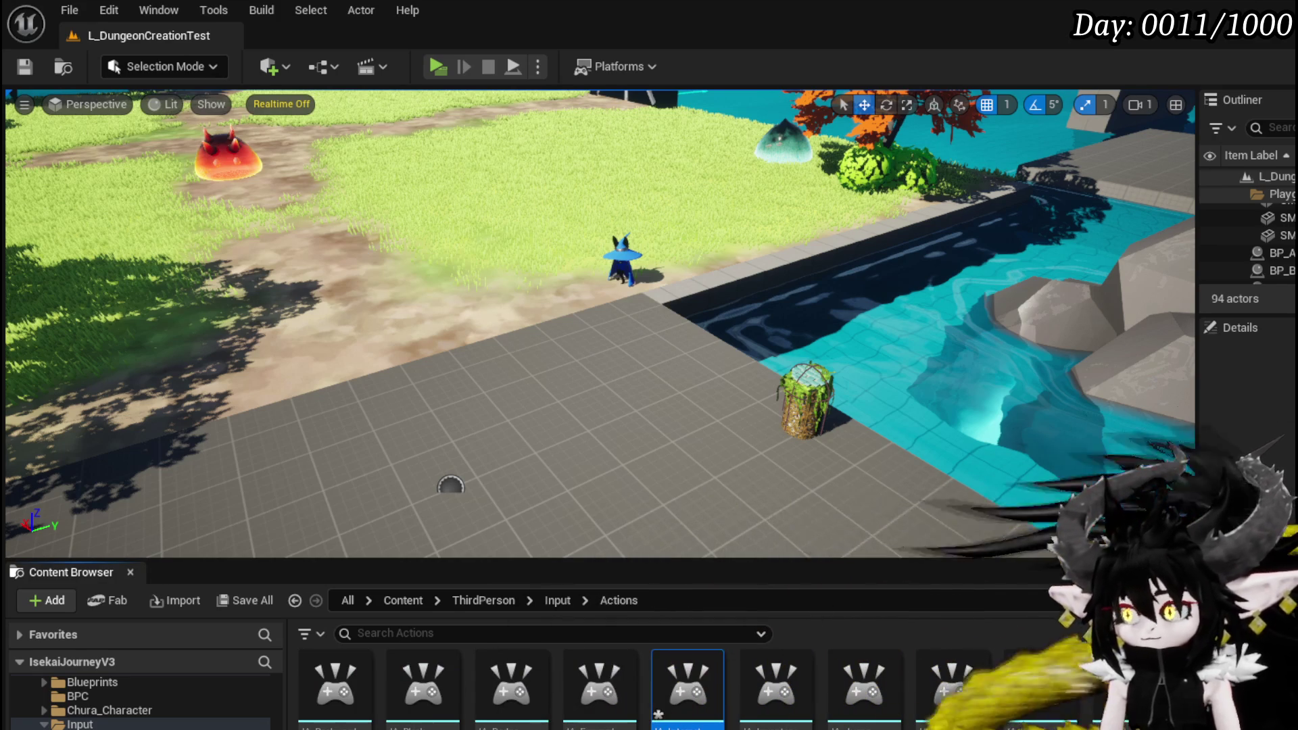
key(ctrl+s)
key(Return)
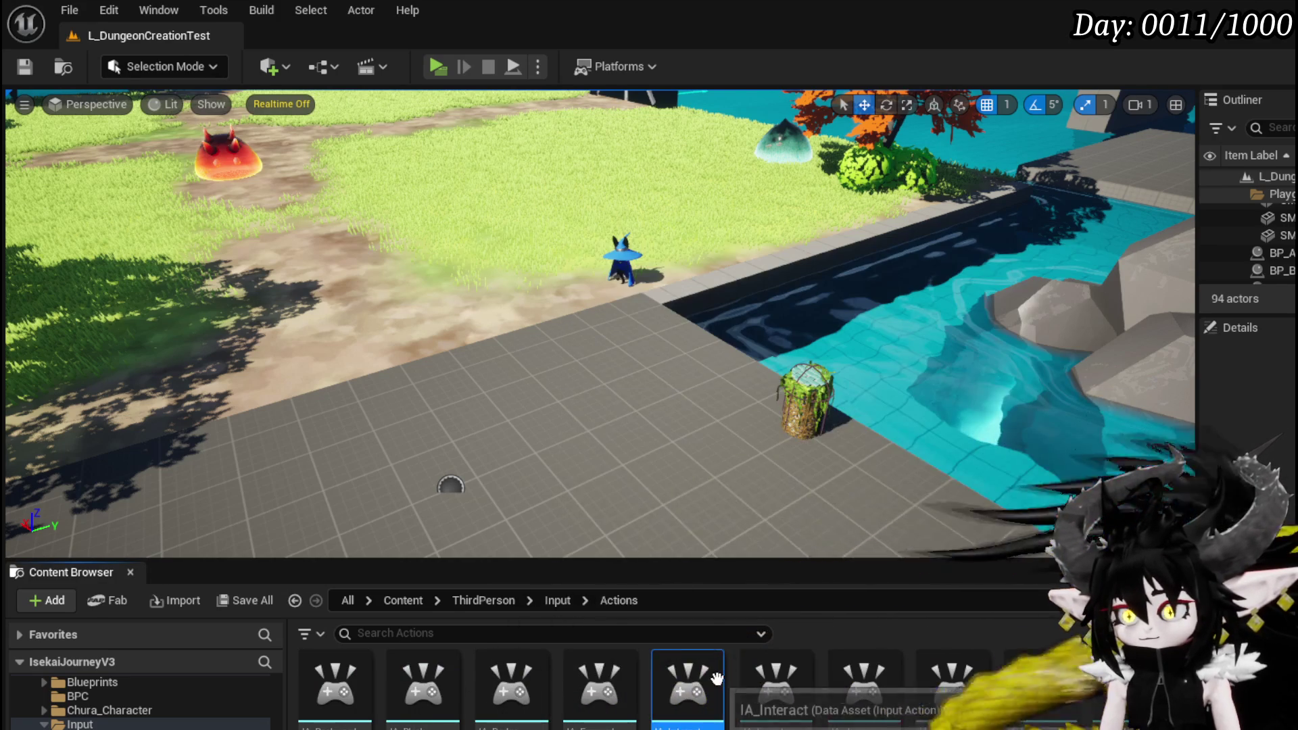
double_click(718, 680)
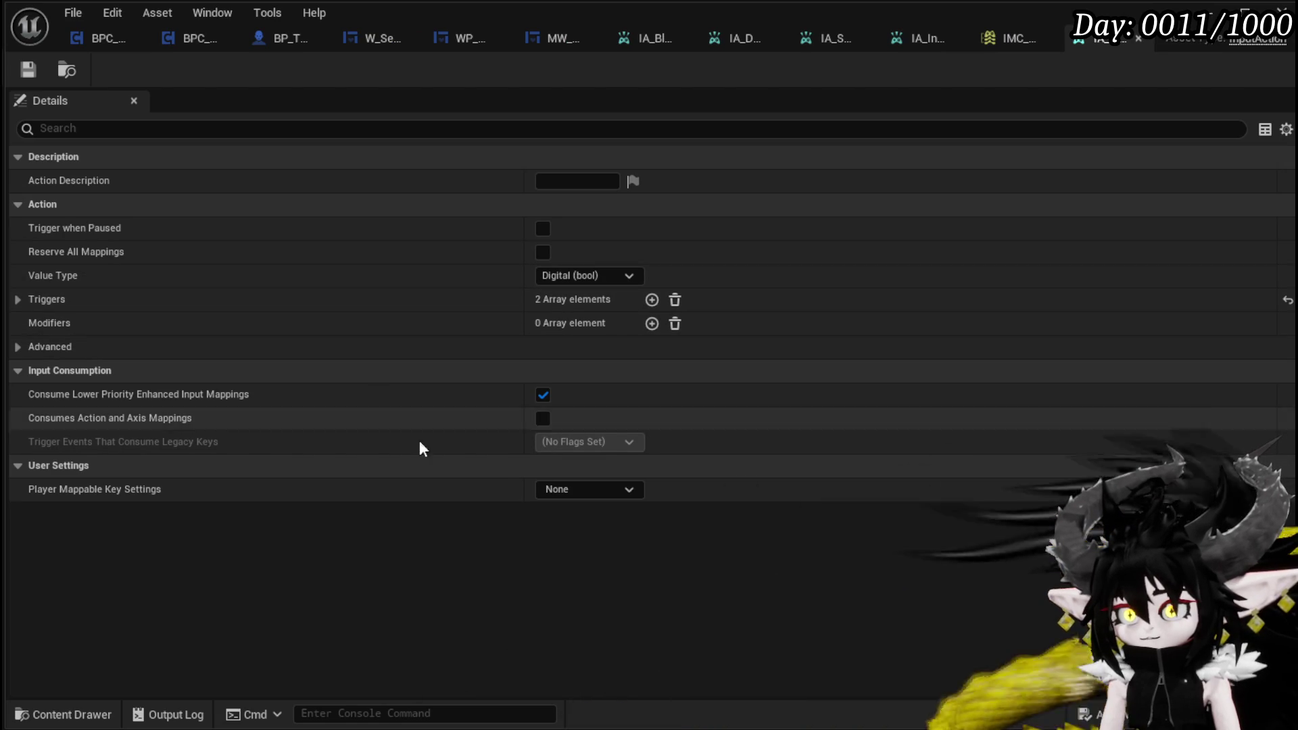
Step: Enable Player Mappable Key Settings on IA_Interact and set its Name to Interact
click(639, 491)
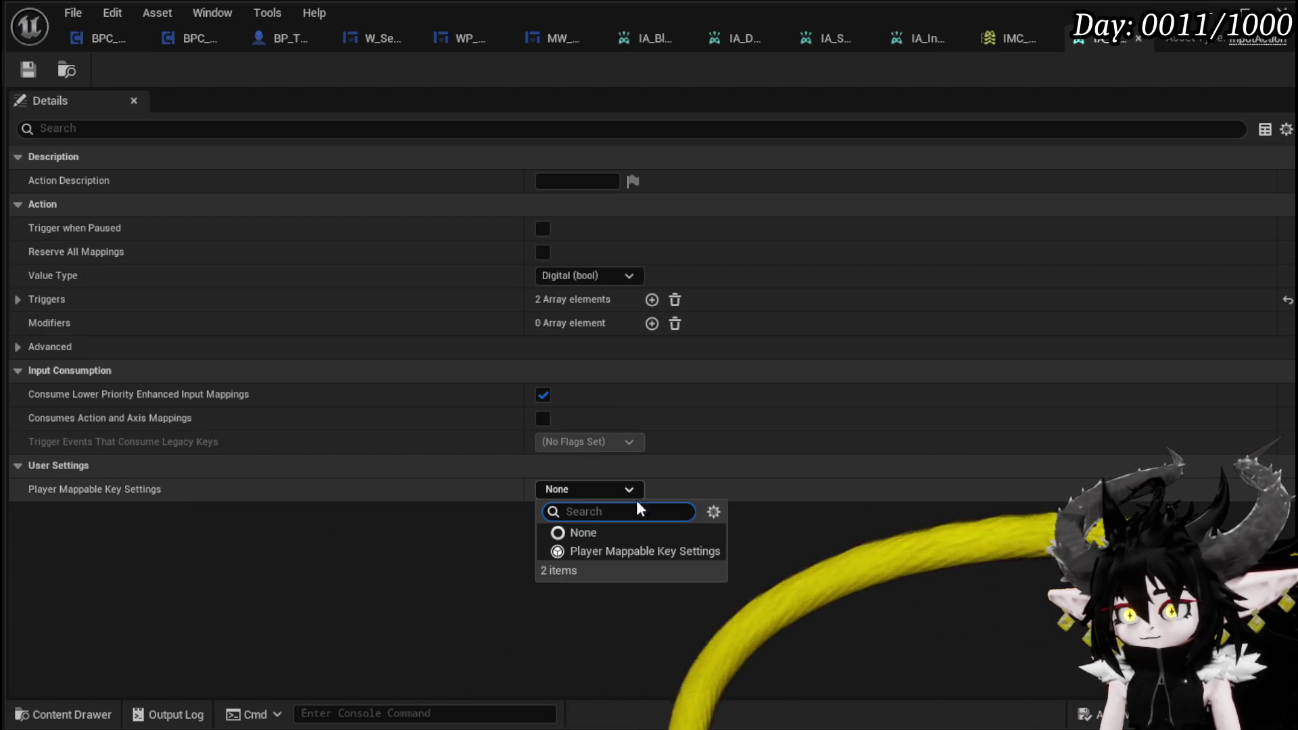
click(593, 550)
click(19, 490)
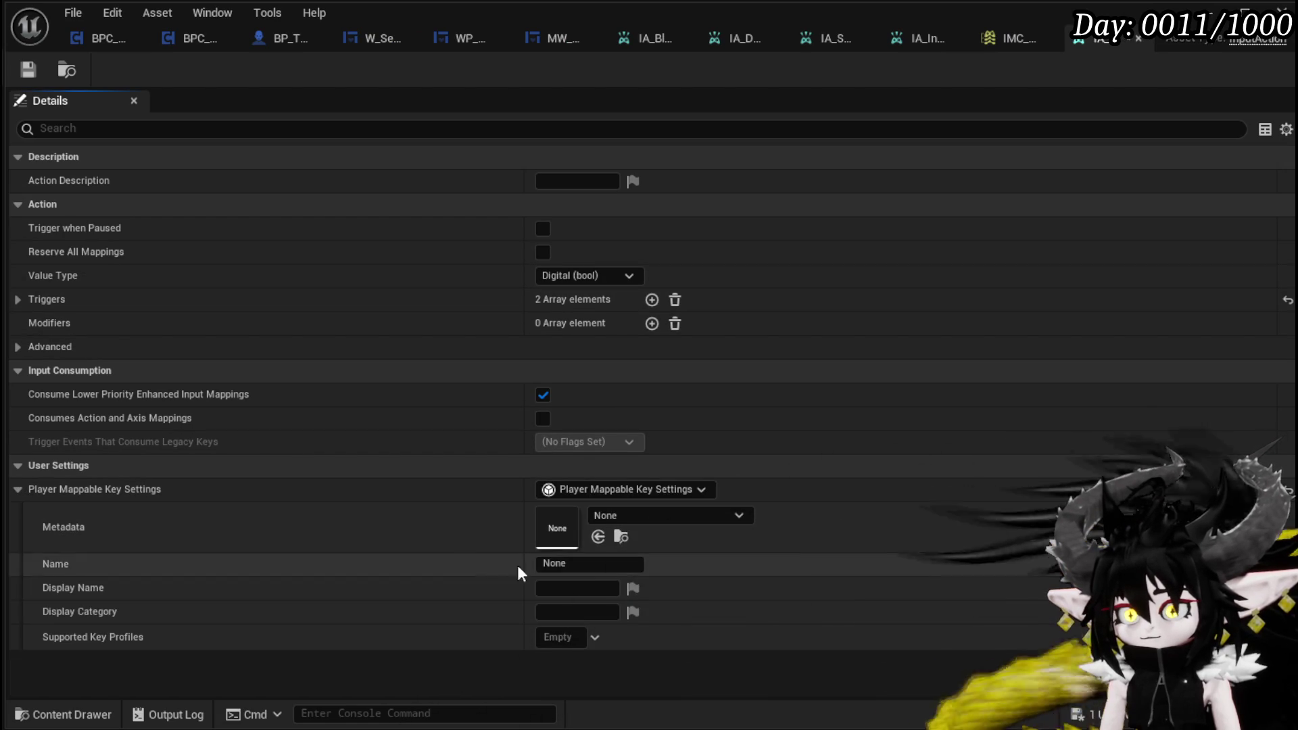
click(578, 566)
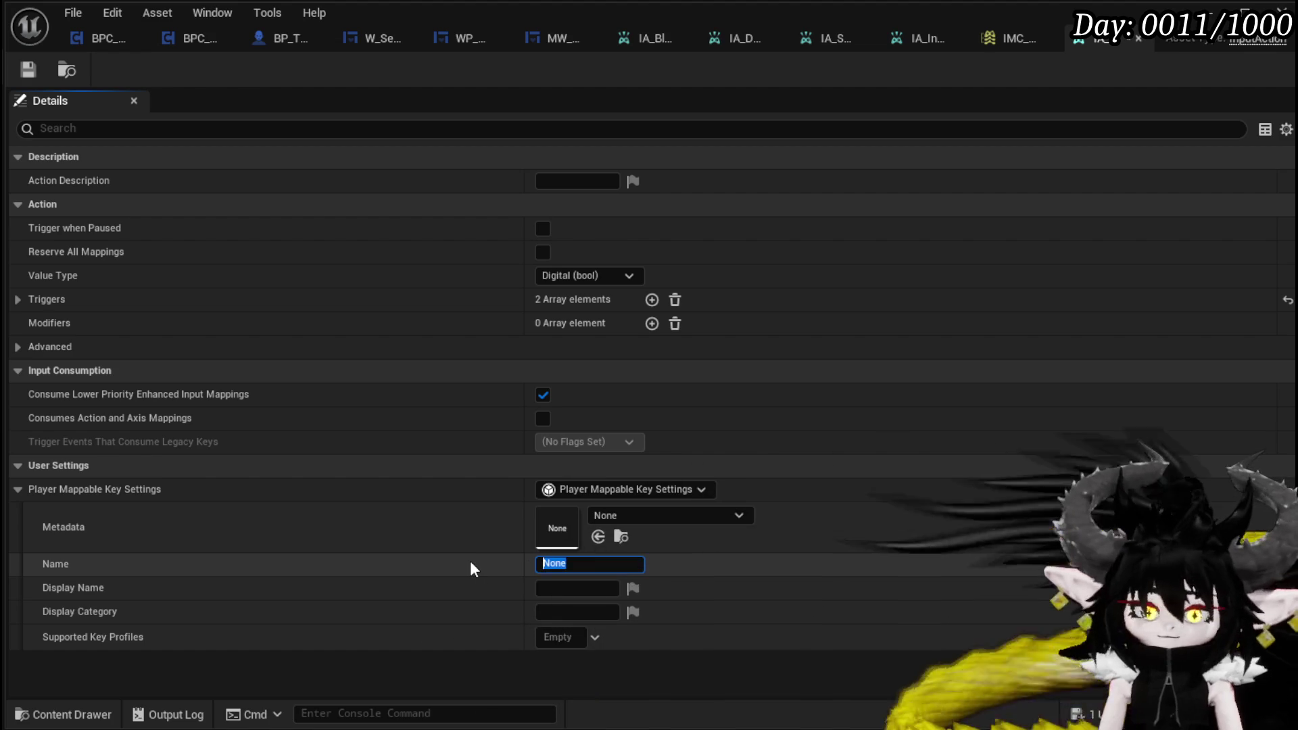
key(BackSpace)
text(Interact)
key(Return)
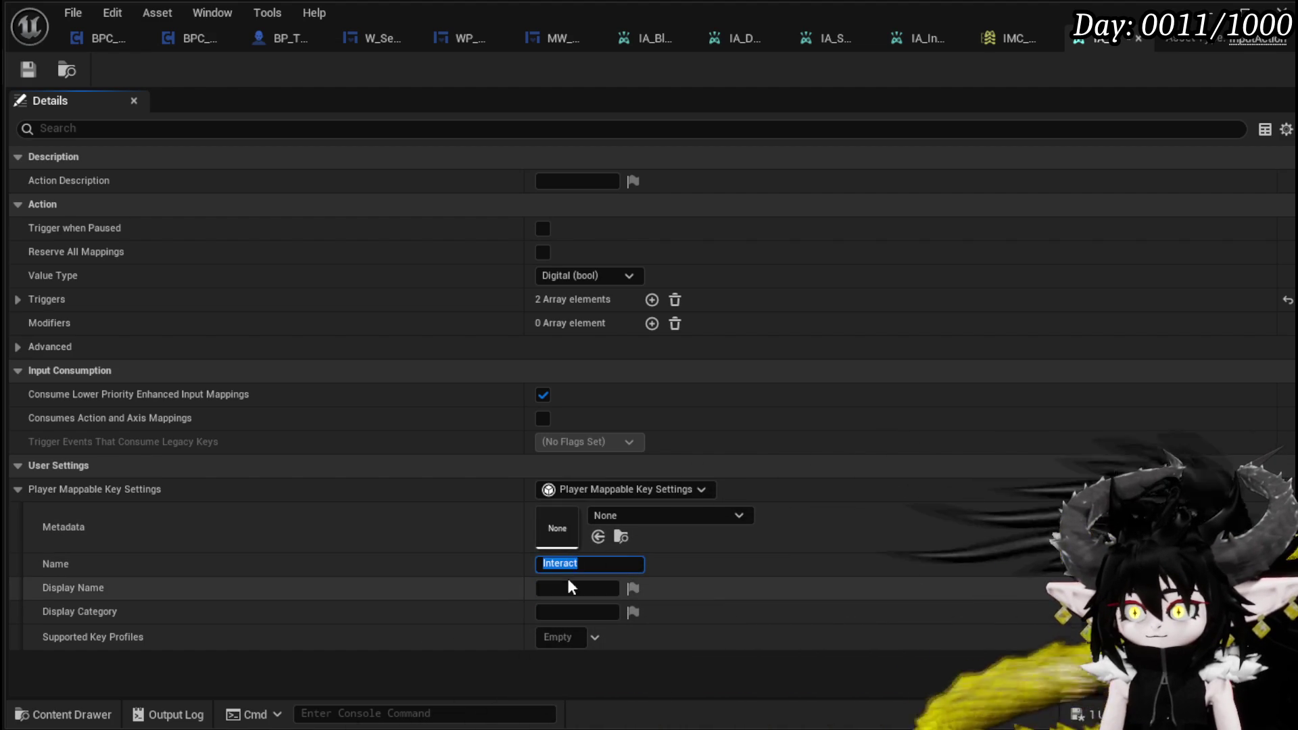
Step: Set Display Name to Interact and Display Category to Exploration, then save IA_Interact
click(565, 588)
text(Interact)
key(Tab)
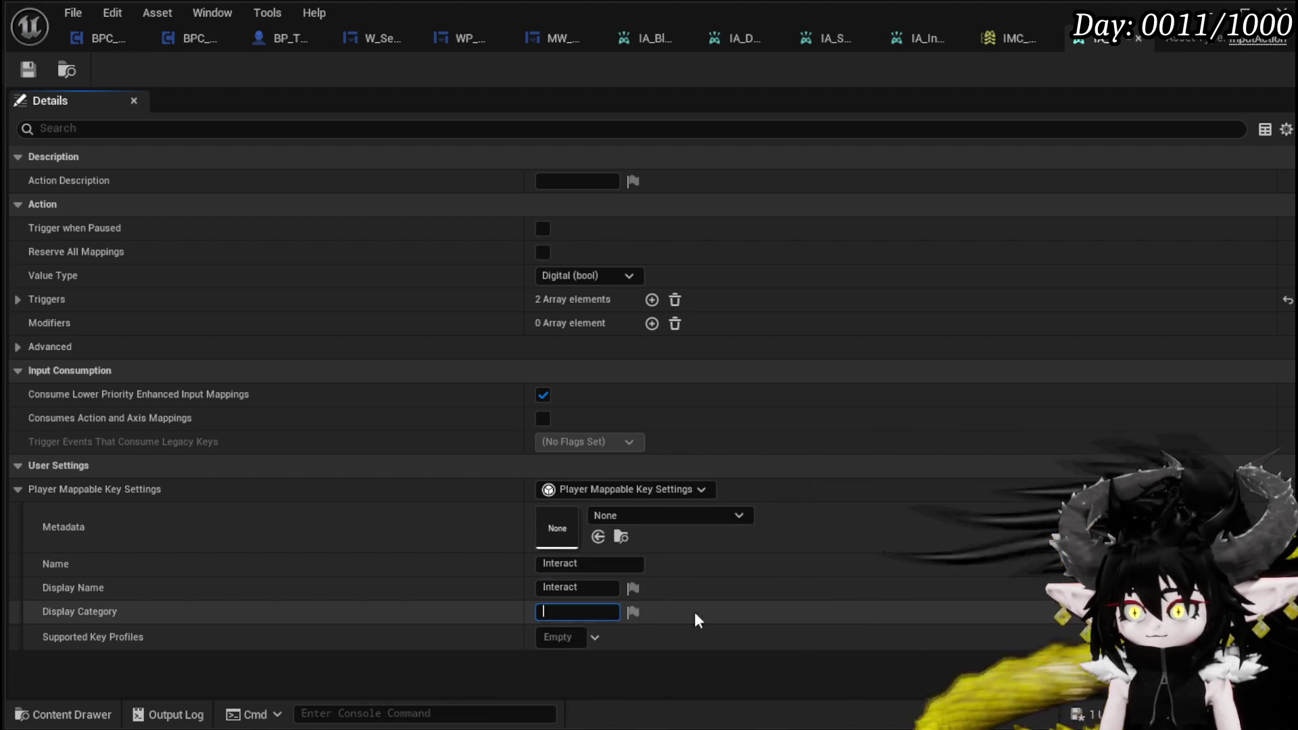
text(Exploration)
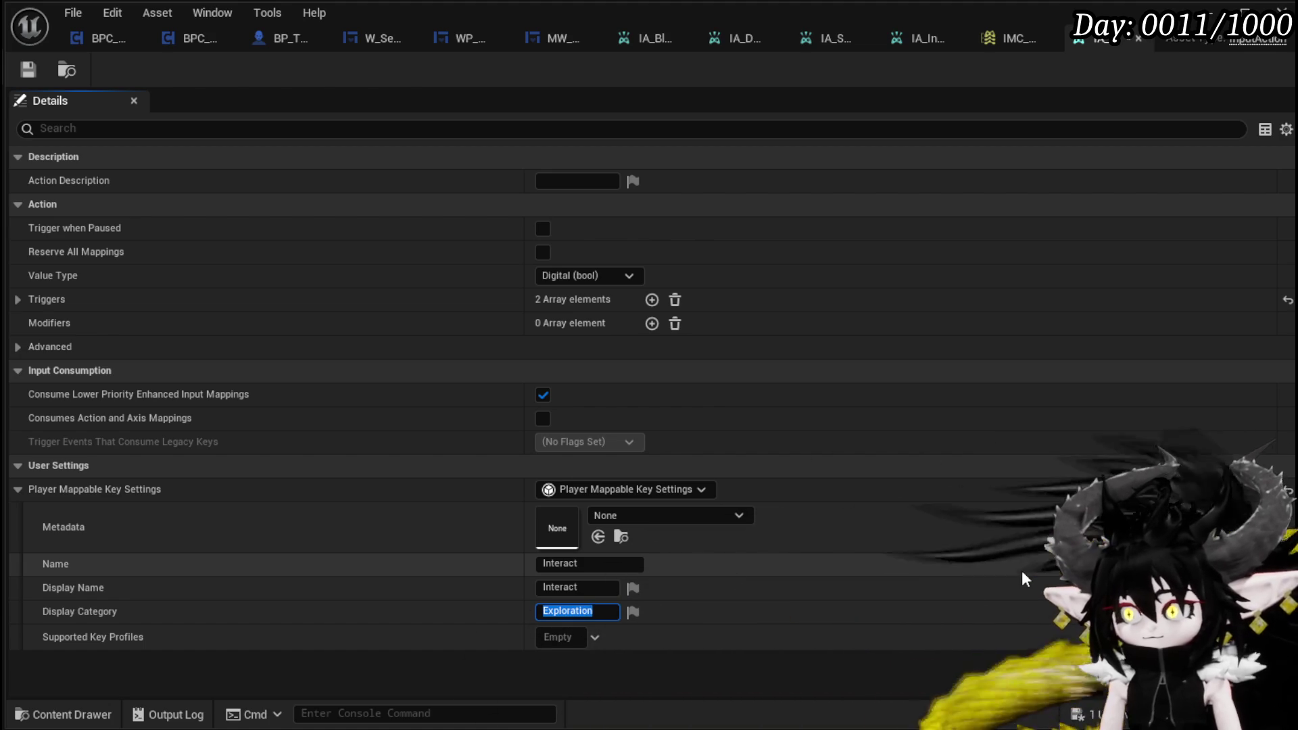
click(28, 70)
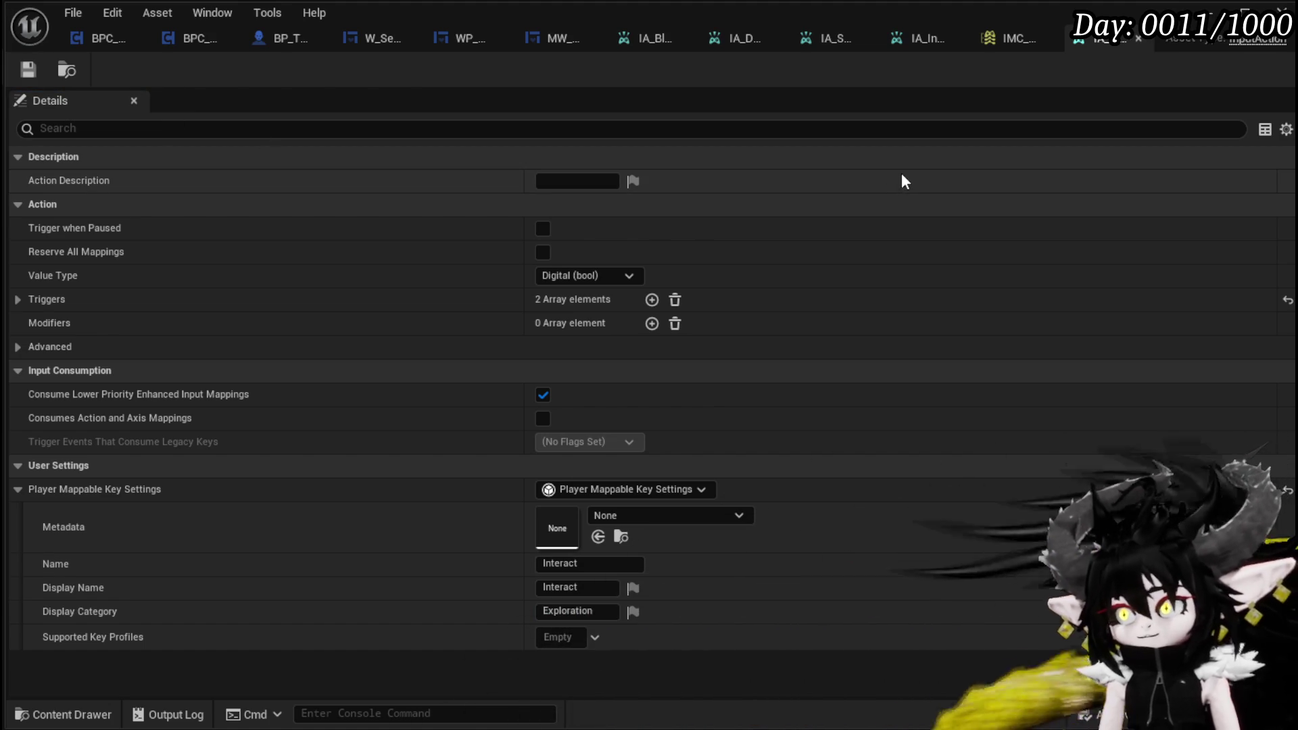
Step: Add a new empty mapping to IMC_Default and open its input action dropdown
click(1004, 46)
scroll(330, 205, up, 5)
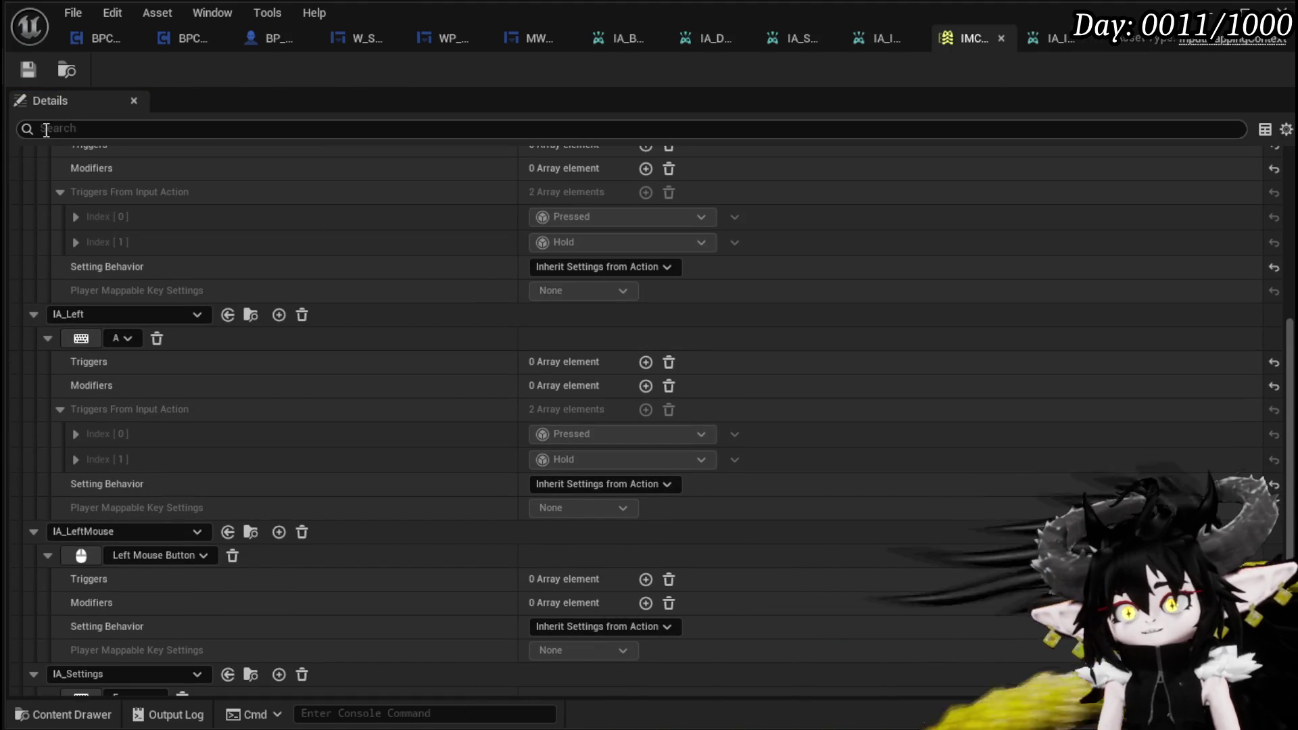
scroll(238, 214, up, 10)
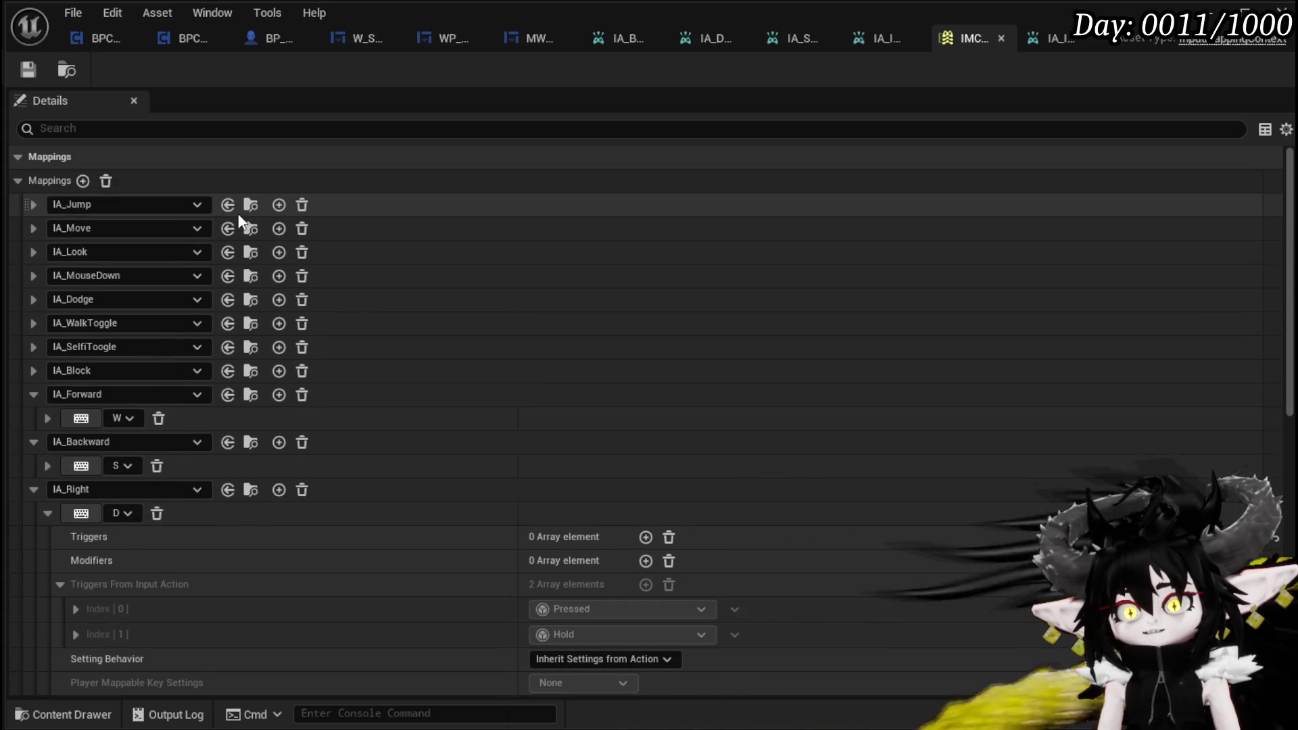
click(82, 180)
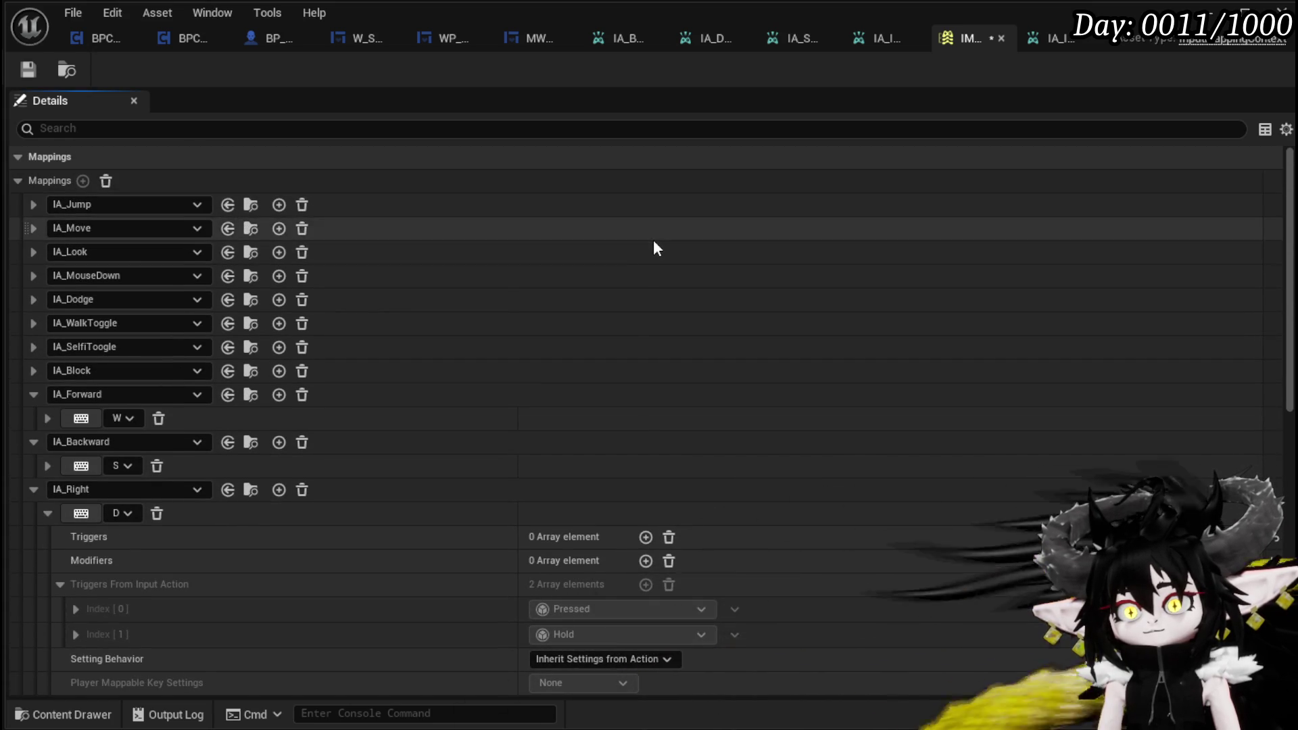
scroll(651, 229, down, 10)
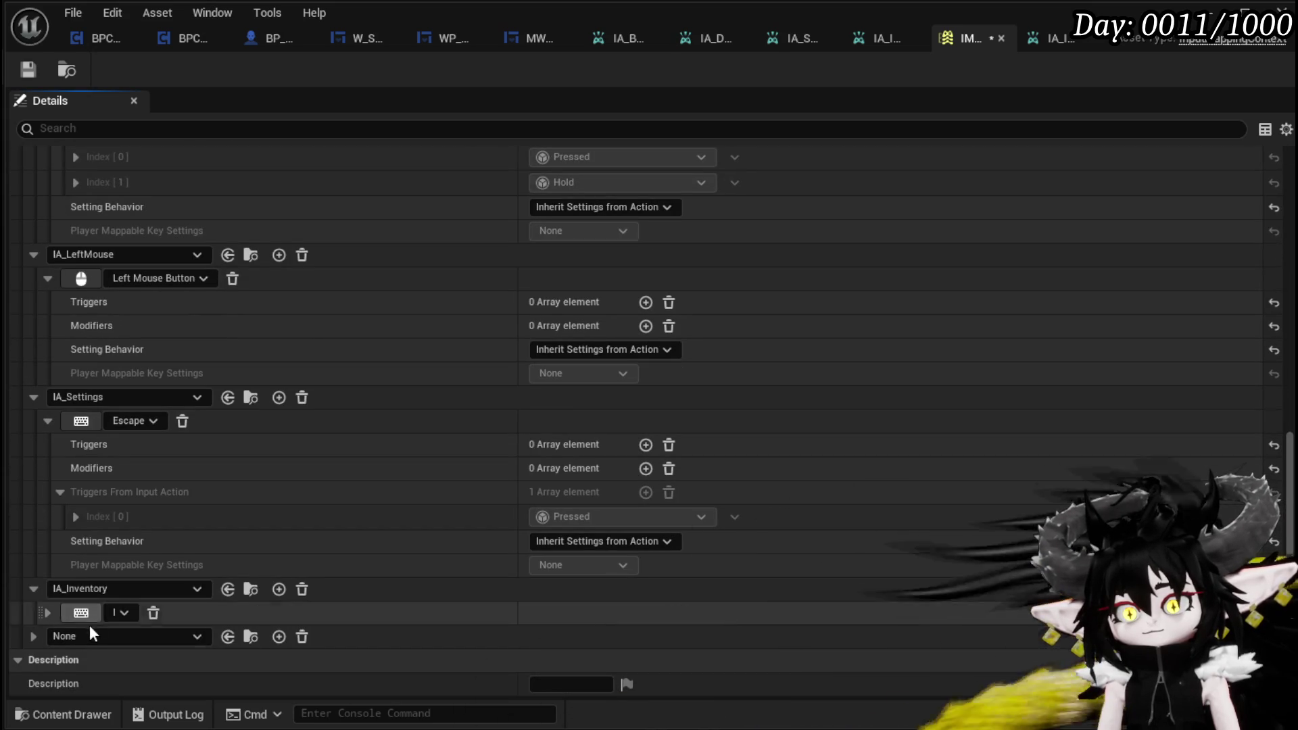
click(81, 632)
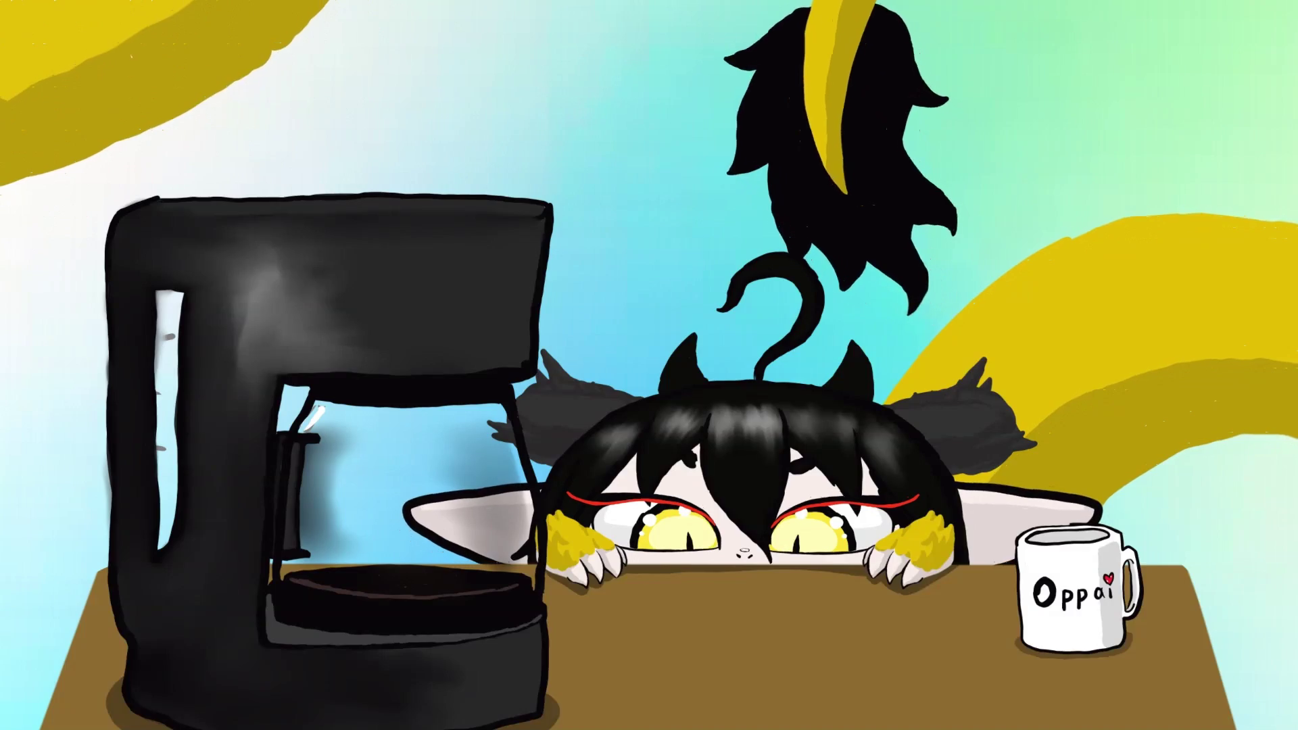
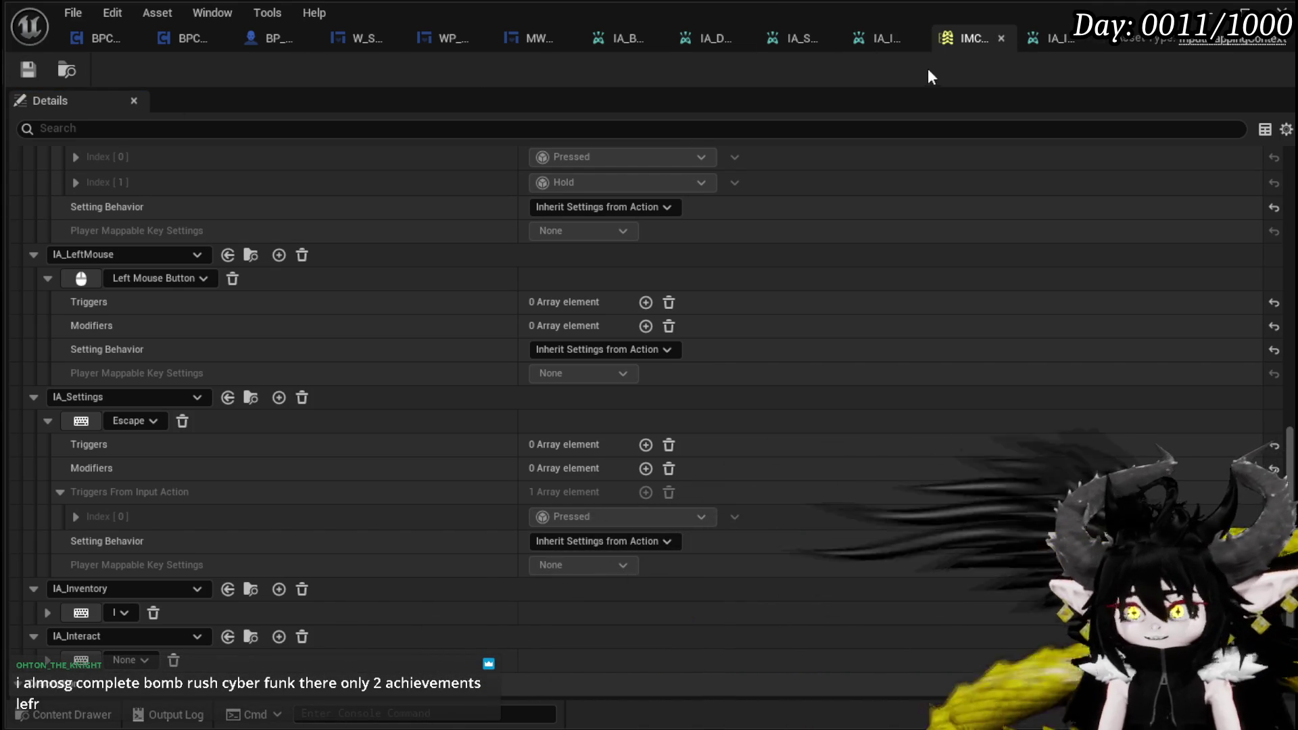
Step: In BP_ThirdPersonCharacter, move Set Visibility, Client Input Mode and the manager nodes beside Debug Key I
click(252, 38)
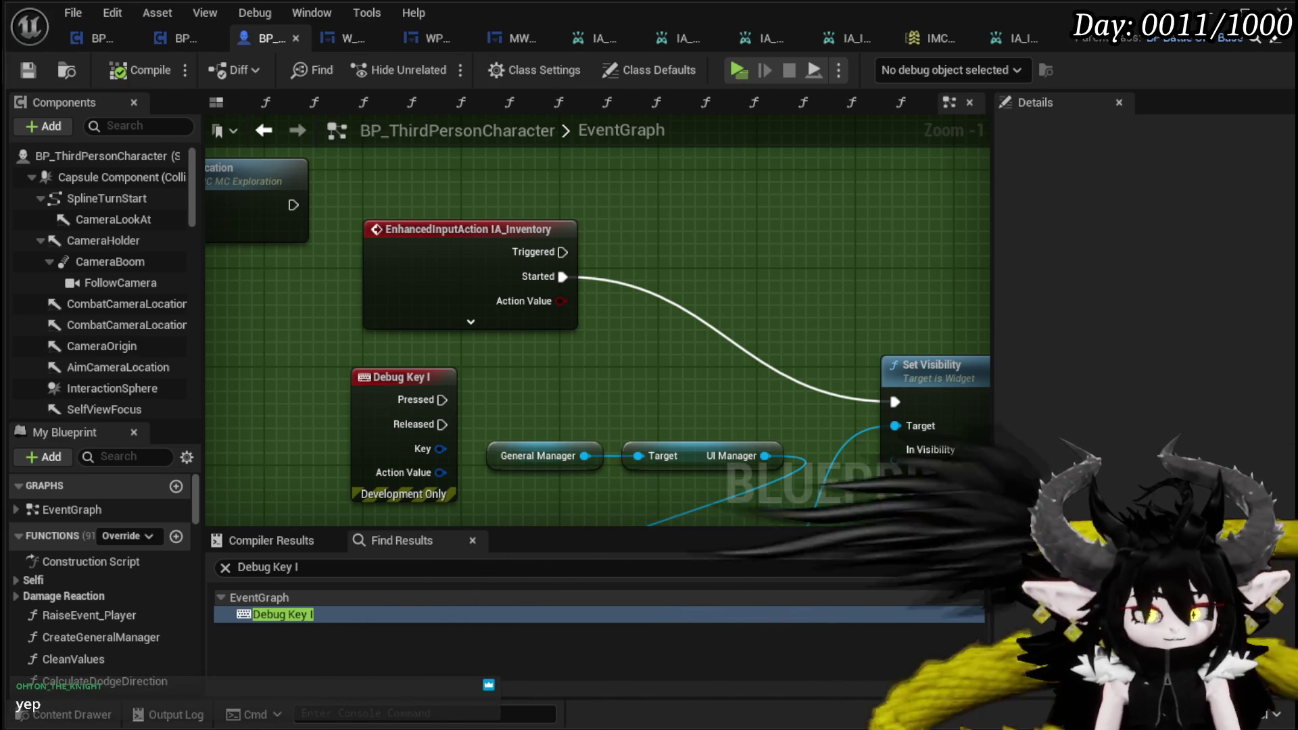
scroll(776, 210, down, 3)
drag(568, 197, 621, 259)
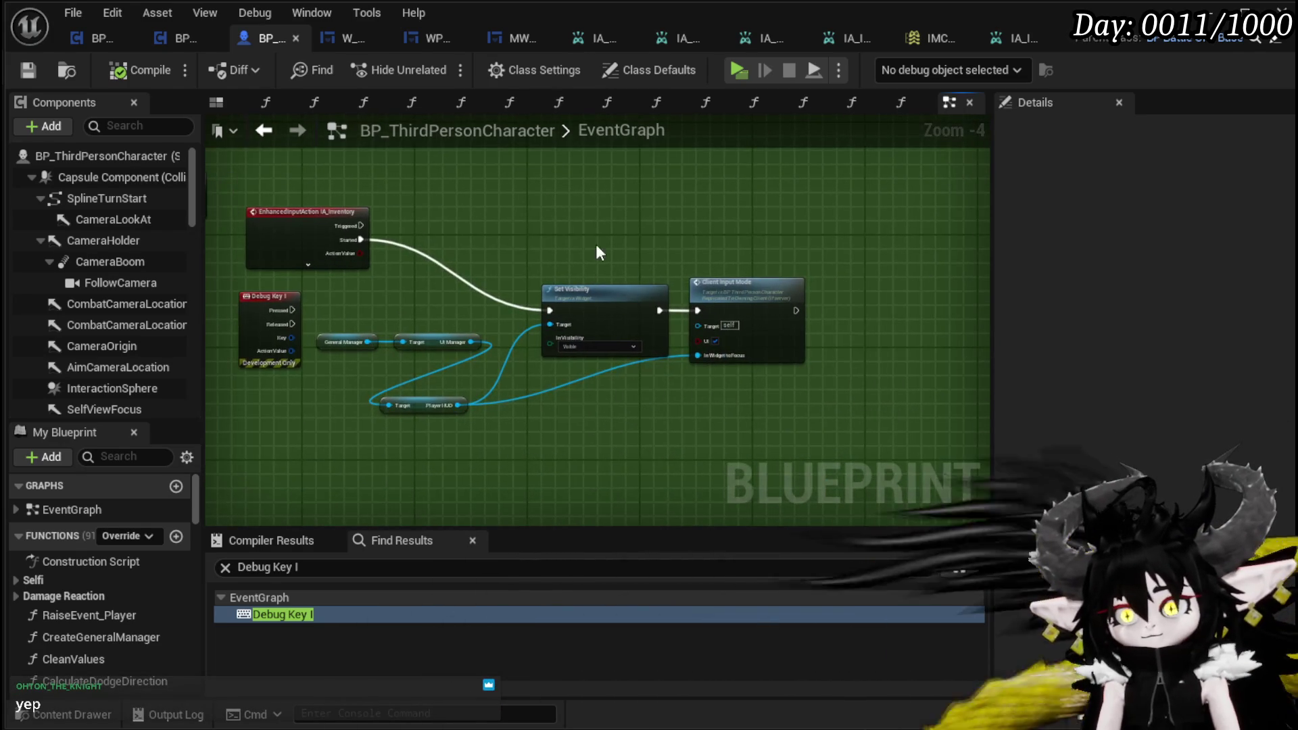
drag(724, 309, 646, 226)
scroll(403, 294, up, 3)
mouse_move(313, 371)
mouse_down()
mouse_move(420, 406)
mouse_move(498, 392)
mouse_move(462, 315)
mouse_move(502, 342)
mouse_move(690, 344)
mouse_up()
drag(447, 333, 416, 397)
drag(407, 332, 407, 343)
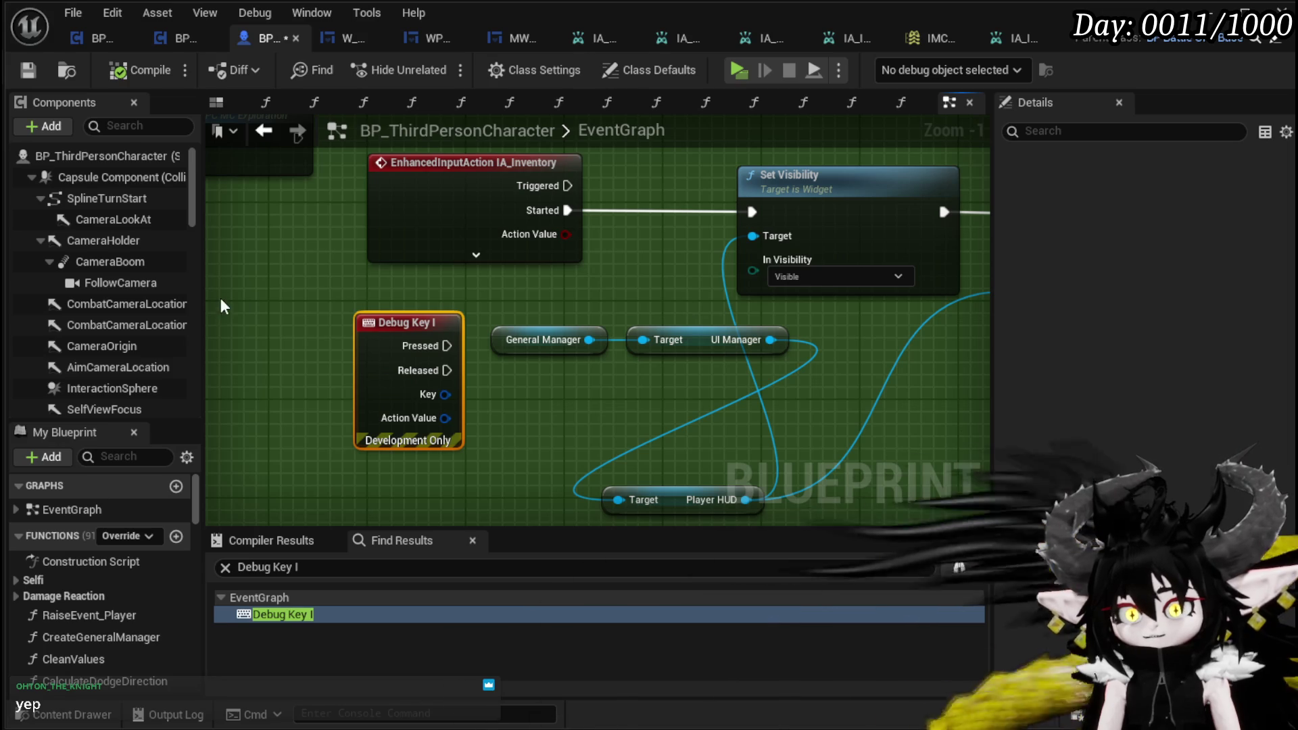
Step: Cut and paste Debug Key I out of the way, and set Player HUD beside the managers
key(ctrl+x)
key(ctrl+v)
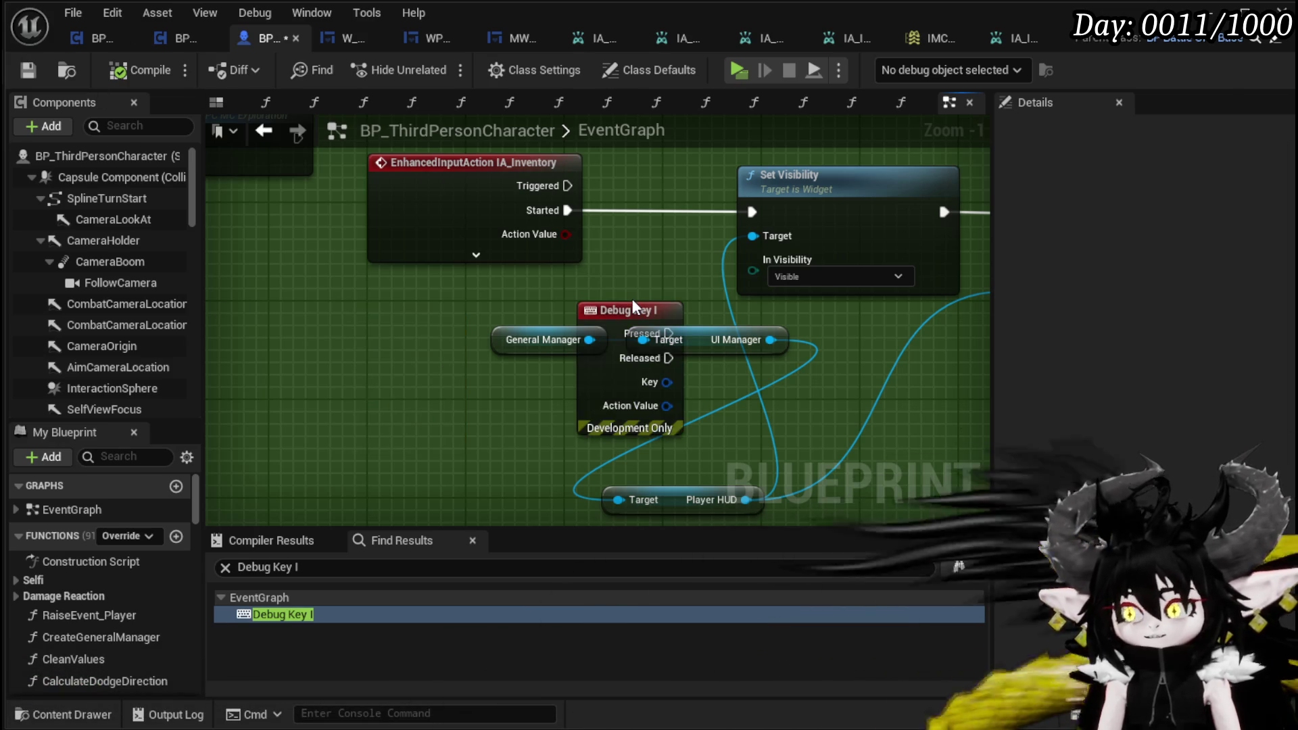
drag(629, 310, 481, 433)
mouse_move(474, 324)
mouse_down()
mouse_move(694, 339)
mouse_move(522, 316)
mouse_up()
click(695, 420)
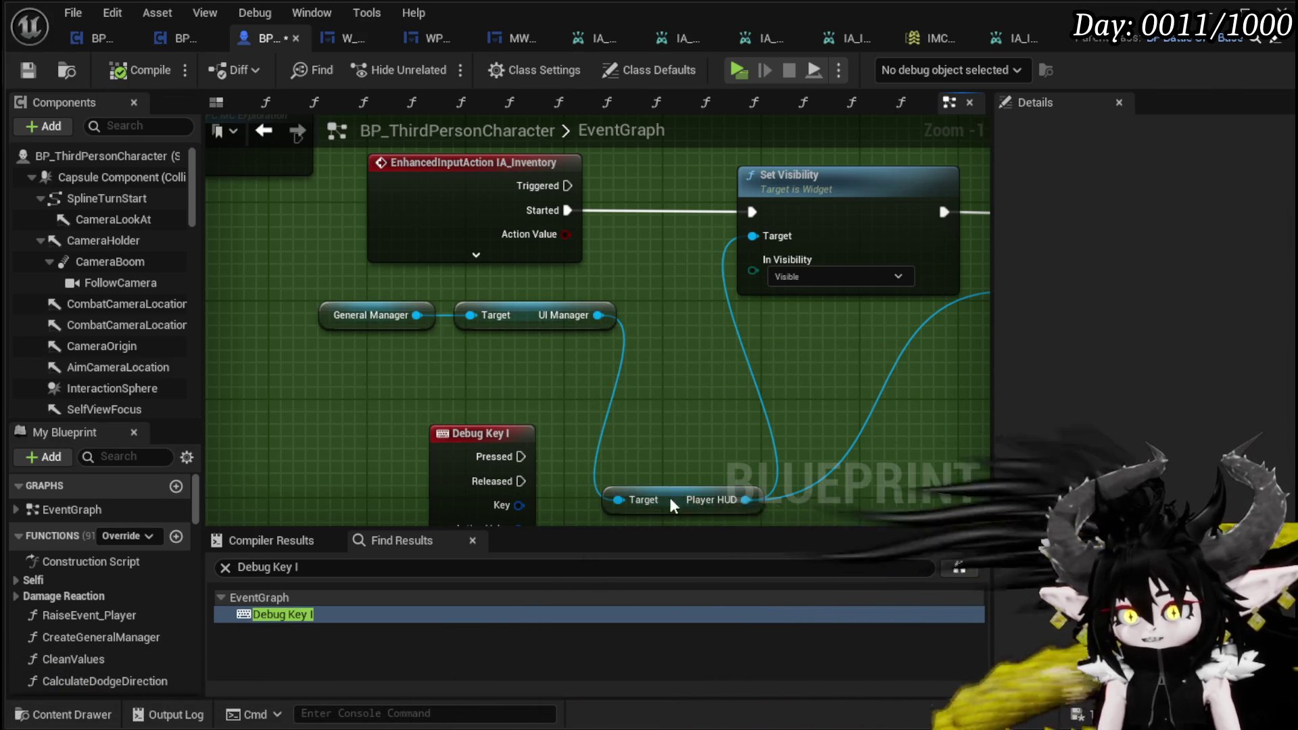
drag(675, 504, 613, 380)
drag(975, 389, 654, 393)
click(653, 392)
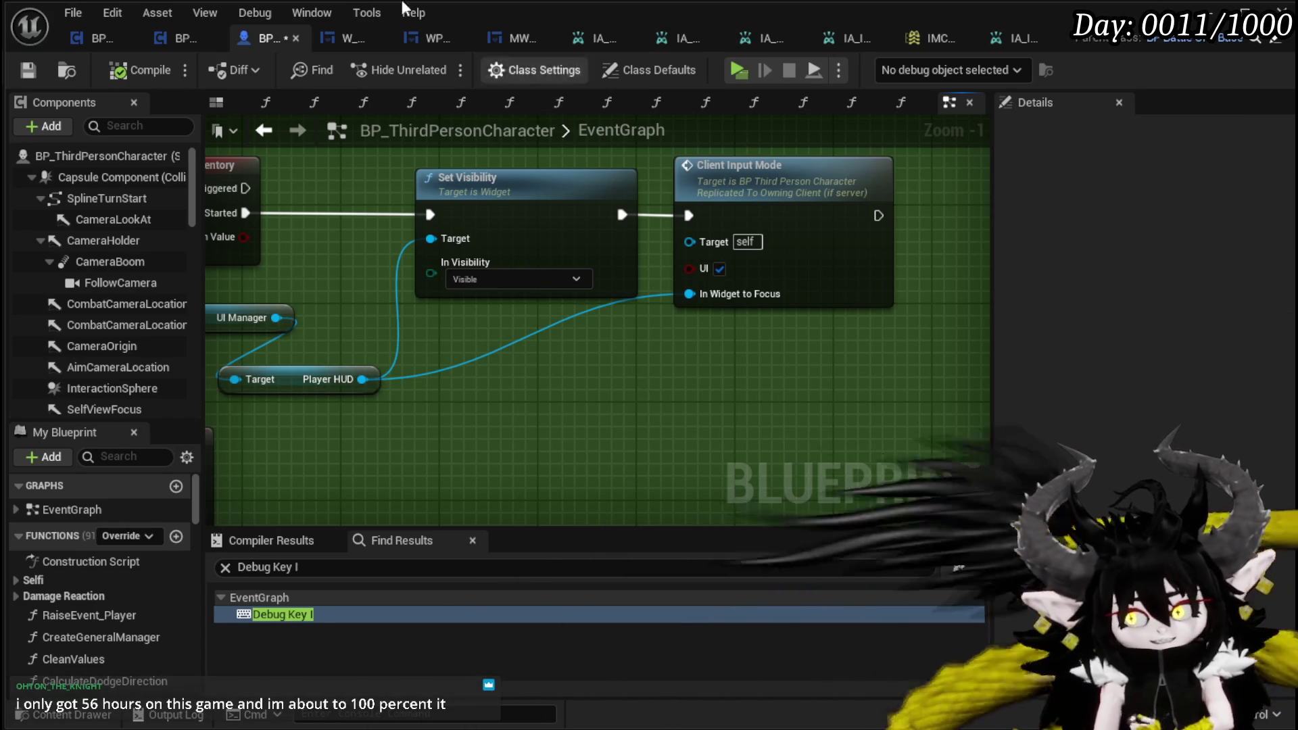
Step: Fine-tune the manager and Player HUD node positions and save the blueprint
click(20, 68)
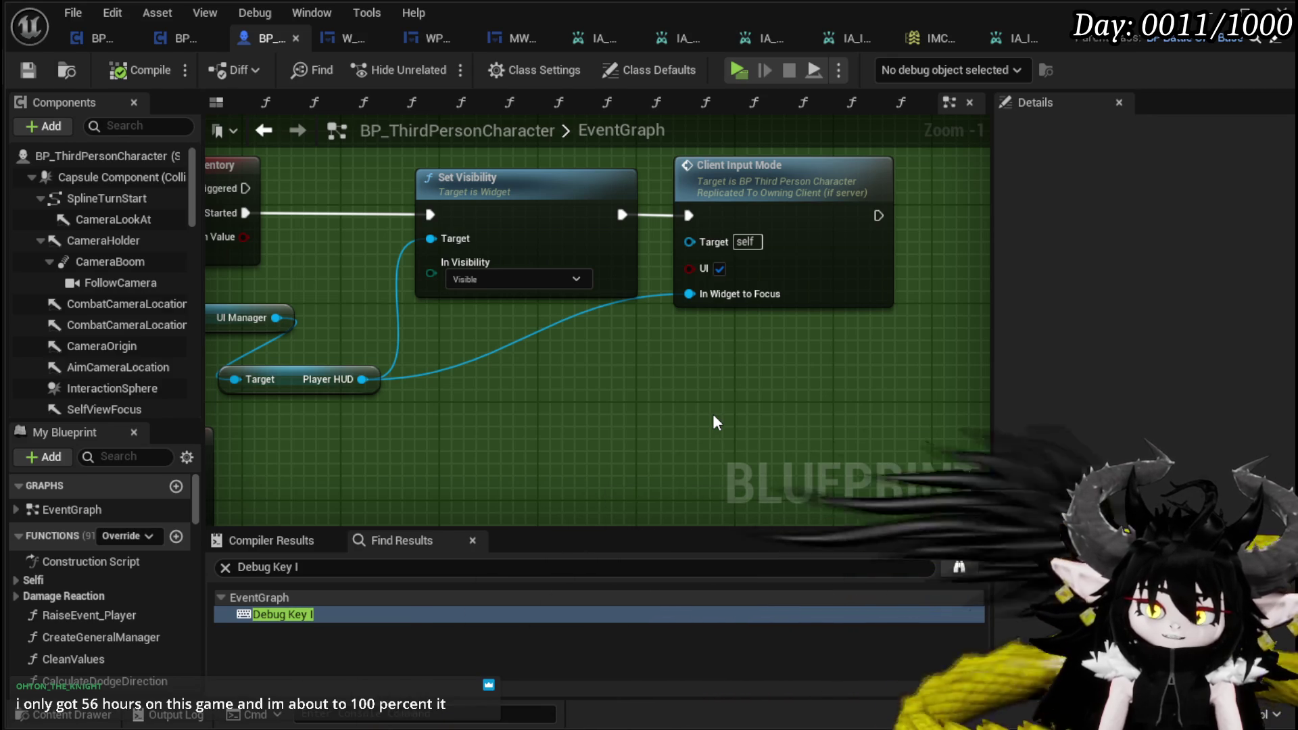
drag(672, 371, 773, 399)
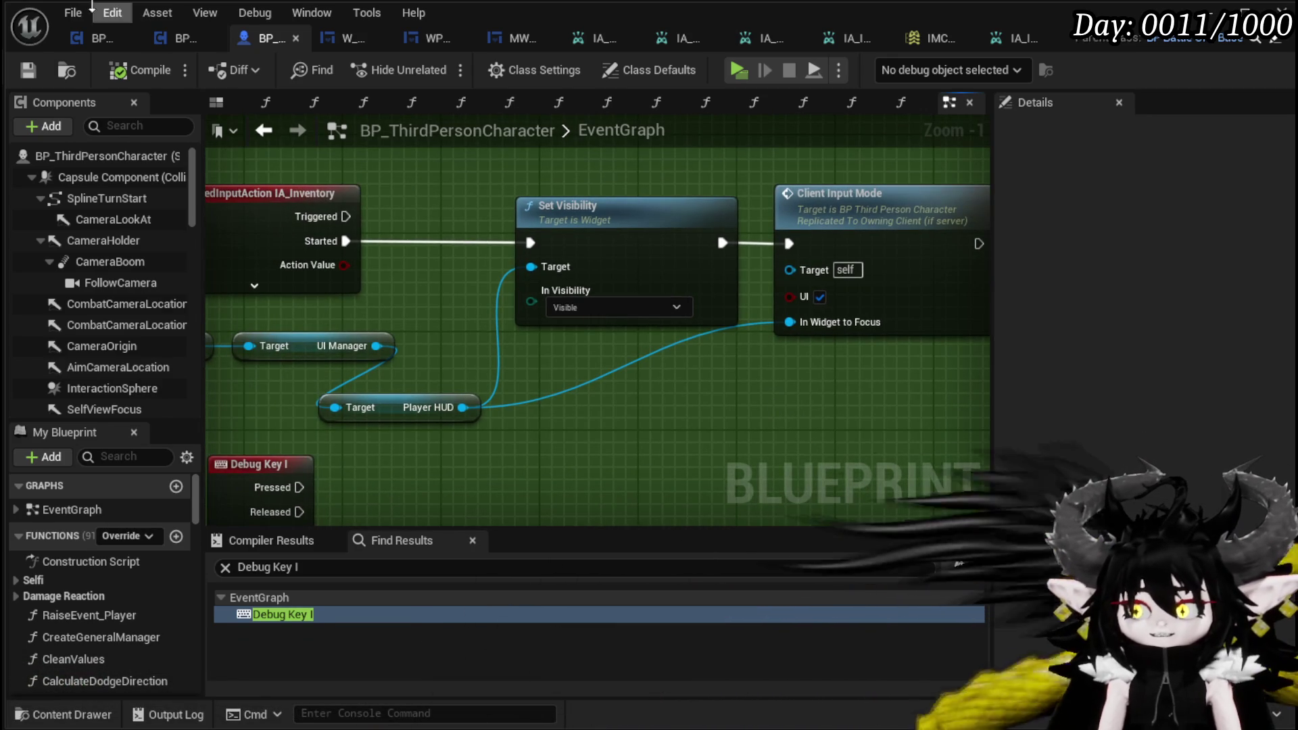
click(27, 70)
scroll(529, 172, down, 2)
drag(529, 172, 663, 225)
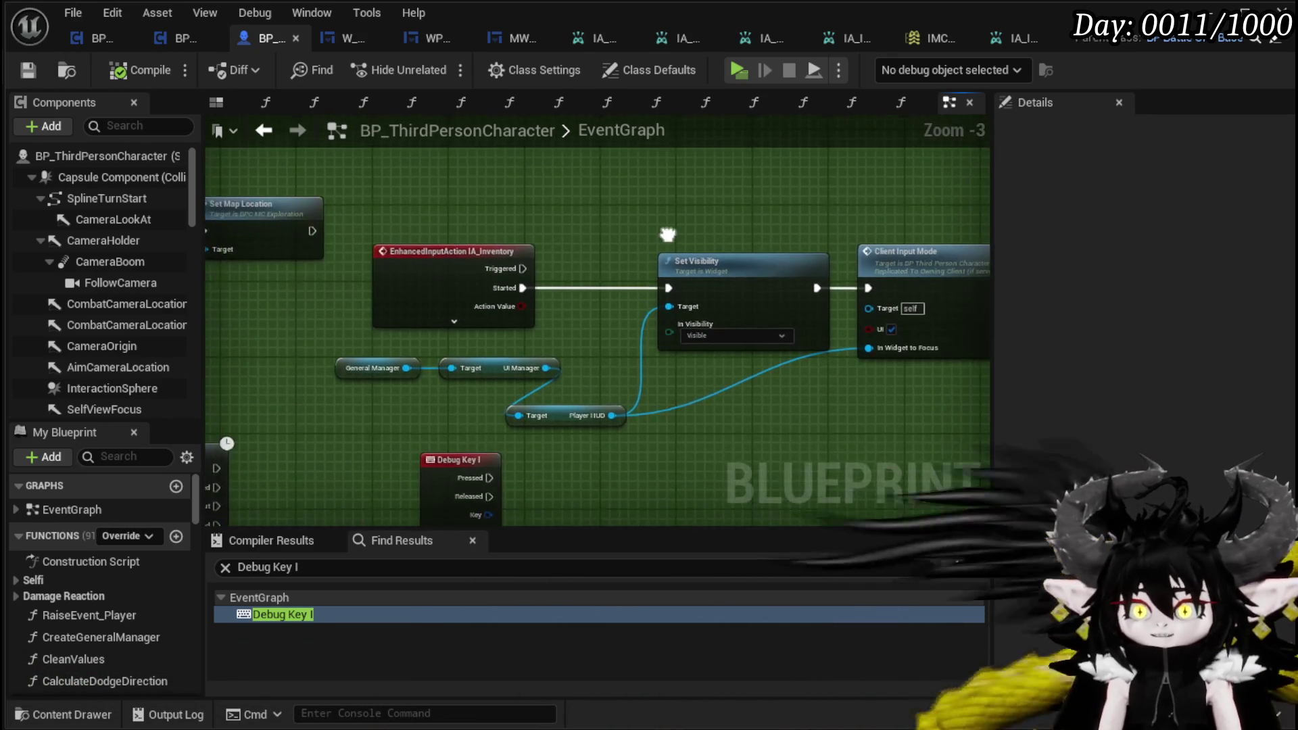
drag(351, 400, 519, 356)
click(564, 405)
drag(564, 406, 563, 388)
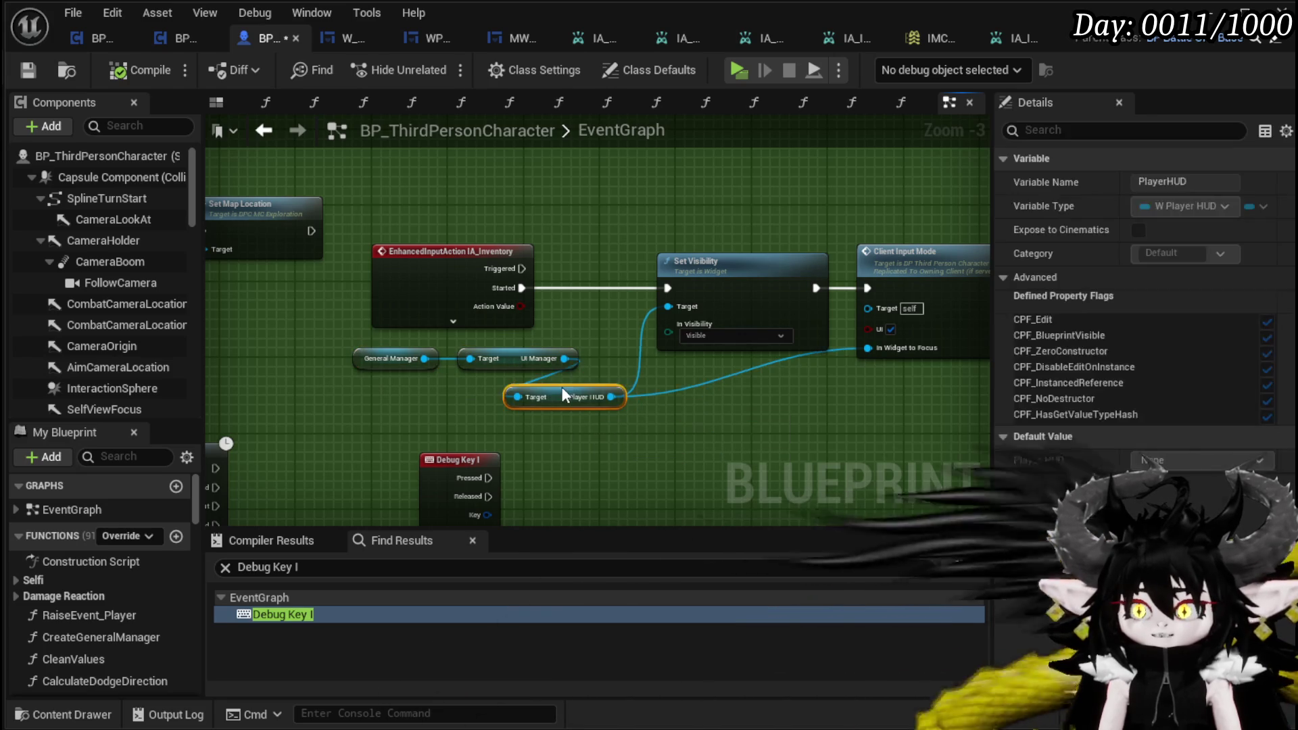
click(718, 407)
click(29, 70)
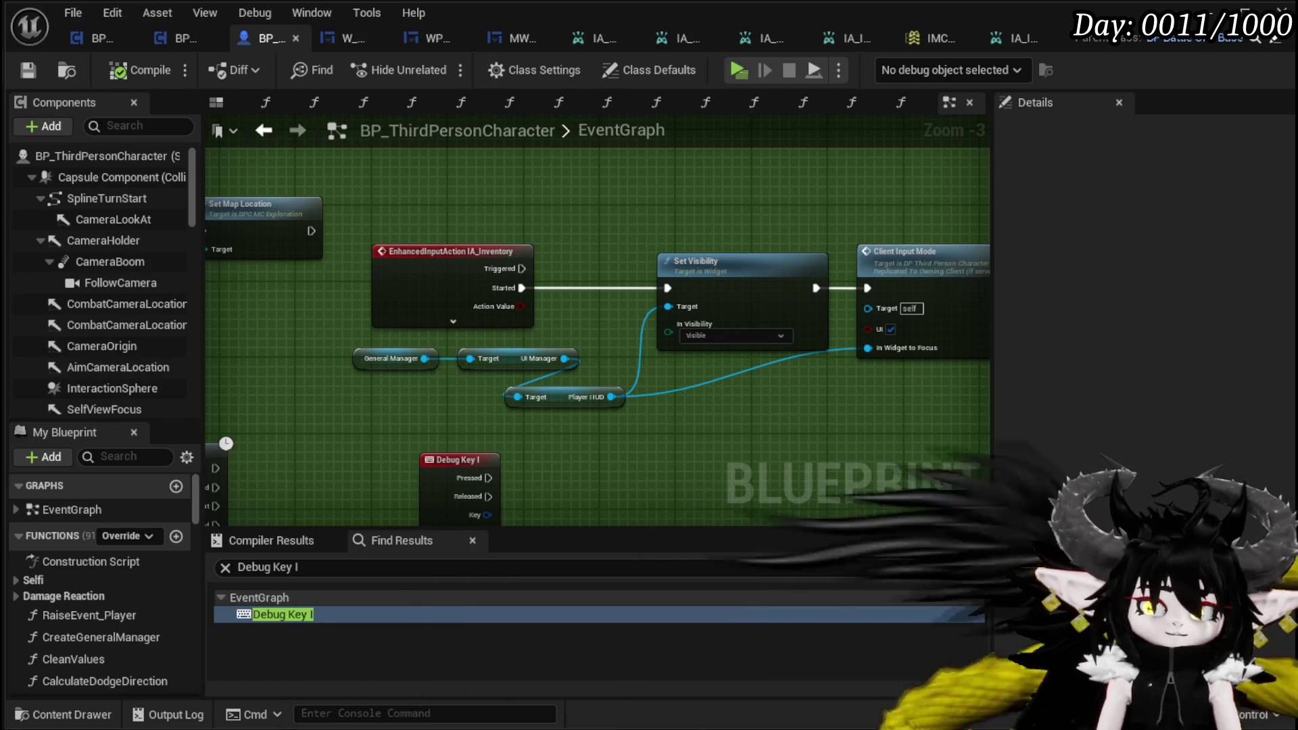
click(39, 71)
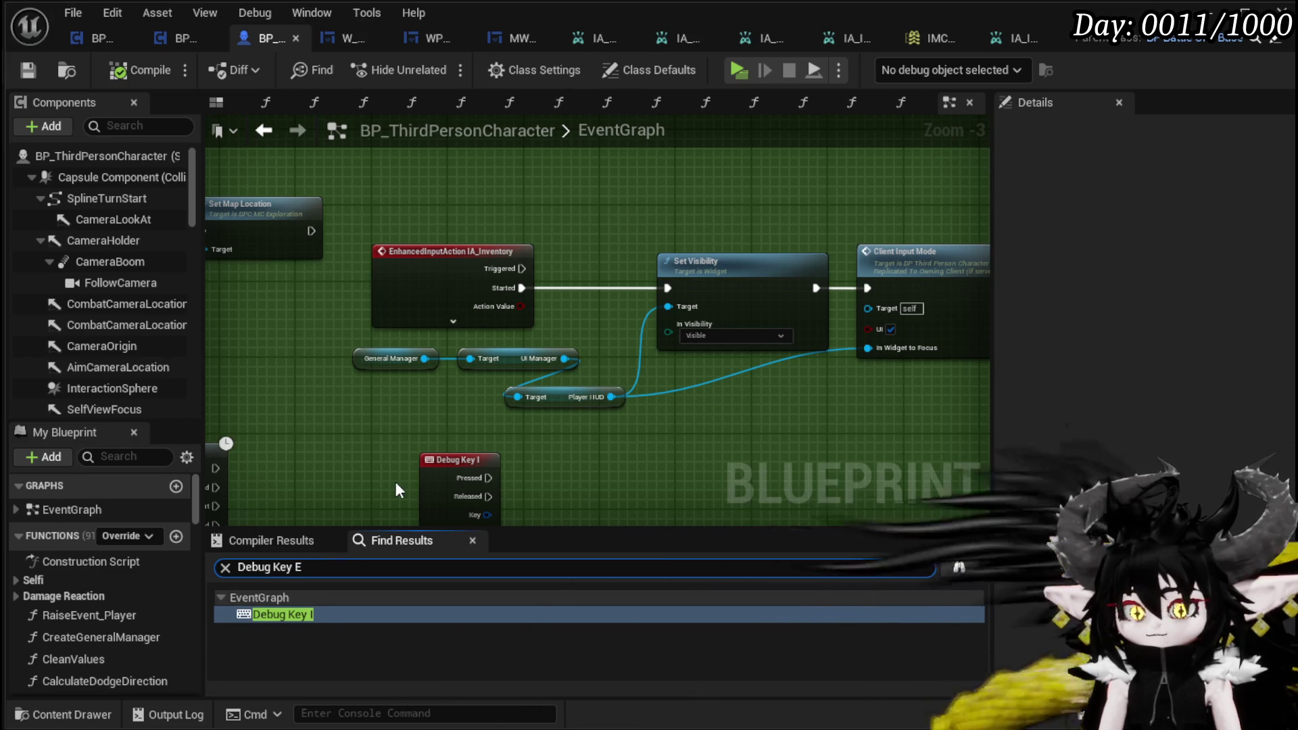
Step: Locate the Debug Key E event and add an IA_Interact input event node next to it
key(Return)
double_click(314, 614)
scroll(660, 449, up, 3)
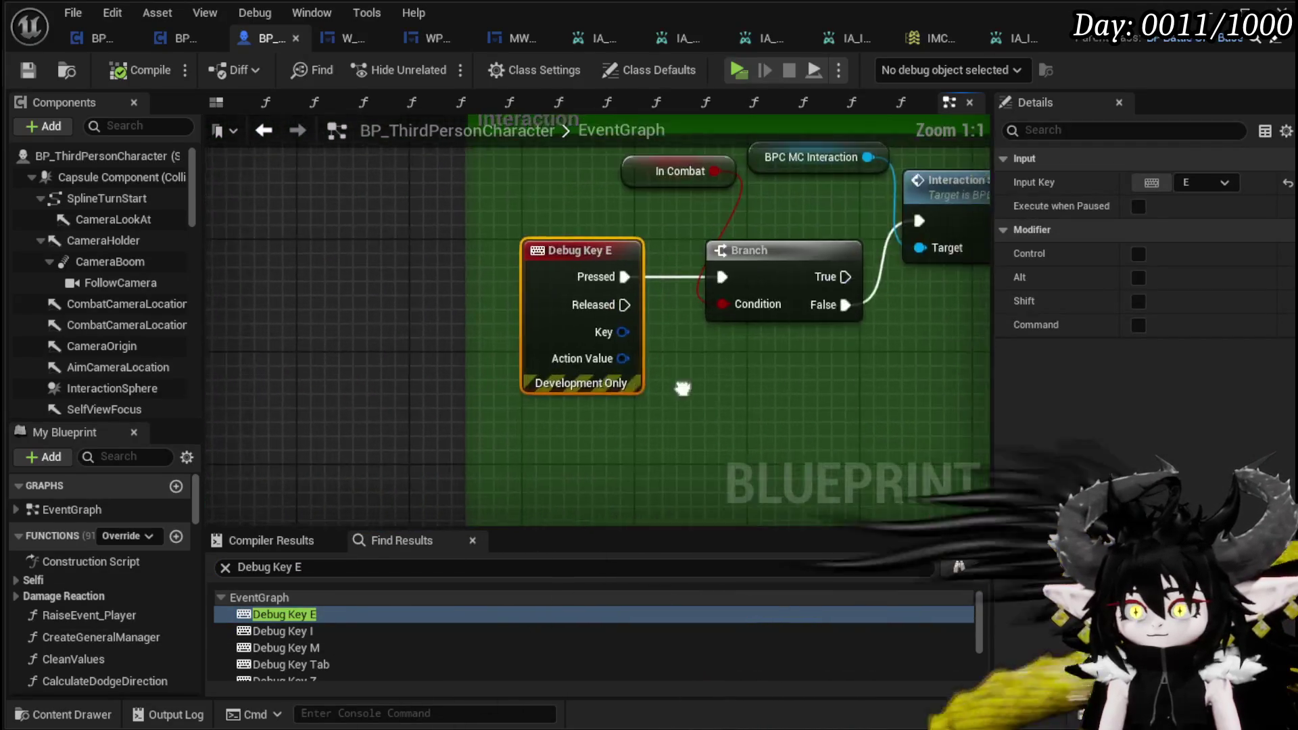
scroll(548, 444, down, 1)
scroll(570, 365, down, 1)
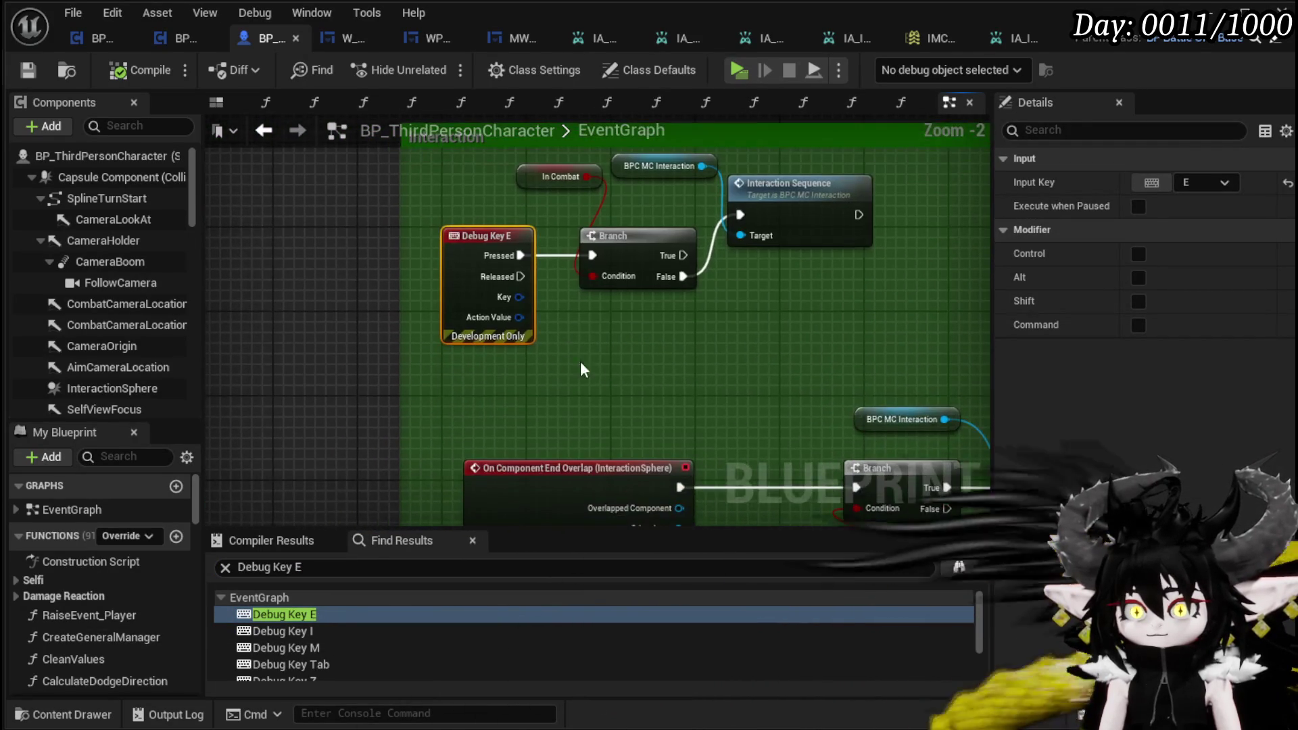
right_click(583, 347)
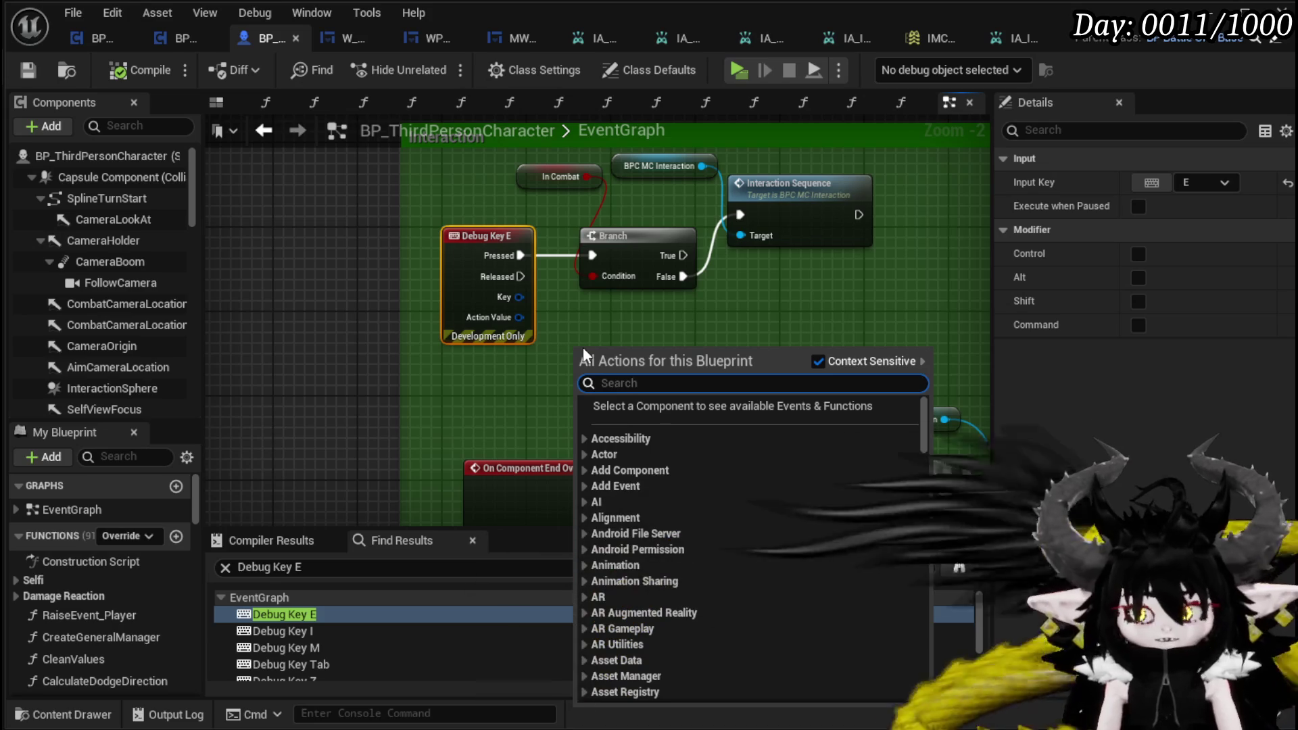
text(IA_)
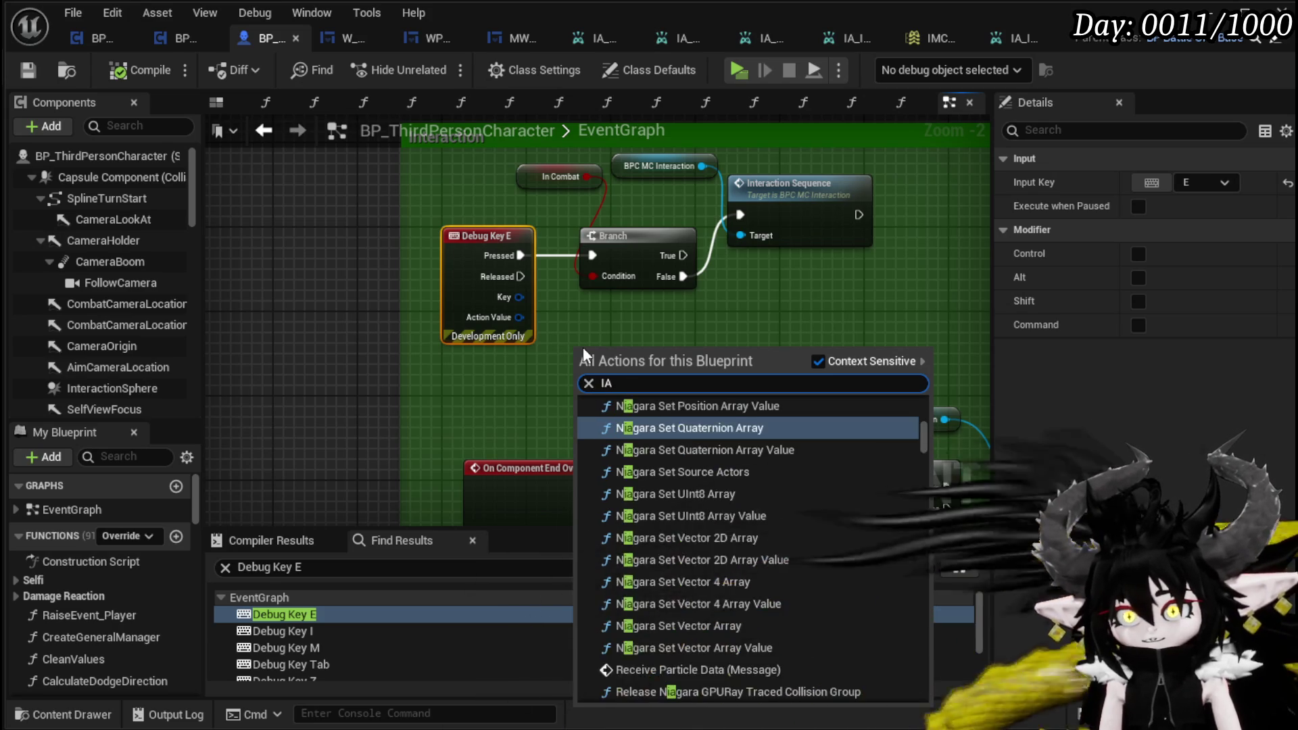
text(Inter)
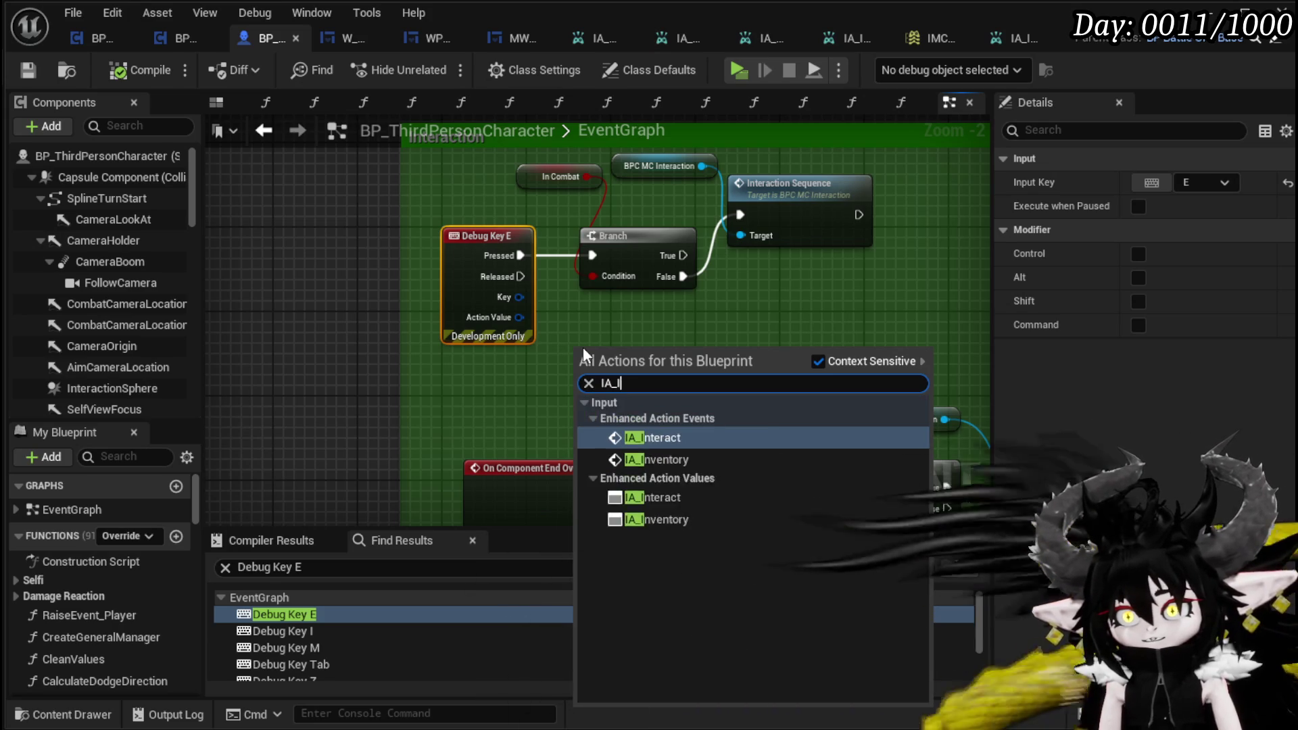
key(Return)
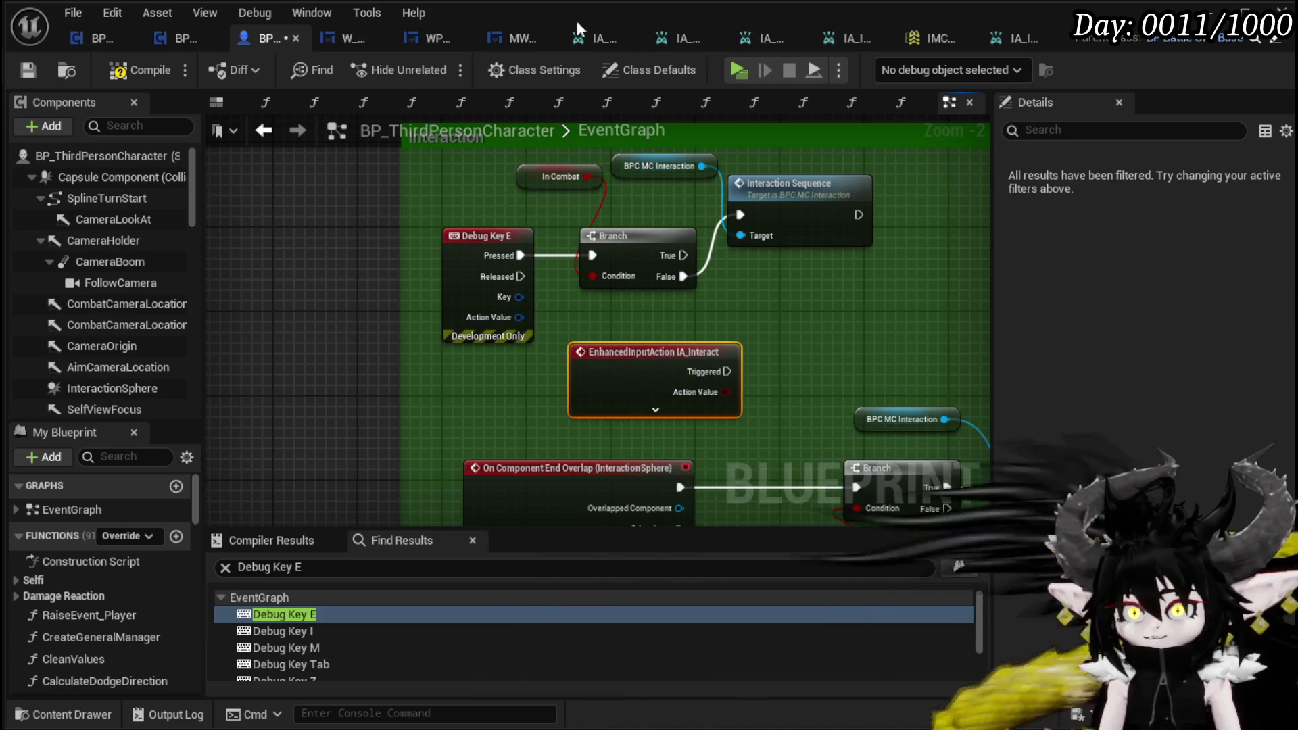
Step: Place IA_Interact before the Branch and wire its Started pin into the Branch
mouse_move(473, 236)
mouse_down()
mouse_move(364, 230)
mouse_move(297, 139)
mouse_up()
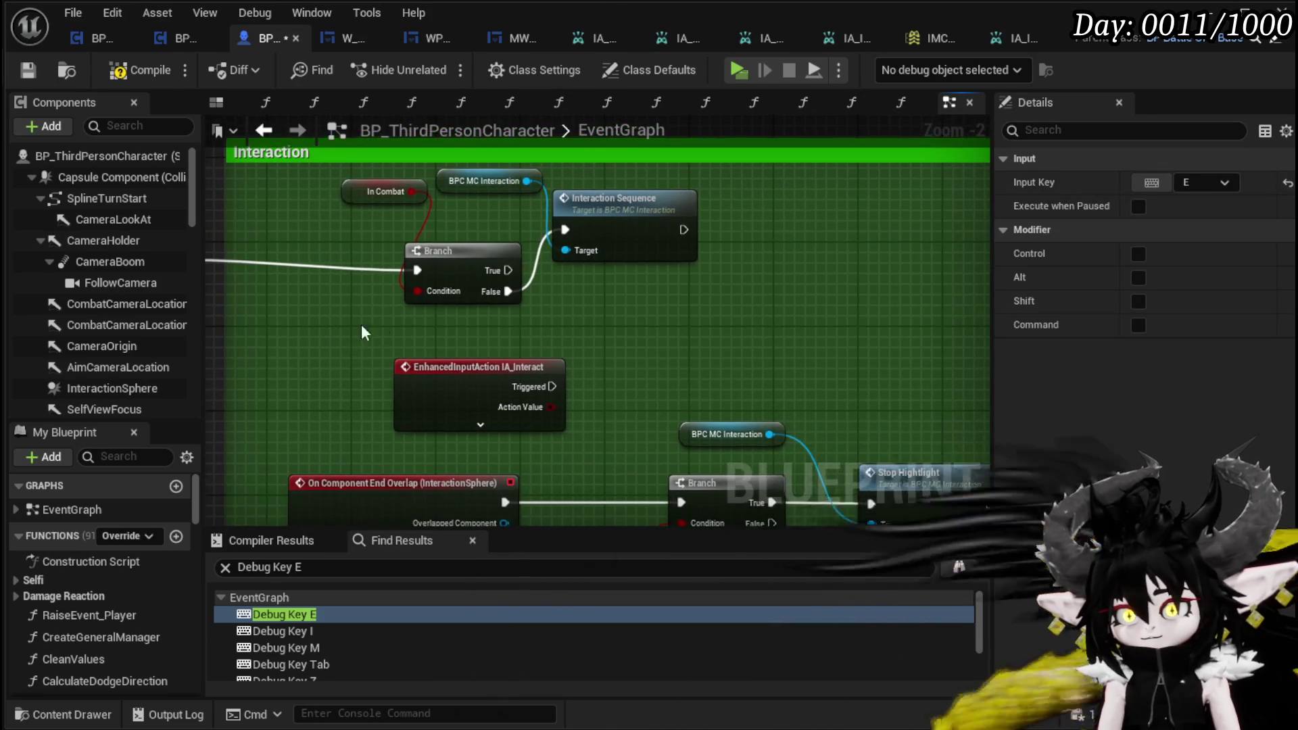
mouse_move(598, 236)
mouse_down()
mouse_move(672, 192)
mouse_move(810, 199)
mouse_up()
click(362, 238)
drag(465, 365, 330, 224)
click(344, 285)
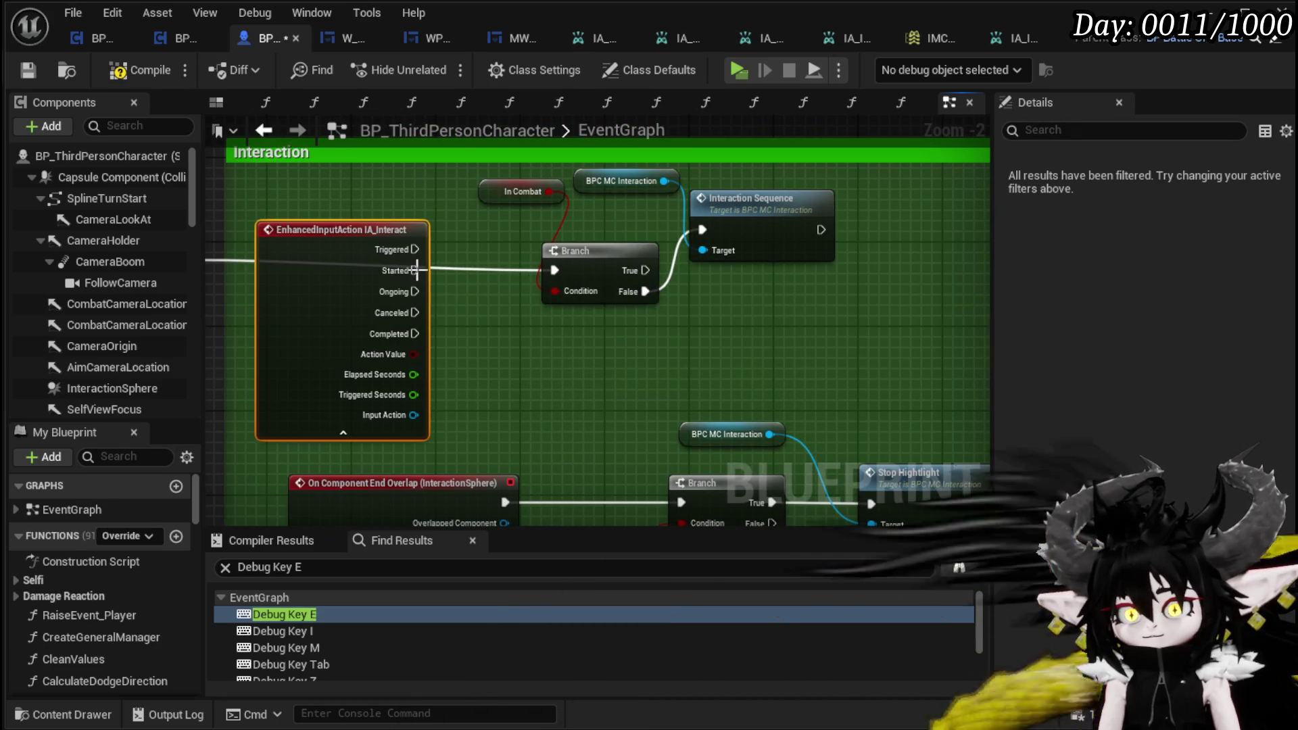
drag(414, 269, 554, 270)
Step: Delete the Debug Key E node and save the character blueprint
mouse_move(254, 303)
mouse_down()
mouse_move(322, 277)
mouse_move(438, 291)
mouse_up()
click(365, 331)
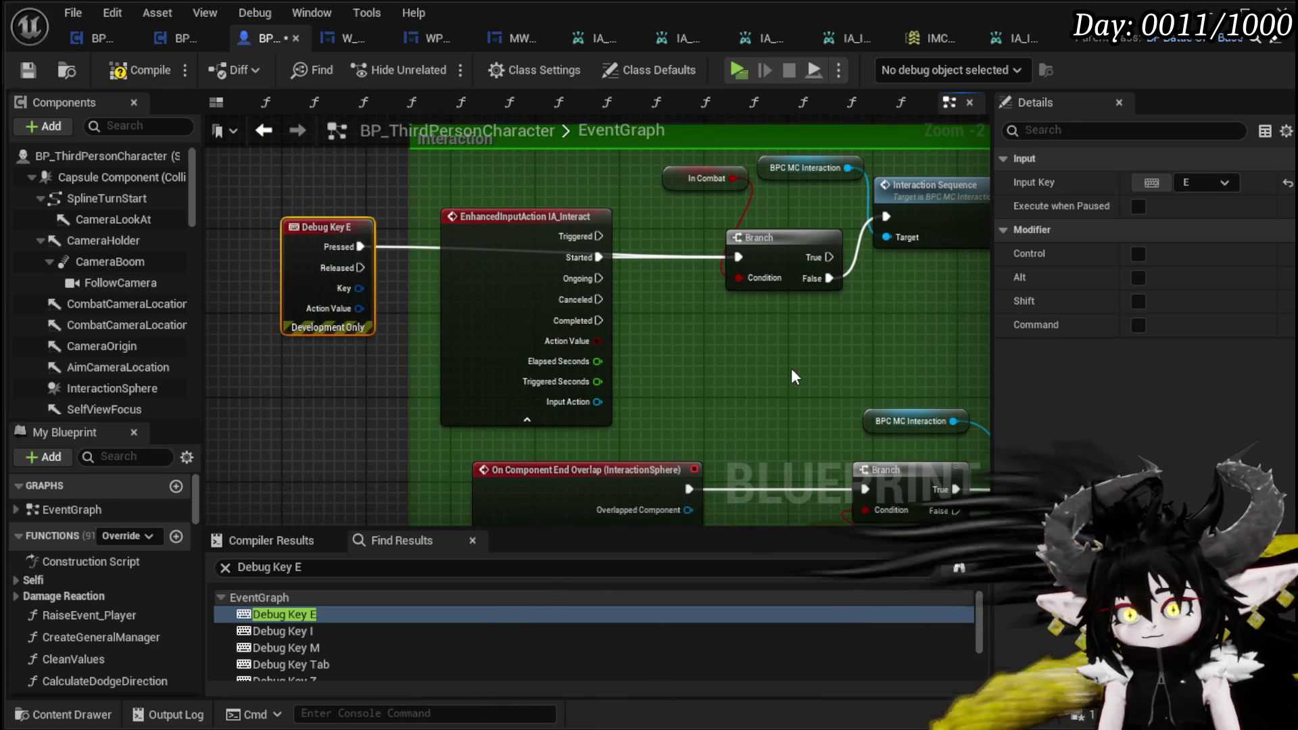
key(Delete)
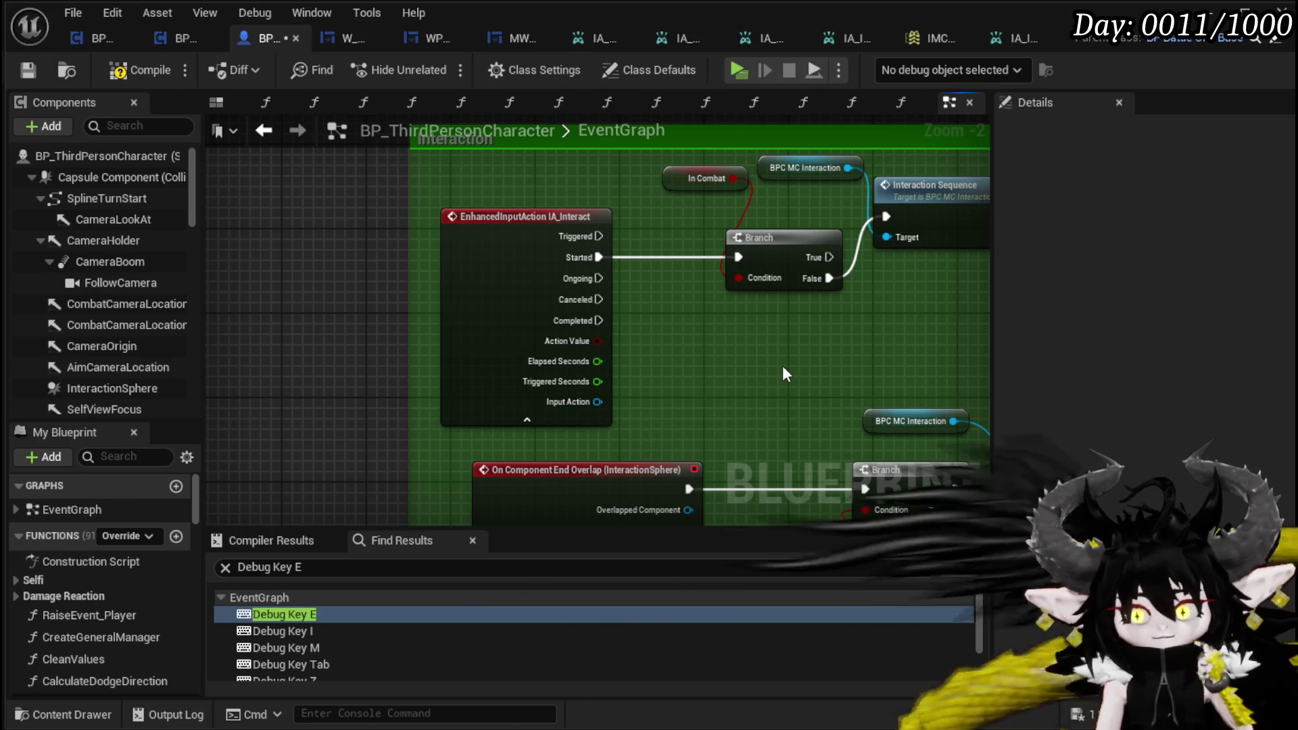
click(33, 72)
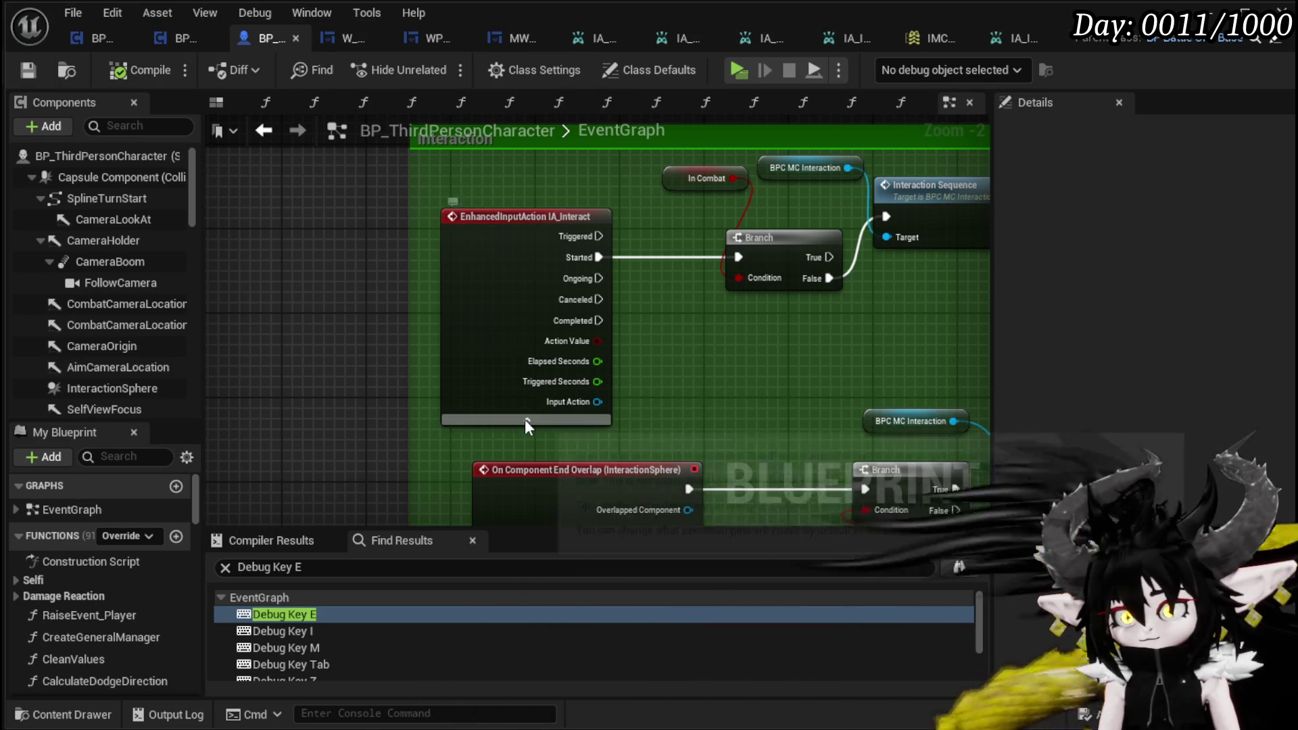
click(525, 421)
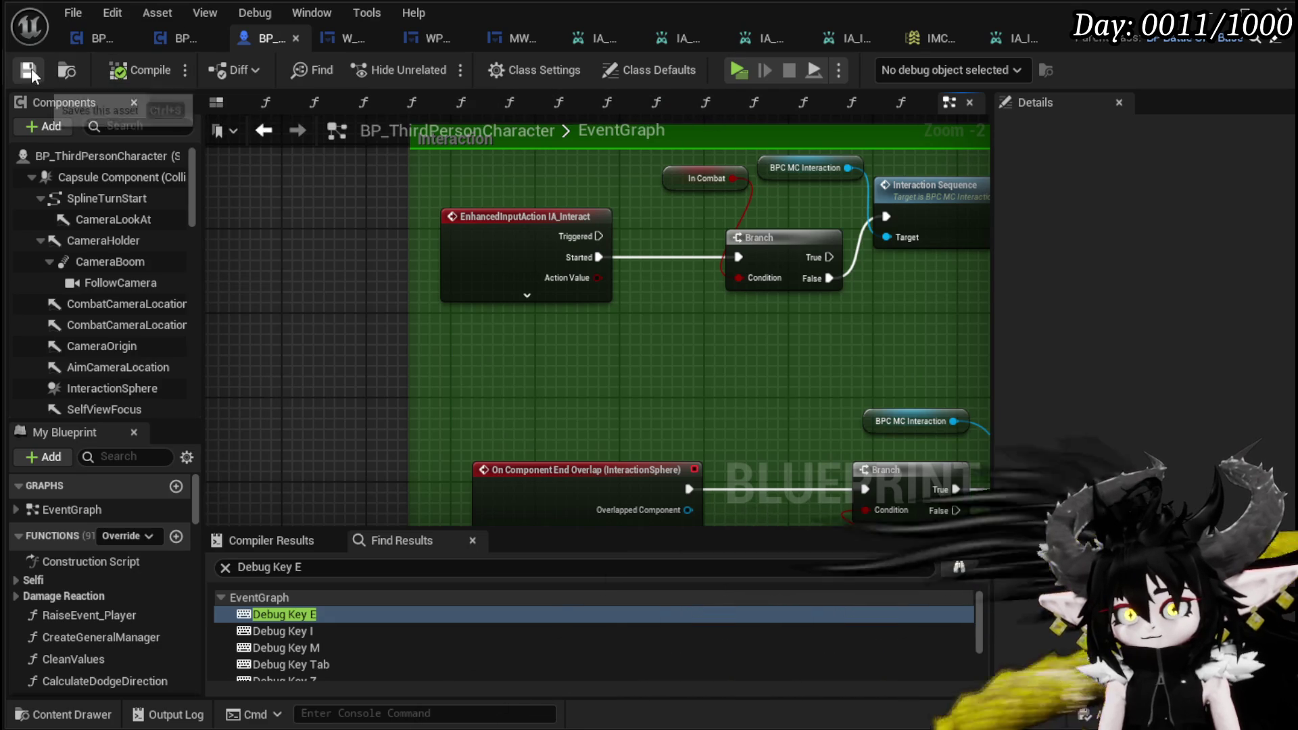
Step: In the game preview, press a Key Binds rebind button to hit the breakpoint, then open the IMC asset
key(alt+Tab)
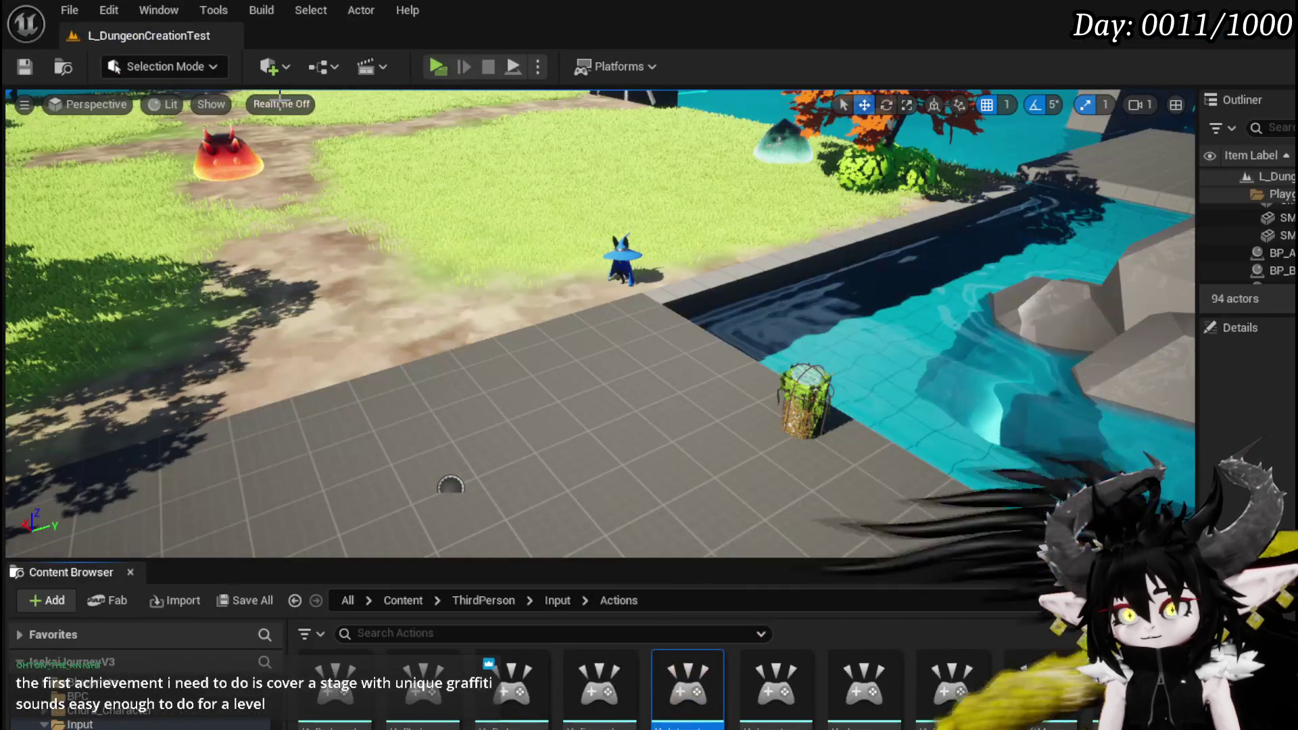
key(alt+Tab)
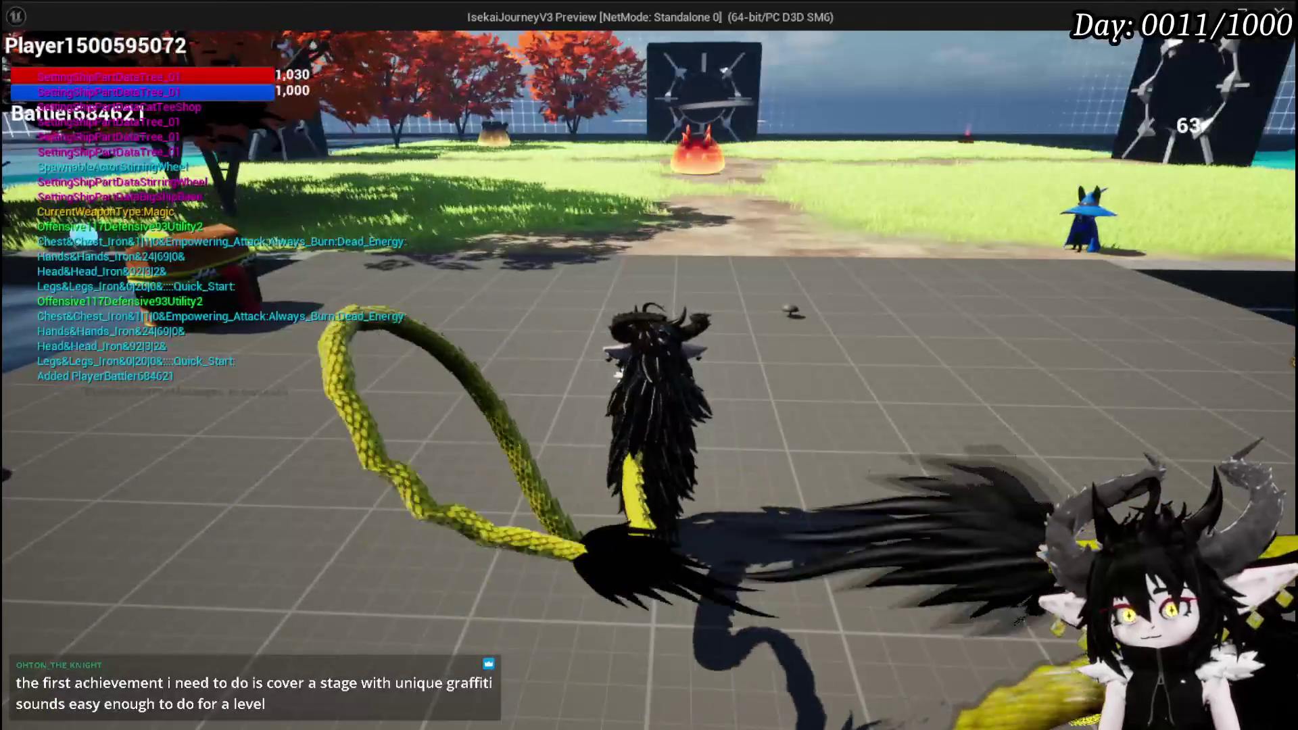
key(Escape)
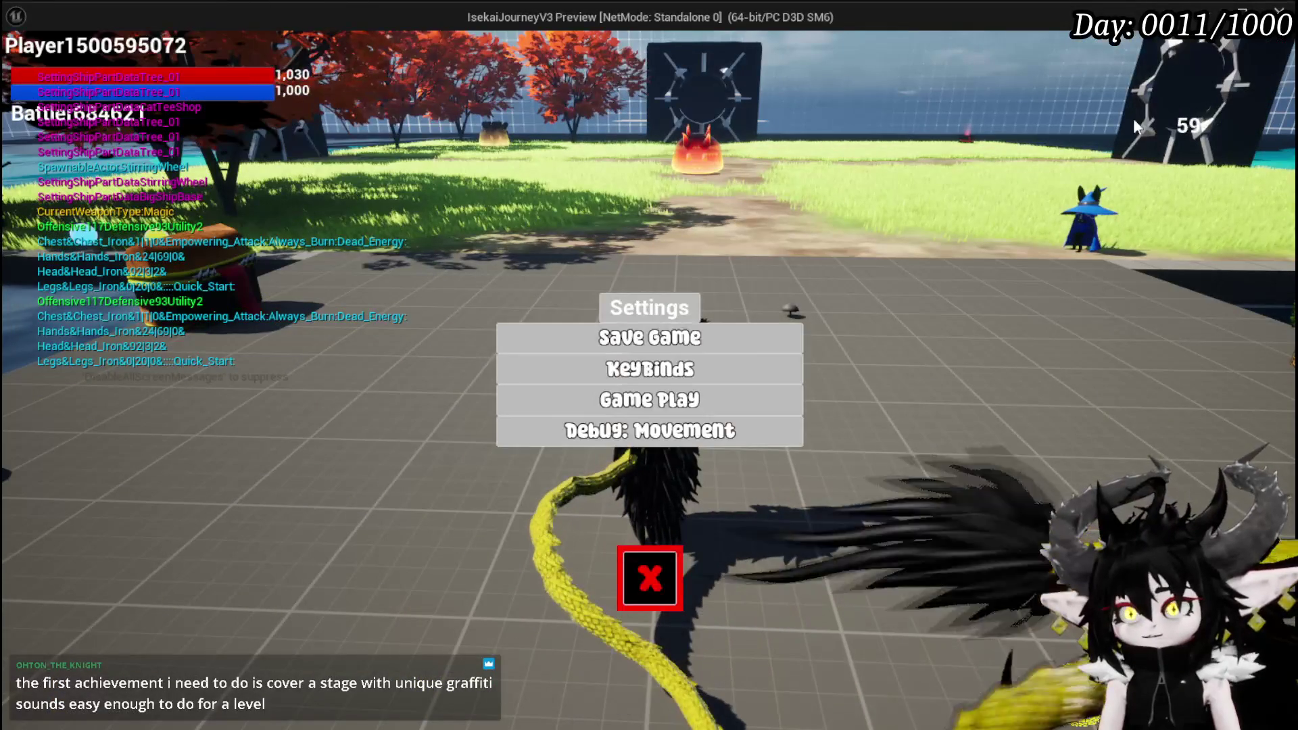
click(680, 371)
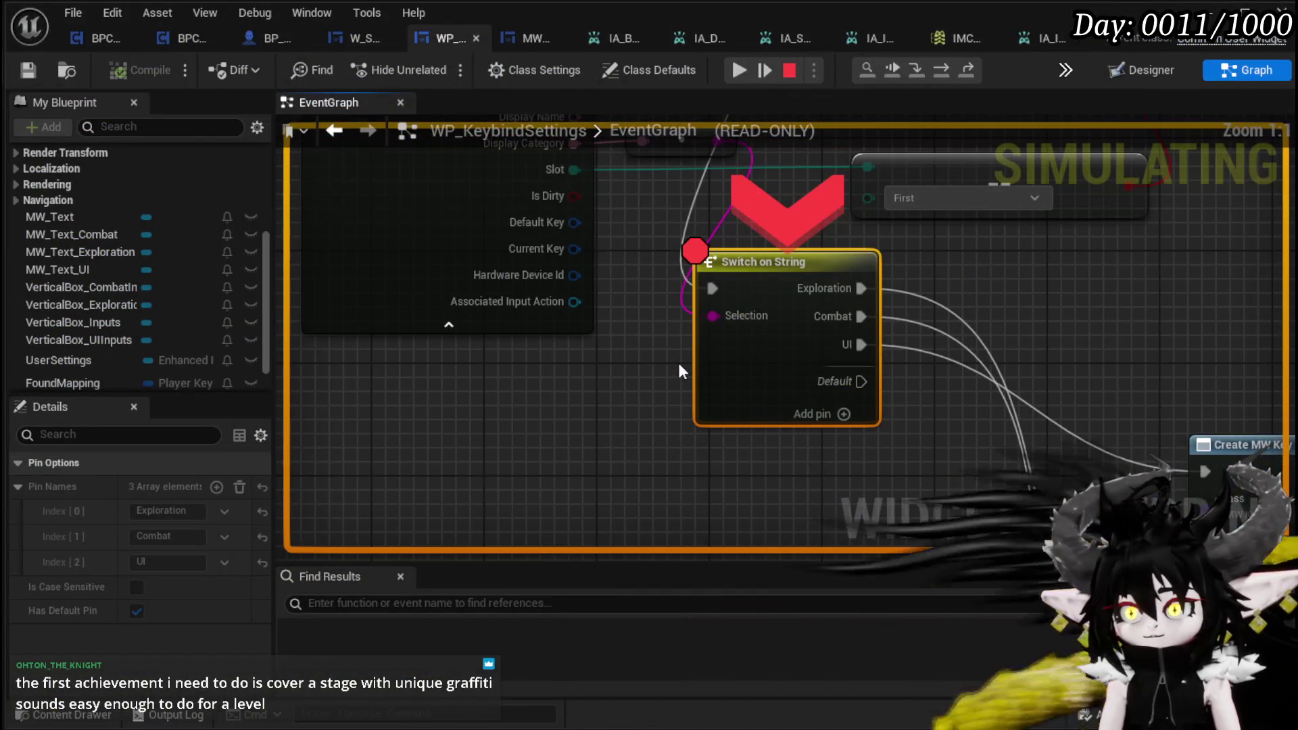
click(731, 62)
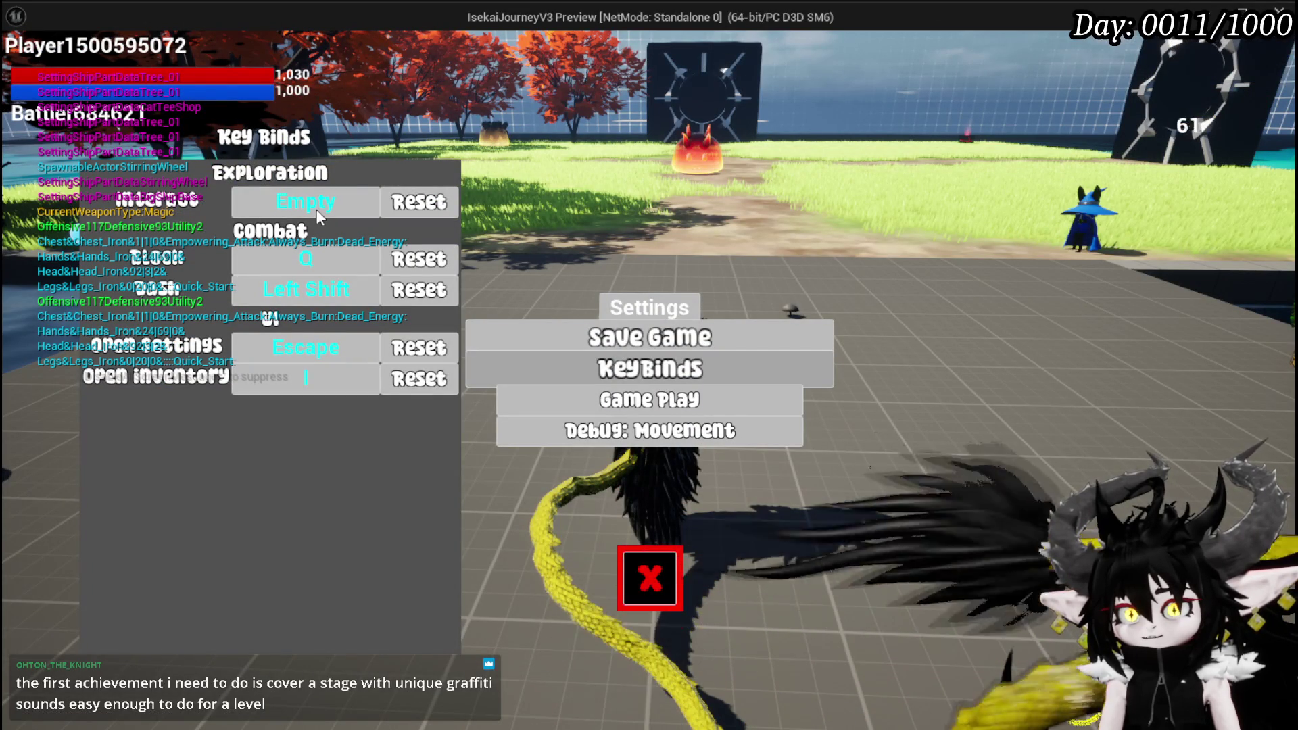
click(268, 200)
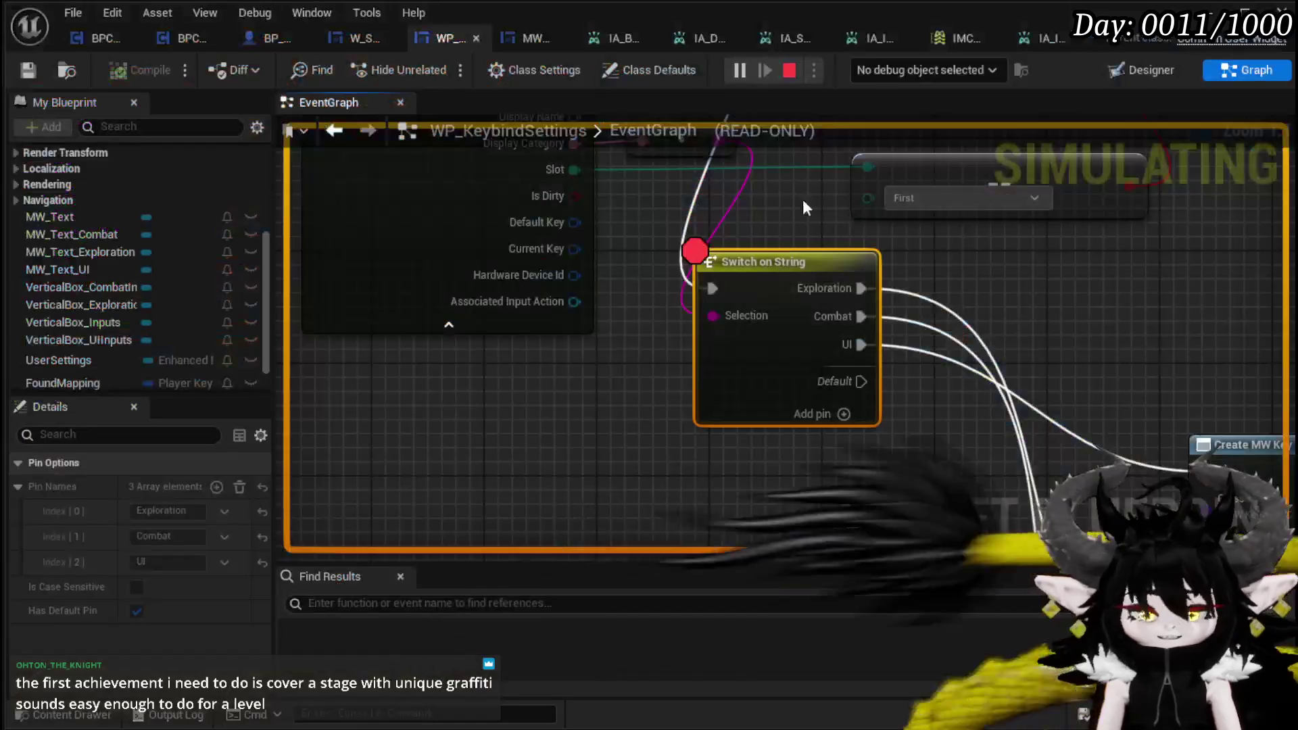
click(971, 38)
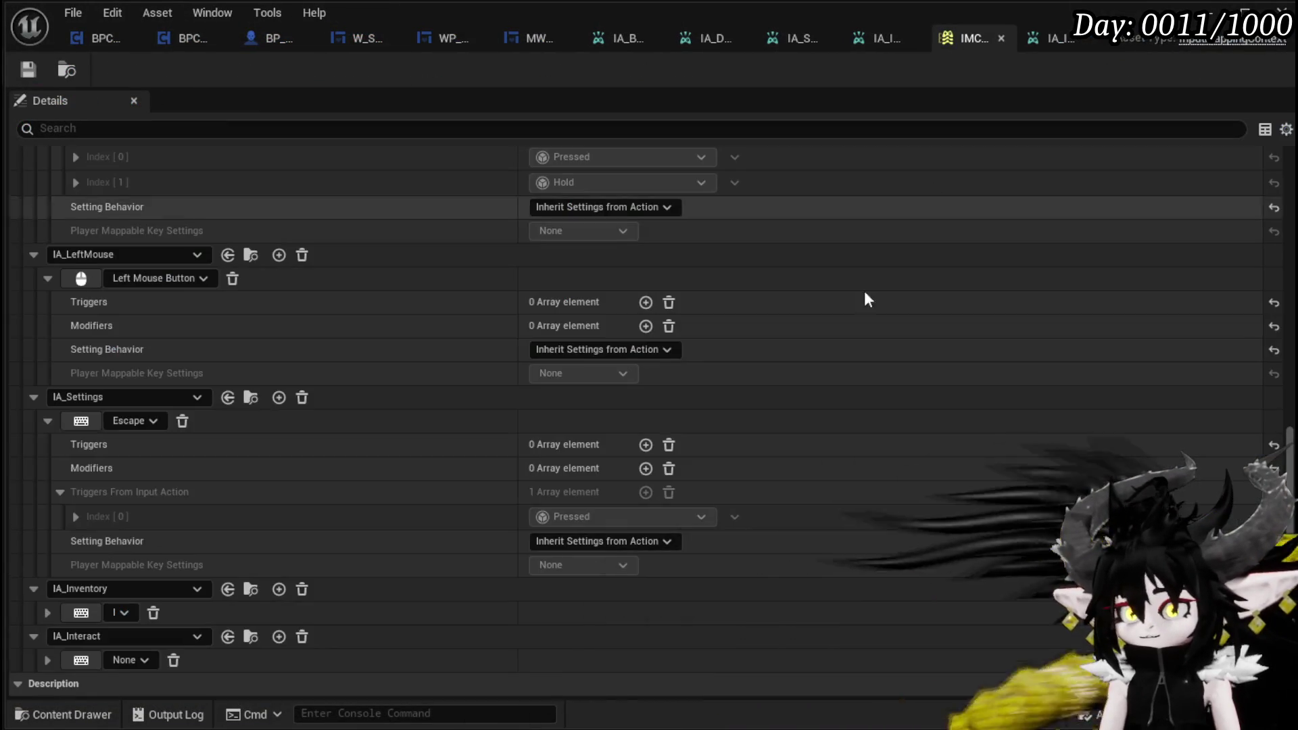
Step: Bind IA_Interact to the E key and save the input mapping context
scroll(464, 426, down, 1)
click(122, 637)
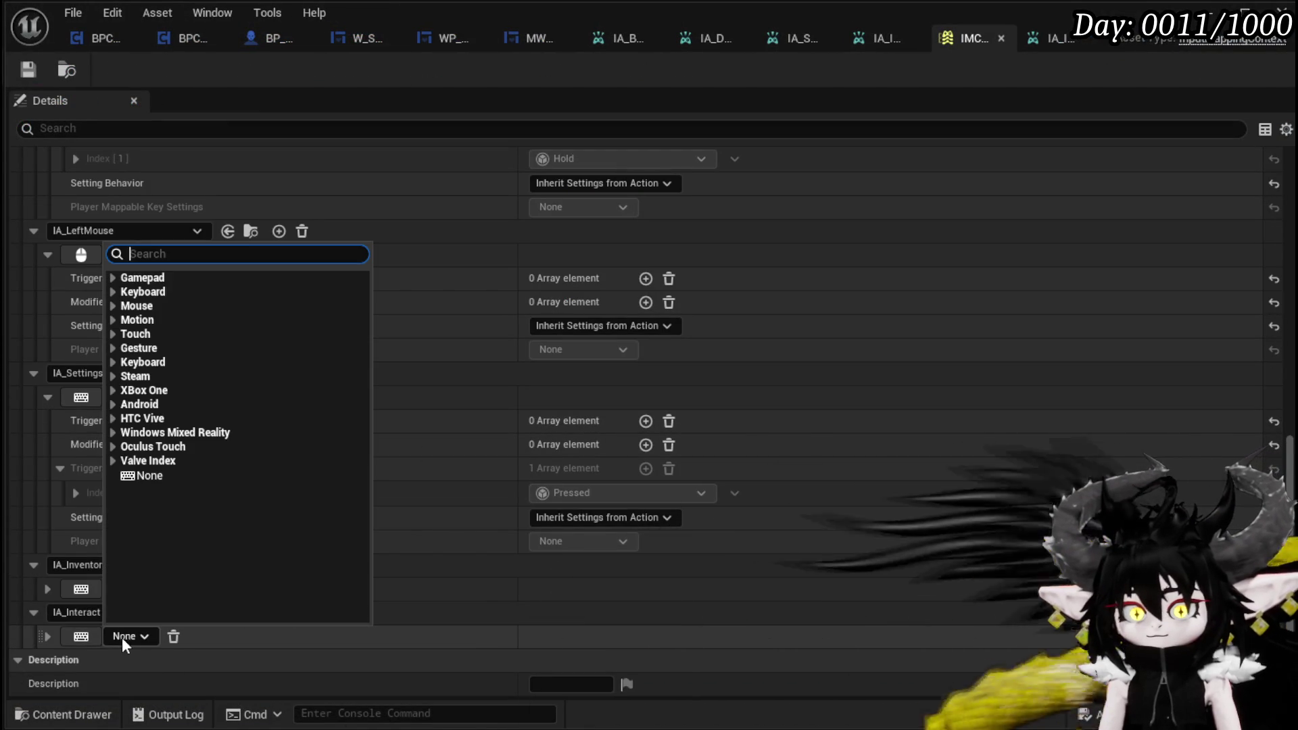
text(E)
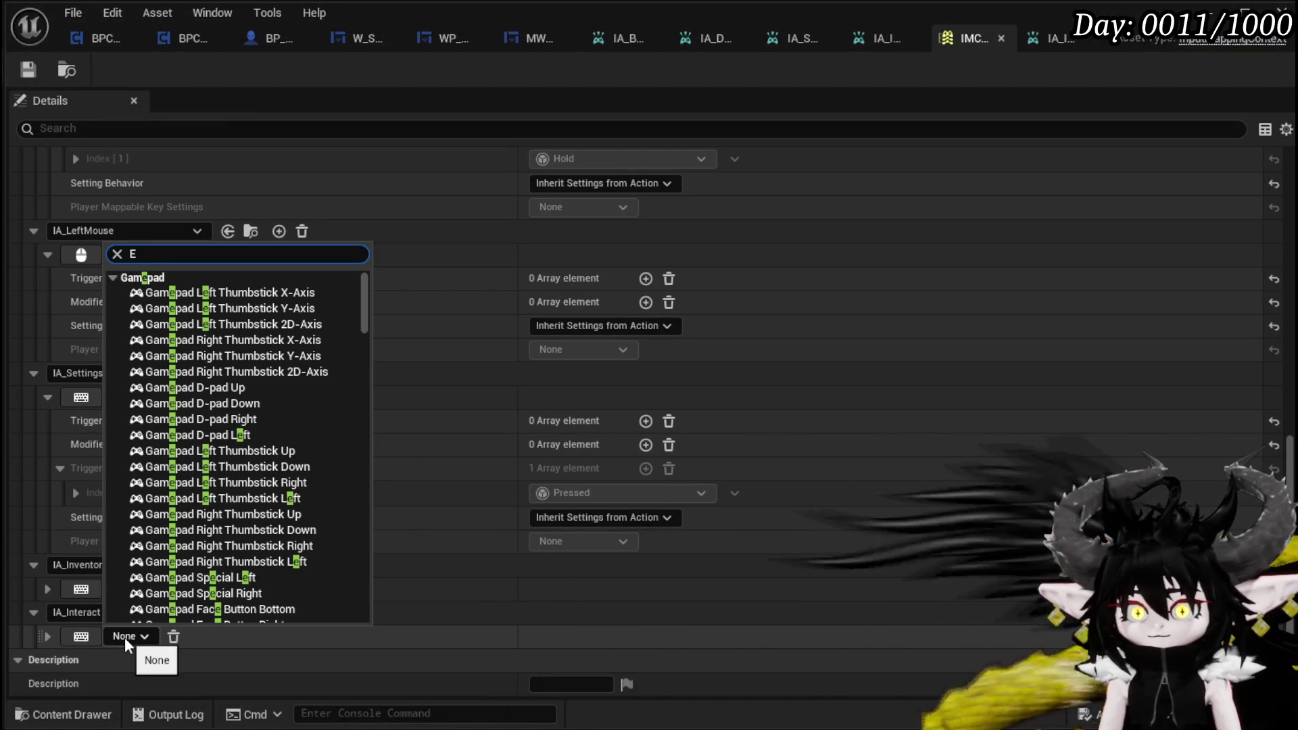
key(Return)
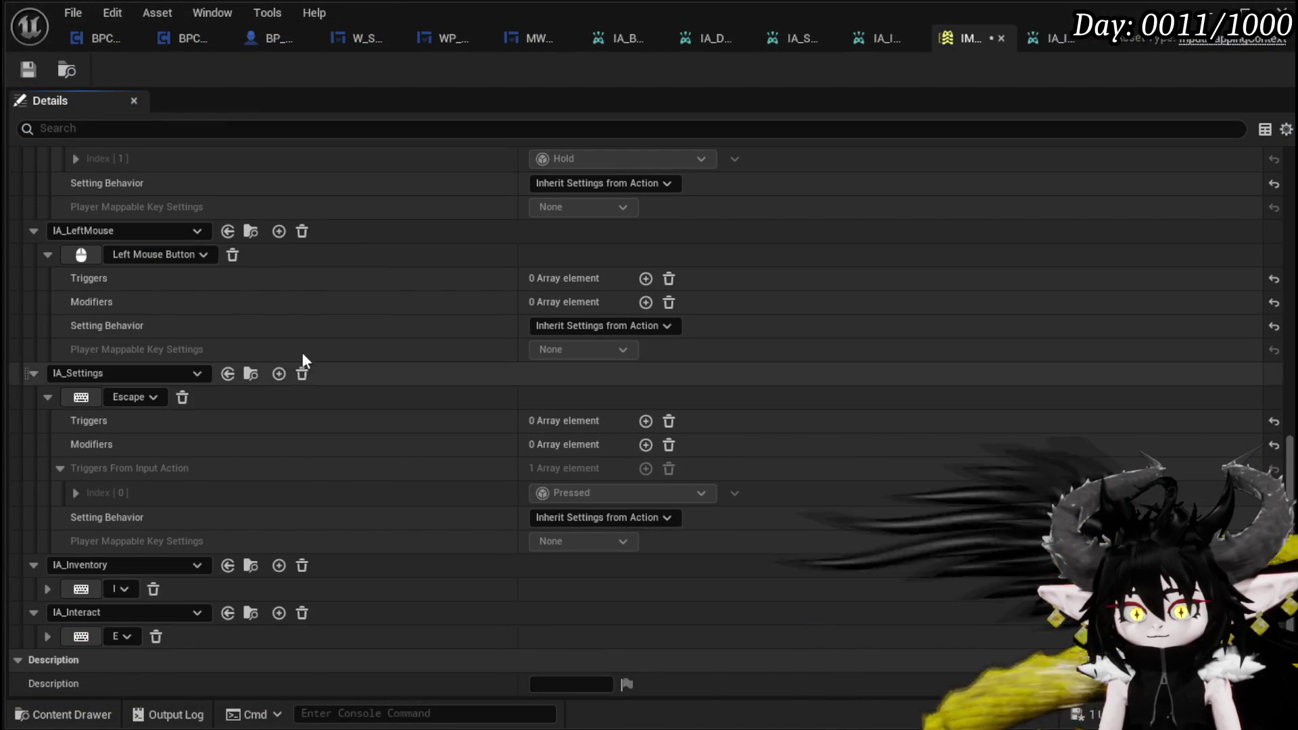
click(28, 69)
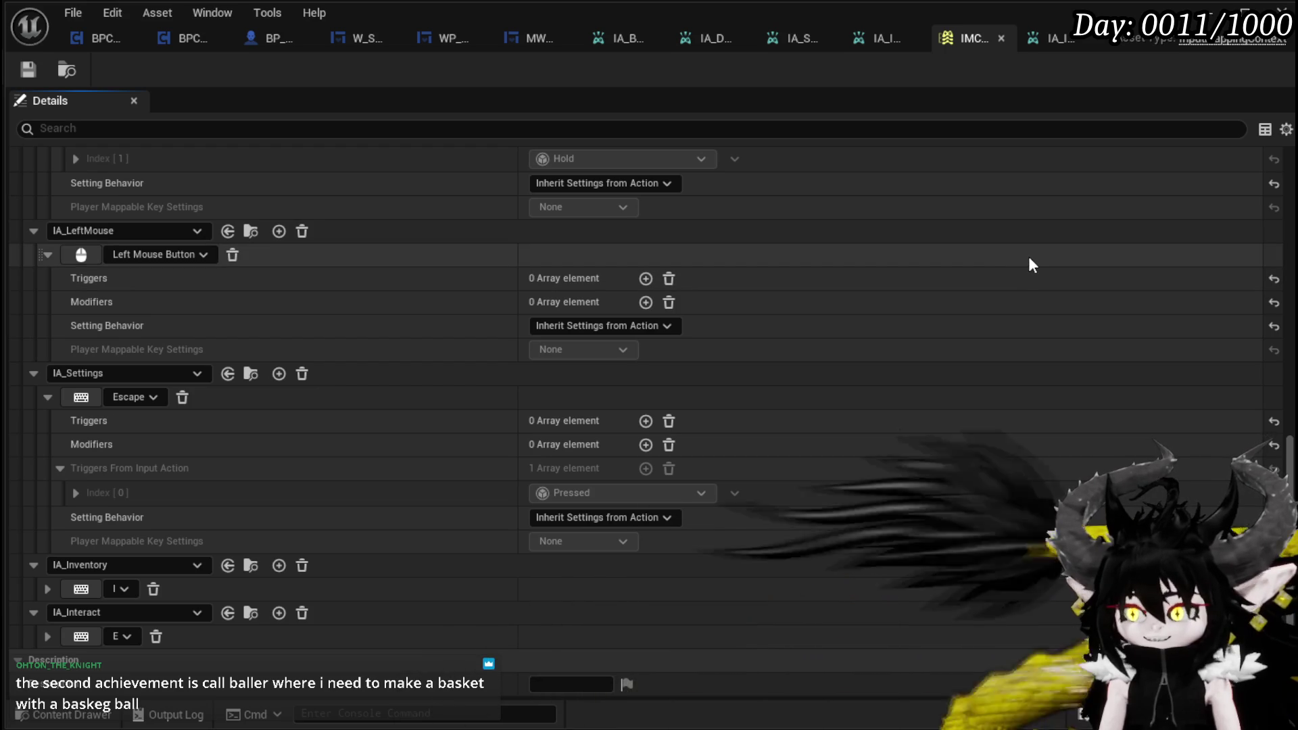
Step: Collapse the IA_Right, IA_Backward and IA_Forward mappings
scroll(1061, 260, up, 8)
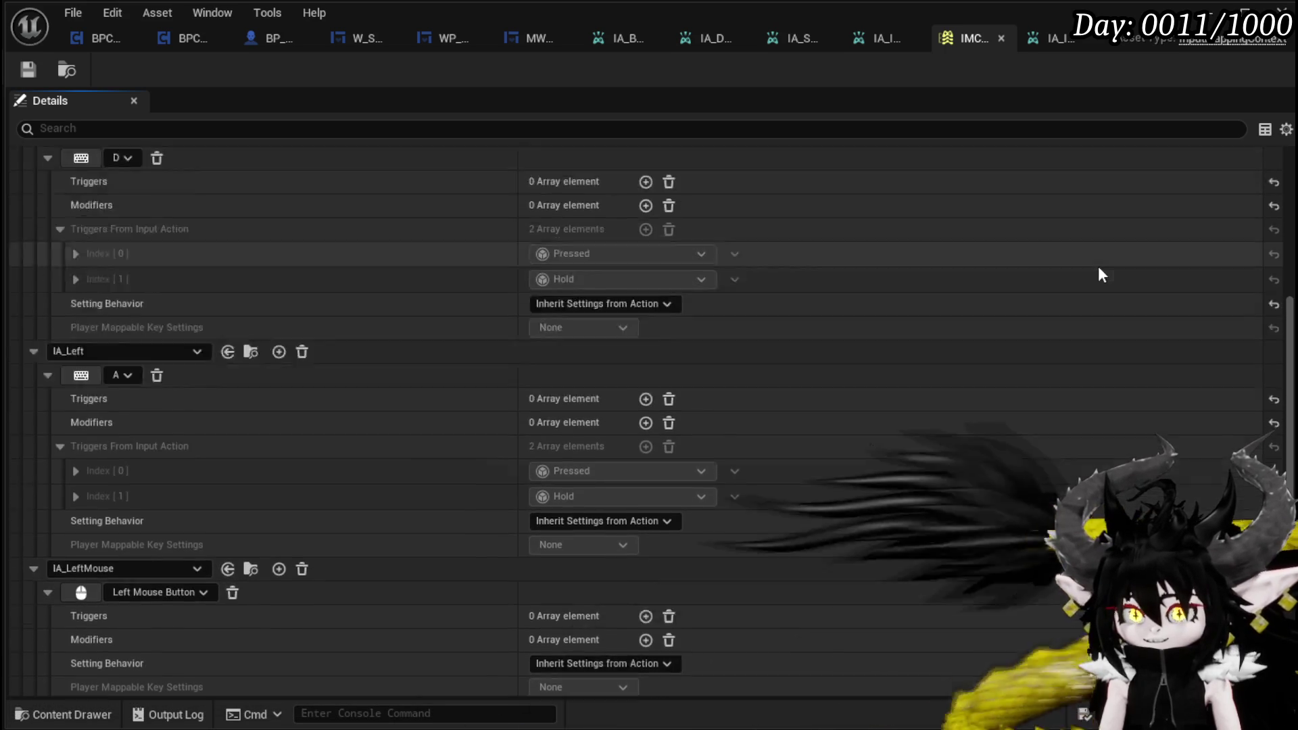
scroll(1154, 284, up, 4)
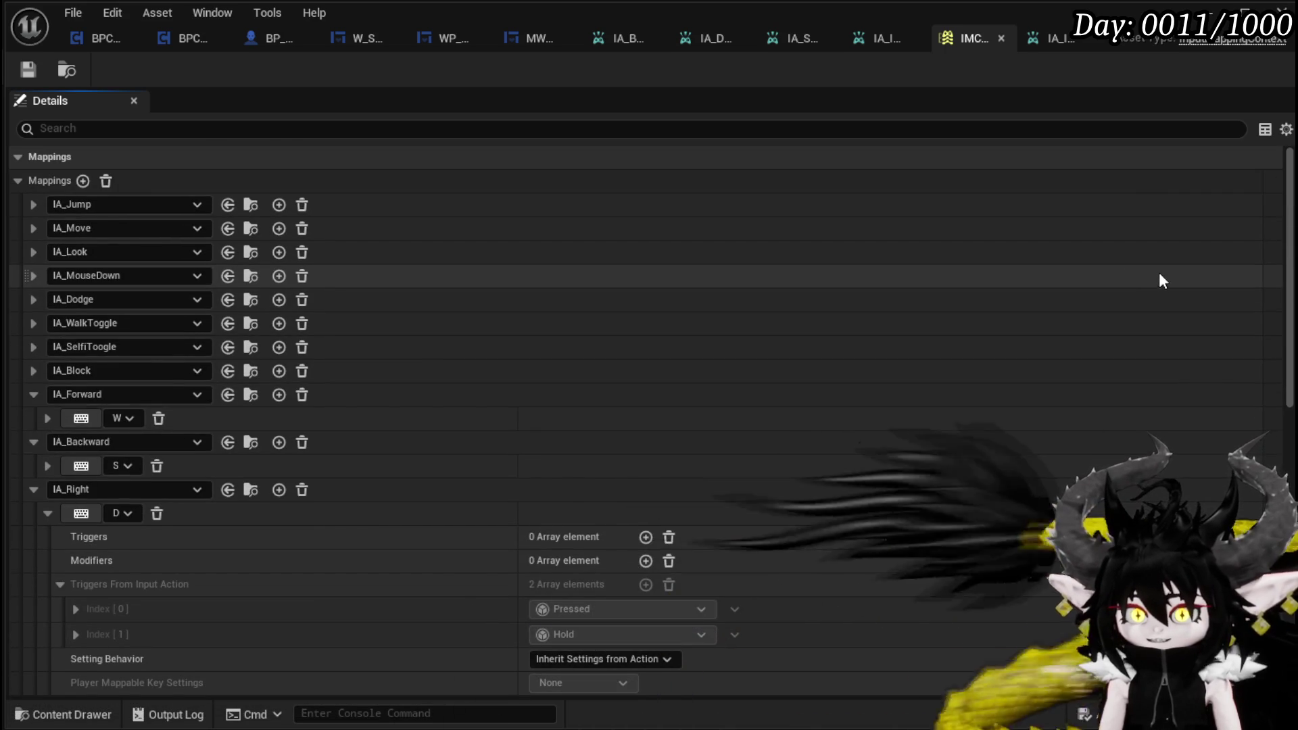
click(32, 489)
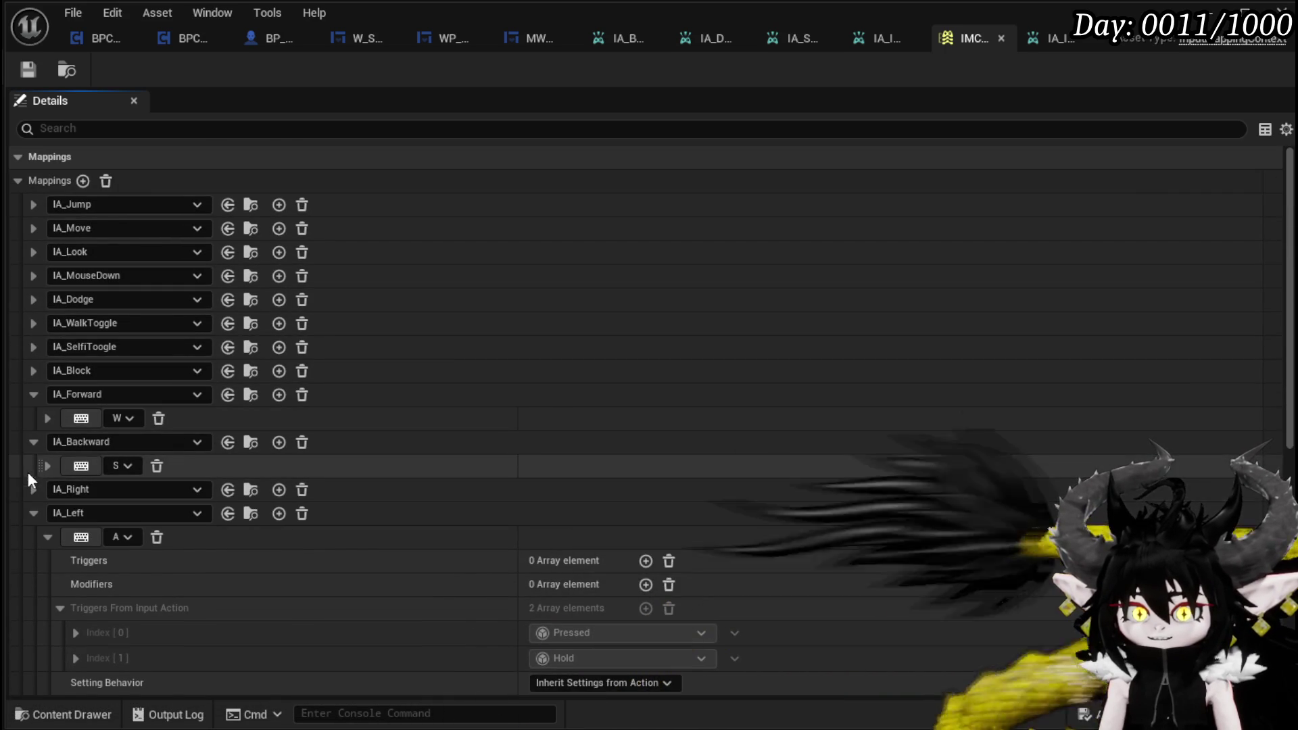
click(33, 442)
click(33, 395)
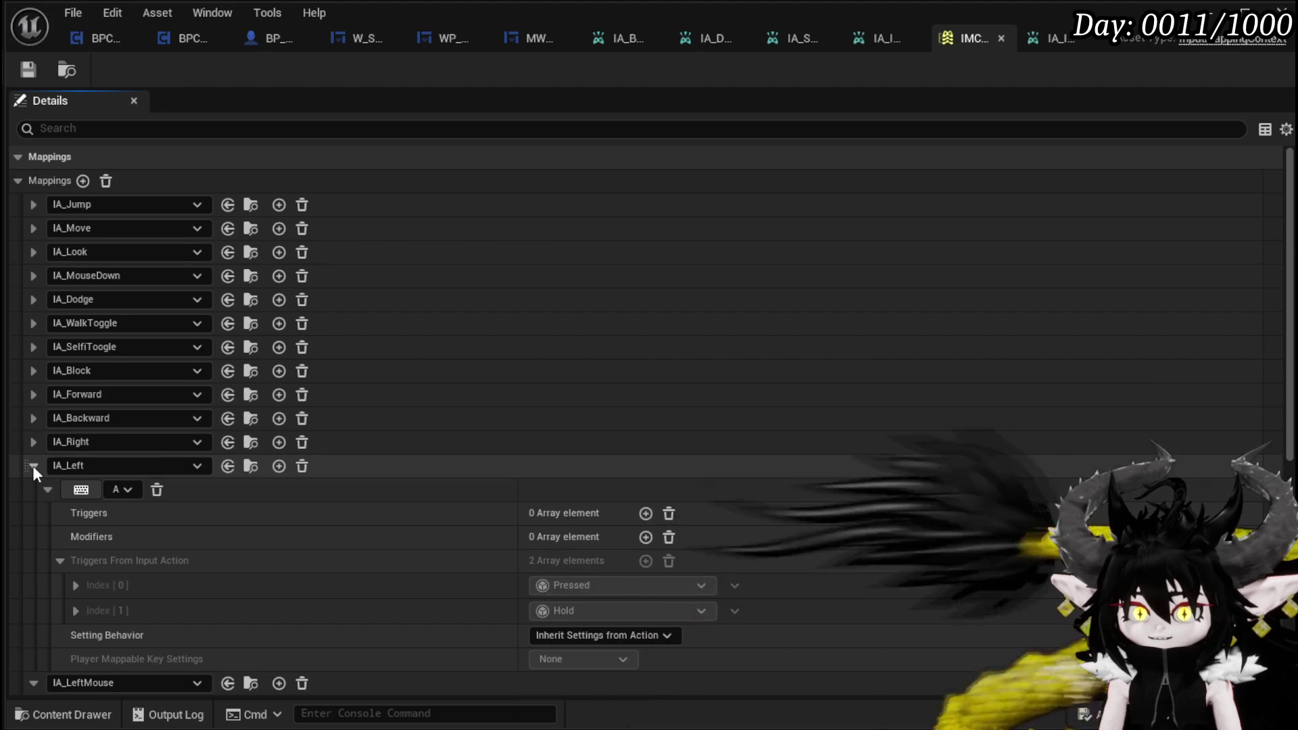
Step: Collapse IA_Left, IA_LeftMouse, IA_Settings, IA_Inventory and IA_Interact, then minimize to the level editor
click(33, 466)
scroll(33, 446, down, 1)
click(32, 438)
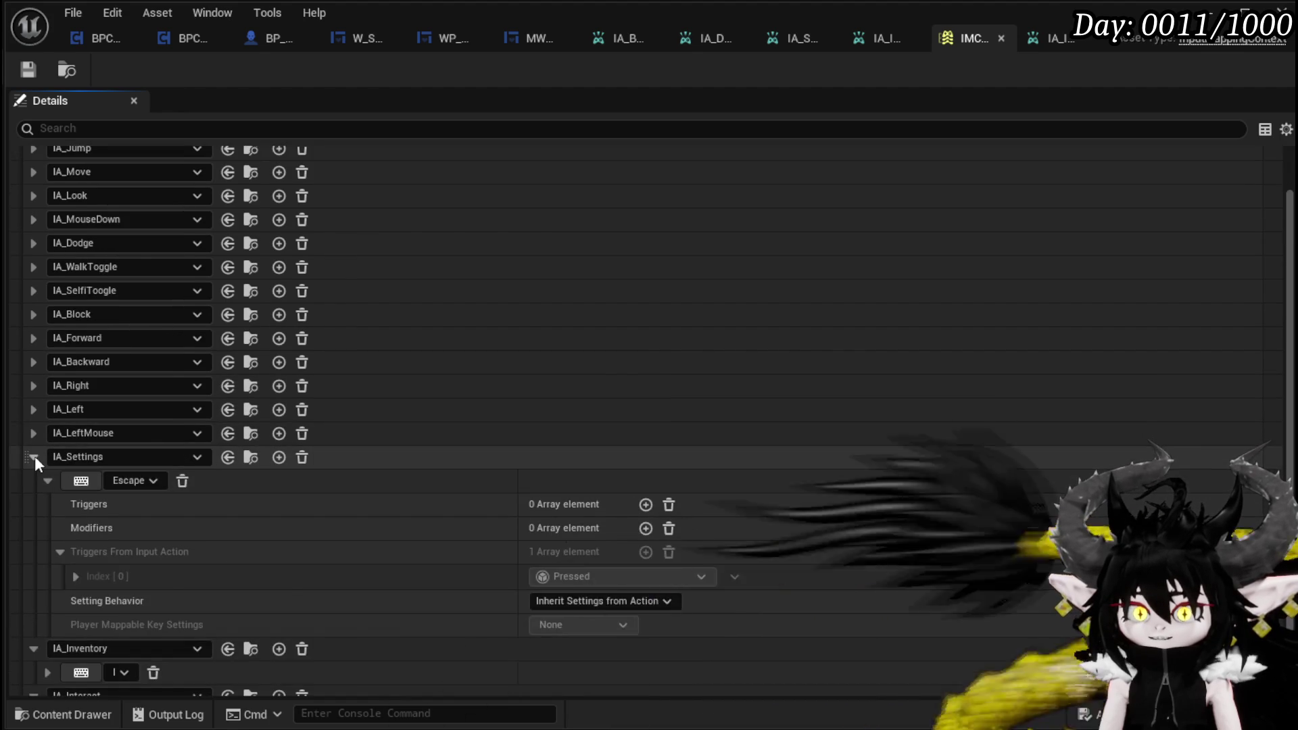
click(34, 456)
click(33, 539)
click(30, 560)
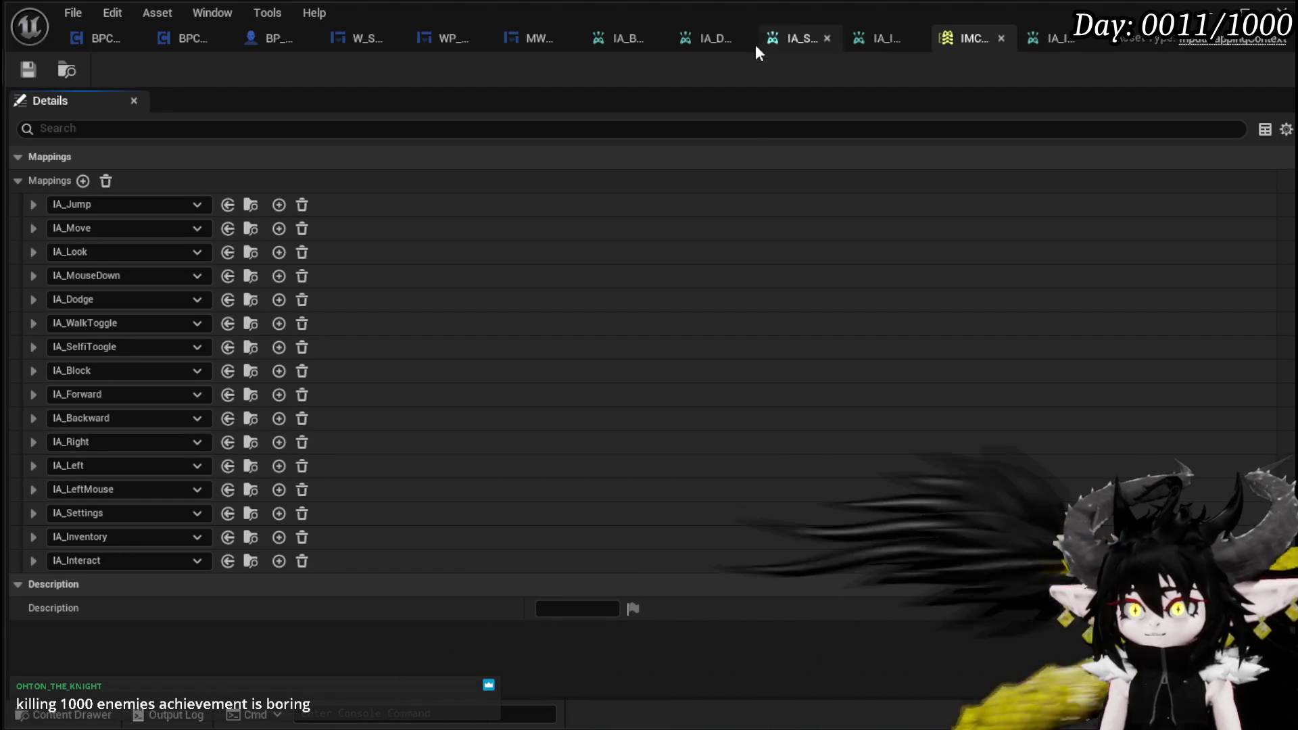
click(1208, 10)
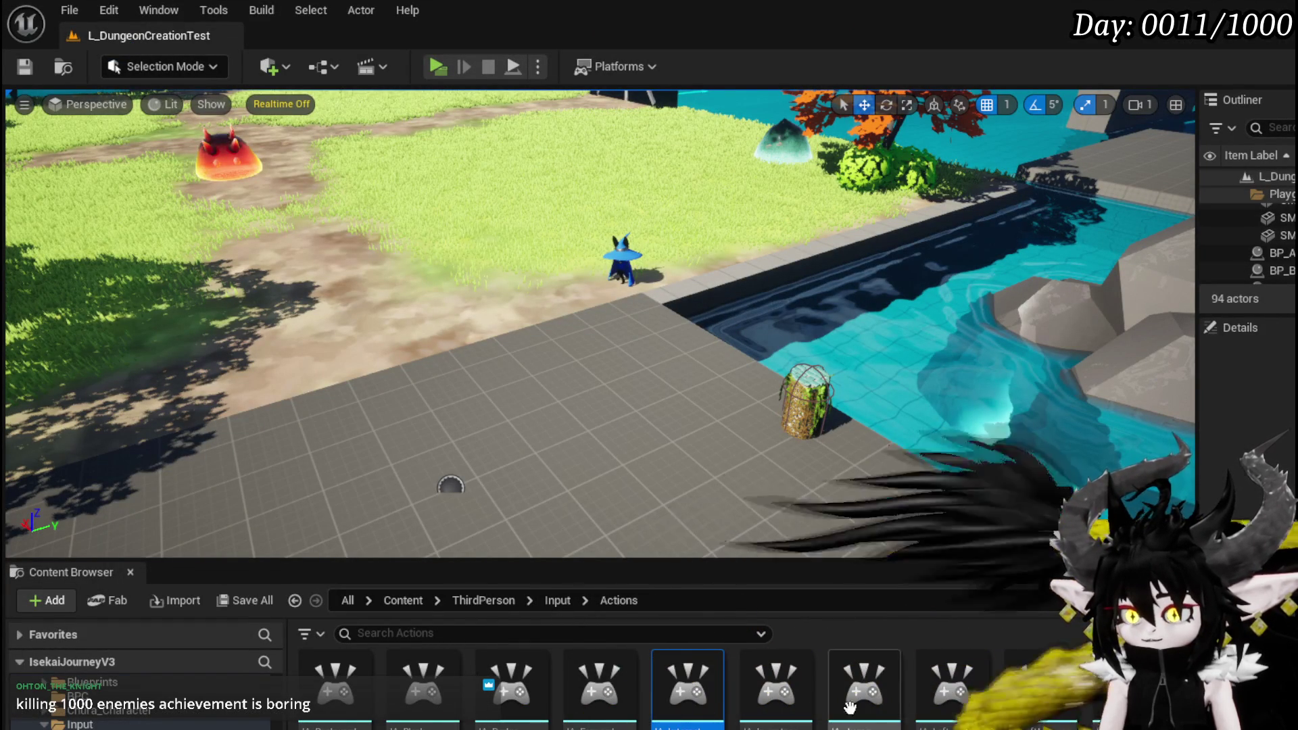
Step: Open the jump input action and enable its Player Mappable Key Settings
double_click(878, 703)
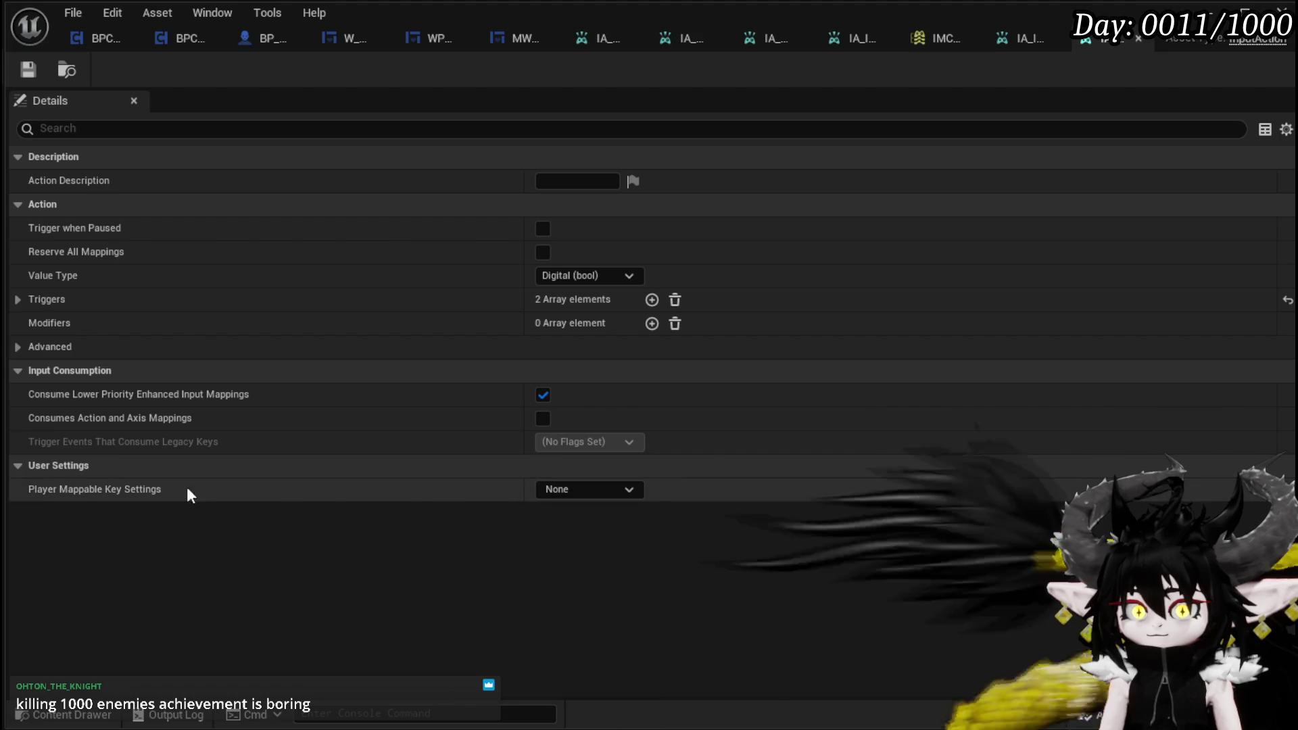
click(552, 490)
click(554, 551)
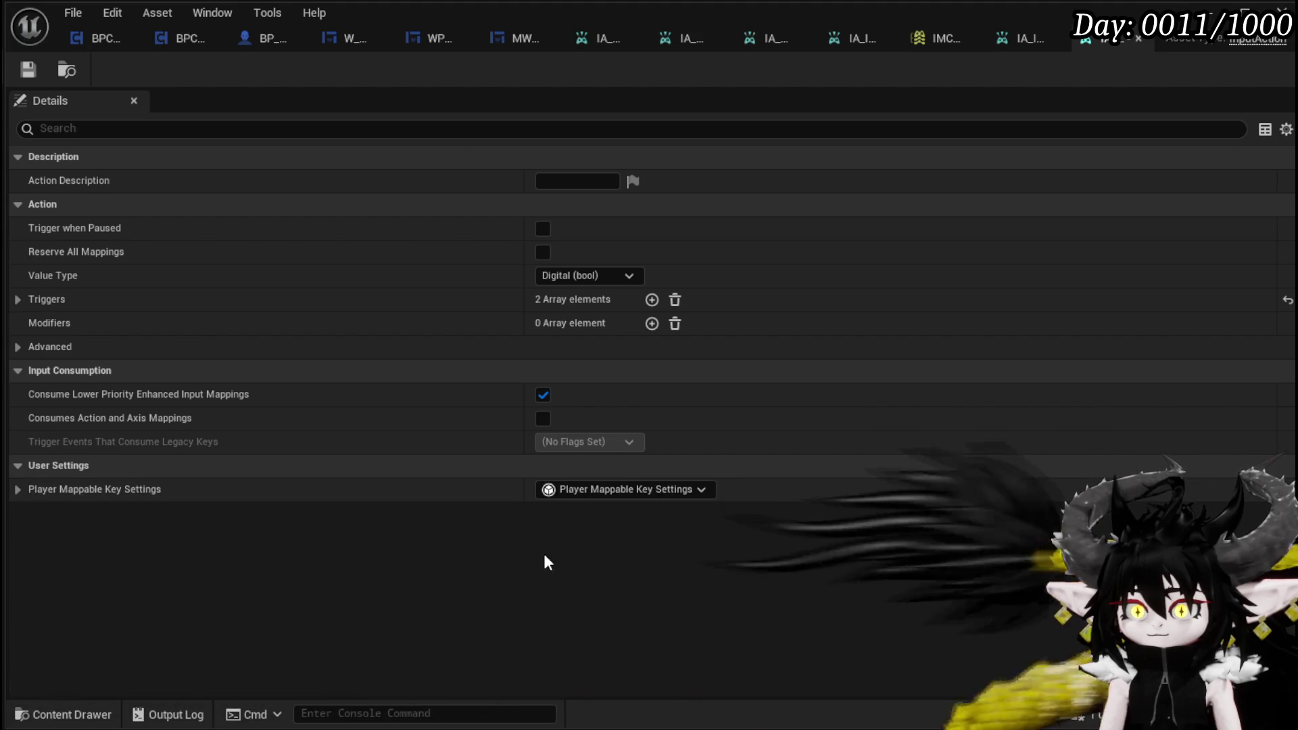
click(23, 488)
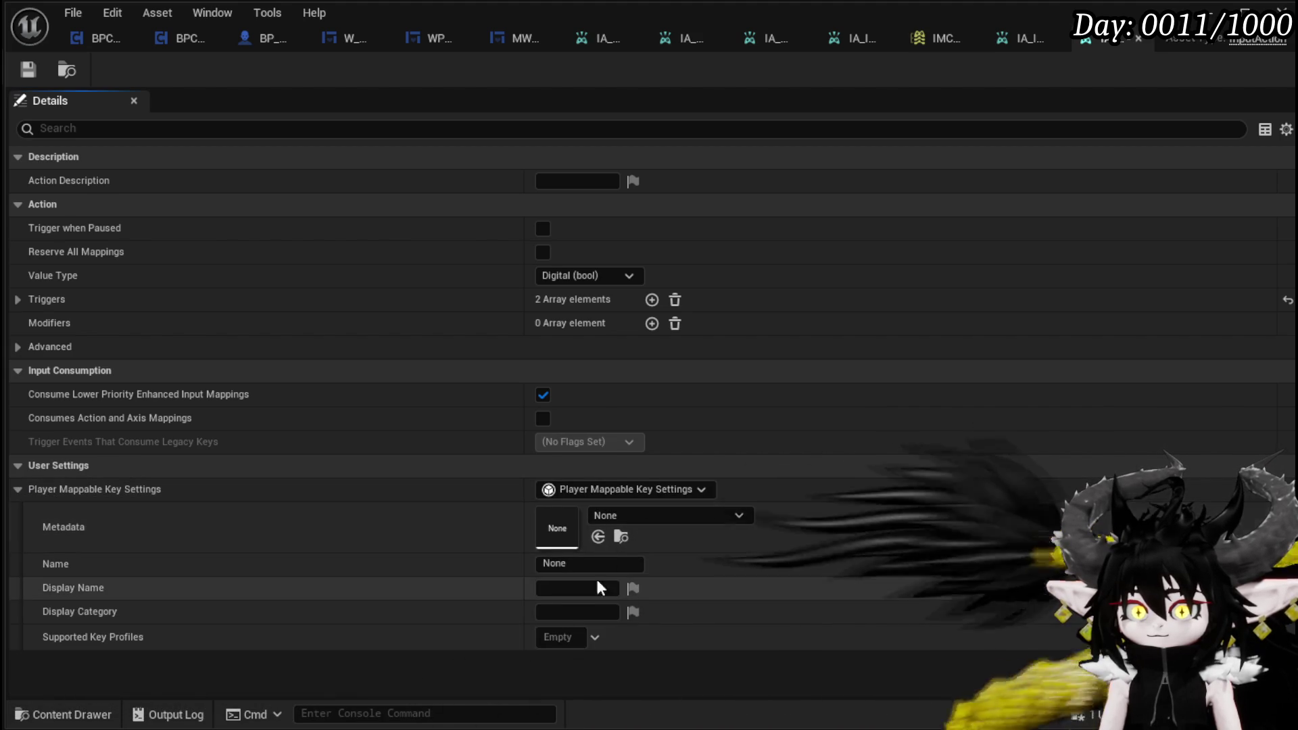
Step: Set the mappable Name and Display Name to Jump and Display Category to Exploration
click(567, 565)
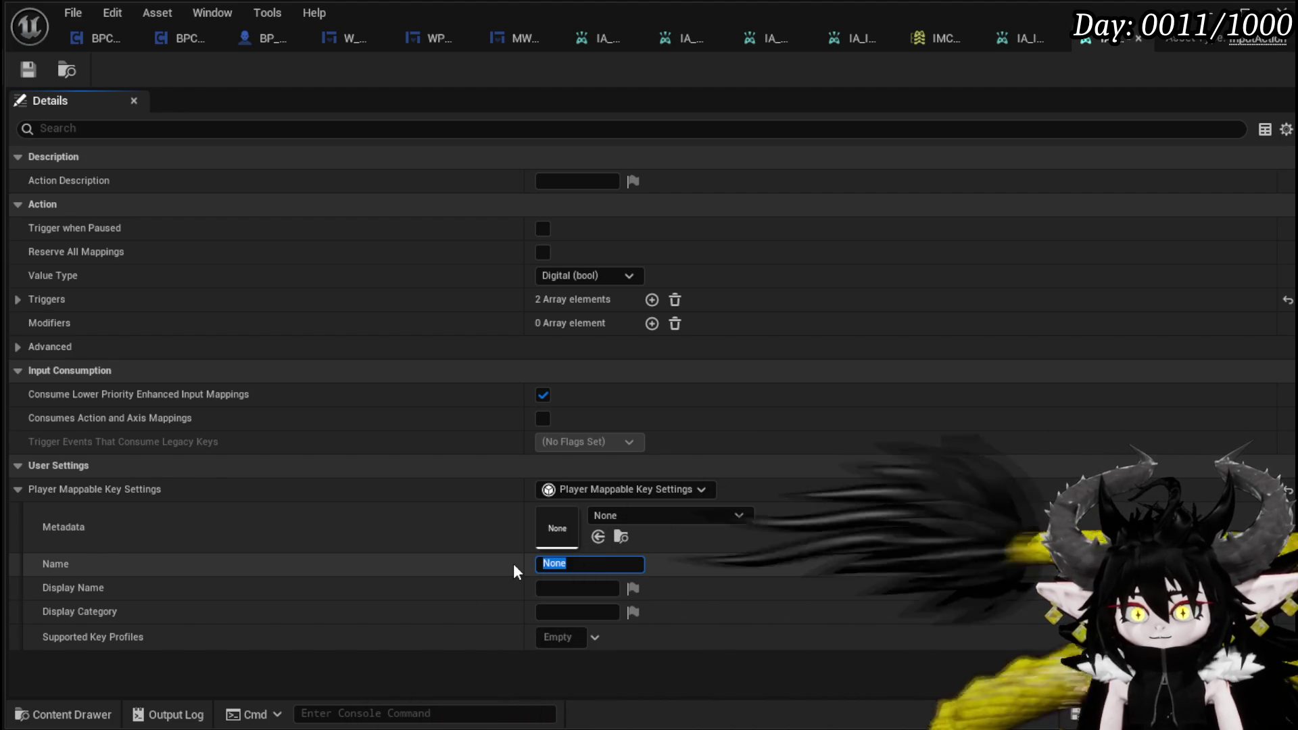
text(Jump)
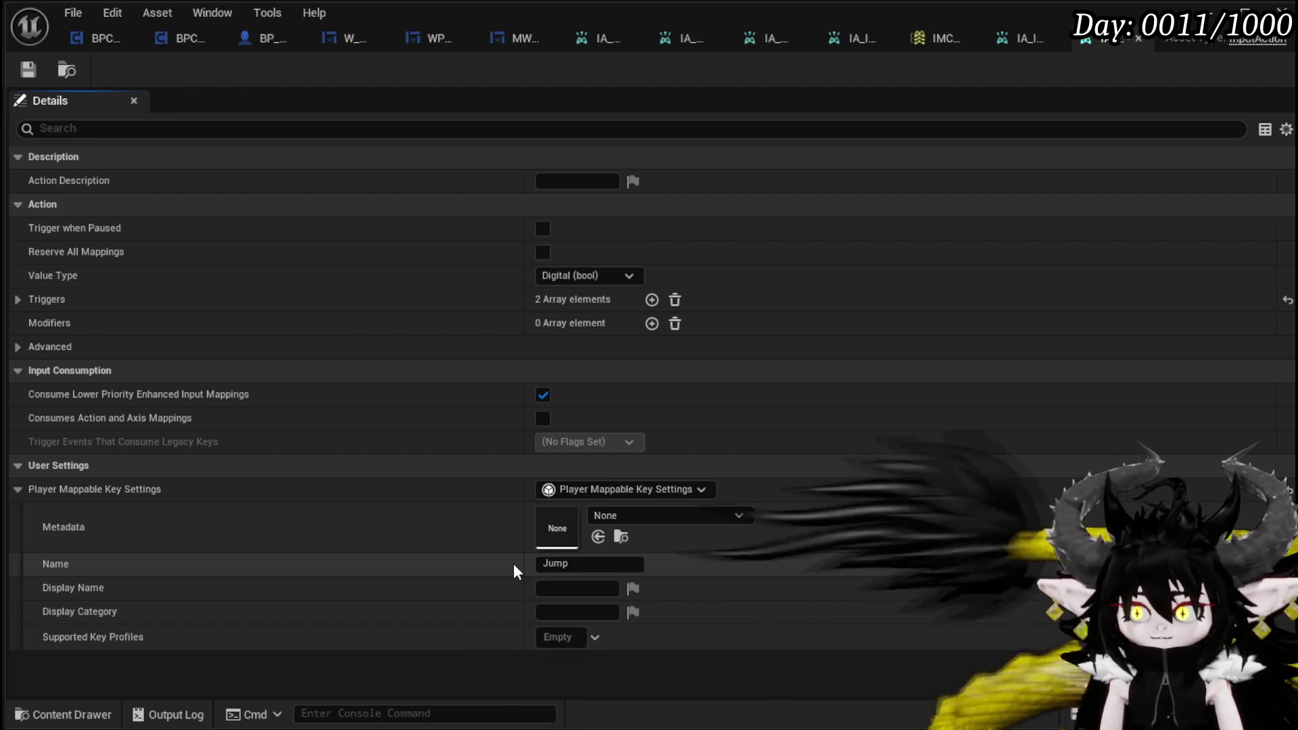
click(558, 591)
text(Jump)
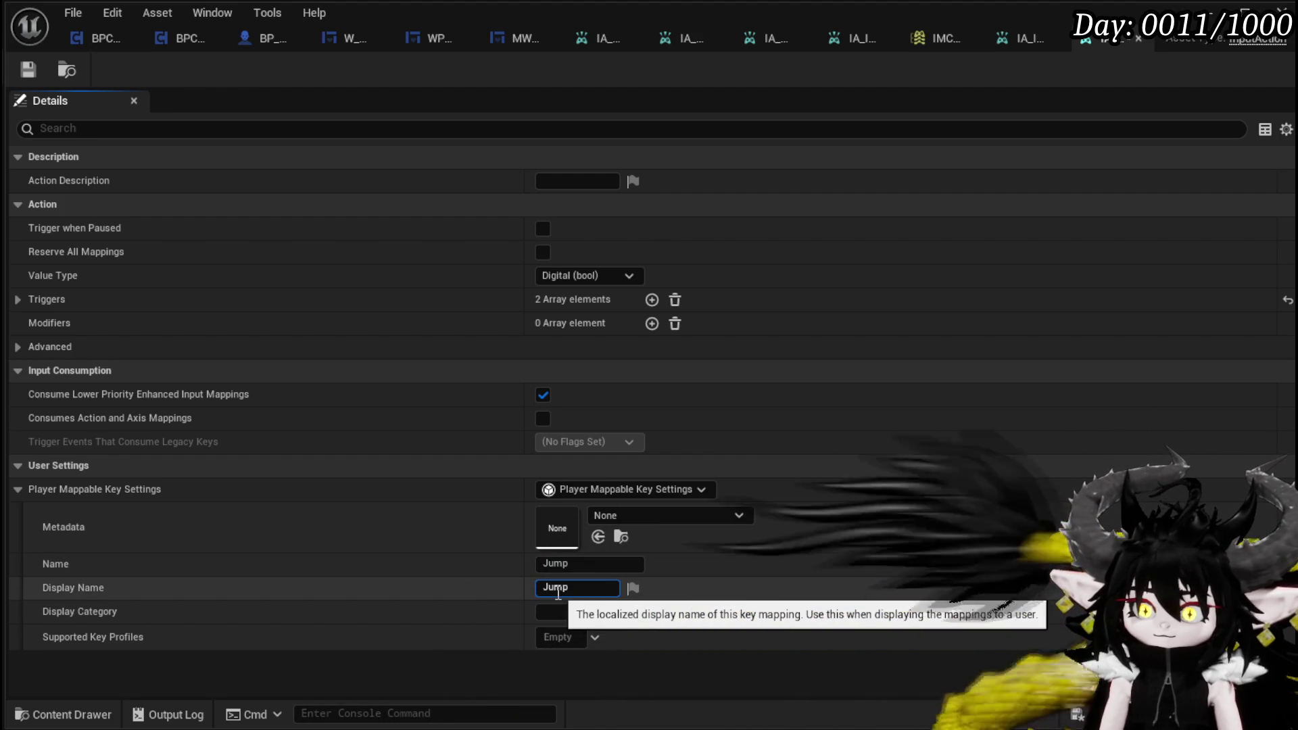
click(552, 612)
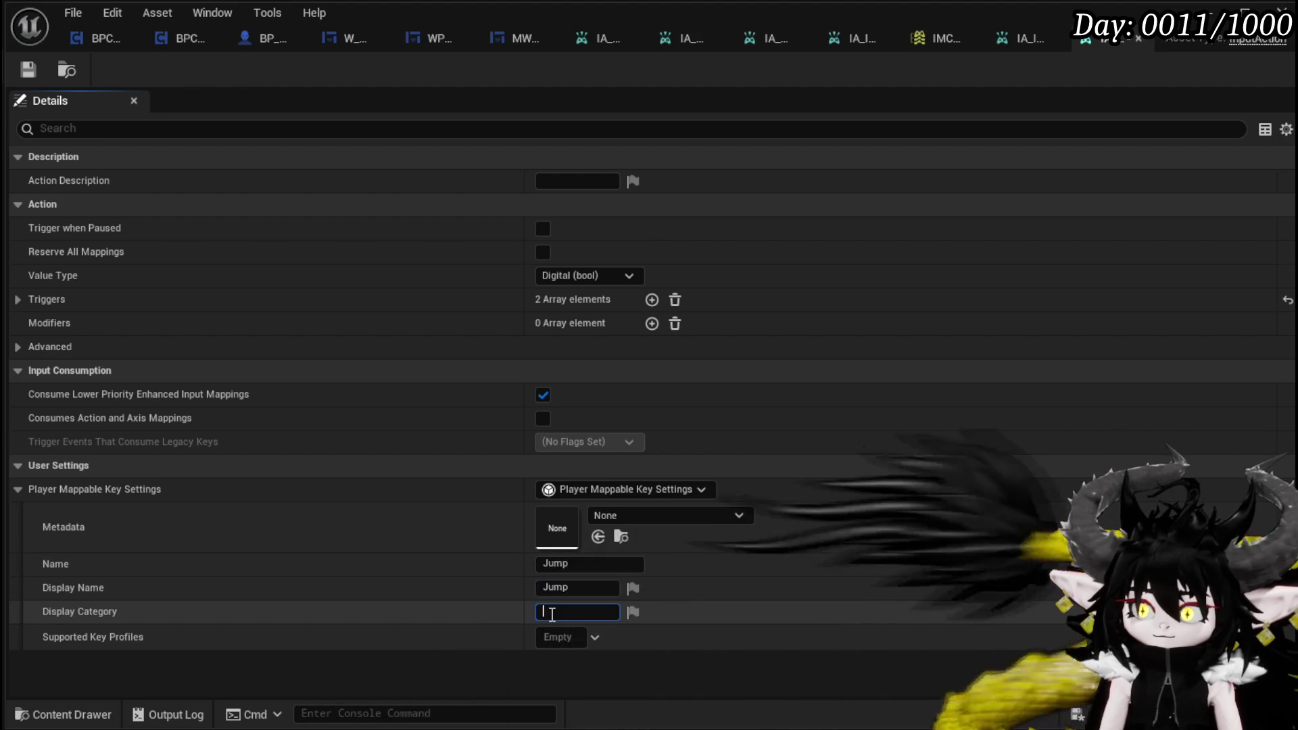
text(Emp)
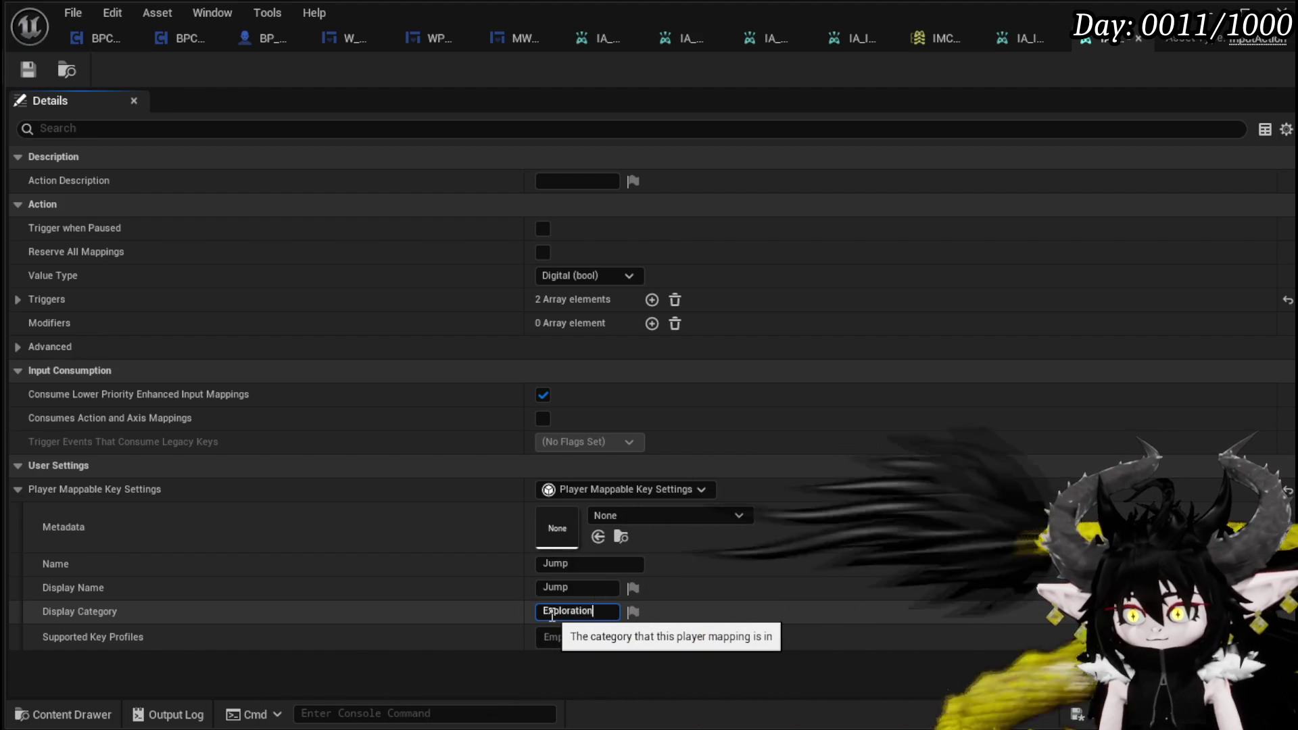
key(Return)
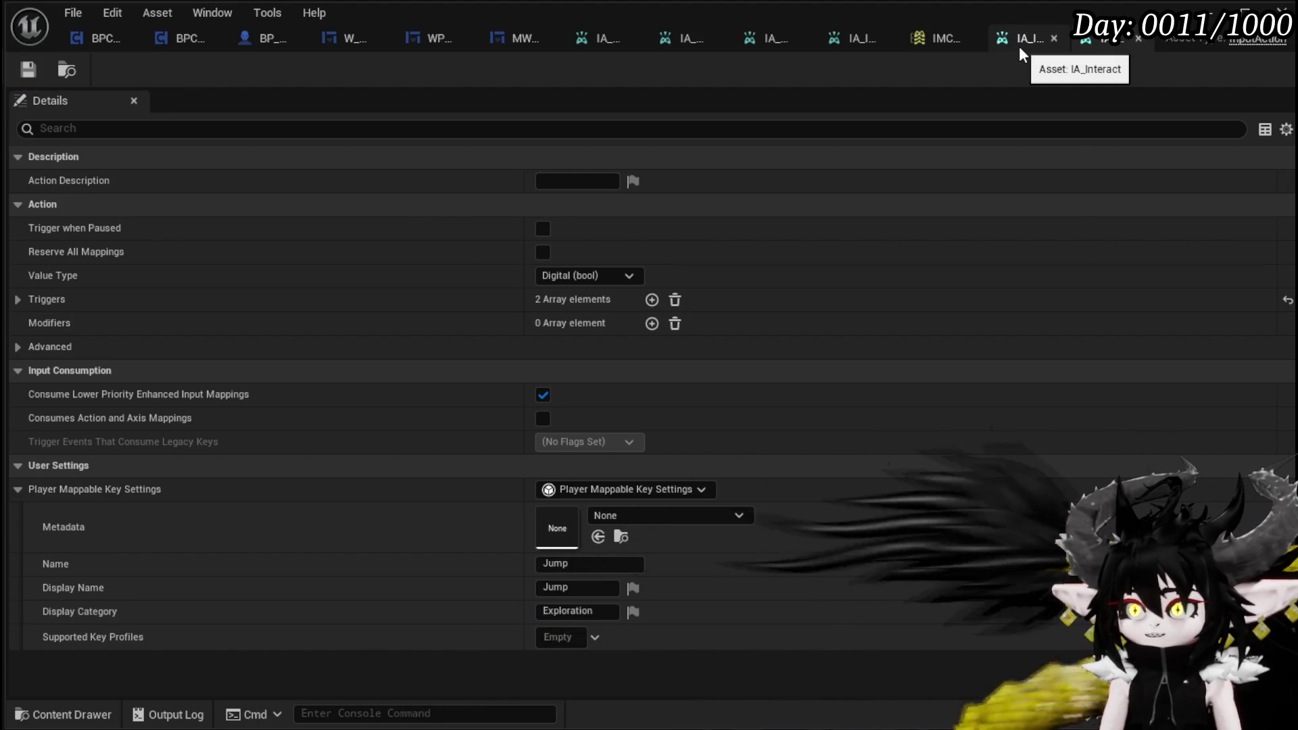
click(939, 38)
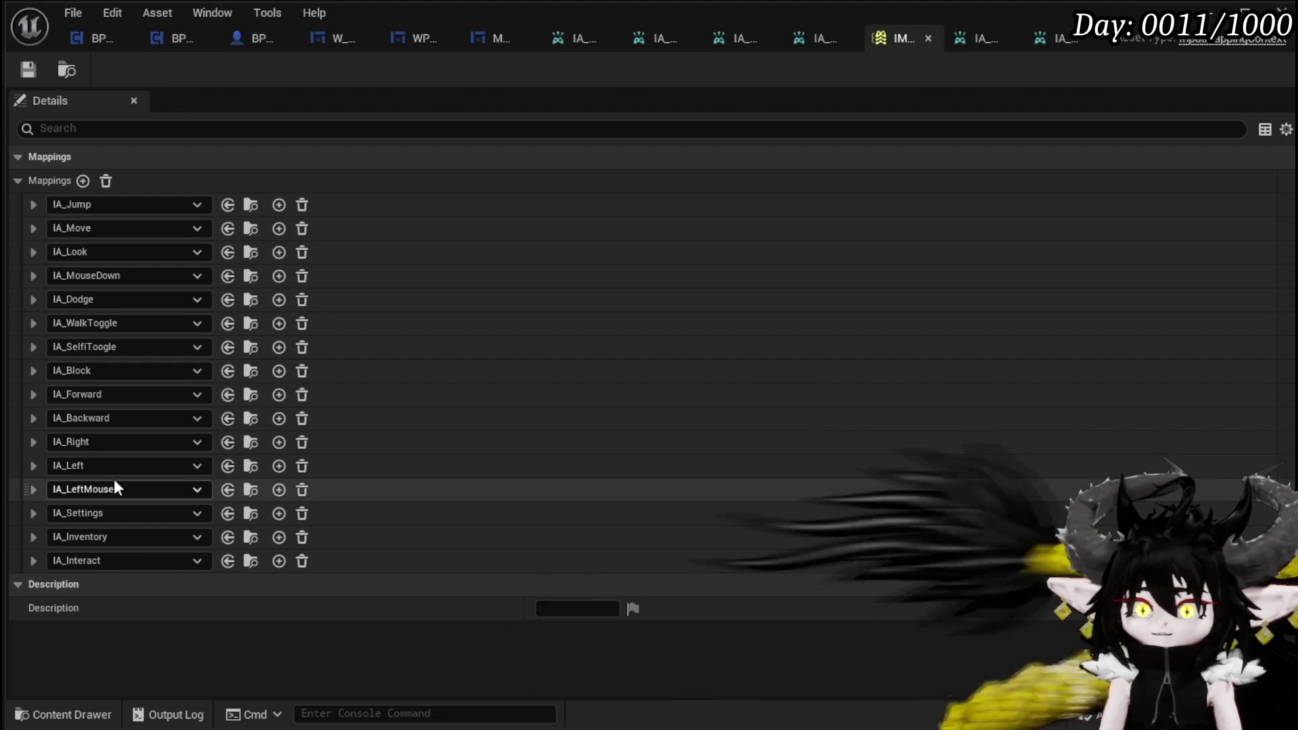
Step: Add an empty mapping, search 'IA jump' for its action, then cancel without choosing one
click(82, 181)
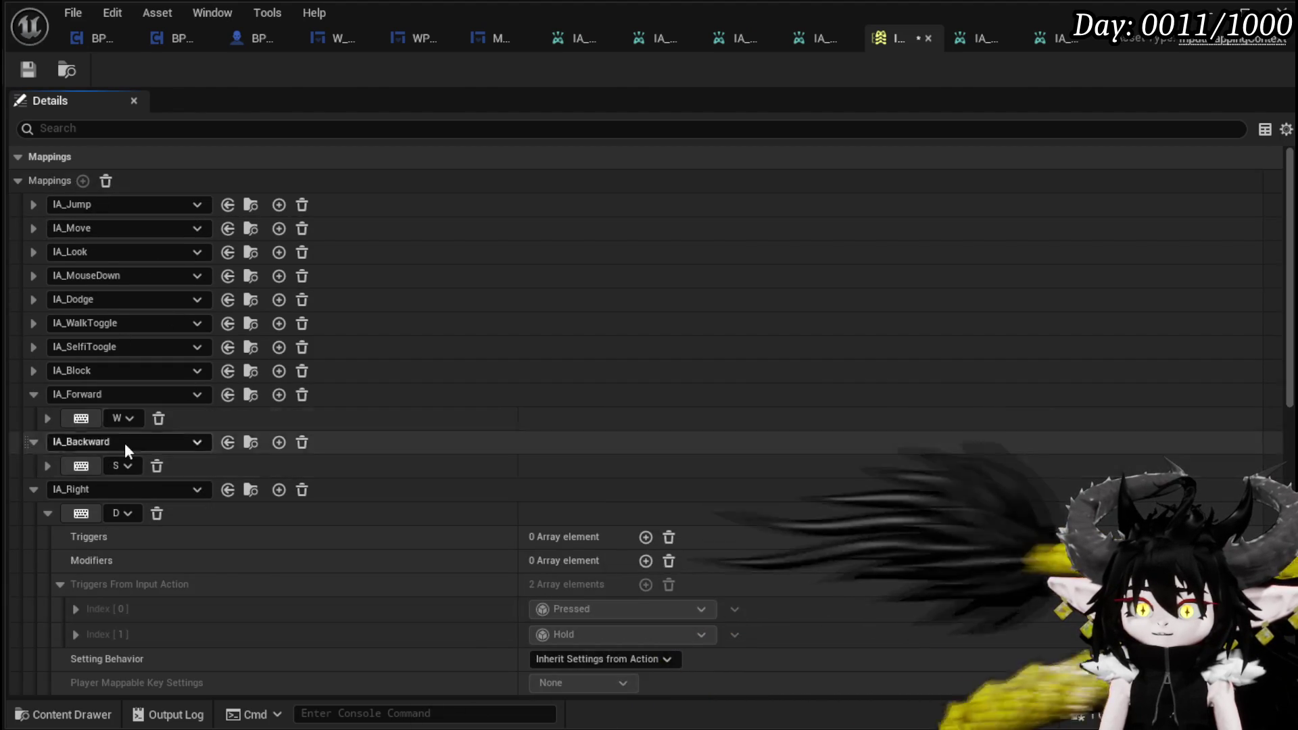
scroll(163, 350, down, 10)
scroll(163, 350, down, 1)
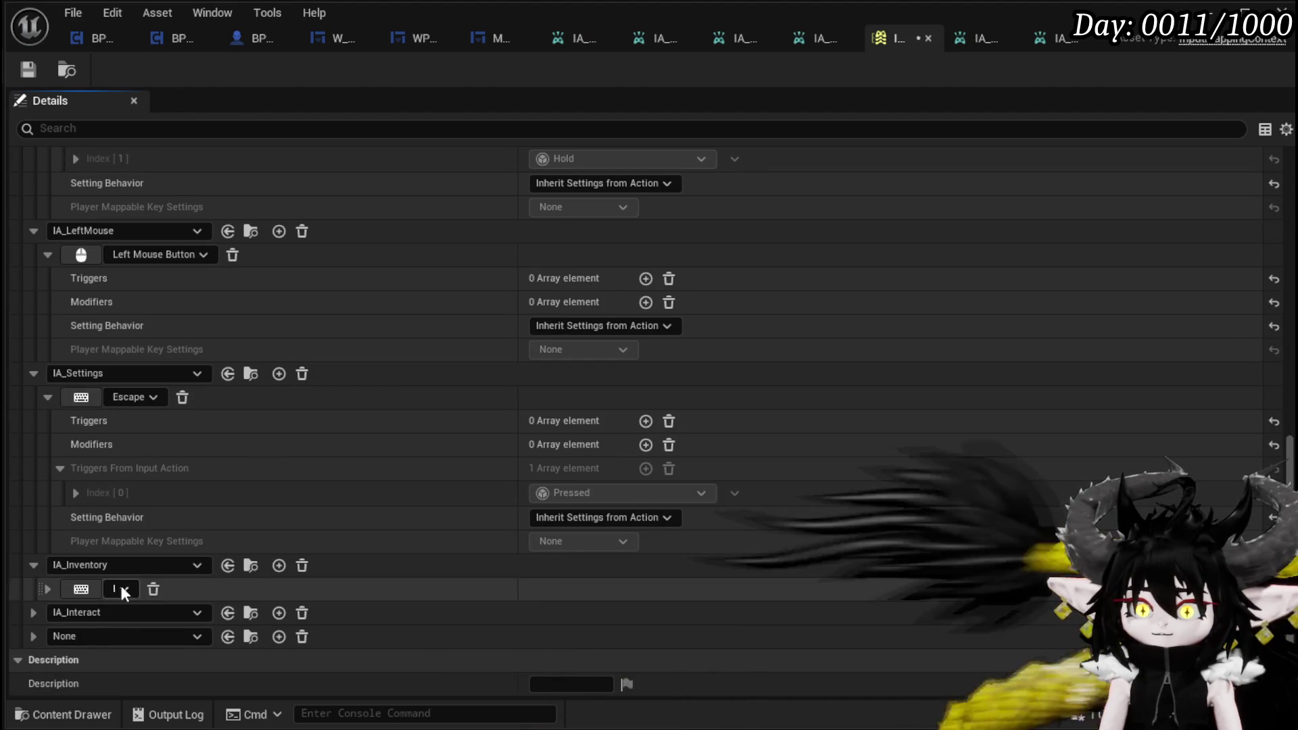
click(83, 635)
text(I)
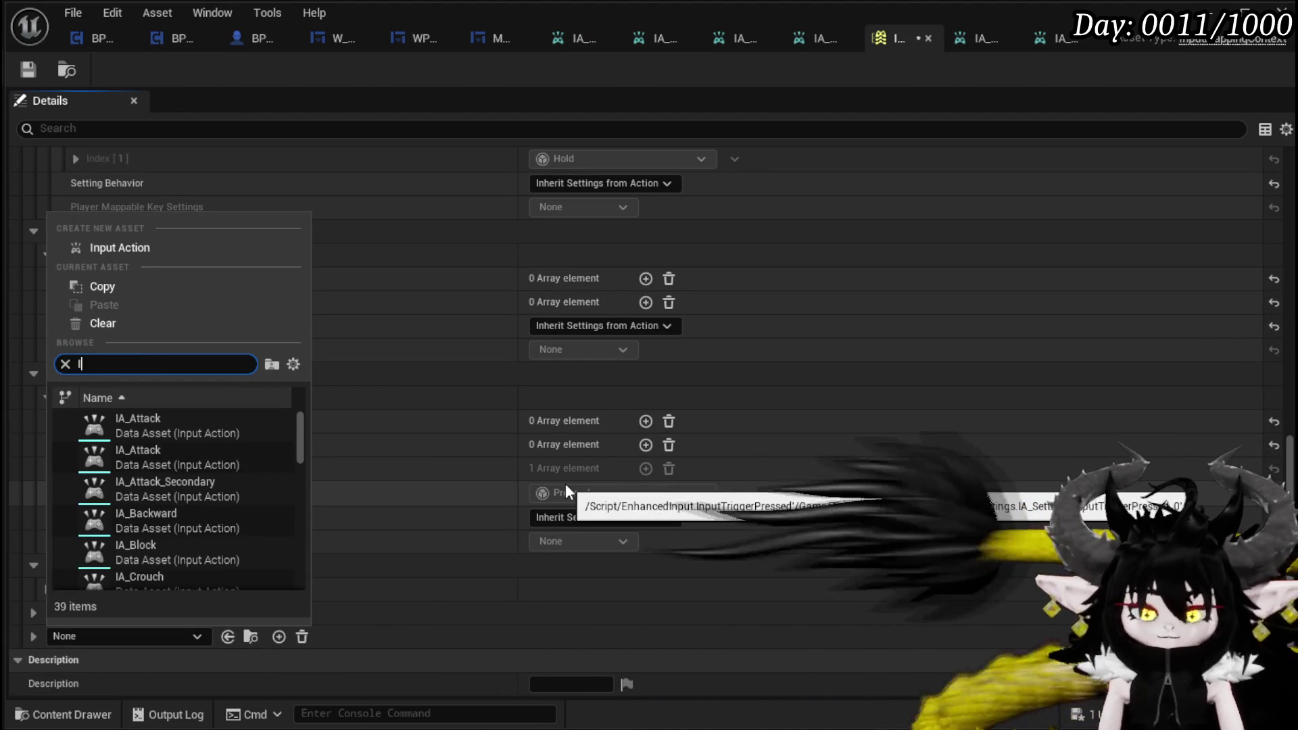
text(A jump)
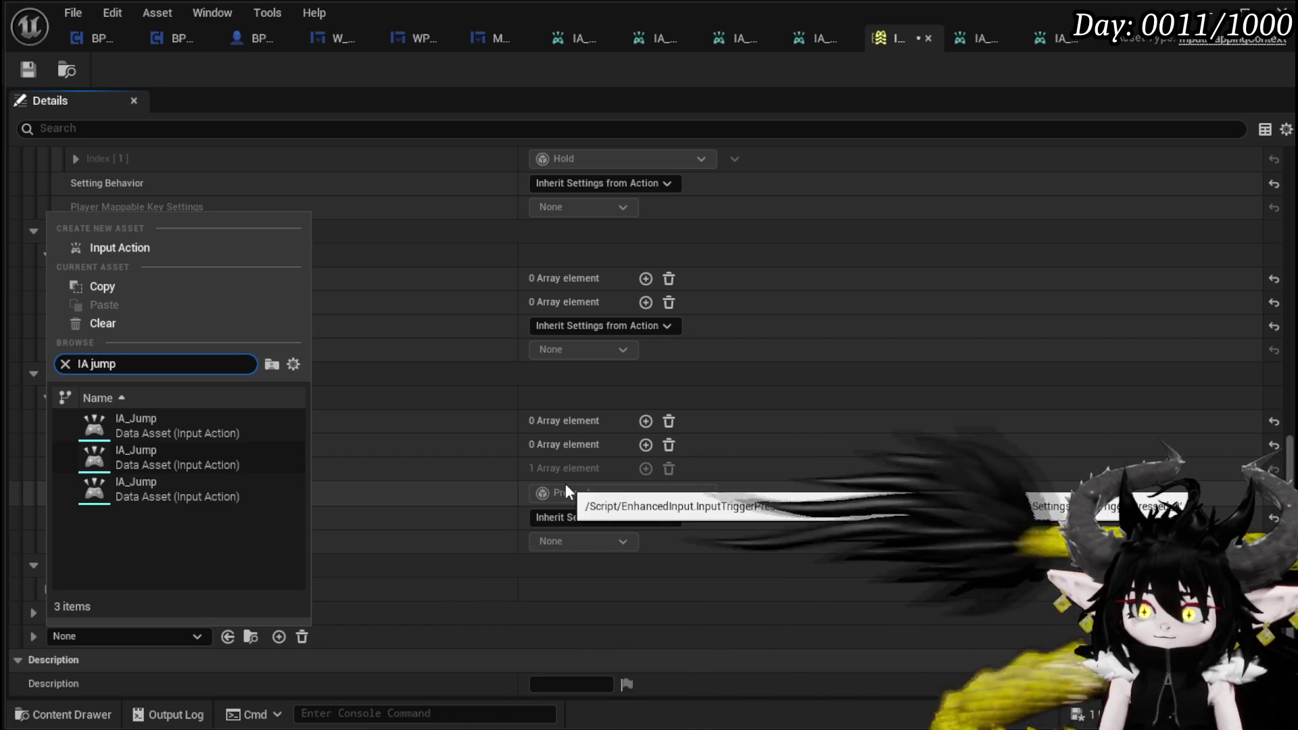
mouse_move(151, 502)
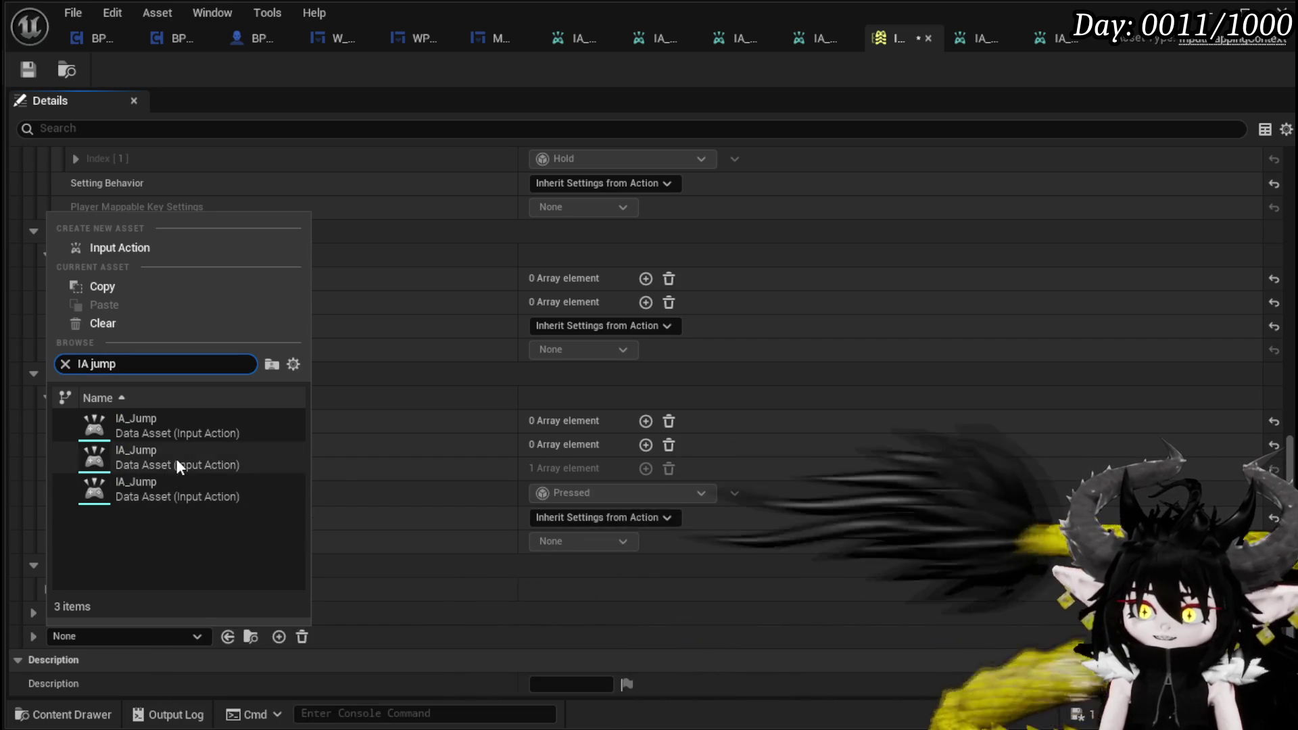
mouse_move(177, 458)
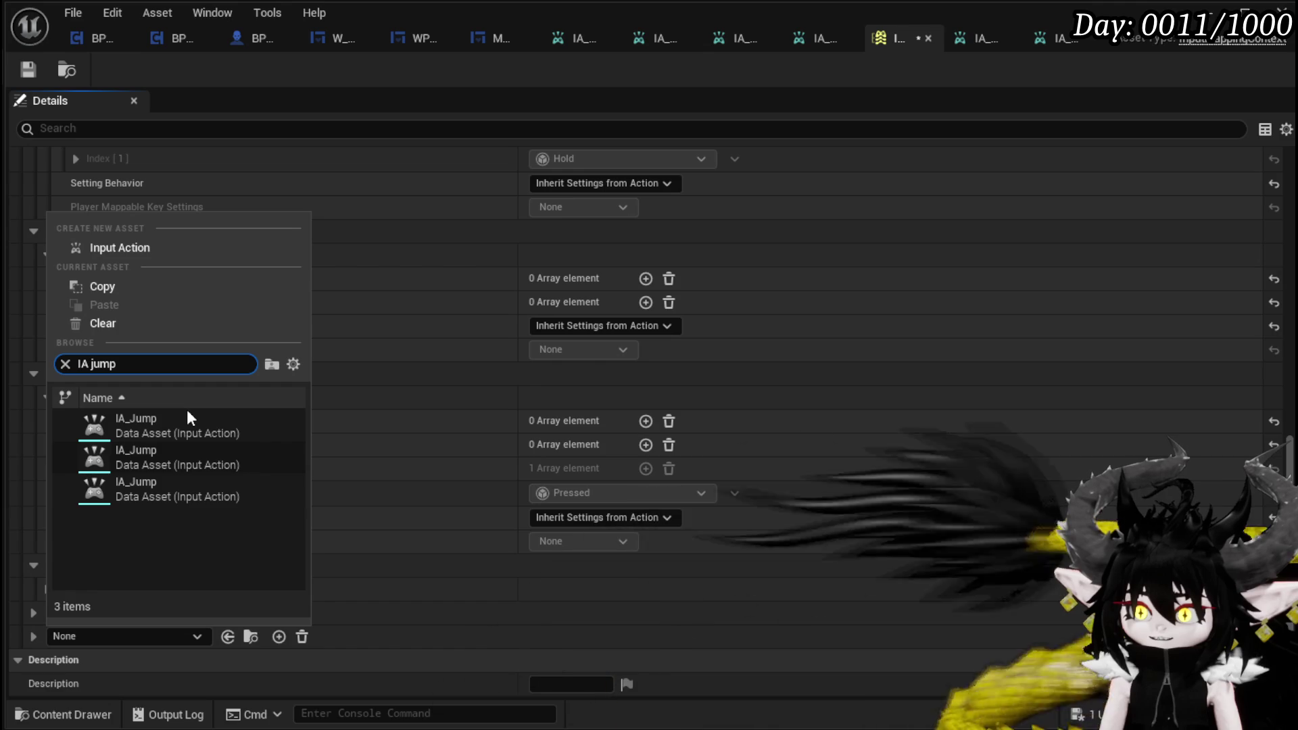
mouse_move(177, 428)
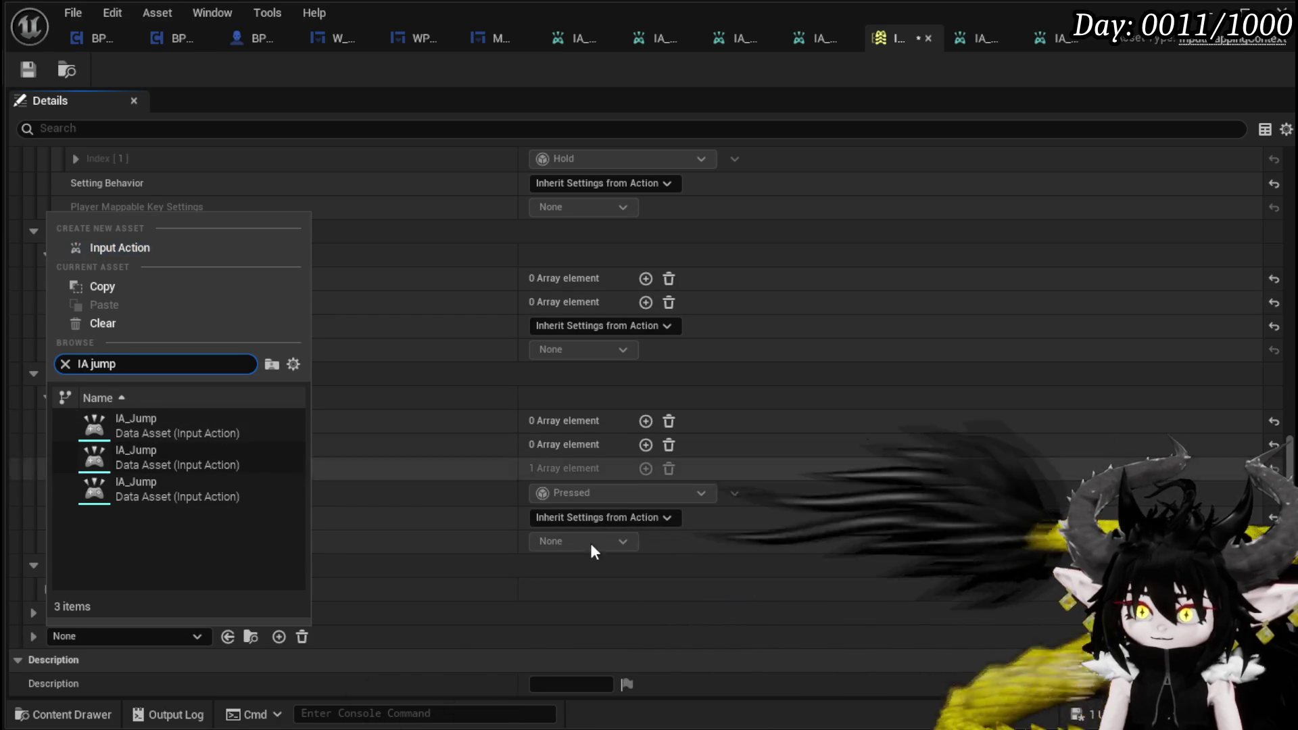
key(Escape)
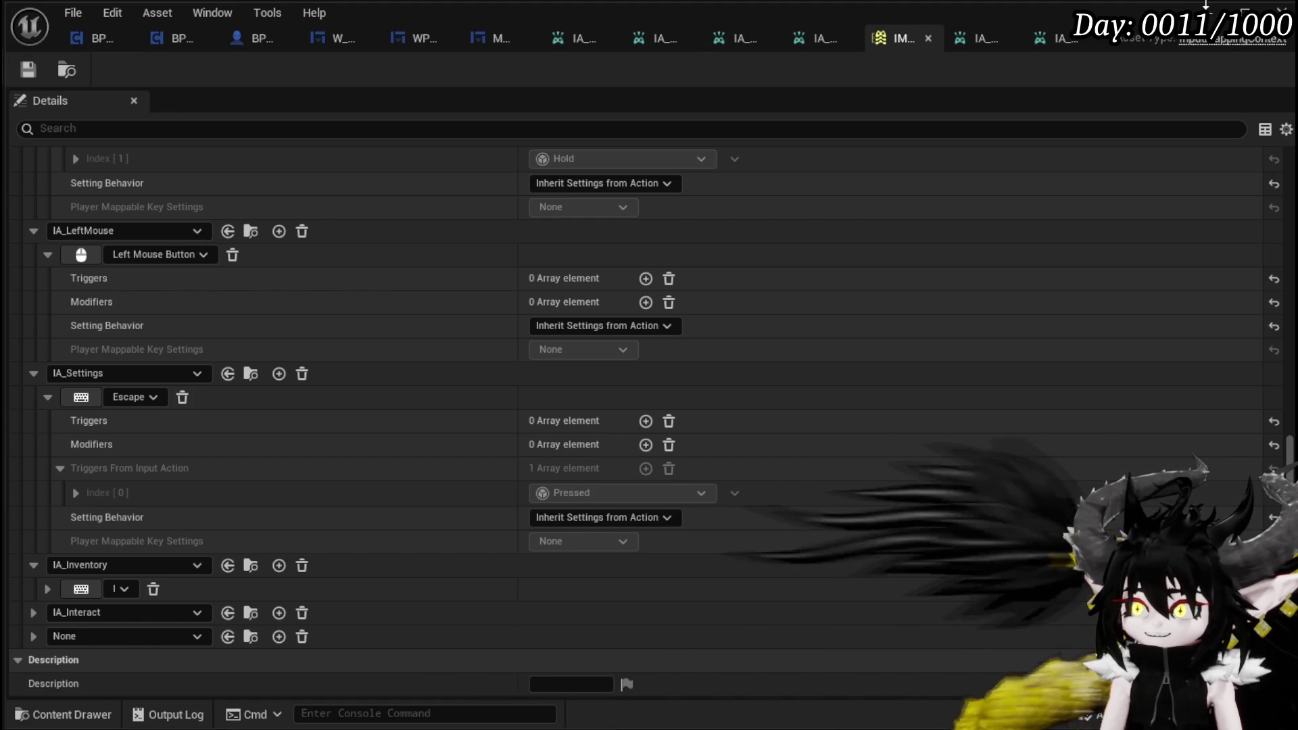
click(1205, 6)
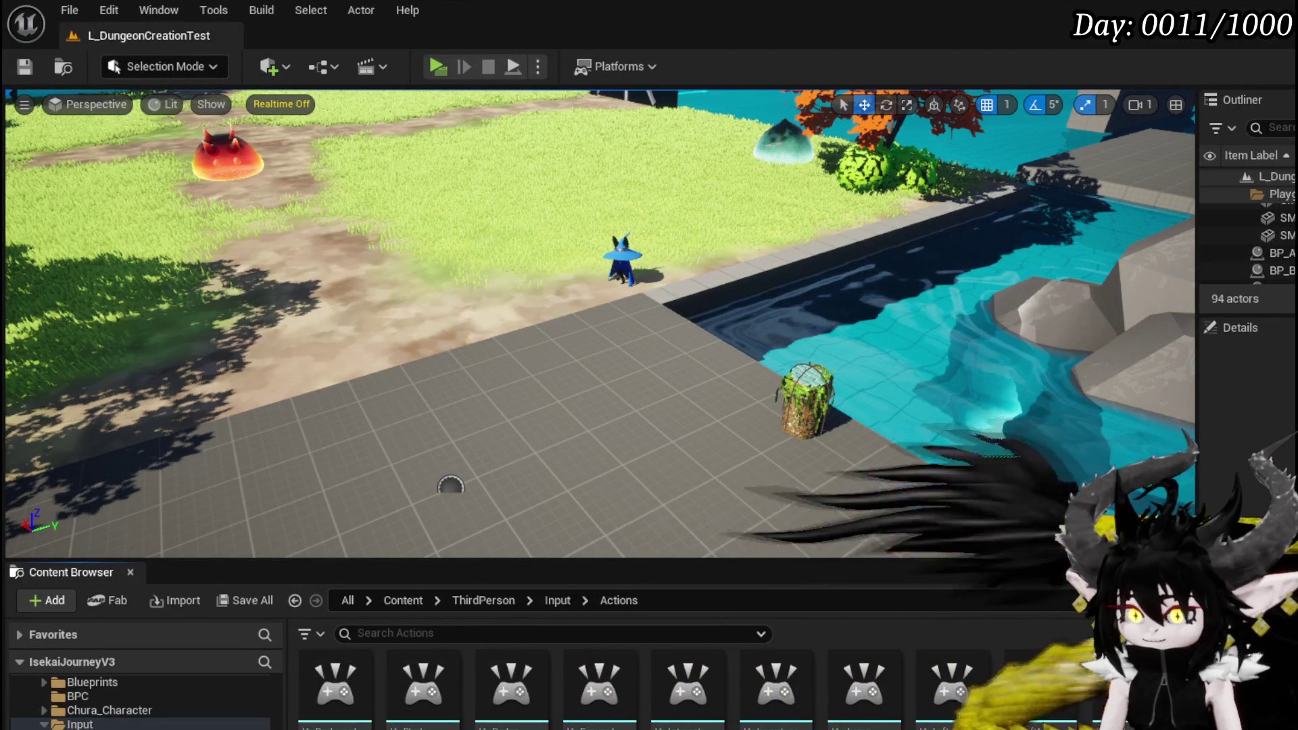
scroll(595, 683, down, 1)
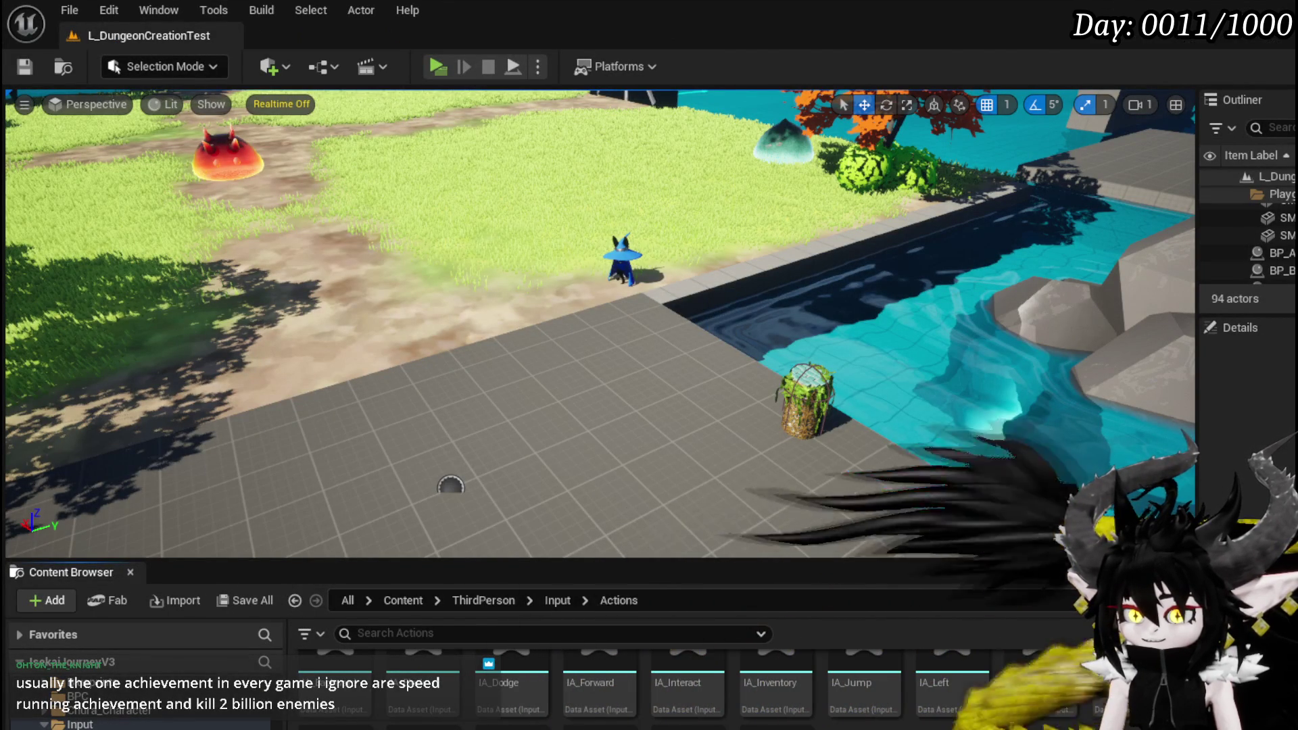
scroll(595, 683, up, 1)
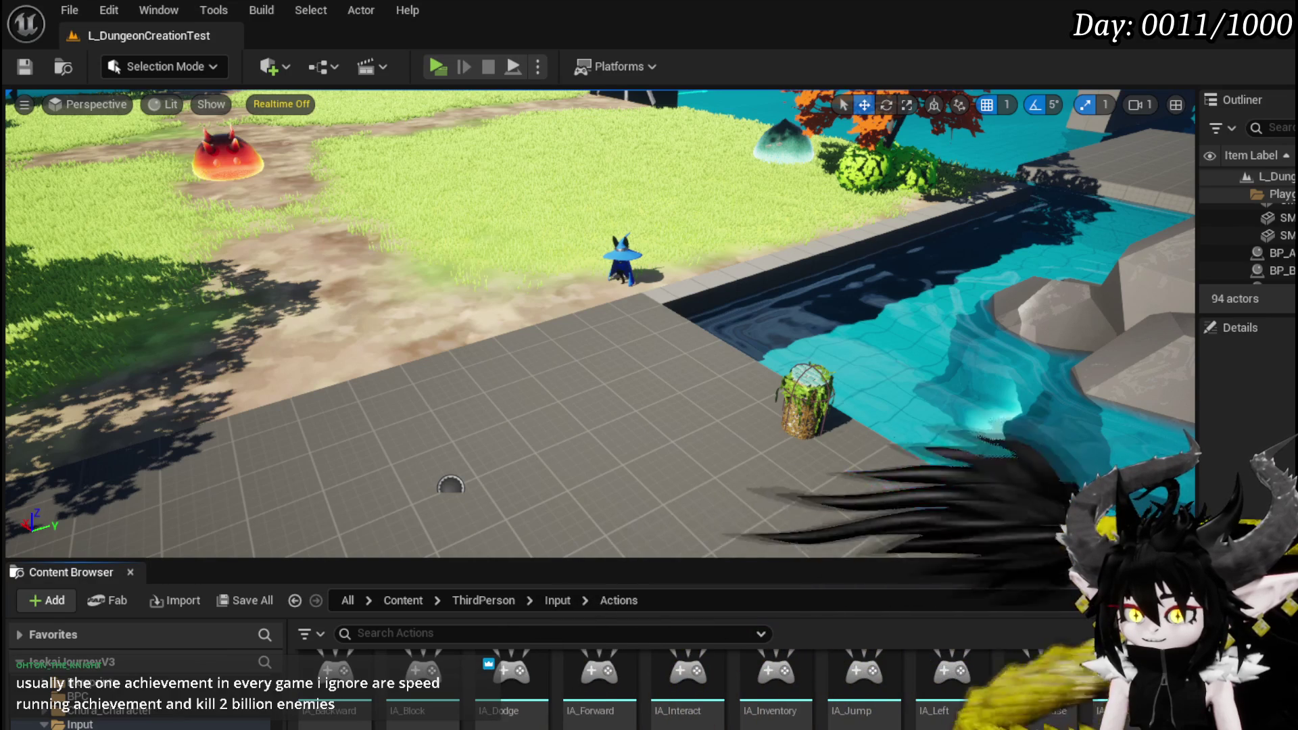
double_click(880, 703)
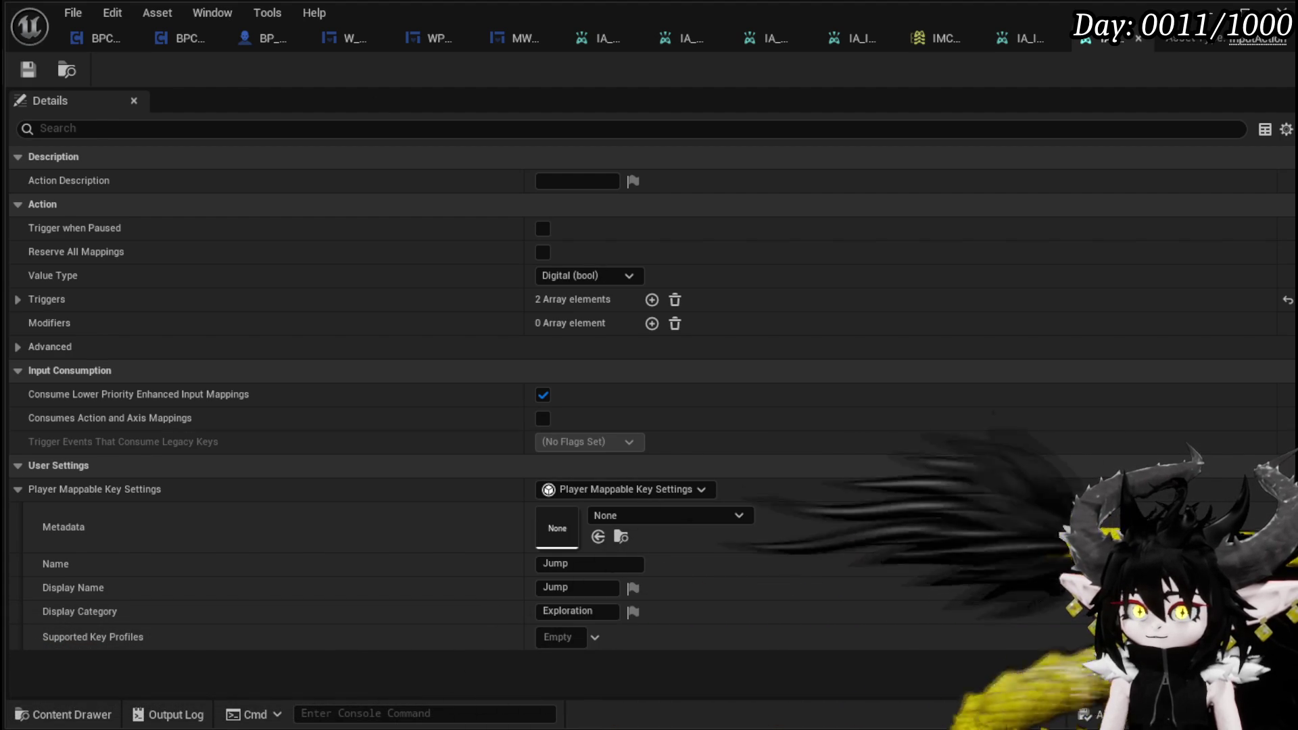
click(936, 40)
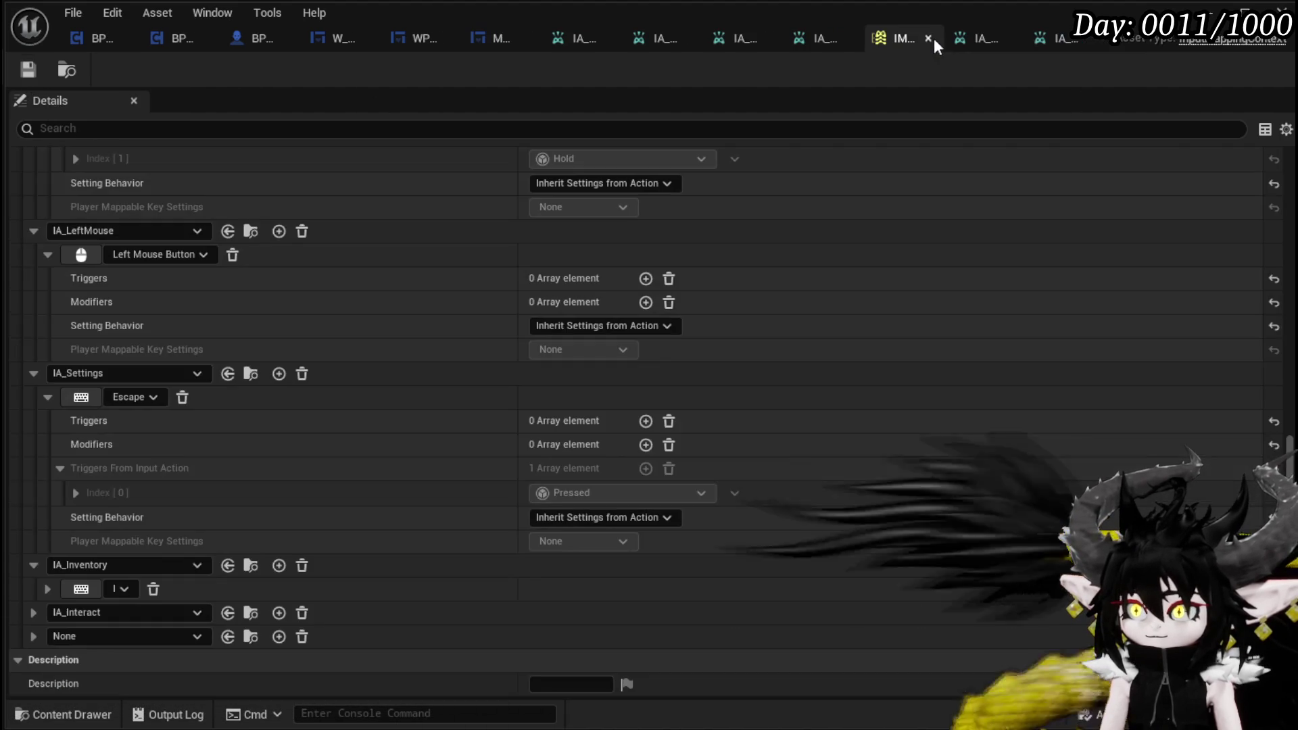
Step: Abandon a 'Ju' search for the empty mapping's action and check IA_Interact's action choices
click(103, 635)
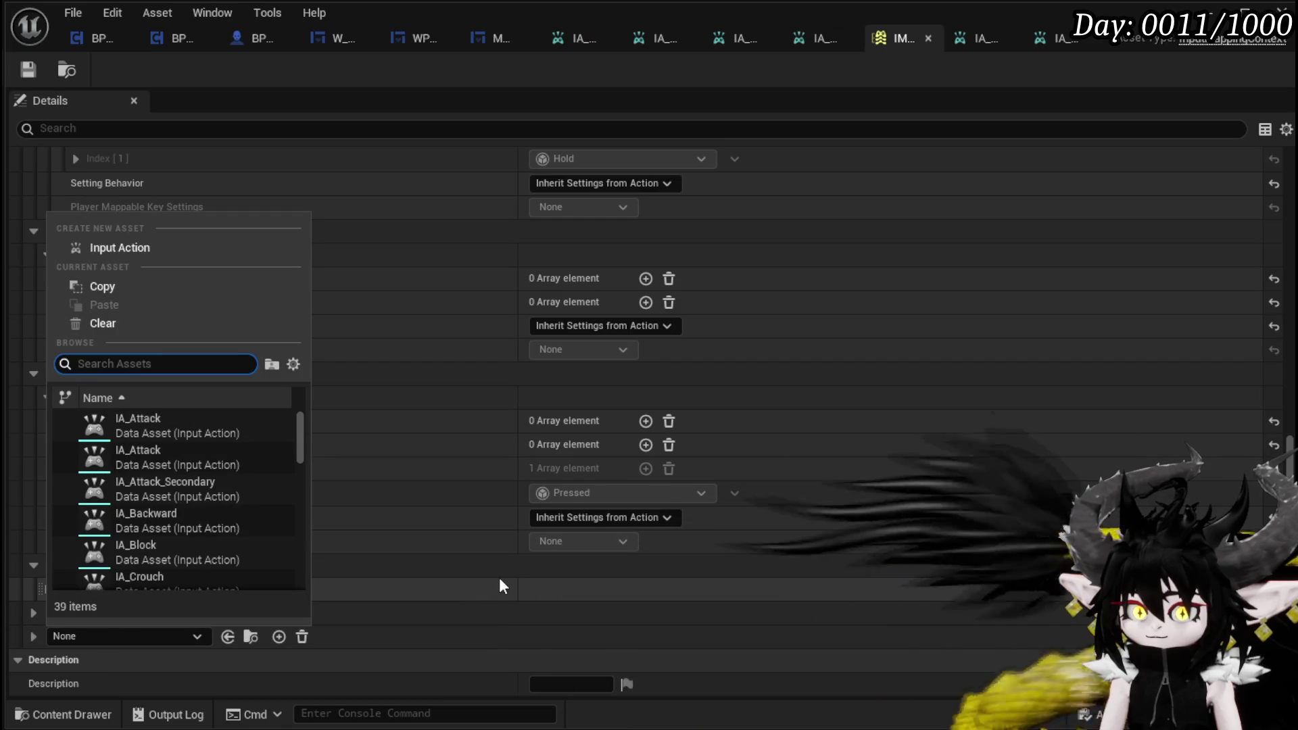
text(J)
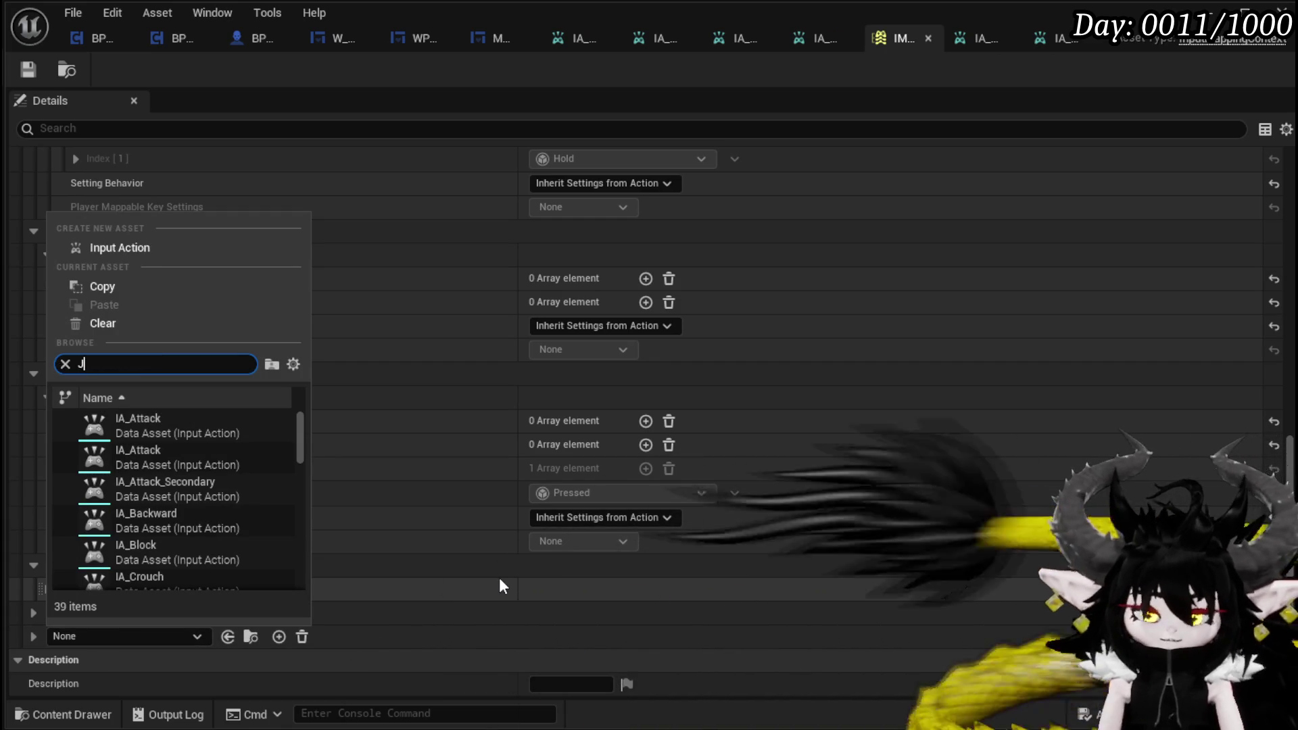
text(u)
key(BackSpace)
key(BackSpace)
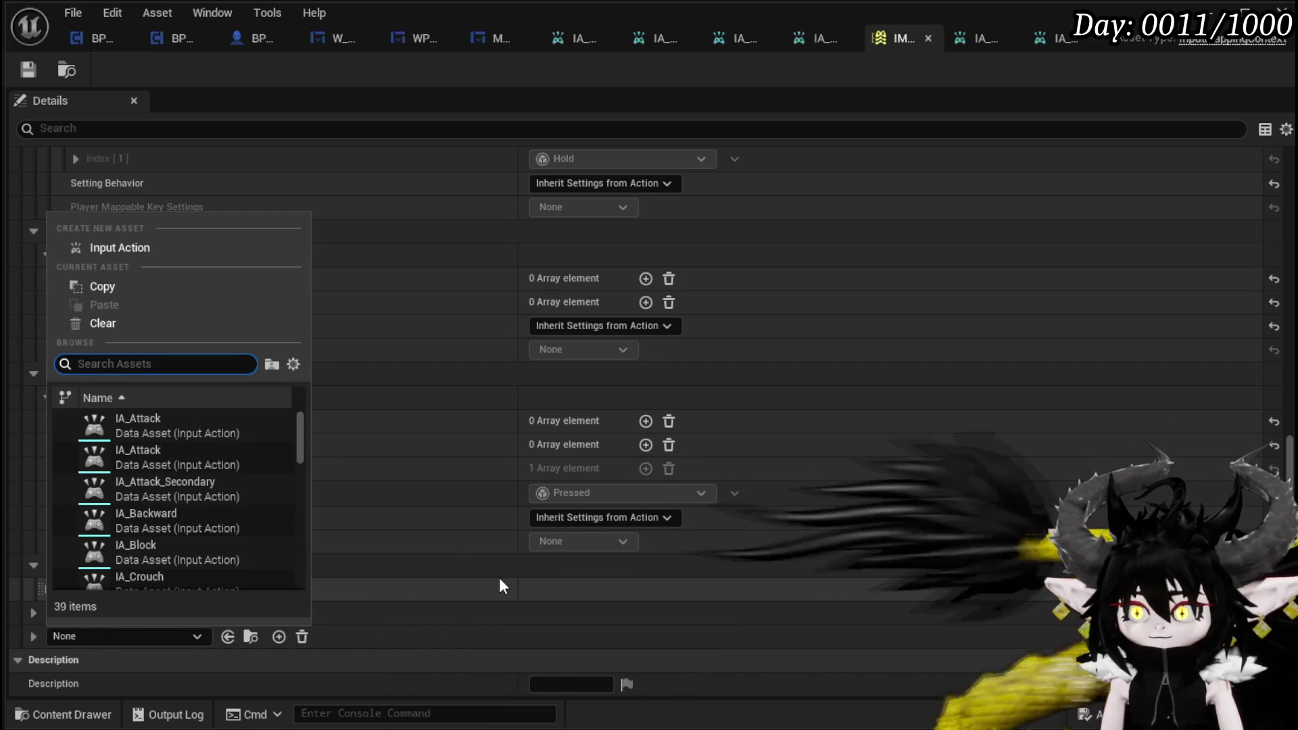
key(Escape)
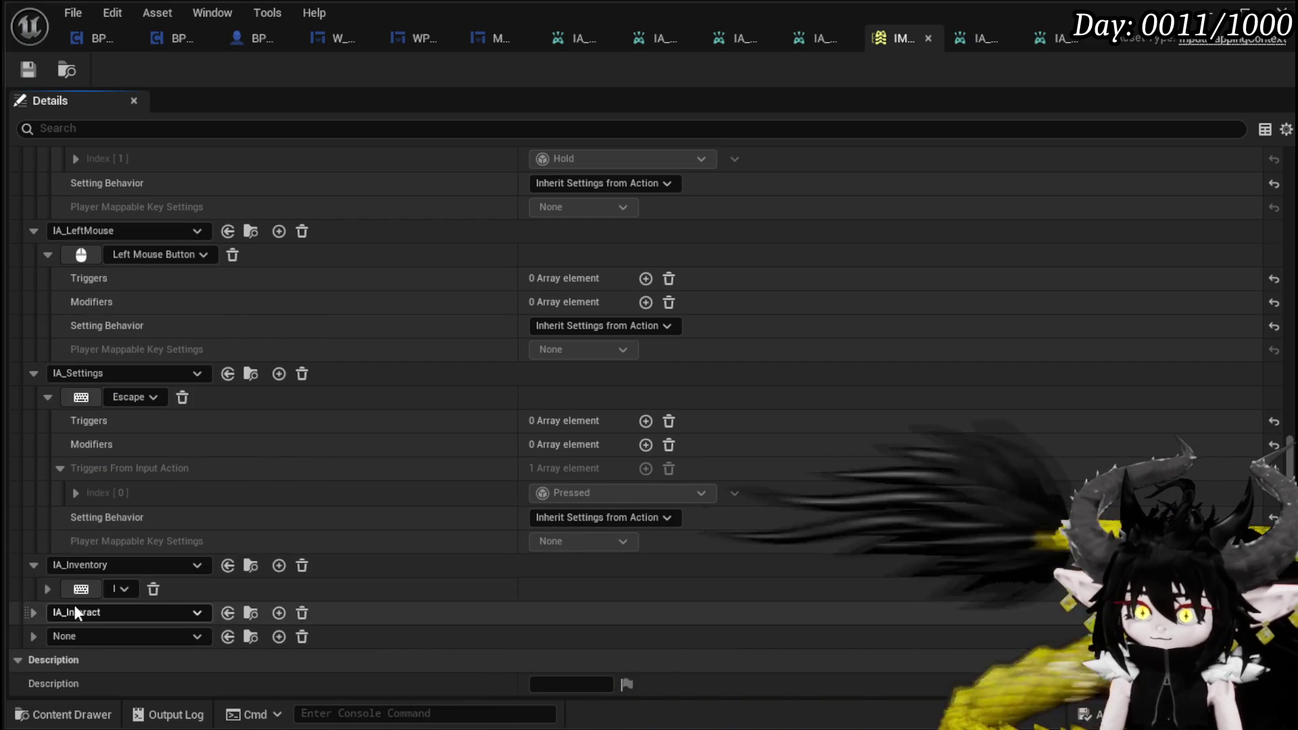
click(74, 610)
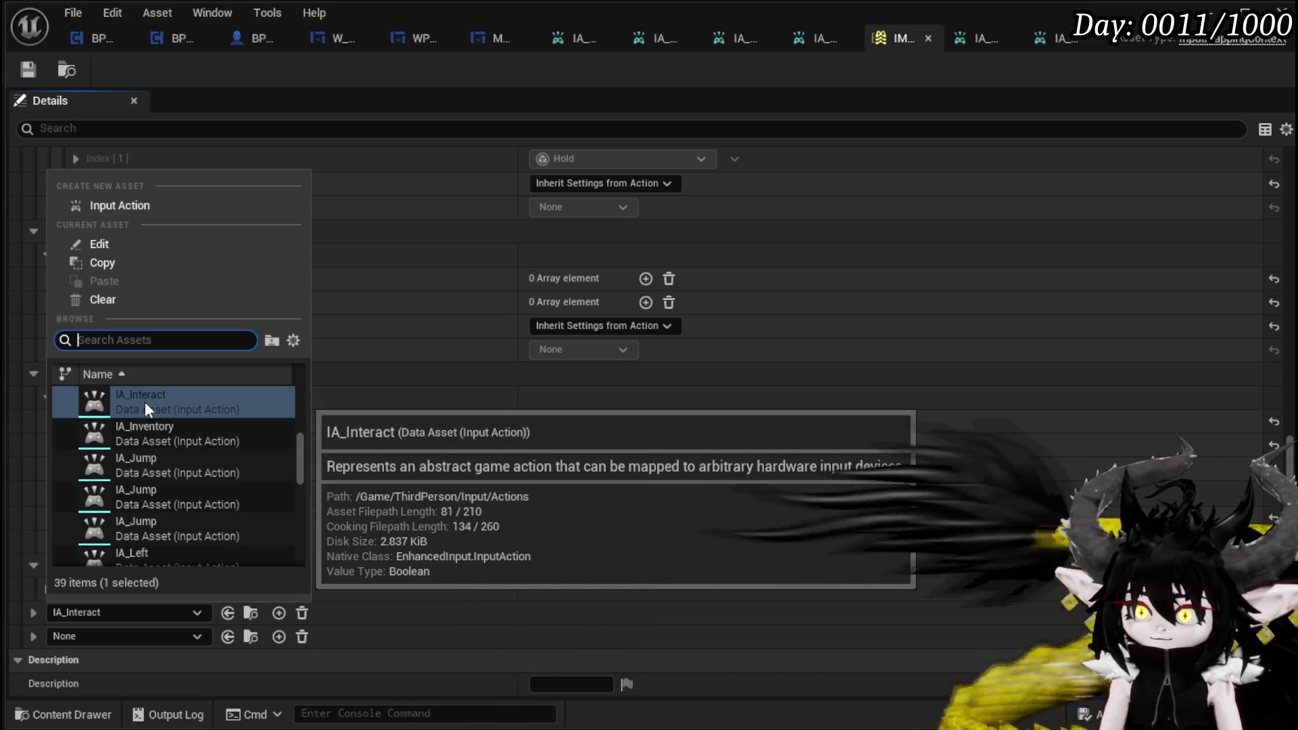
Step: Search 'Jump' and assign IA_Jump from /Game/ThirdPerson/Input/Actions to the empty mapping
click(140, 637)
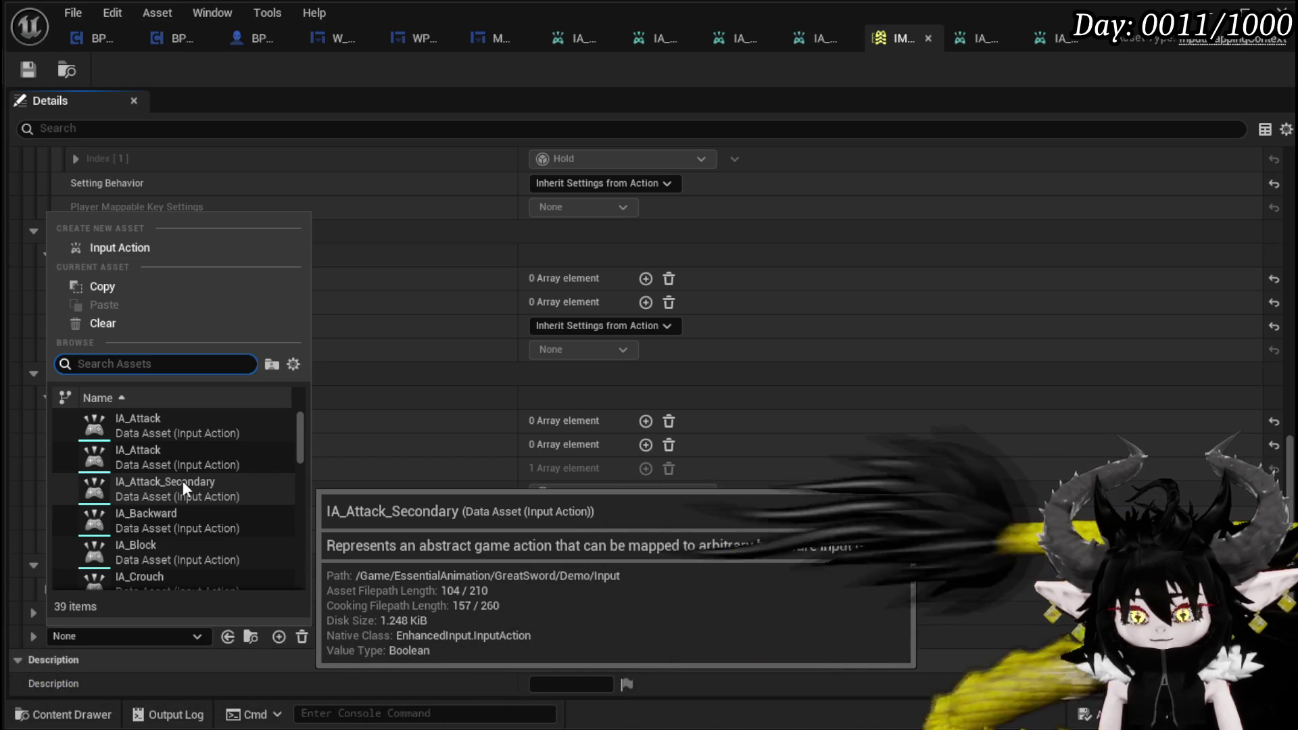
text(Jum)
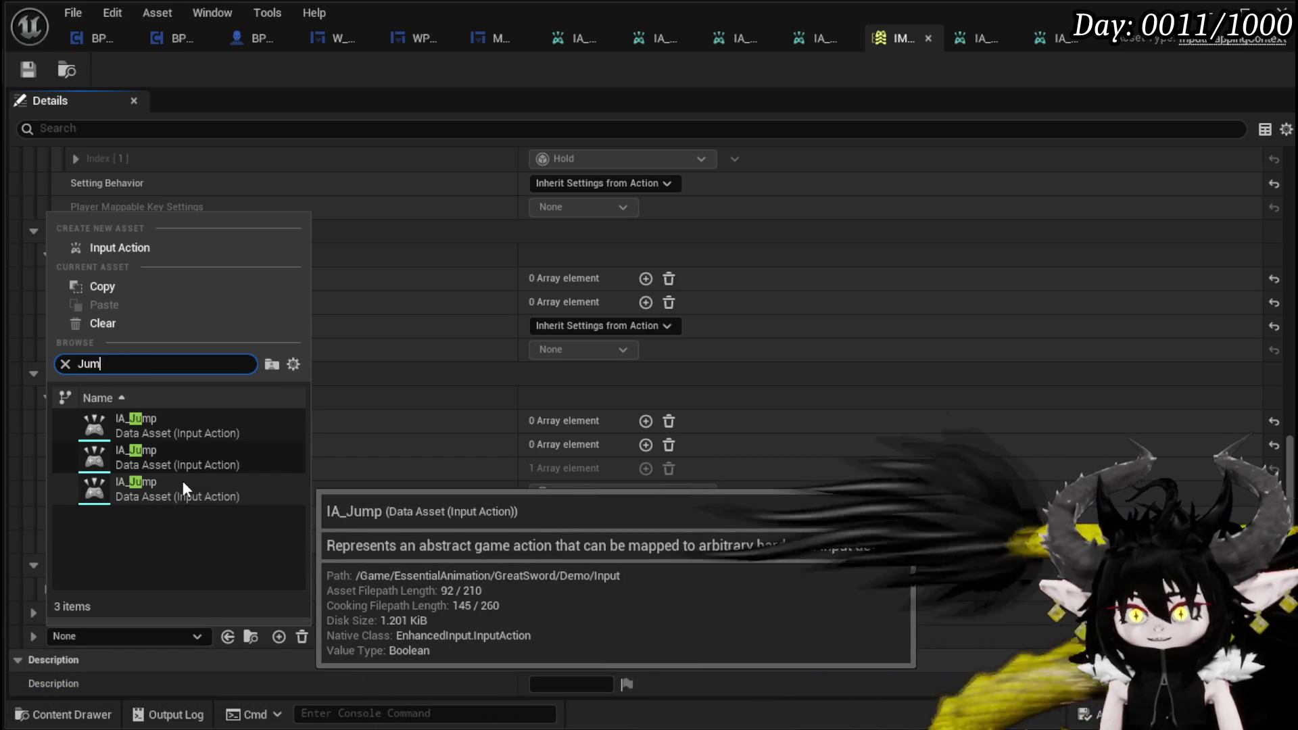
text(p)
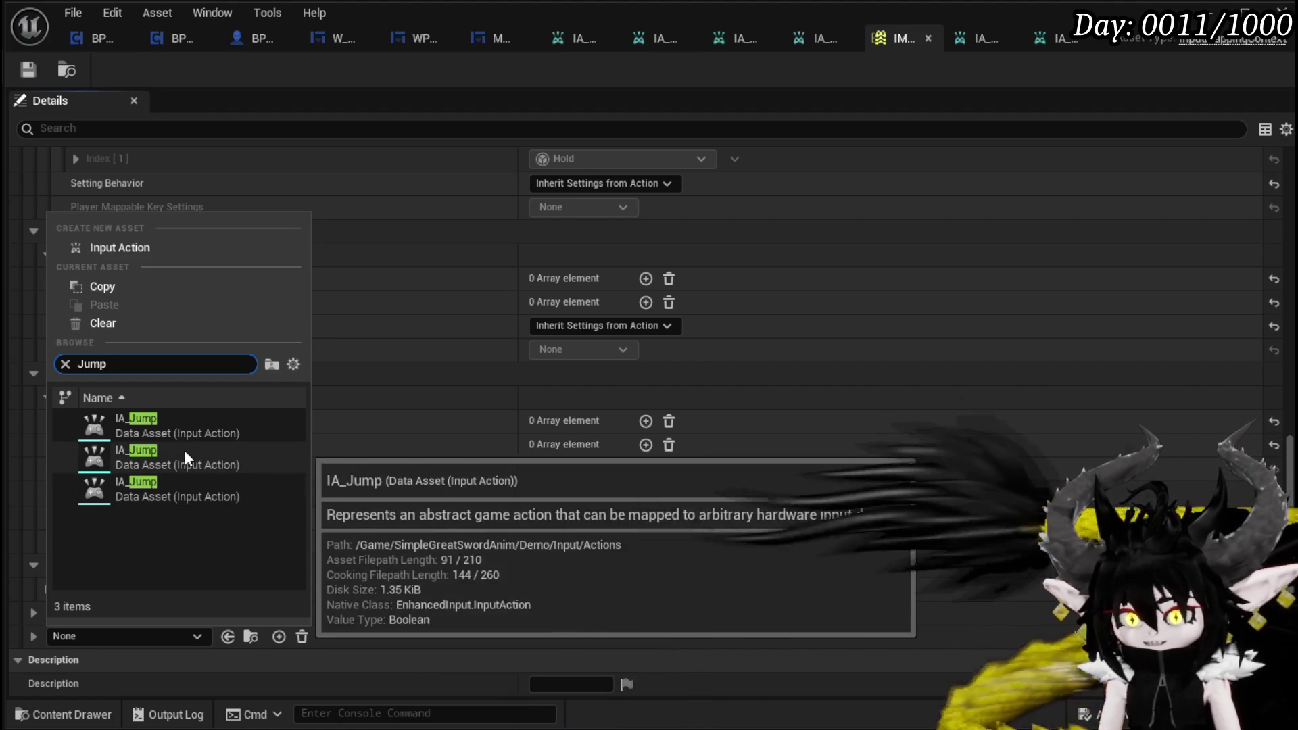
mouse_move(186, 423)
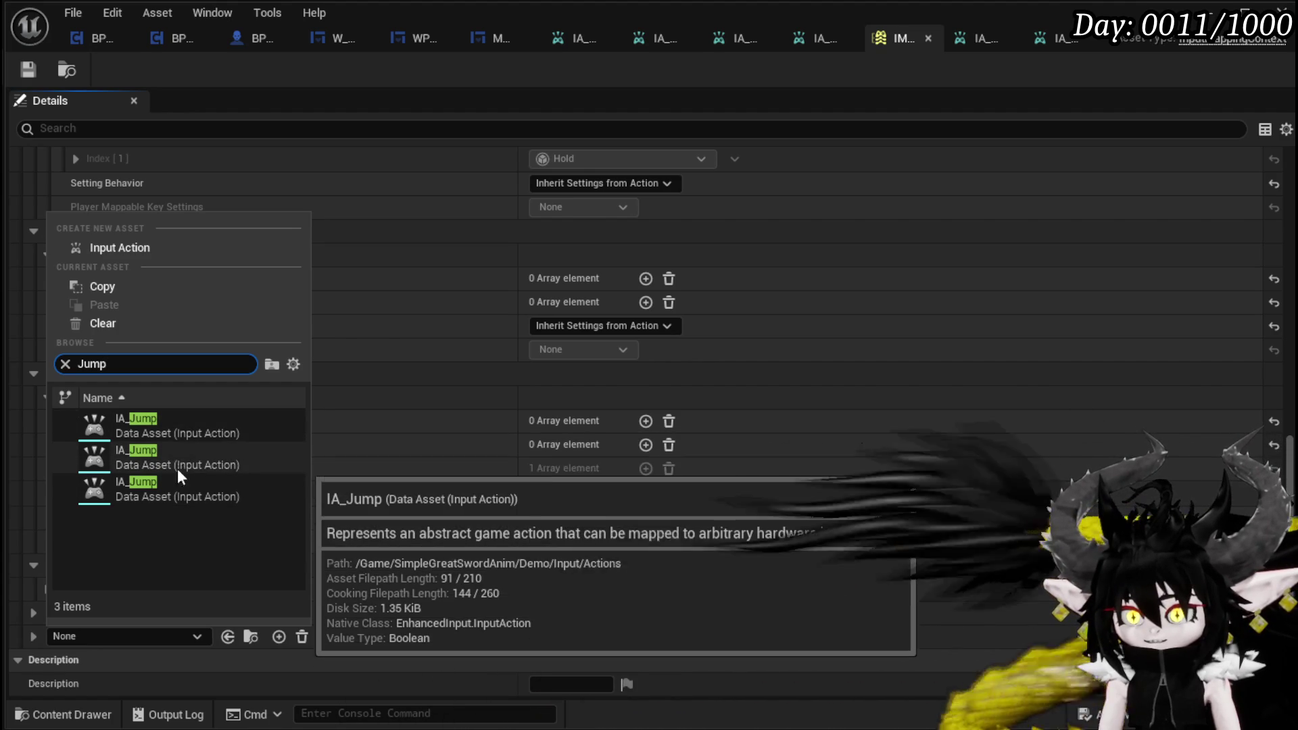
mouse_move(180, 496)
mouse_move(180, 468)
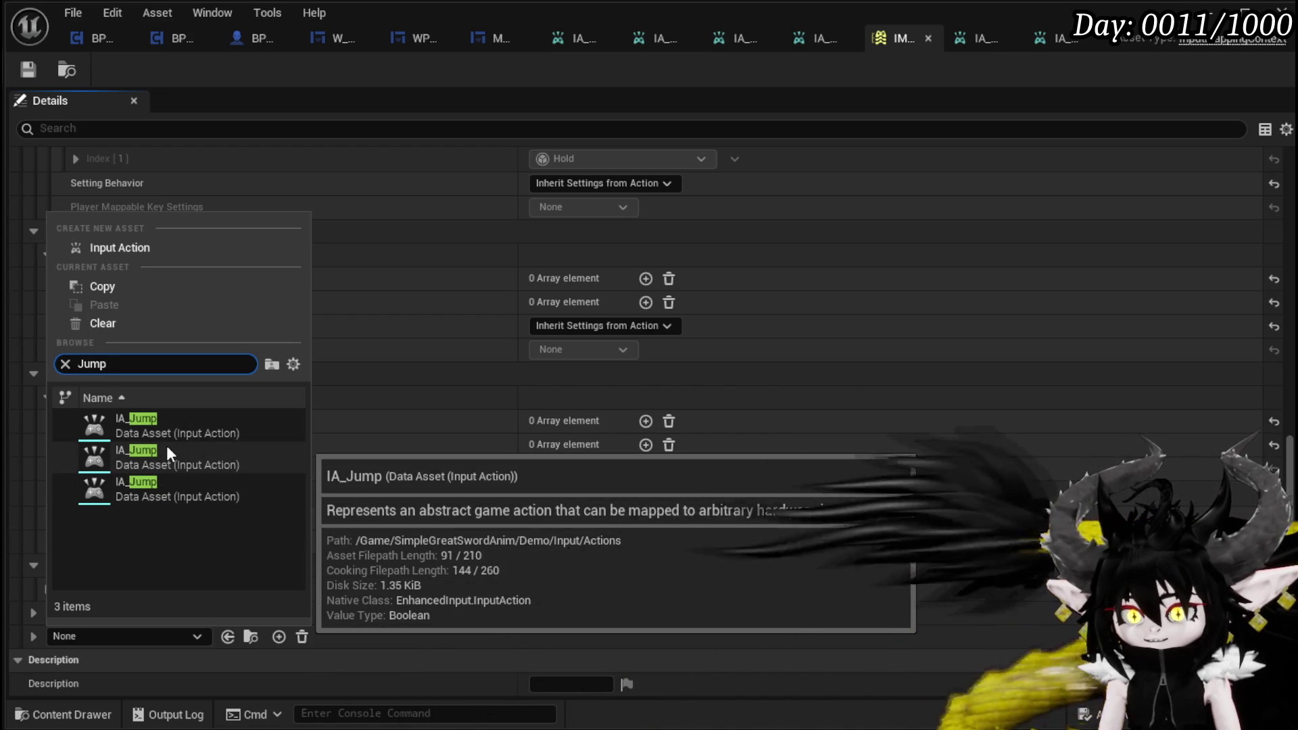
click(169, 423)
scroll(559, 459, down, 15)
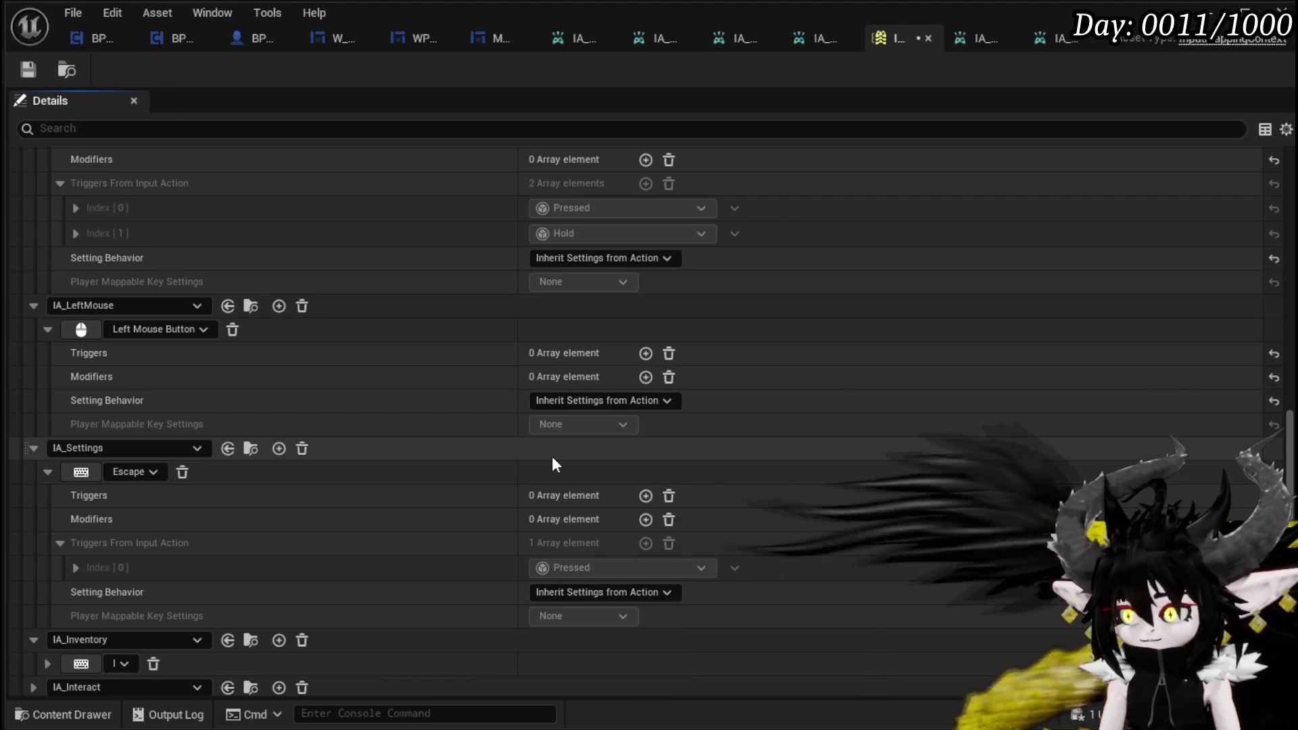
scroll(552, 456, down, 2)
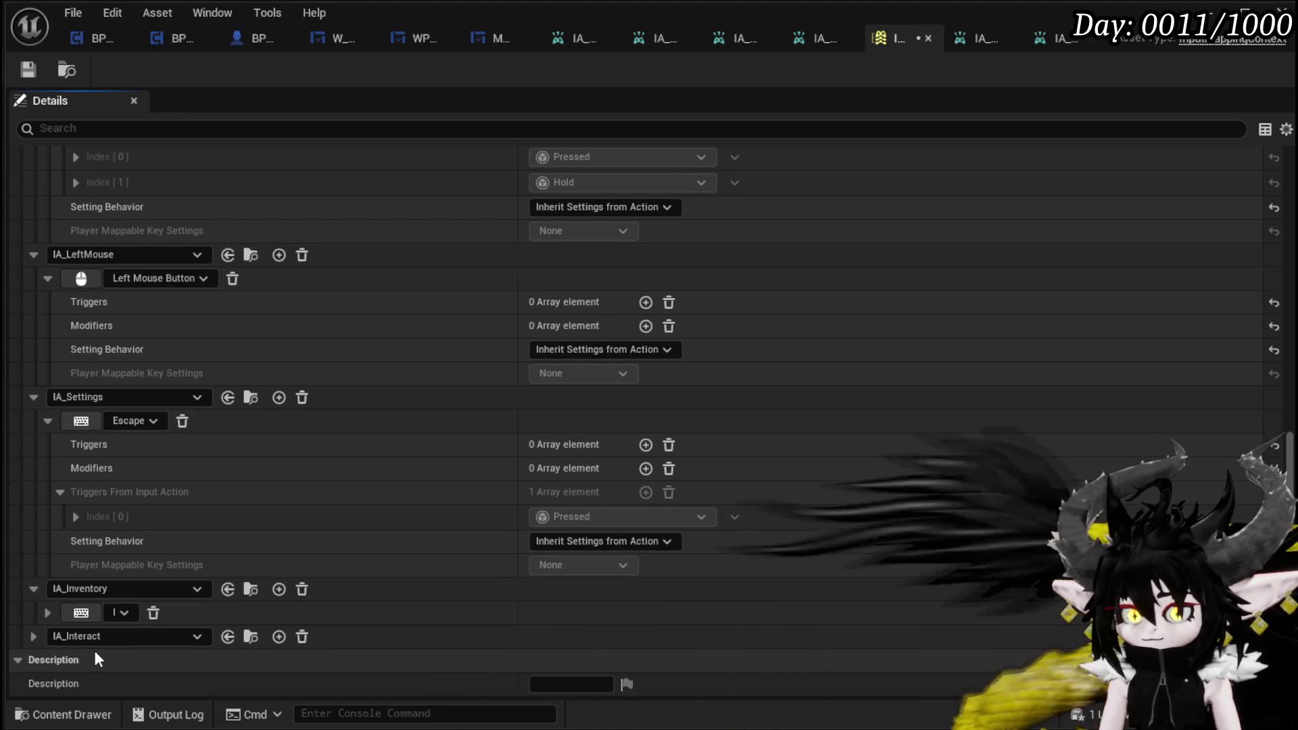
scroll(129, 612, up, 5)
scroll(141, 613, up, 20)
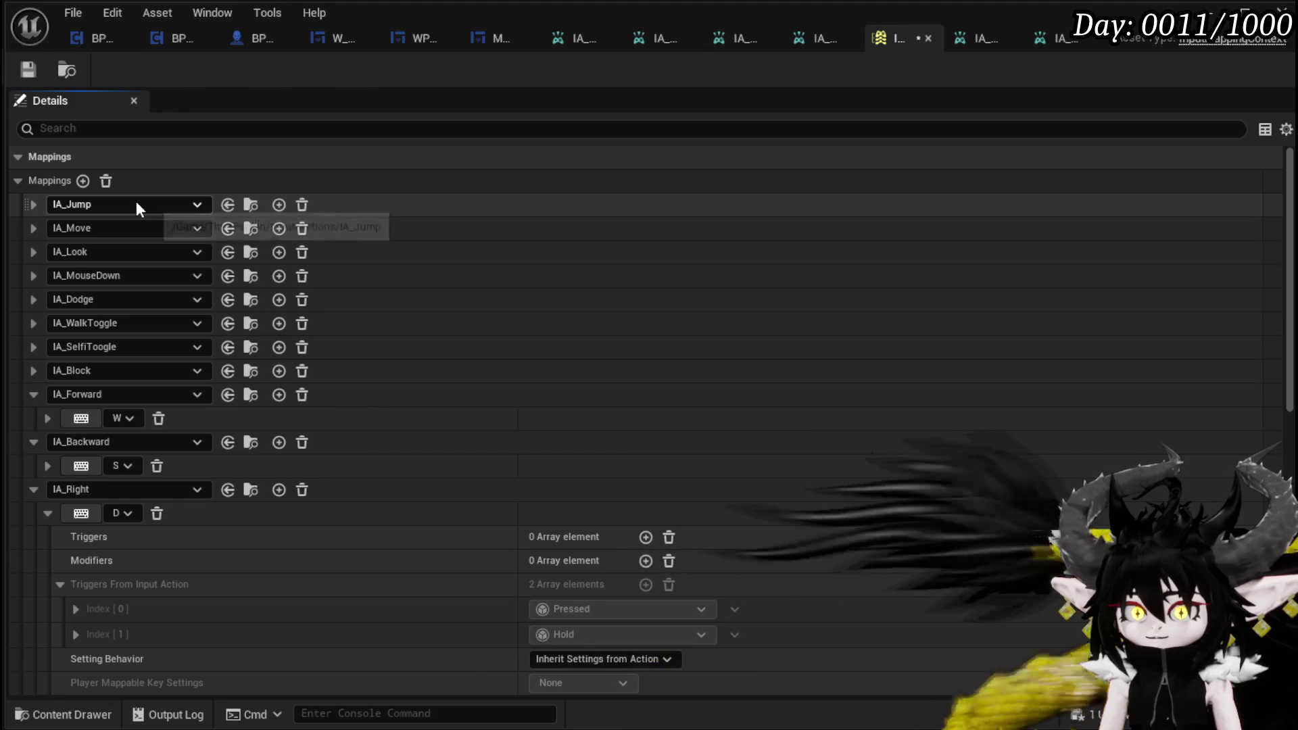
Step: Delete the empty None mapping entry and save the input mapping context
key(ctrl+s)
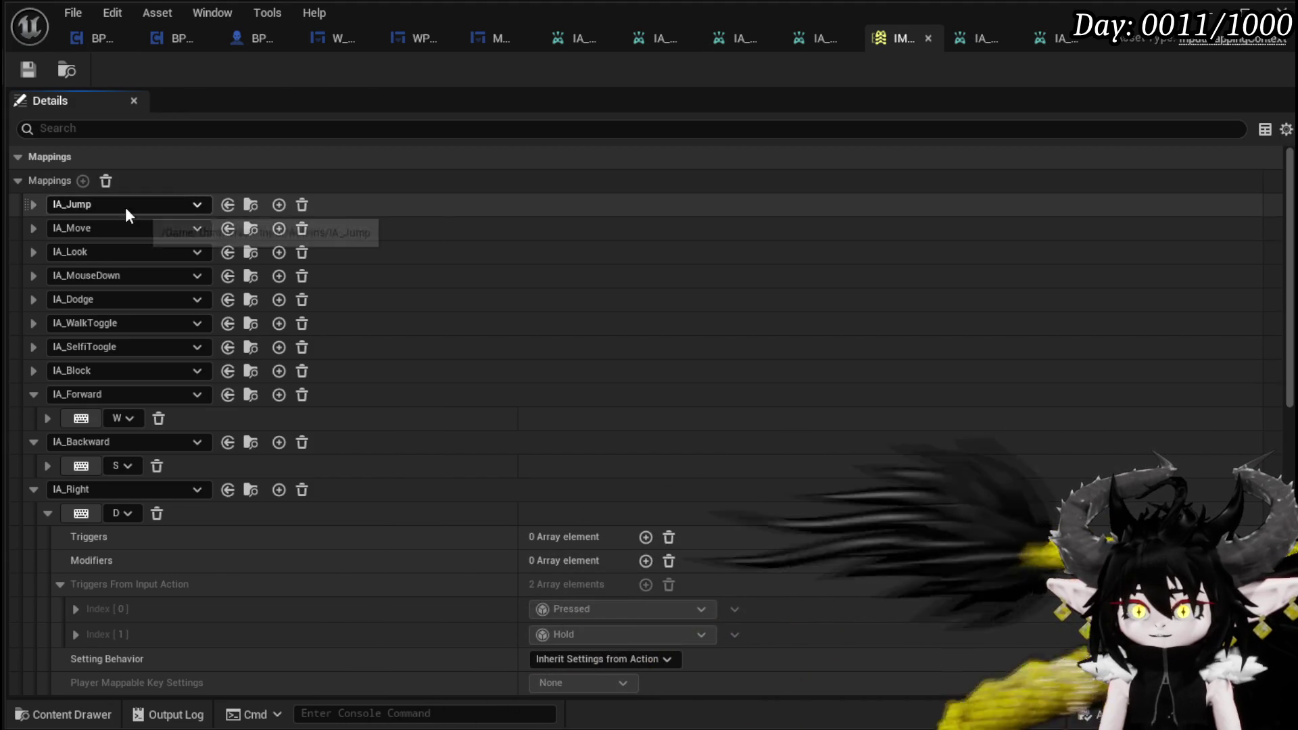
scroll(549, 312, down, 20)
scroll(549, 313, down, 5)
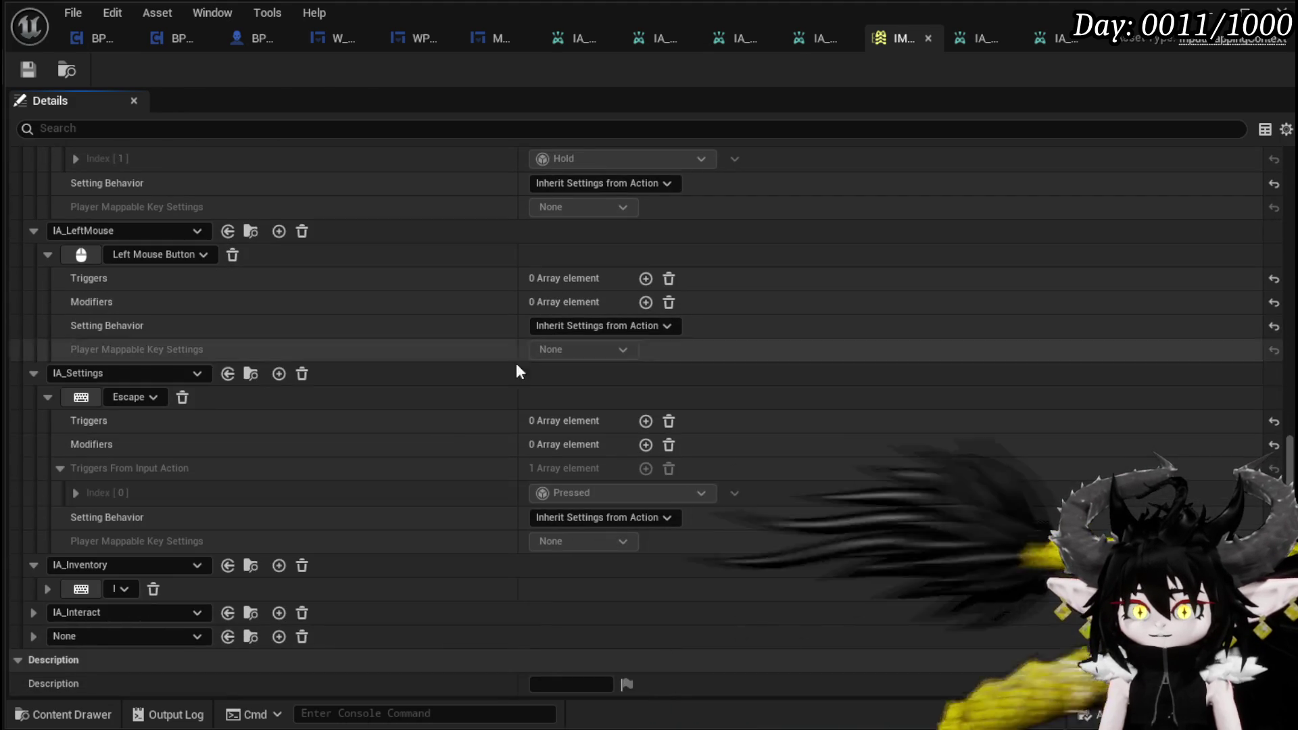
click(301, 637)
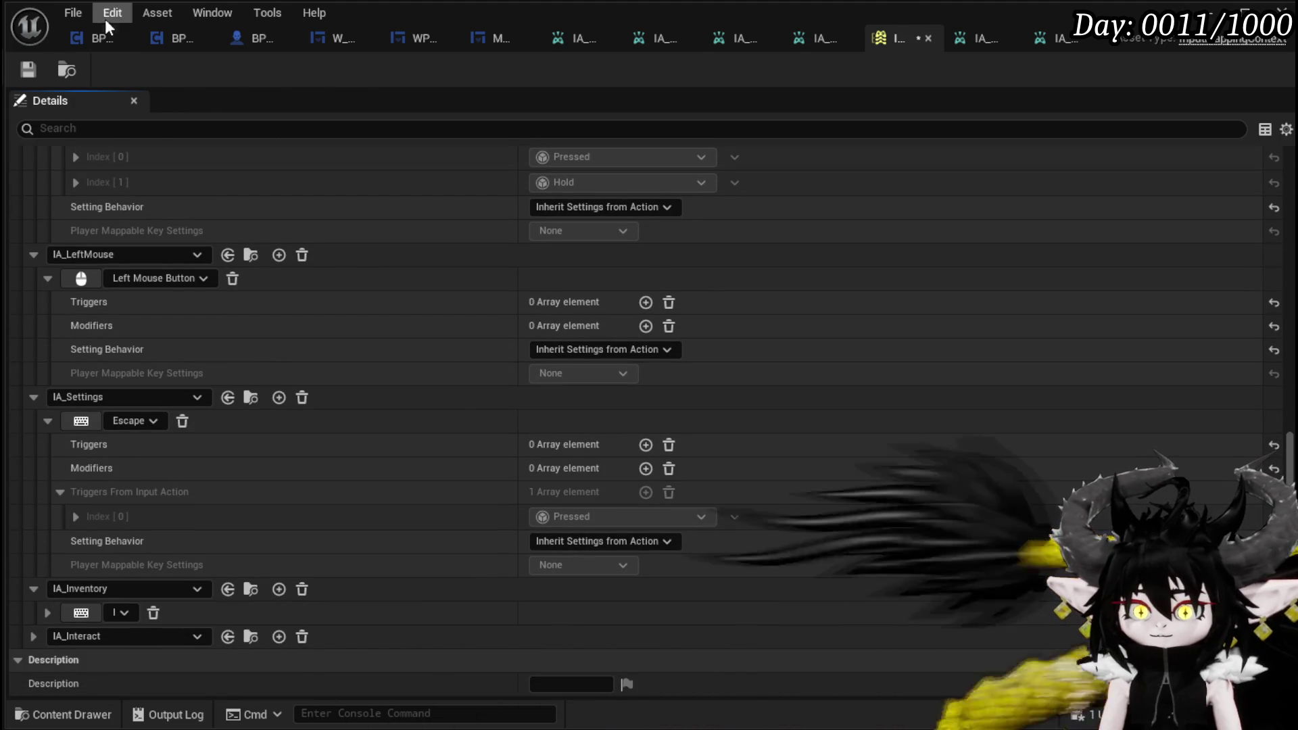
click(27, 70)
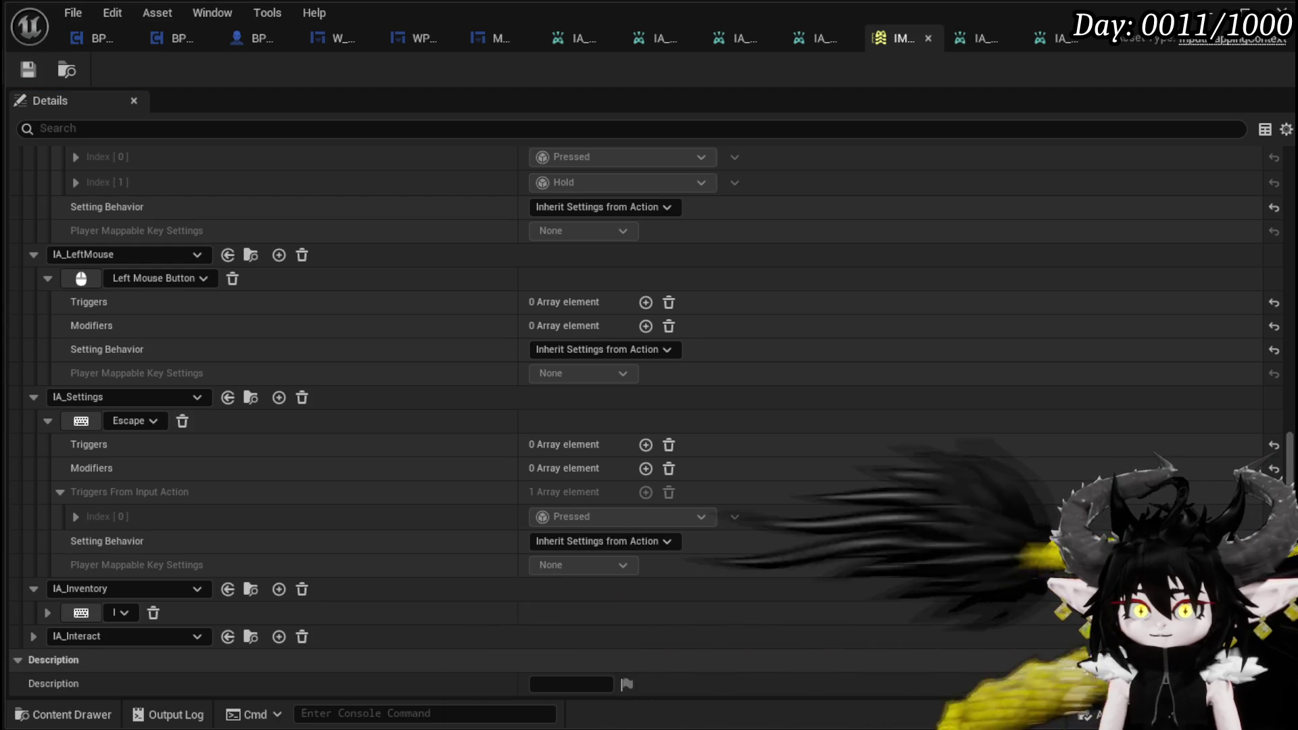
Step: Collapse the IA_Inventory, IA_Settings, IA_LeftMouse, IA_Left, IA_Right, IA_Backward and IA_Forward mappings
click(34, 589)
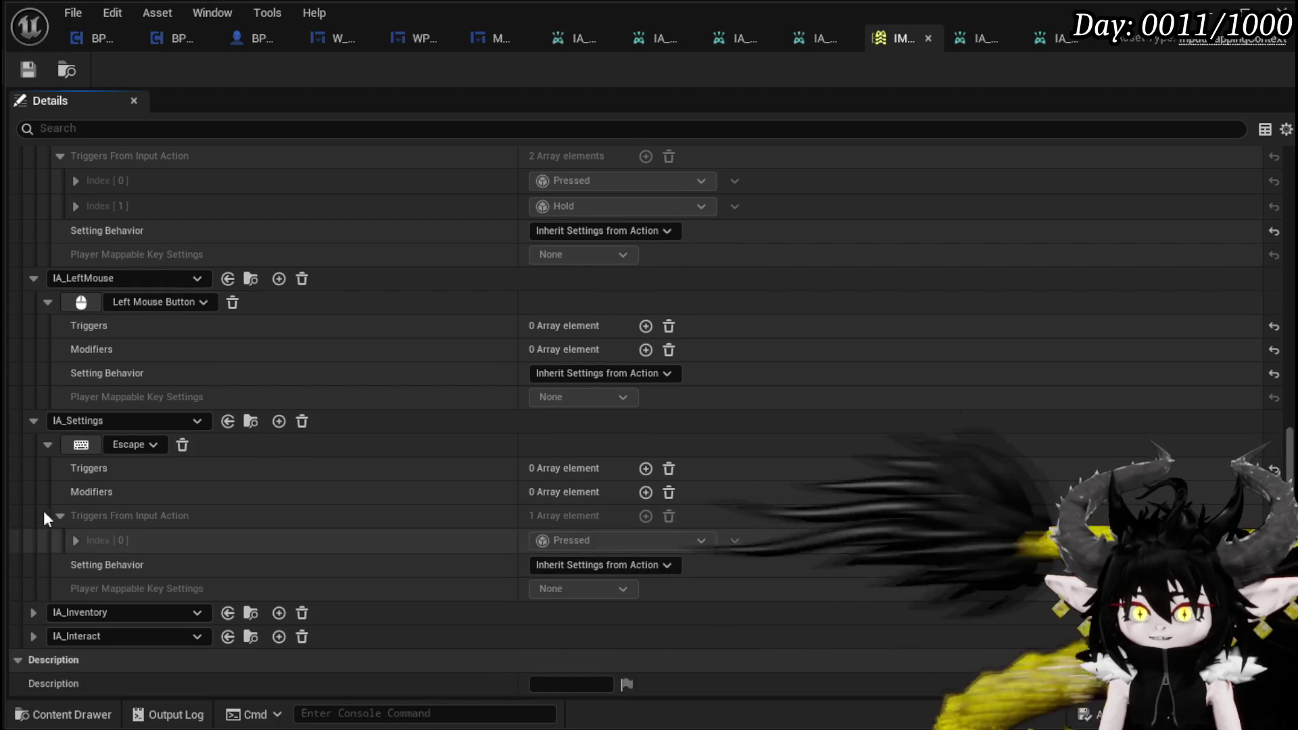
click(34, 421)
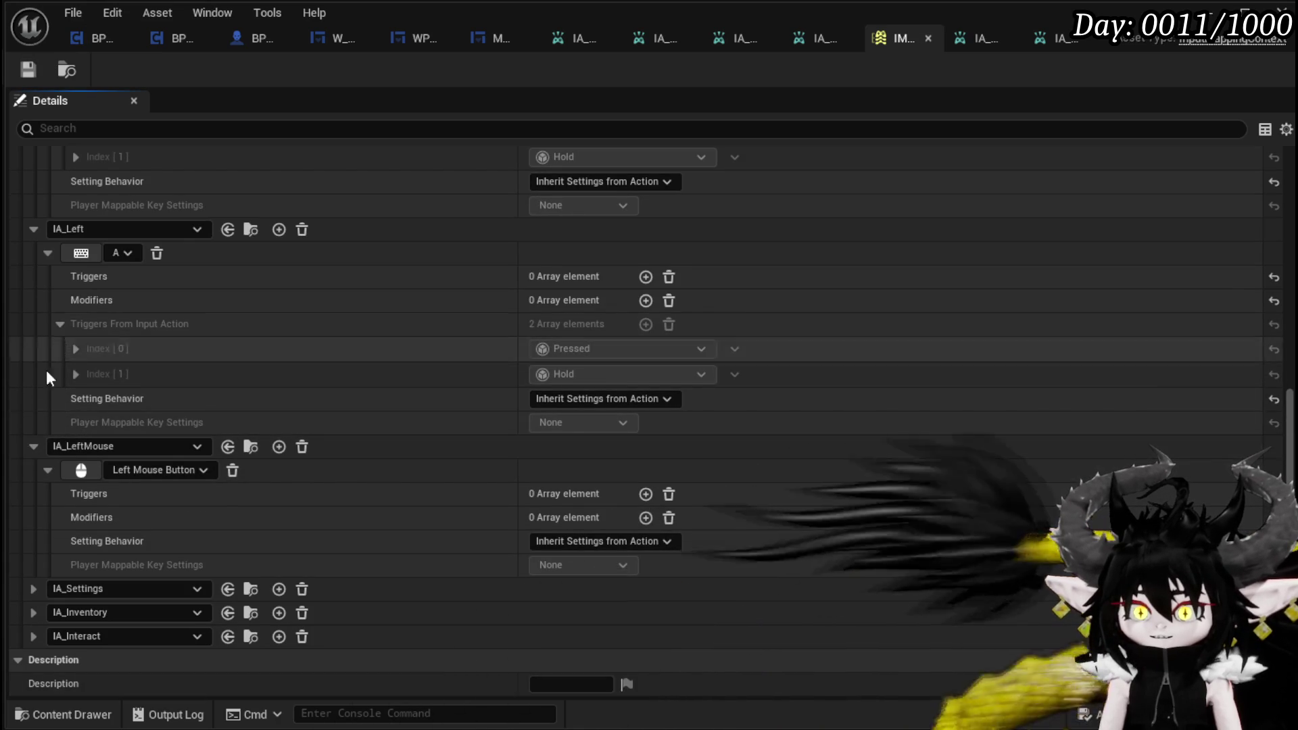
click(31, 446)
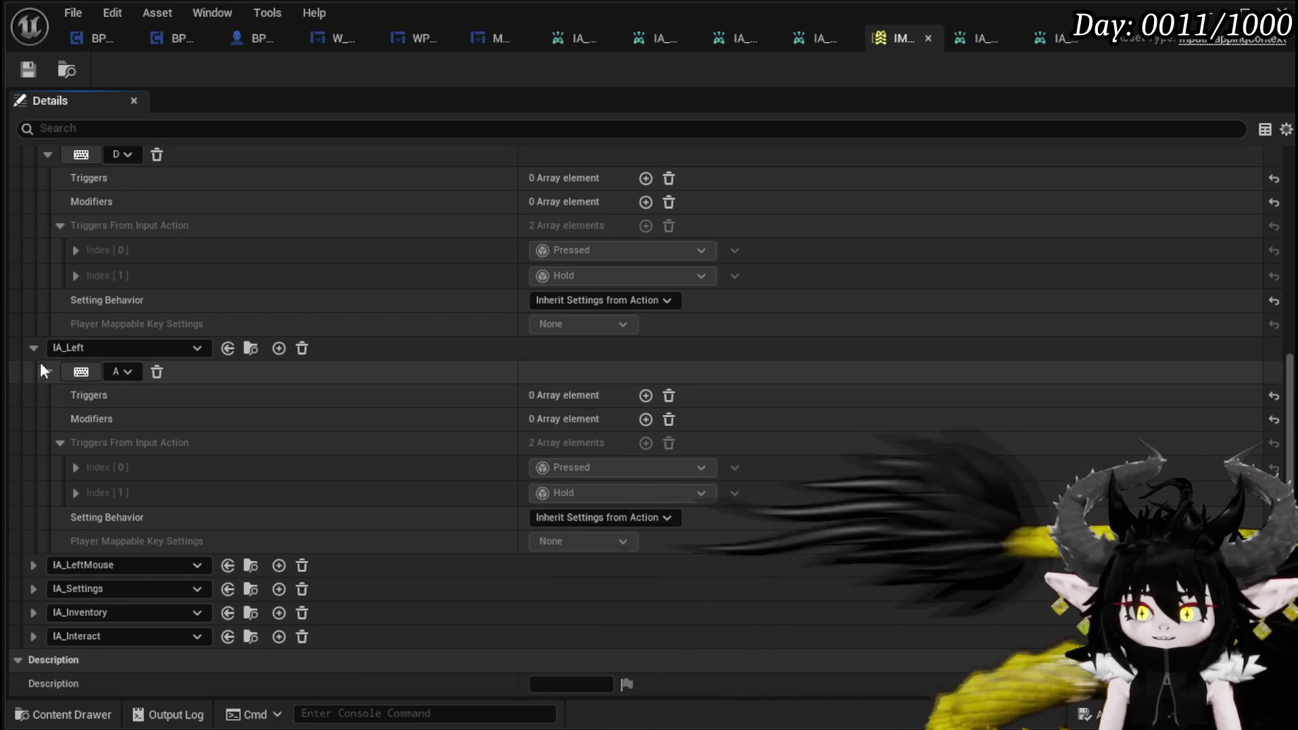
click(35, 349)
click(35, 408)
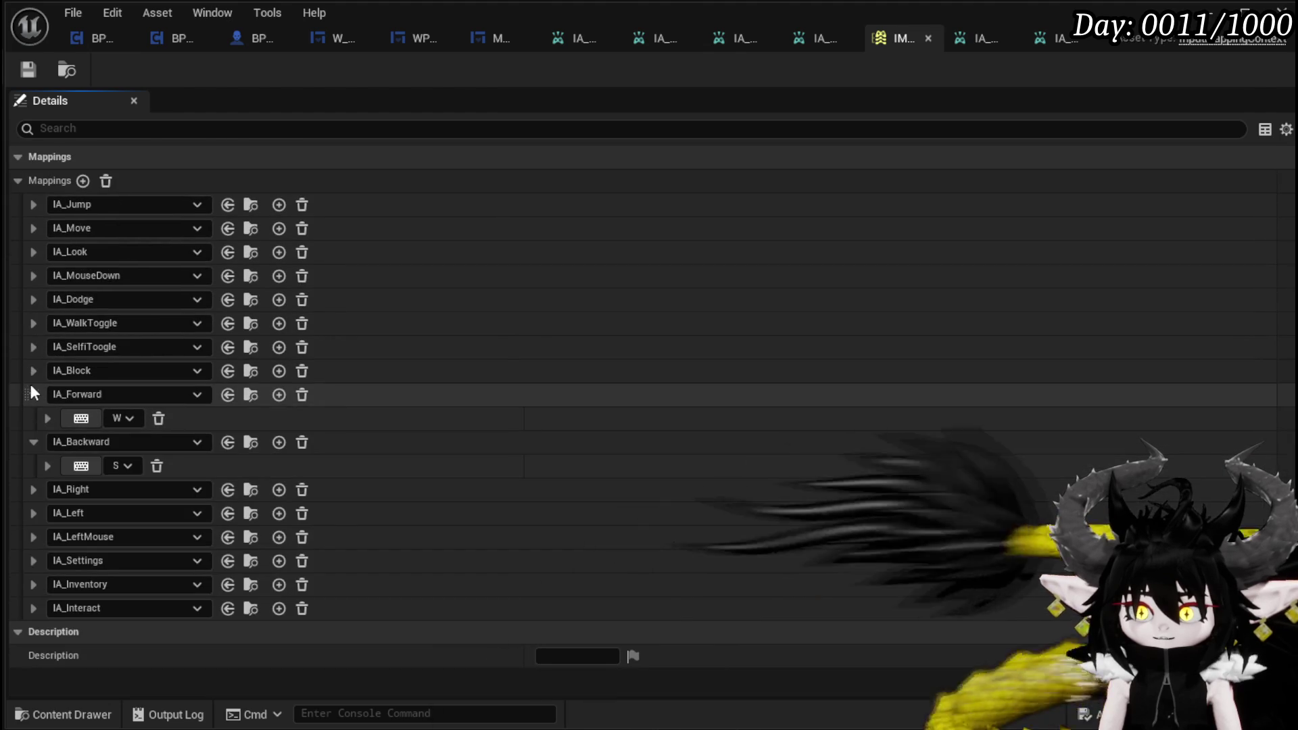
click(30, 439)
click(31, 396)
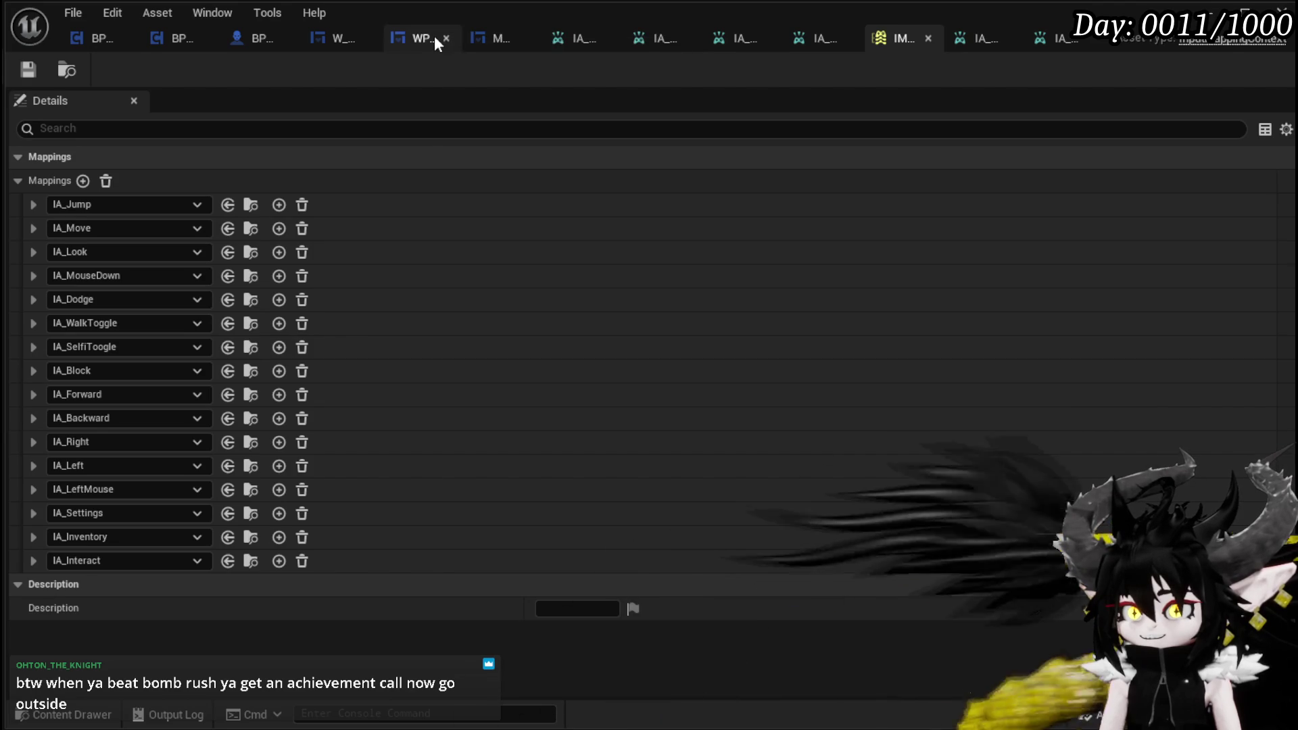
Step: In WP_KeybindSettings, drag the widget creation node groups into a stacked position
click(489, 39)
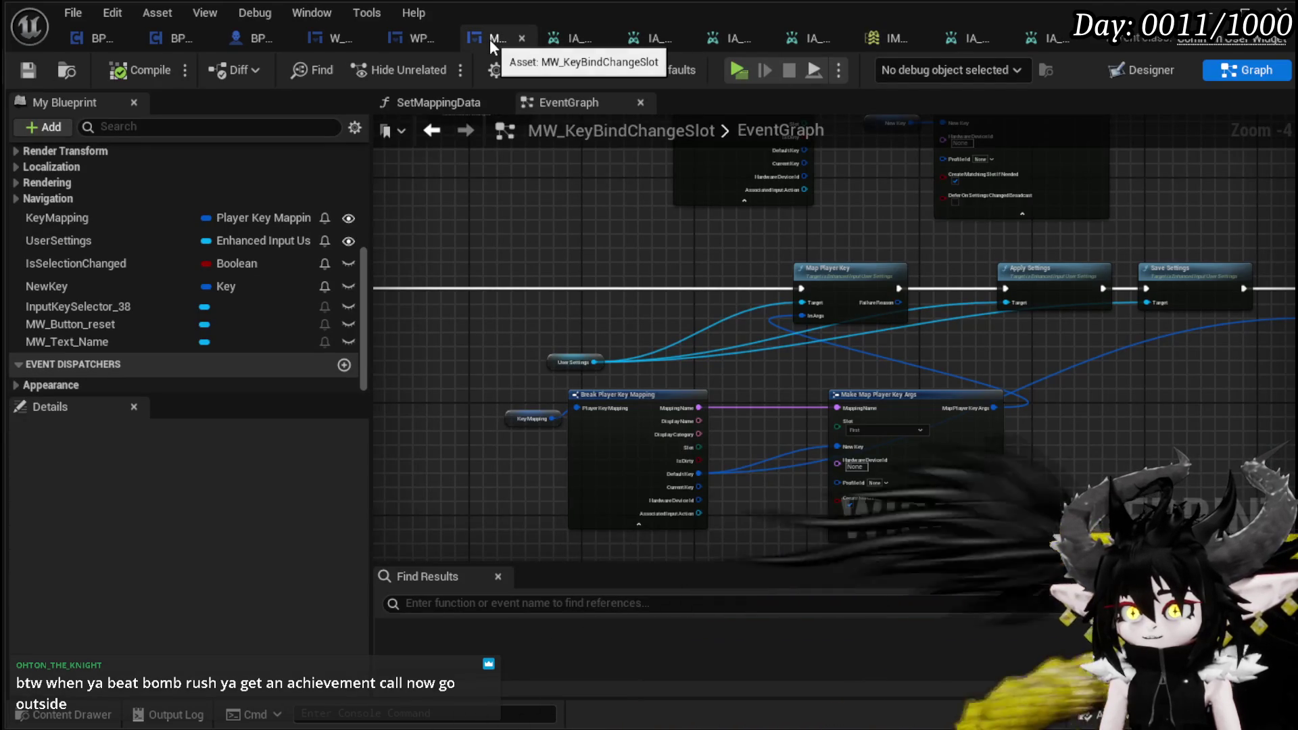
click(402, 38)
mouse_move(1128, 317)
mouse_down()
mouse_move(1011, 329)
mouse_move(756, 239)
mouse_move(680, 188)
mouse_move(945, 284)
mouse_up()
scroll(756, 238, down, 3)
drag(627, 365, 626, 399)
scroll(627, 399, down, 3)
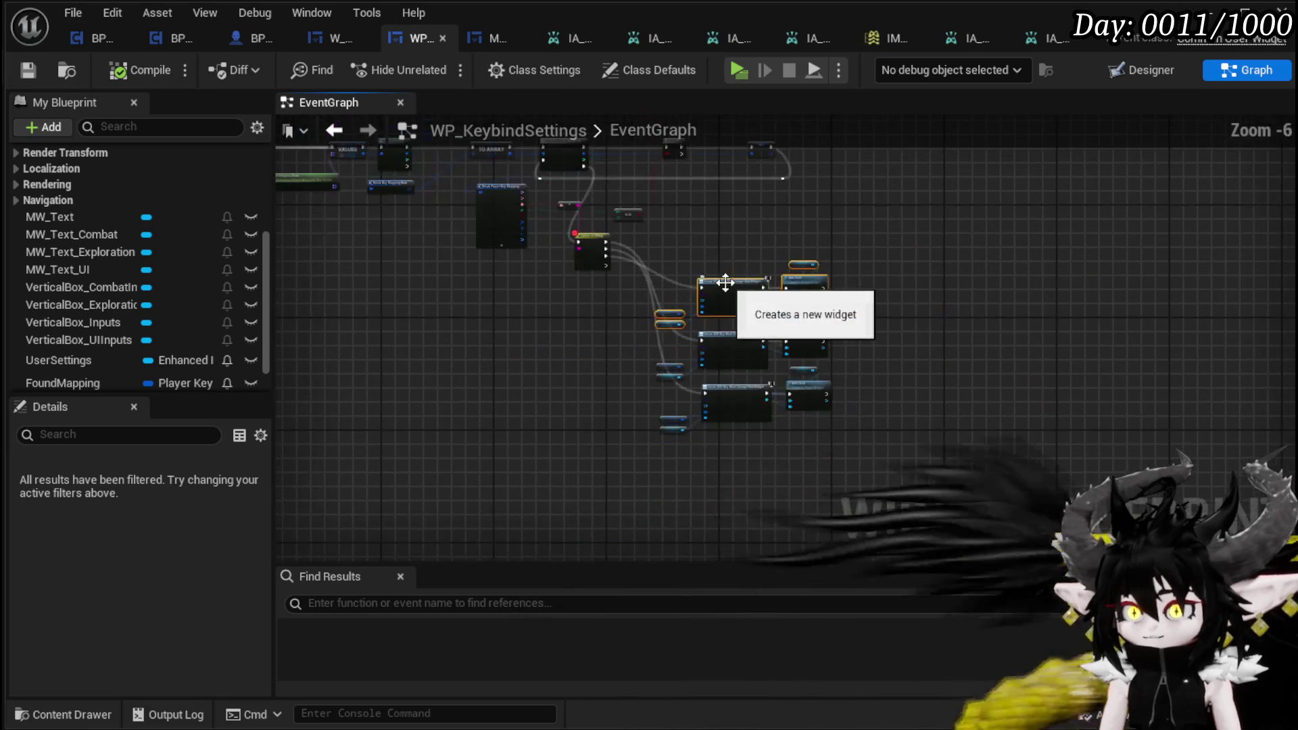
drag(733, 289, 729, 467)
click(680, 339)
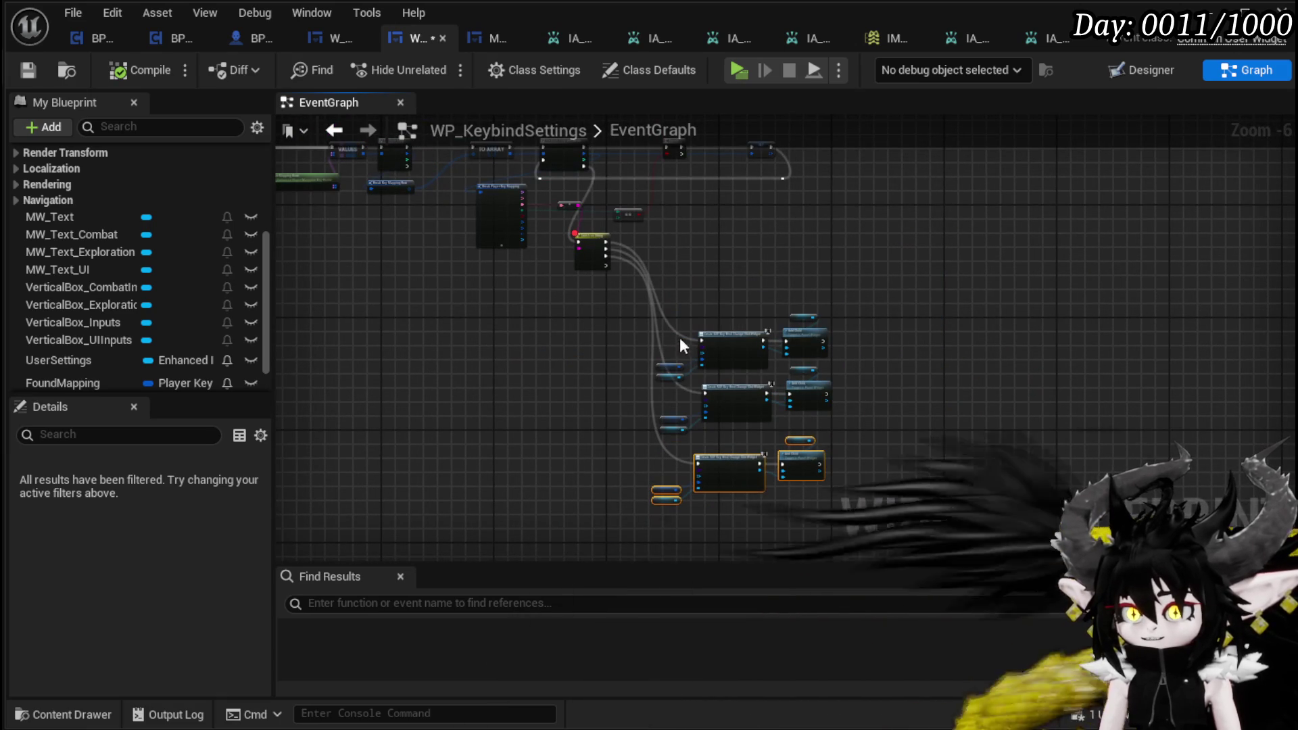
drag(869, 506, 869, 507)
drag(752, 342, 749, 238)
Step: Align the selected Create Widget and Add Child nodes, then save WP_KeybindSettings
scroll(534, 323, up, 3)
drag(539, 334, 517, 492)
mouse_move(774, 242)
mouse_down()
mouse_move(615, 226)
mouse_move(511, 181)
mouse_up()
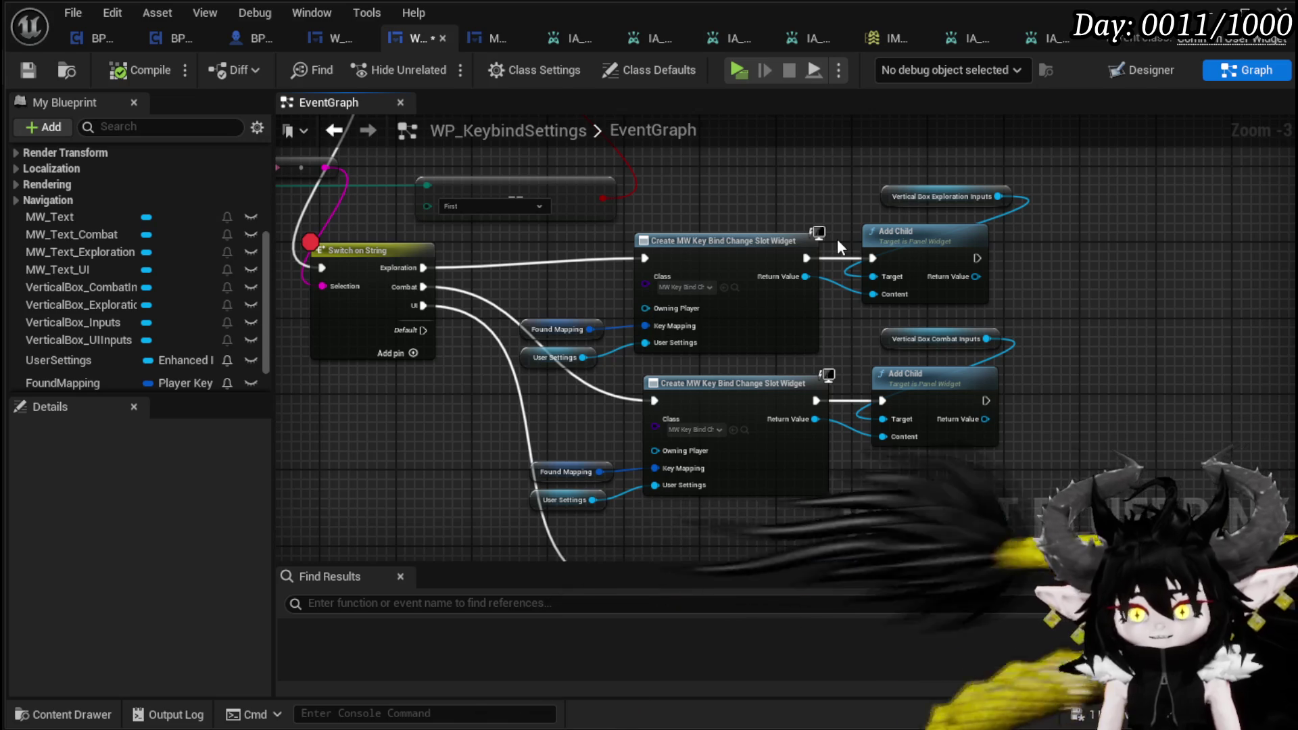
mouse_move(844, 257)
mouse_down()
mouse_move(844, 392)
mouse_move(918, 446)
mouse_move(738, 407)
mouse_move(649, 369)
mouse_up()
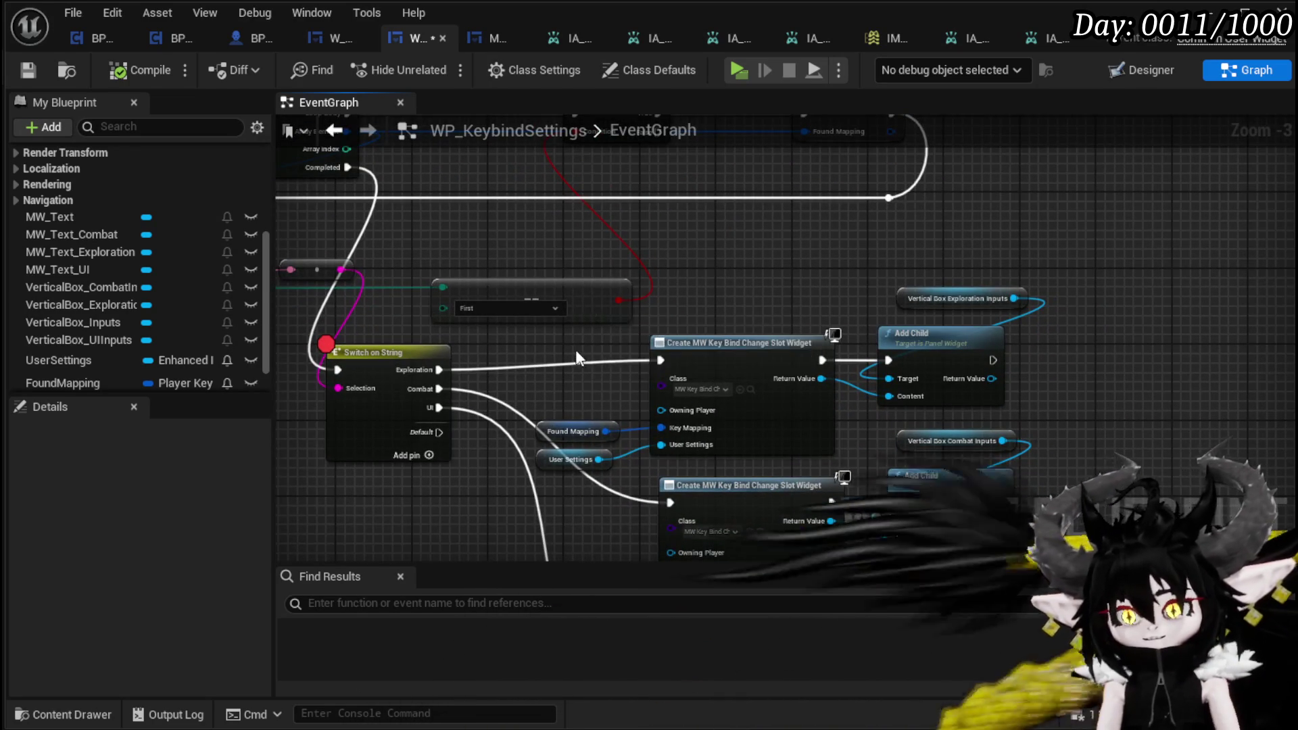
scroll(581, 325, down, 2)
drag(502, 300, 645, 395)
drag(736, 520, 738, 520)
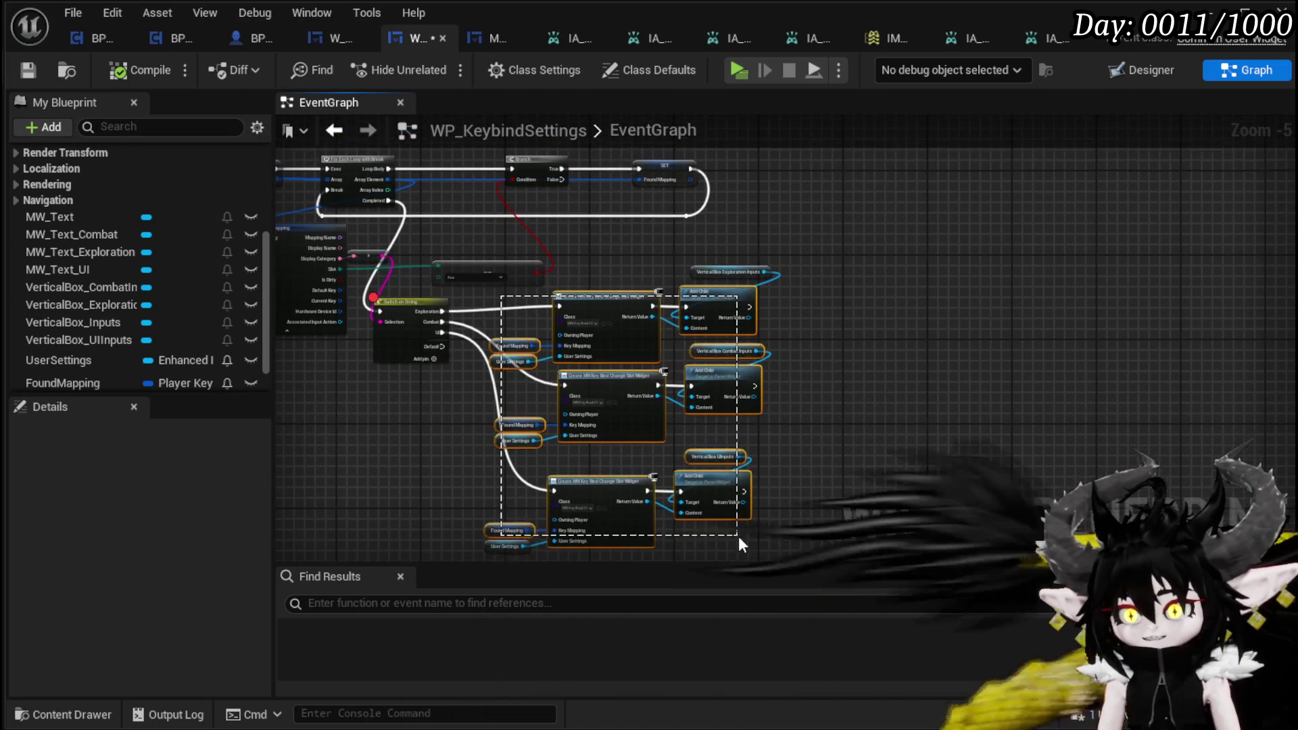
drag(722, 270, 741, 279)
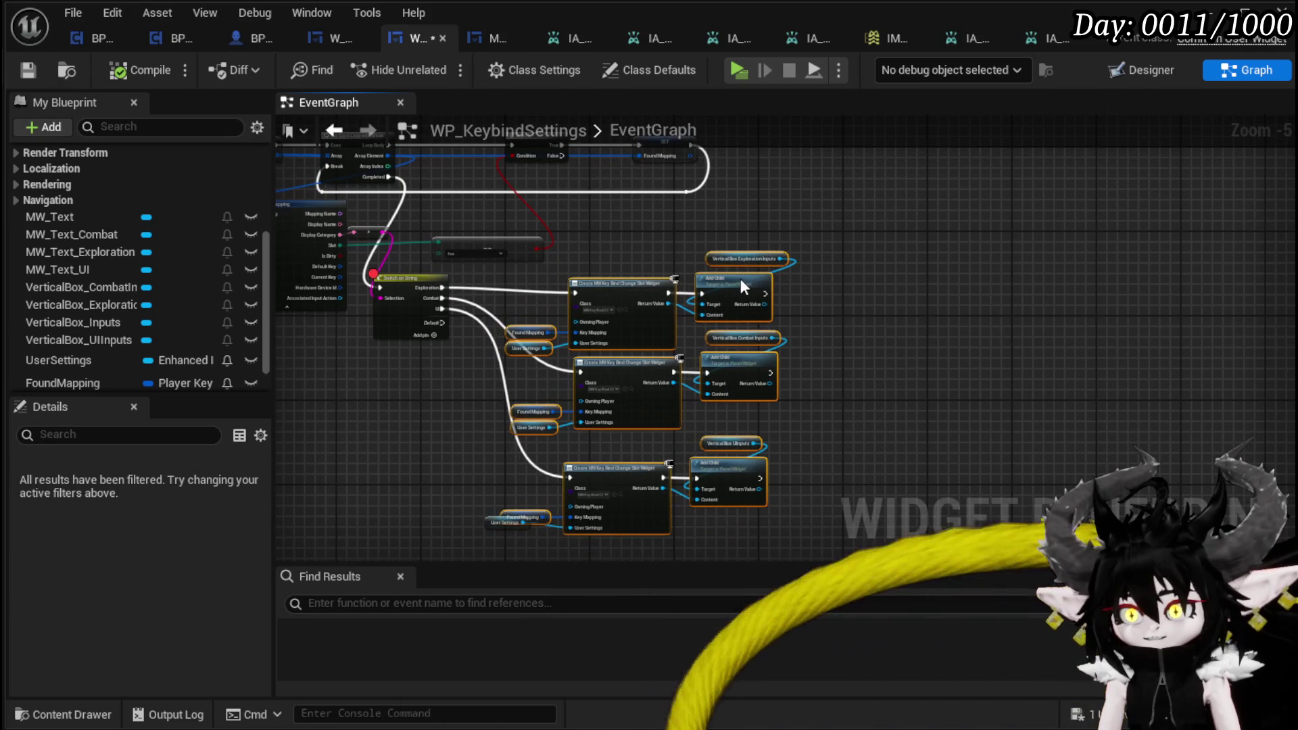
click(604, 271)
key(ctrl+s)
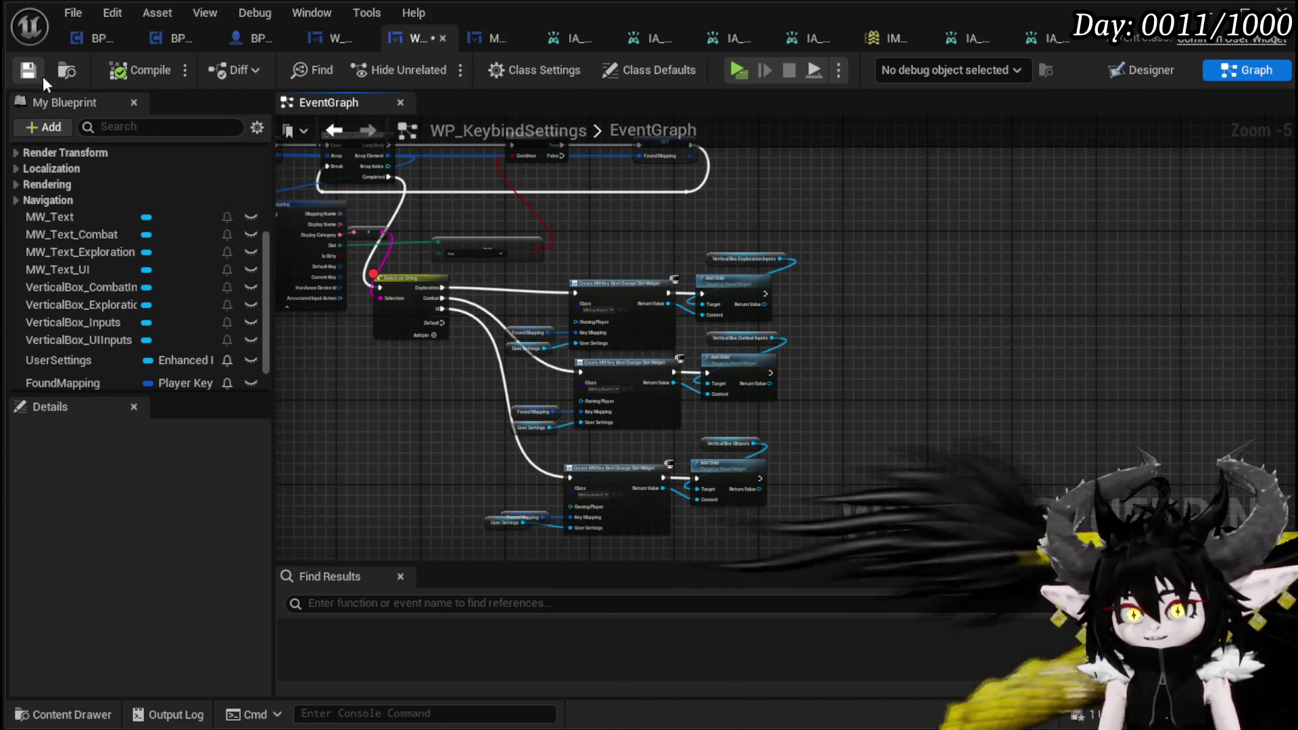
Step: Line up the User Settings getter with the Switch on String node and save again
mouse_move(643, 232)
mouse_down()
mouse_move(719, 240)
mouse_move(634, 198)
mouse_up()
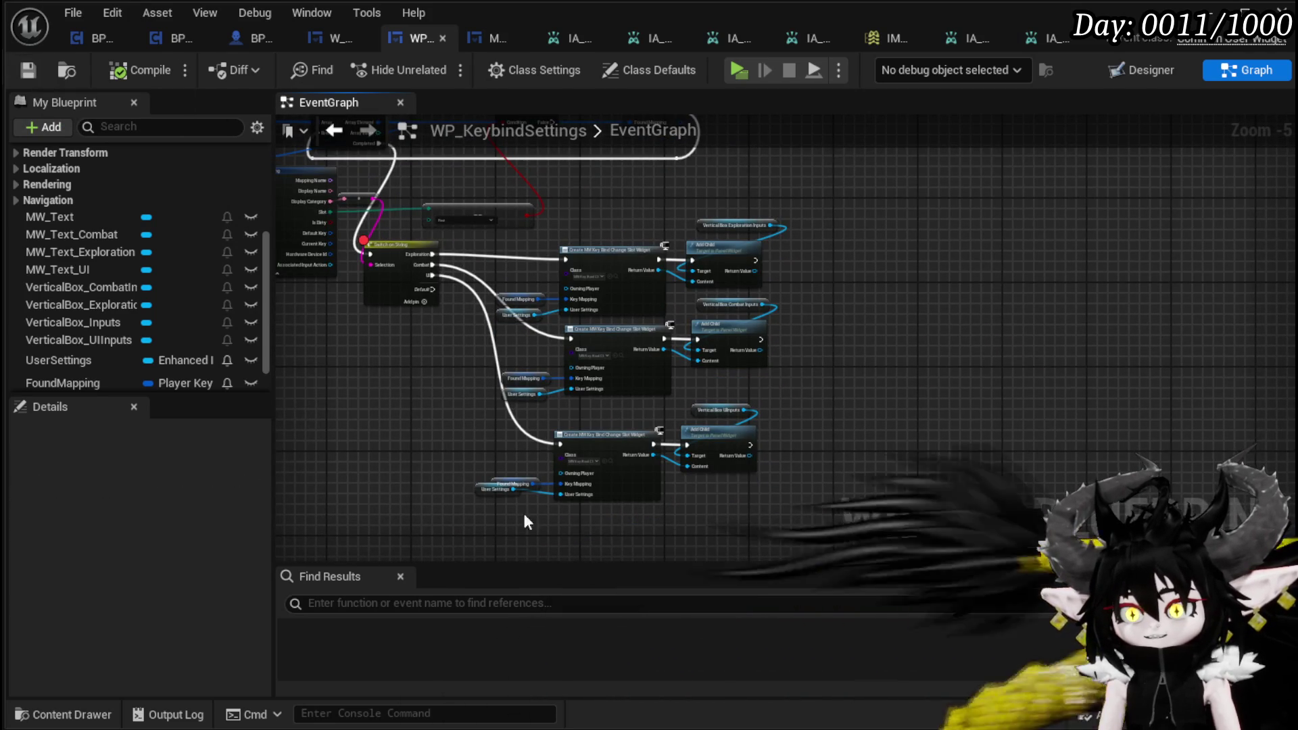
mouse_move(482, 497)
mouse_down()
mouse_move(496, 508)
mouse_move(794, 229)
mouse_move(736, 249)
mouse_up()
drag(619, 205, 834, 270)
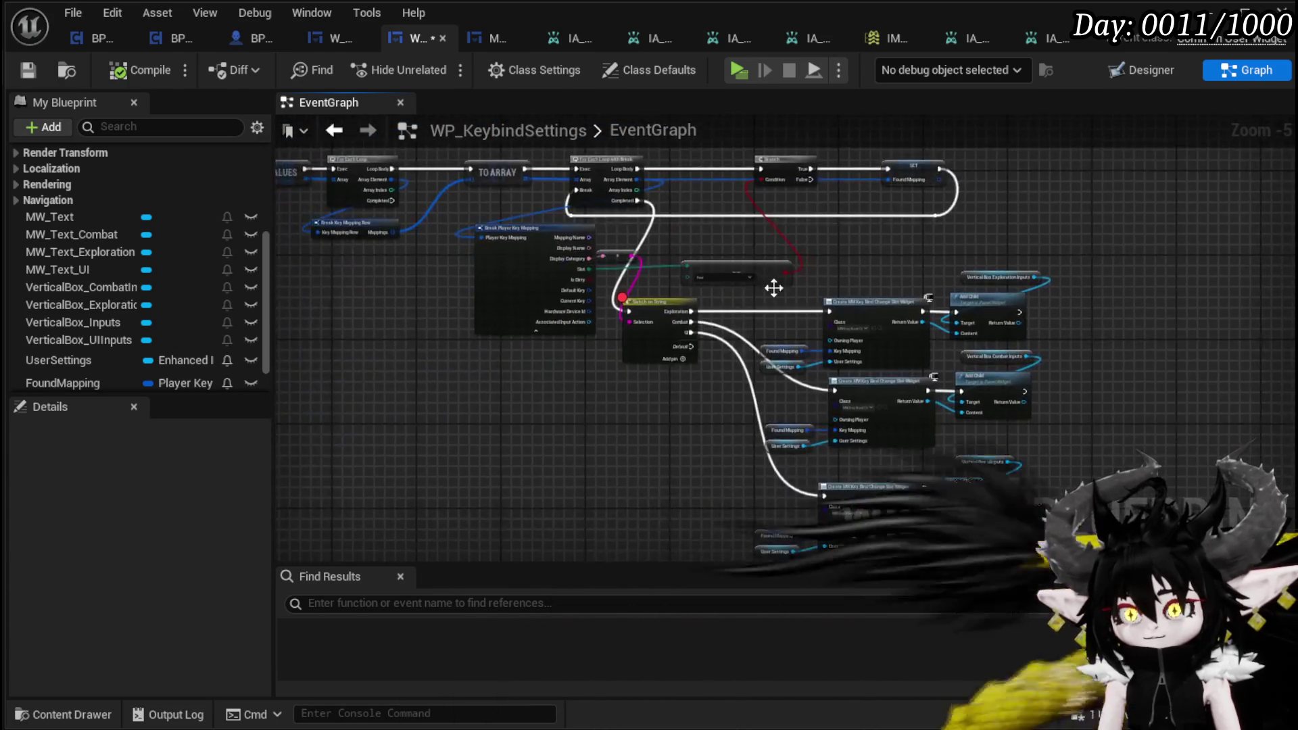
scroll(835, 271, up, 4)
mouse_move(724, 290)
mouse_down()
mouse_move(653, 272)
mouse_move(670, 307)
mouse_up()
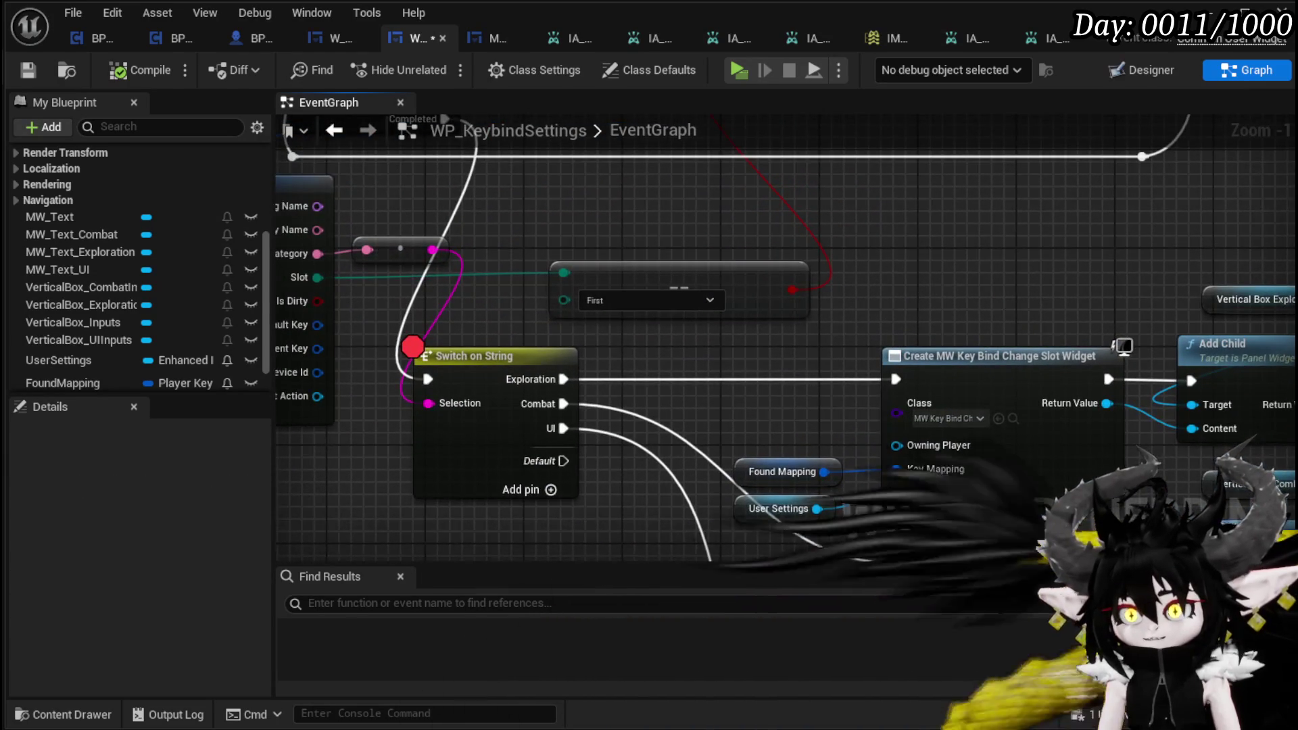
drag(601, 346, 725, 349)
key(ctrl+s)
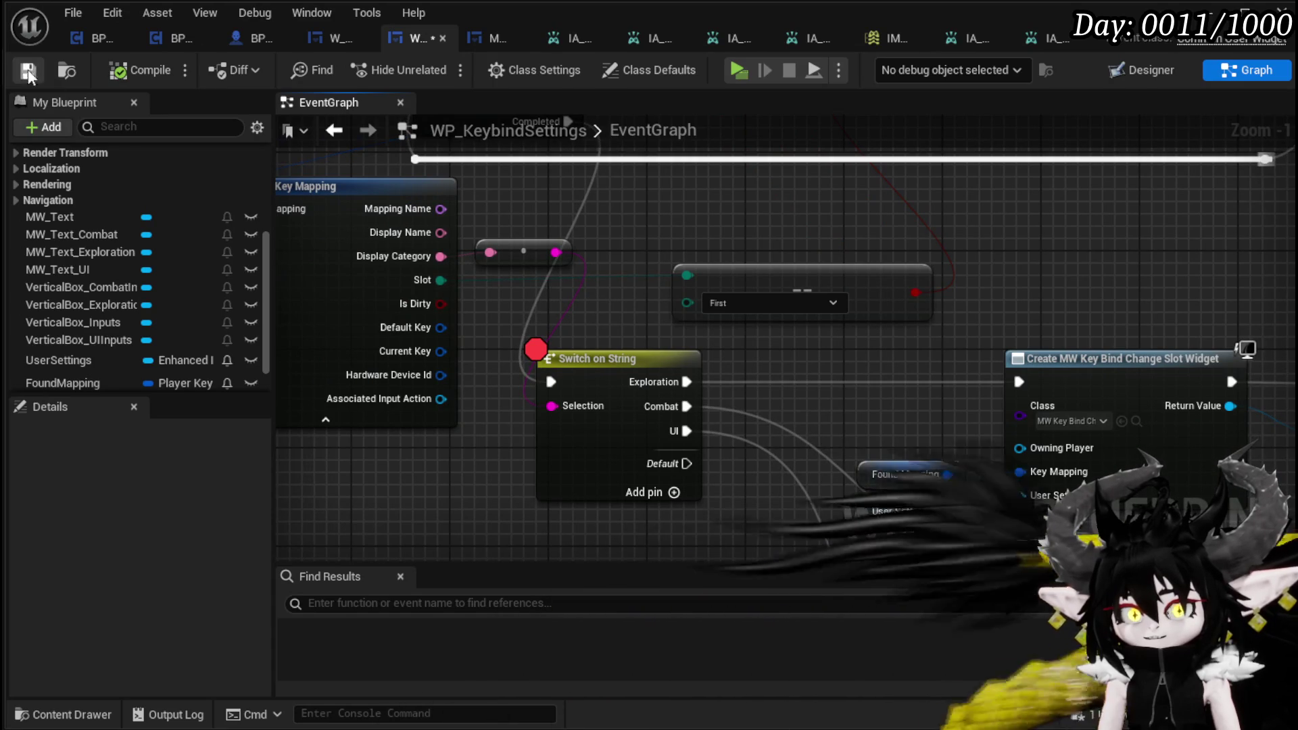
Step: Check the lower Create and Add Child nodes, then switch to W_Settings' event graph
drag(912, 218, 666, 163)
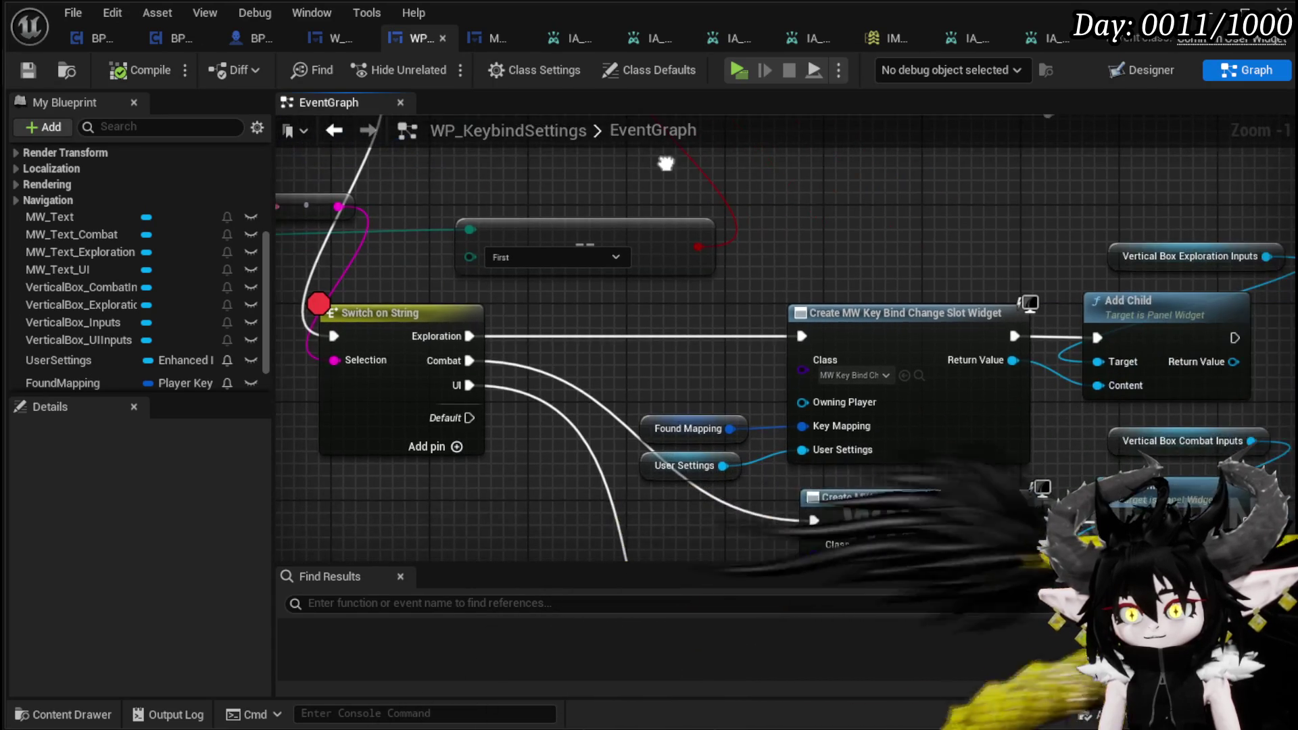
scroll(855, 204, down, 1)
drag(855, 204, 551, 115)
drag(551, 176, 693, 284)
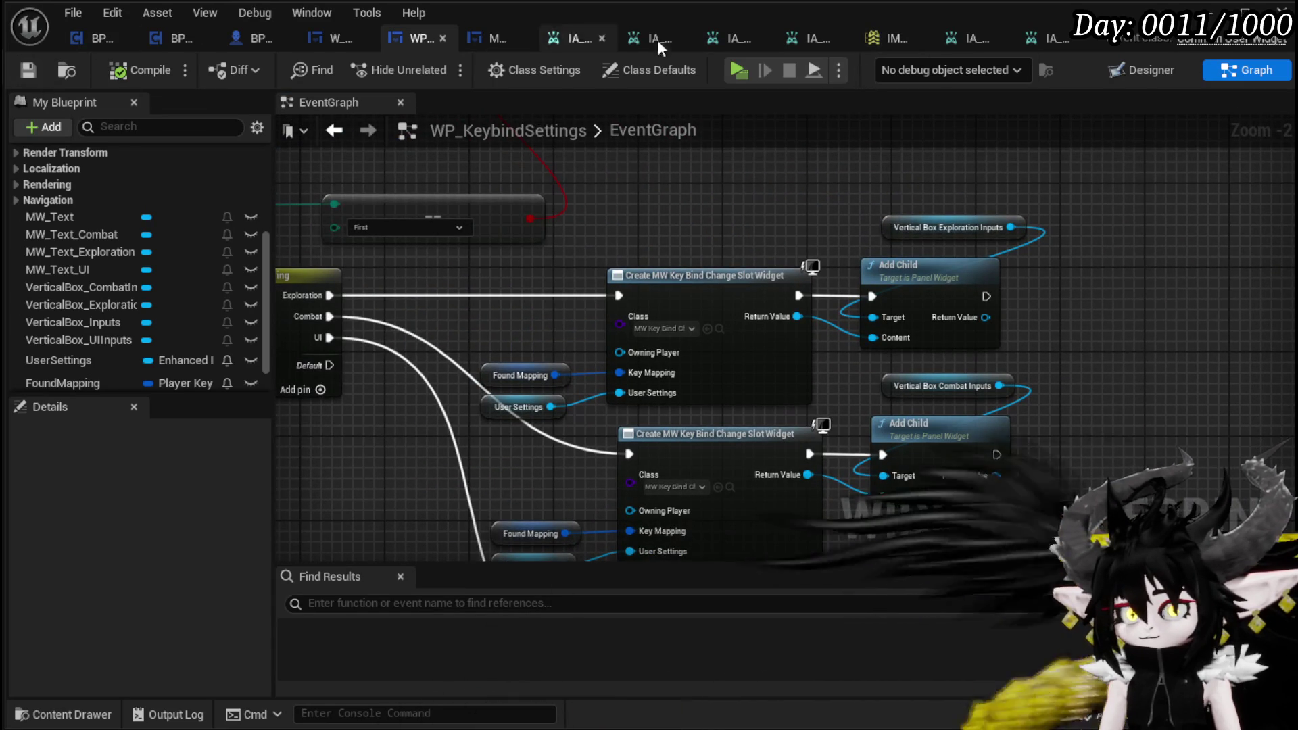
click(340, 39)
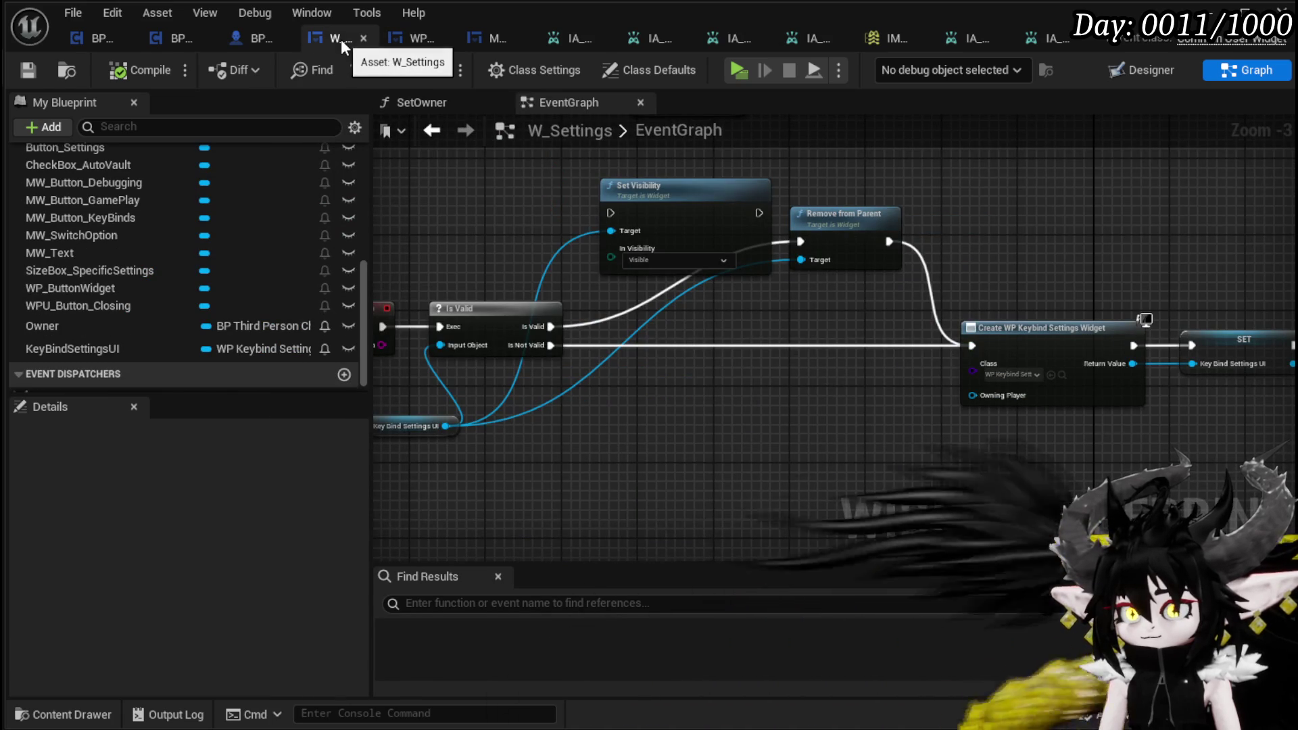
Step: Switch through the open blueprint tabs to BP_ThirdPersonCharacter's event graph
click(90, 35)
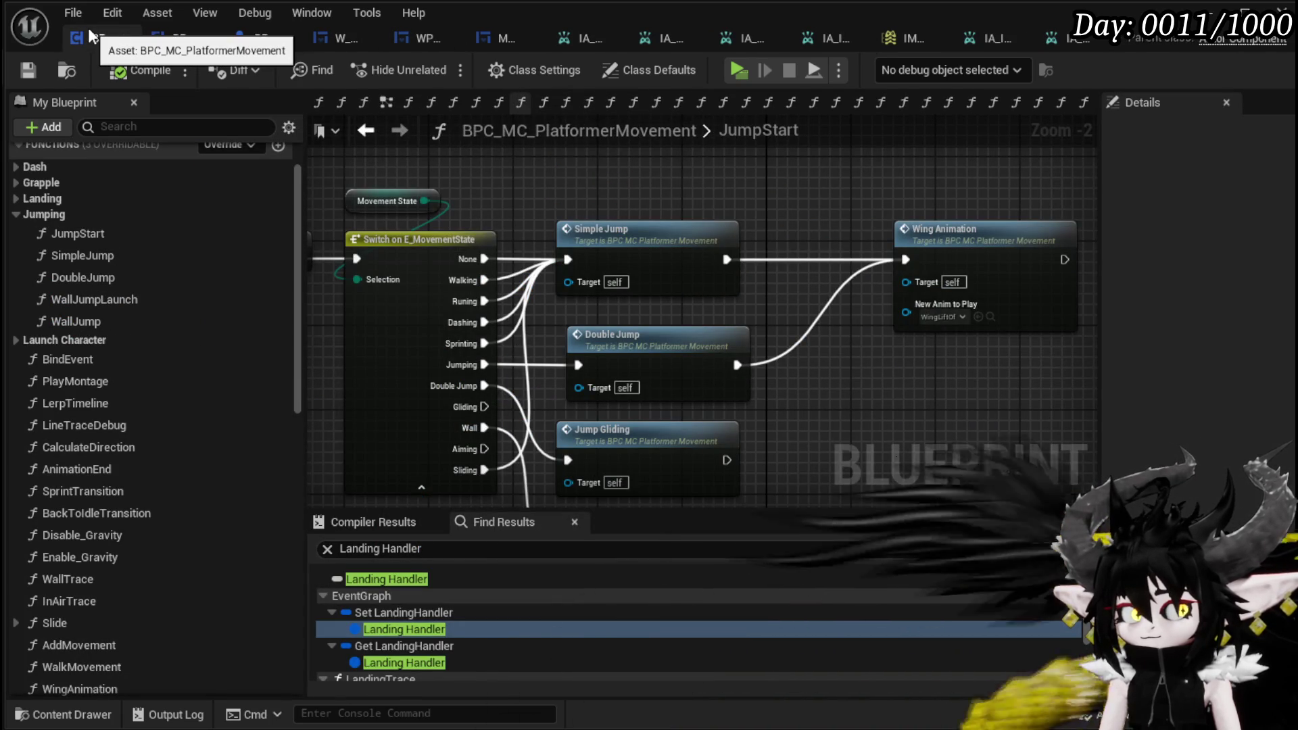
click(172, 37)
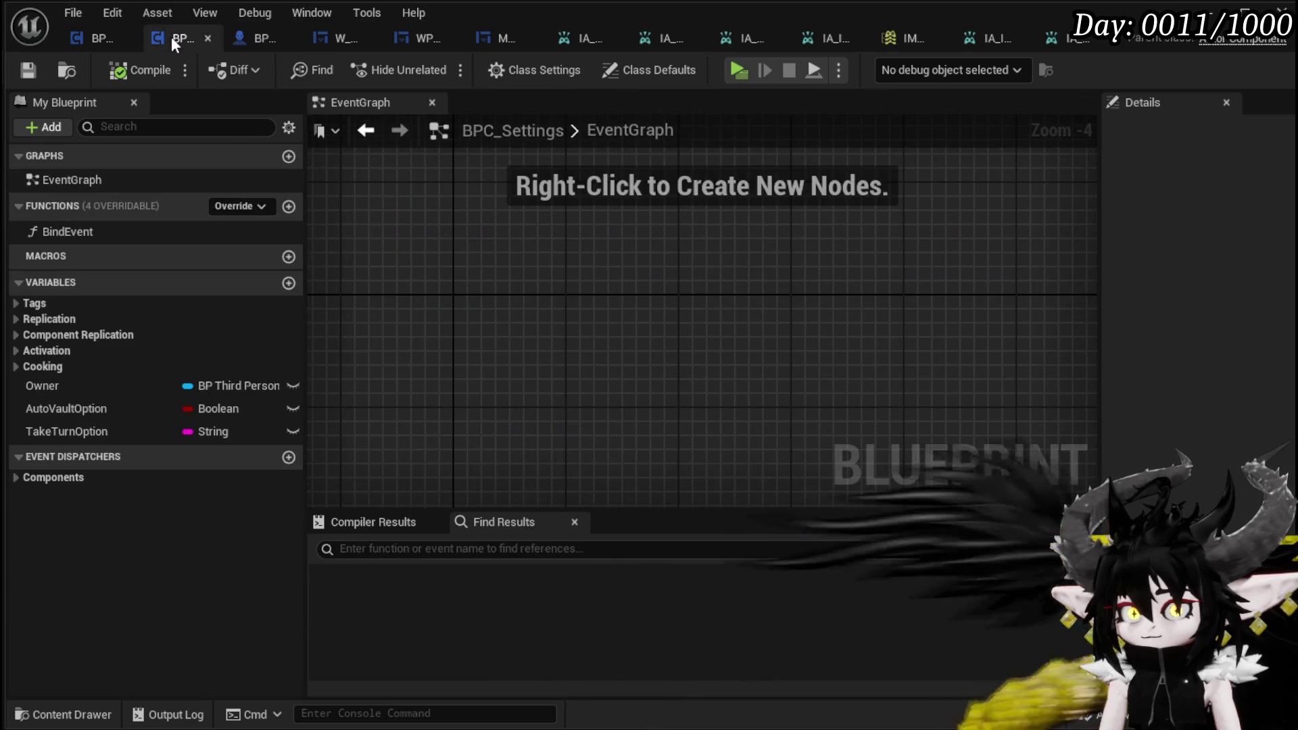
click(278, 45)
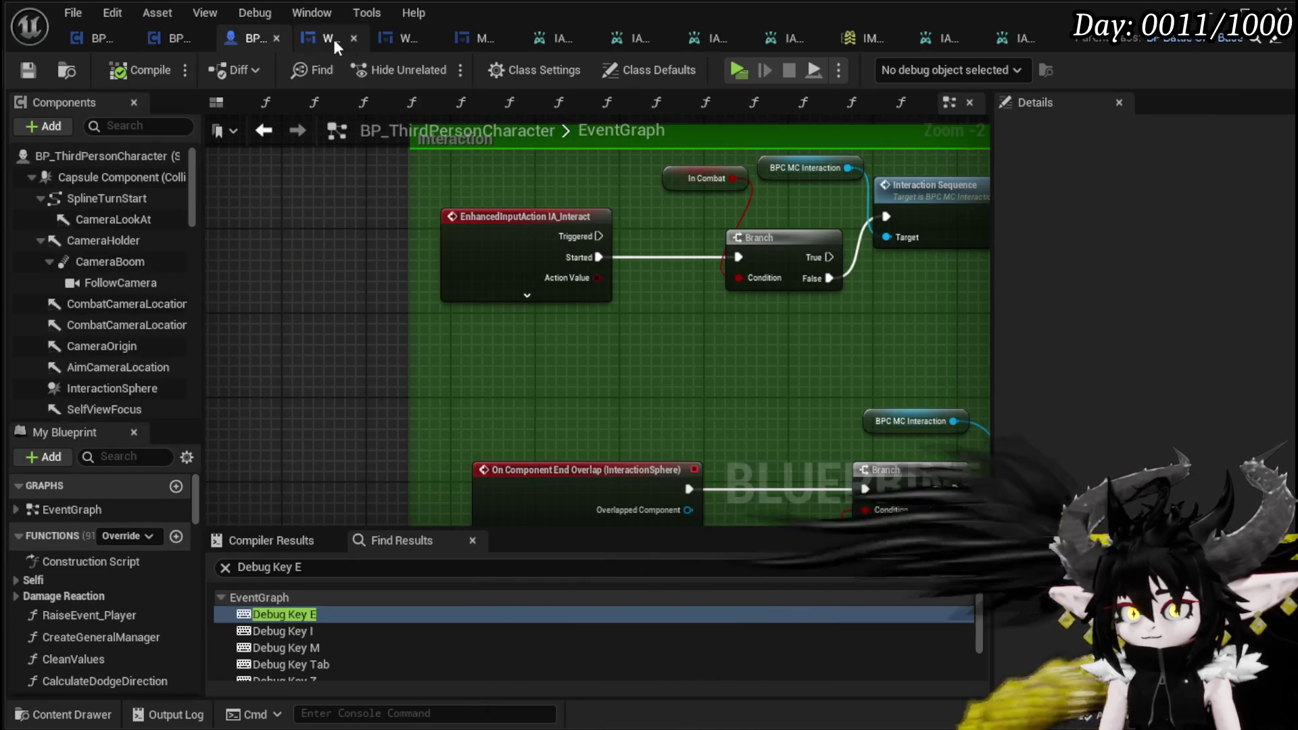
scroll(343, 196, down, 5)
scroll(343, 197, up, 5)
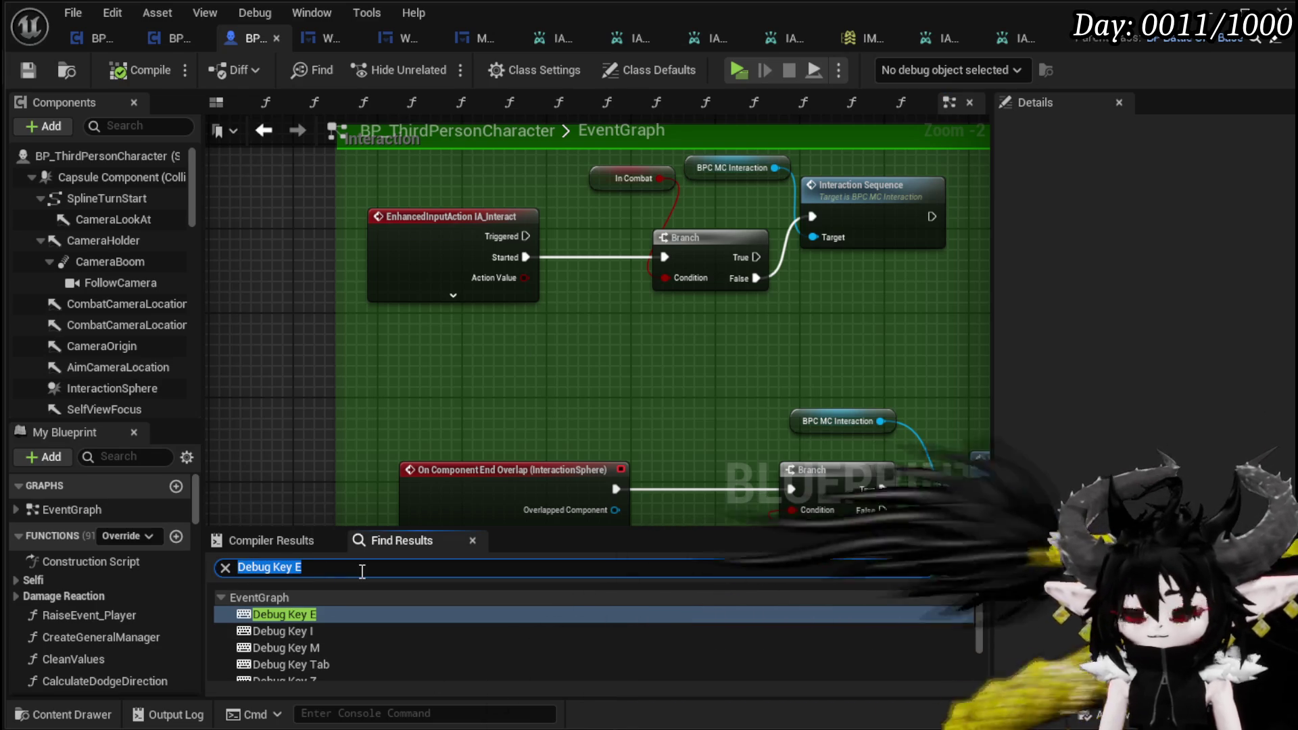
Step: Locate IA_Jump, delete it with its Jump and Stop Jumping nodes, and save
text(Jump)
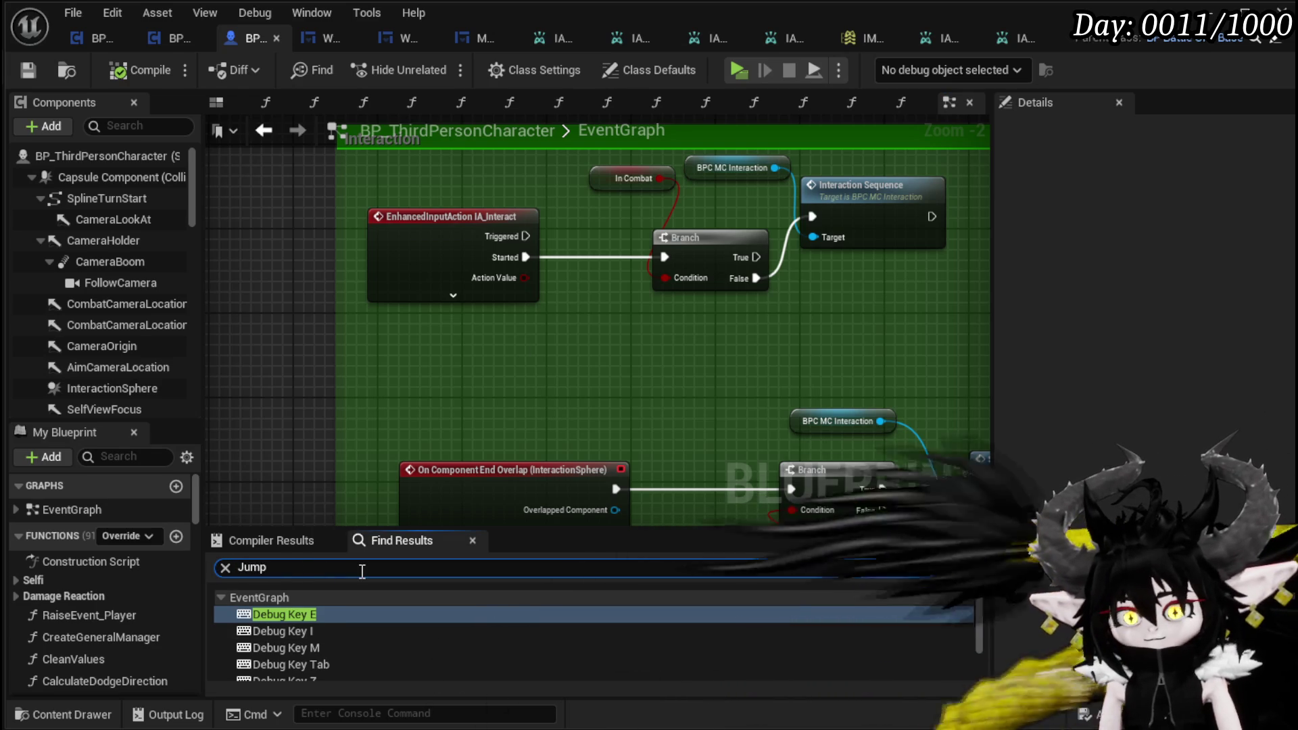
scroll(456, 604, down, 1)
click(361, 641)
mouse_move(525, 411)
mouse_down()
mouse_move(270, 409)
mouse_move(322, 409)
mouse_move(347, 382)
mouse_move(449, 385)
mouse_move(417, 385)
mouse_up()
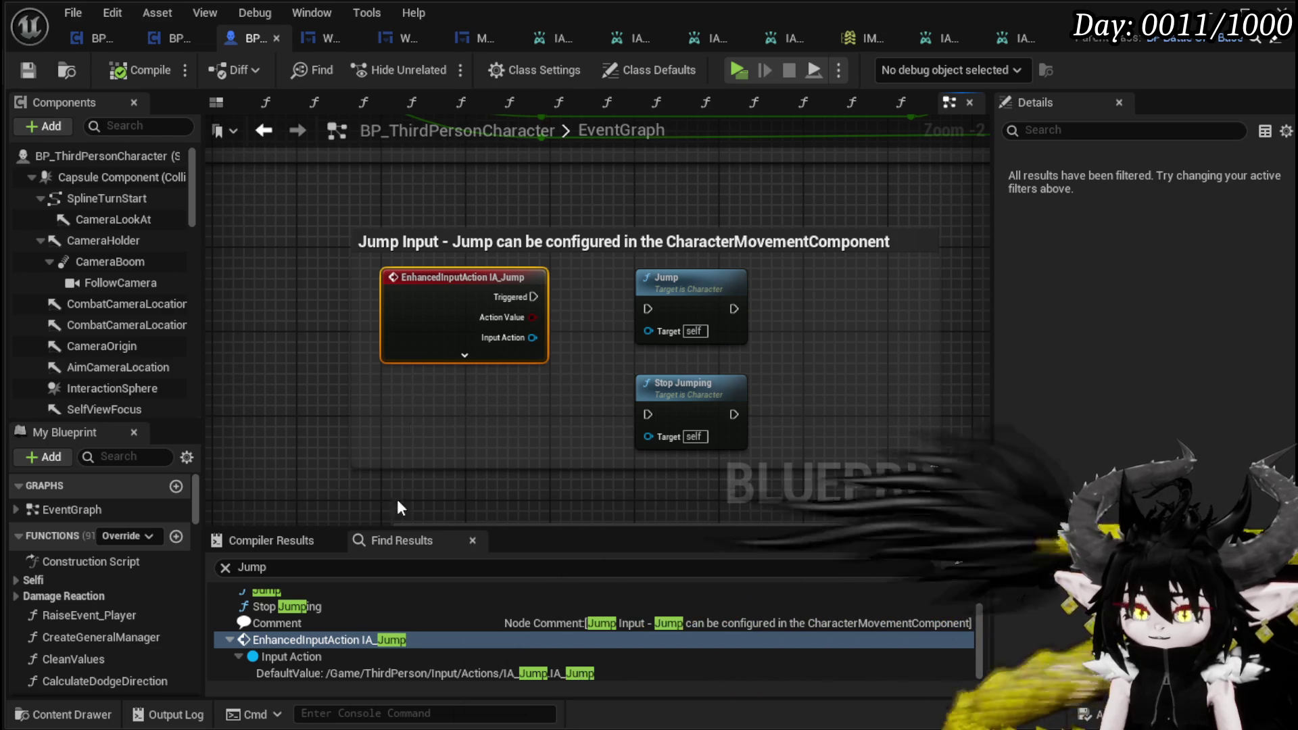
scroll(370, 633, up, 1)
drag(409, 479, 723, 290)
key(Delete)
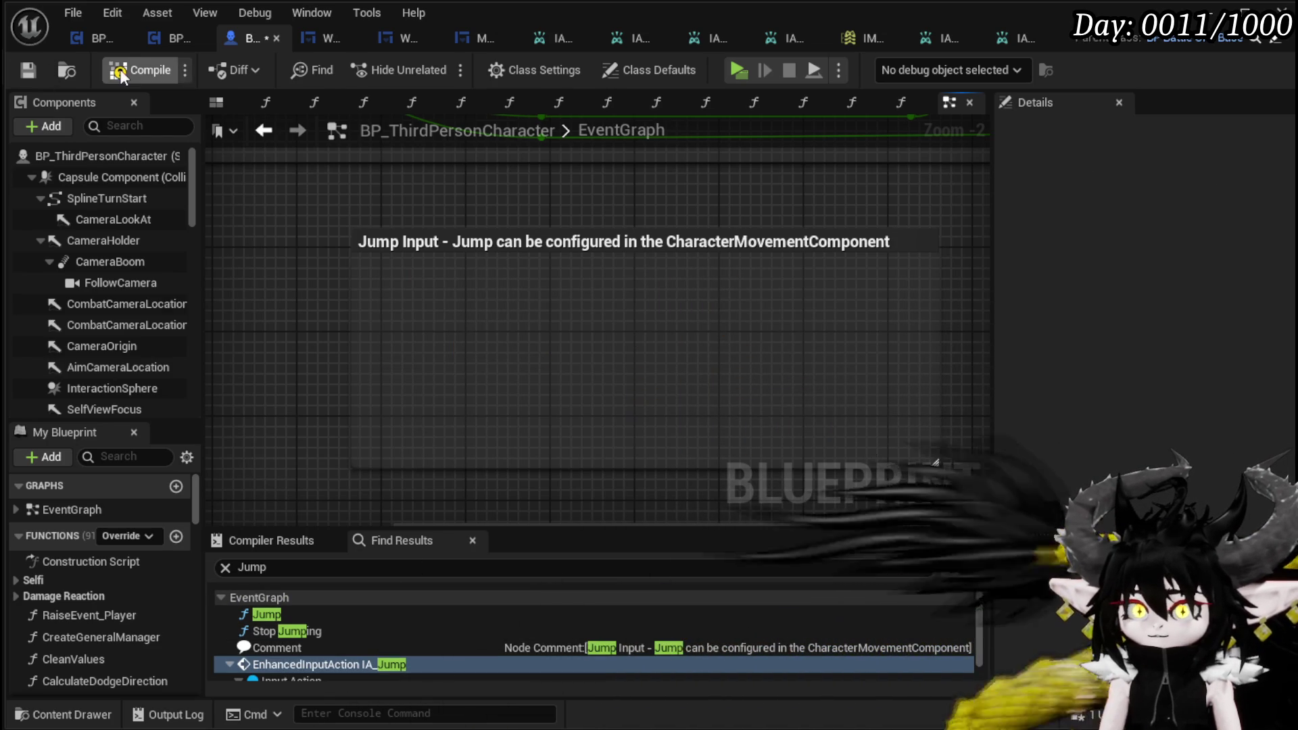
click(27, 75)
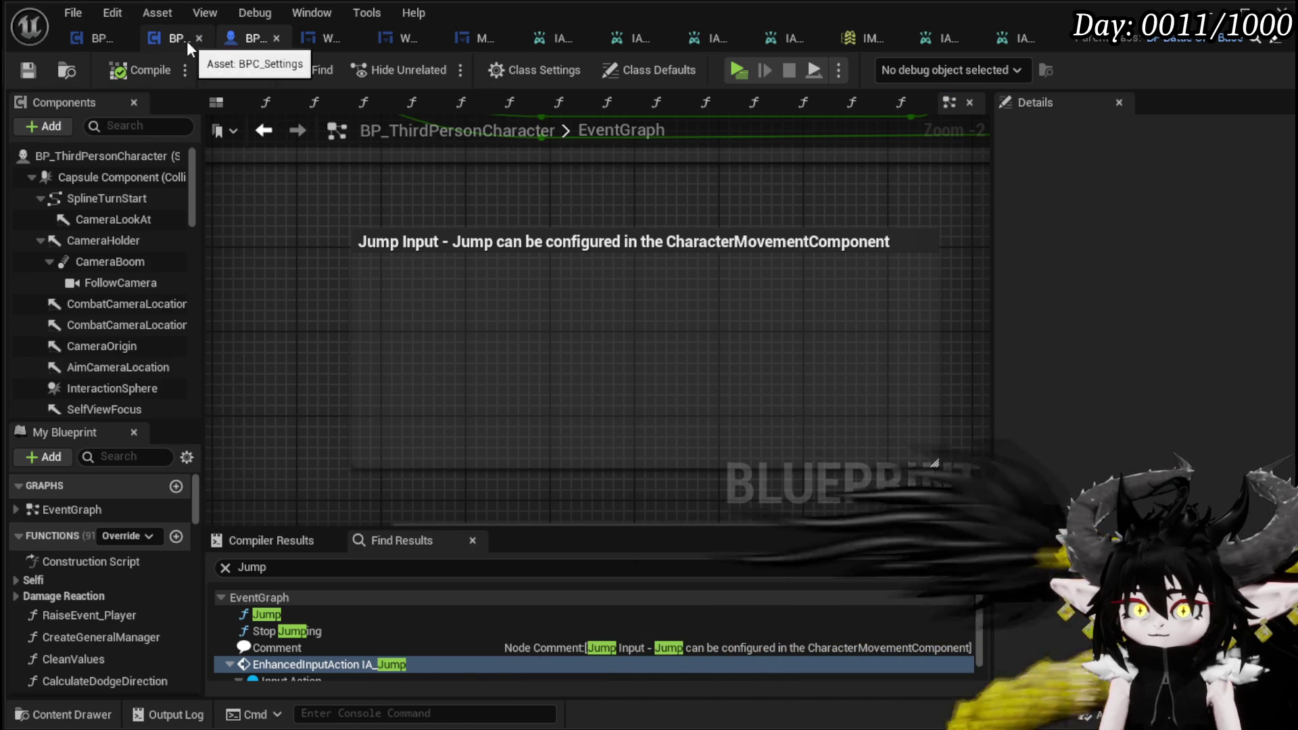
Step: In BPC_MC_PlatformerMovement, replace the Find Results search with 'Jump'
click(84, 37)
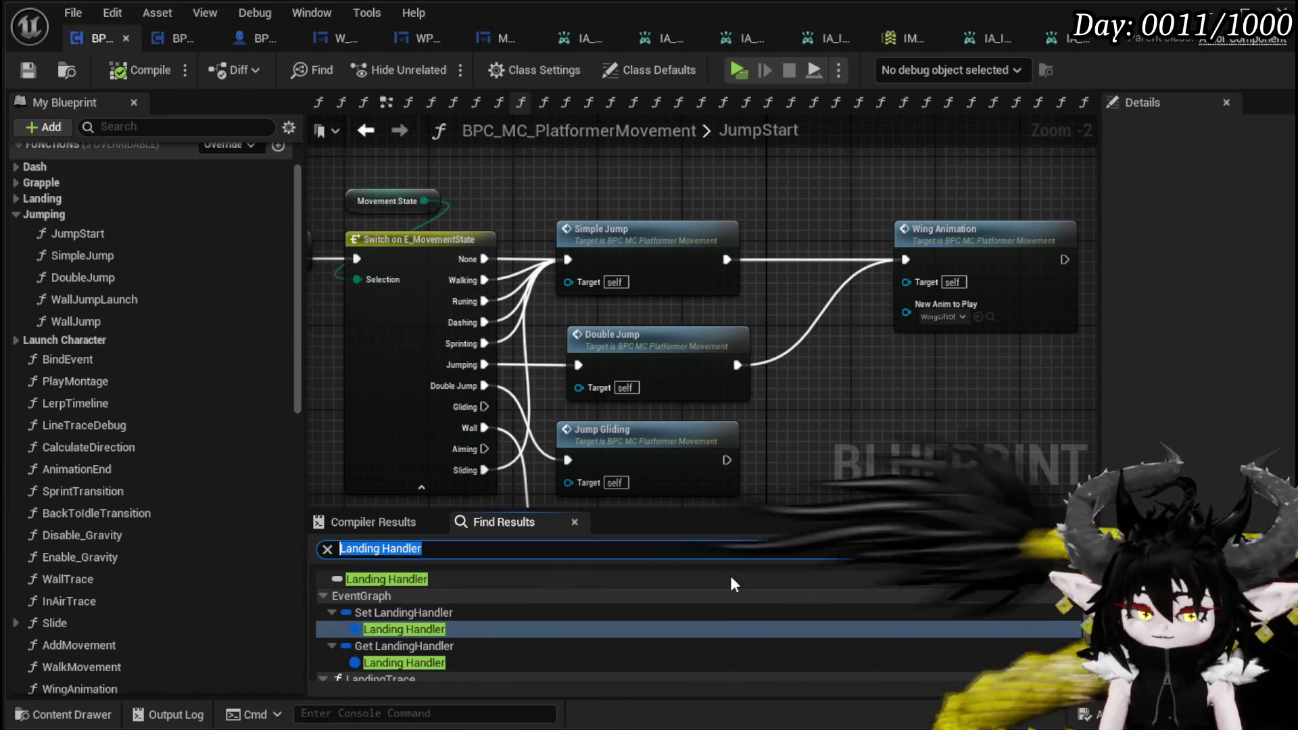
key(ctrl+a)
text(Jump)
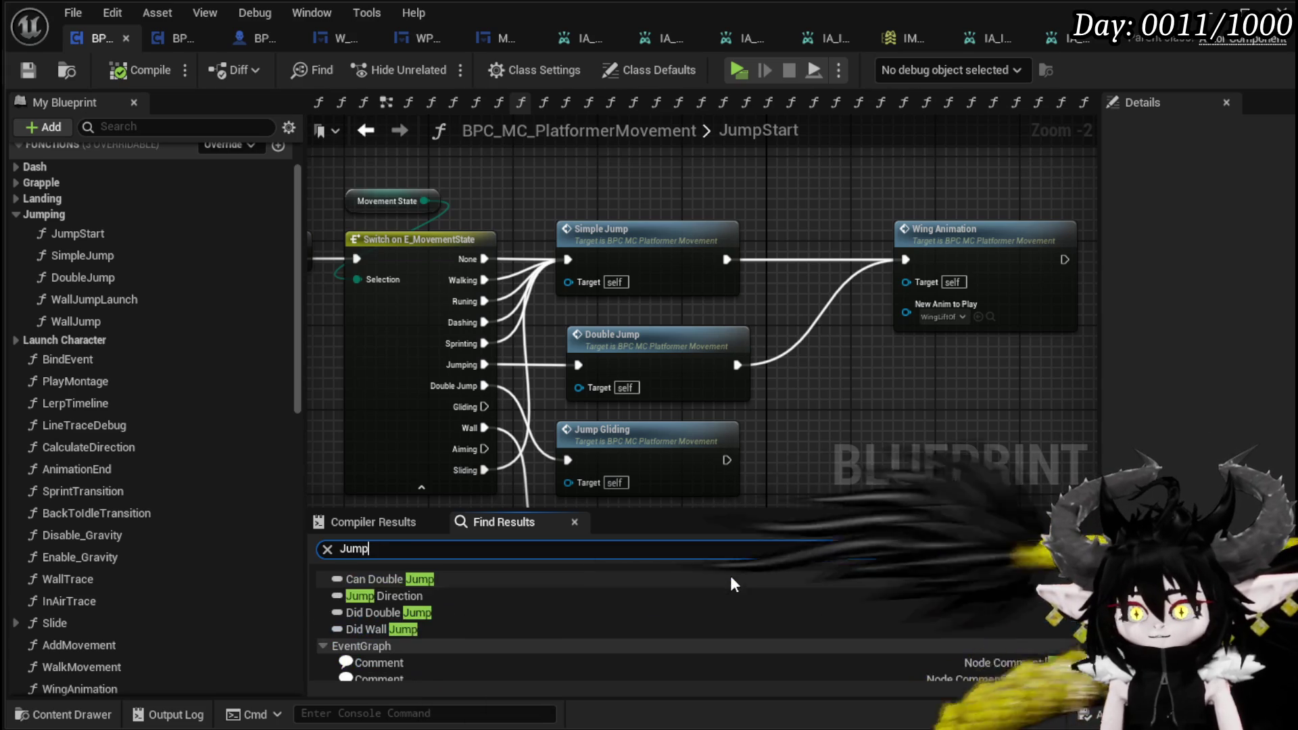
scroll(520, 605, down, 5)
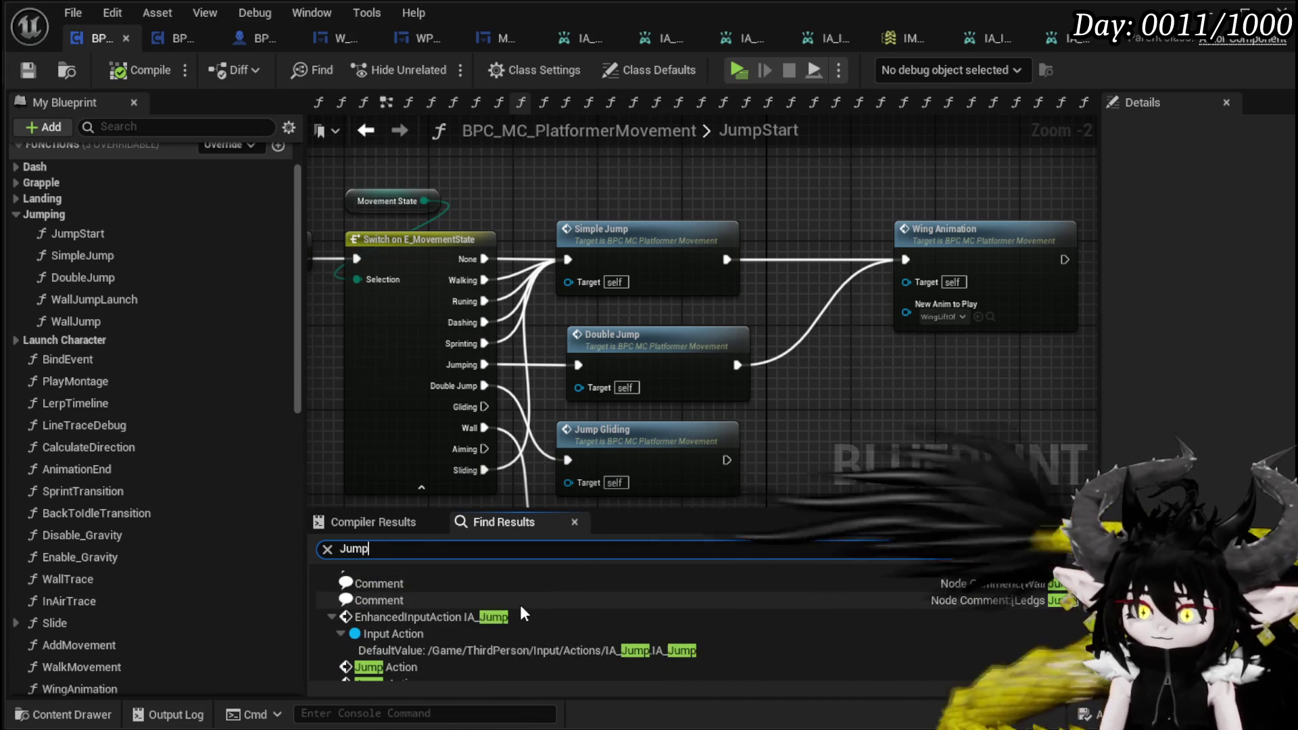
scroll(521, 605, up, 2)
Step: Jump to the IA_Jump event wired to Jump Action, then launch a standalone preview
double_click(468, 643)
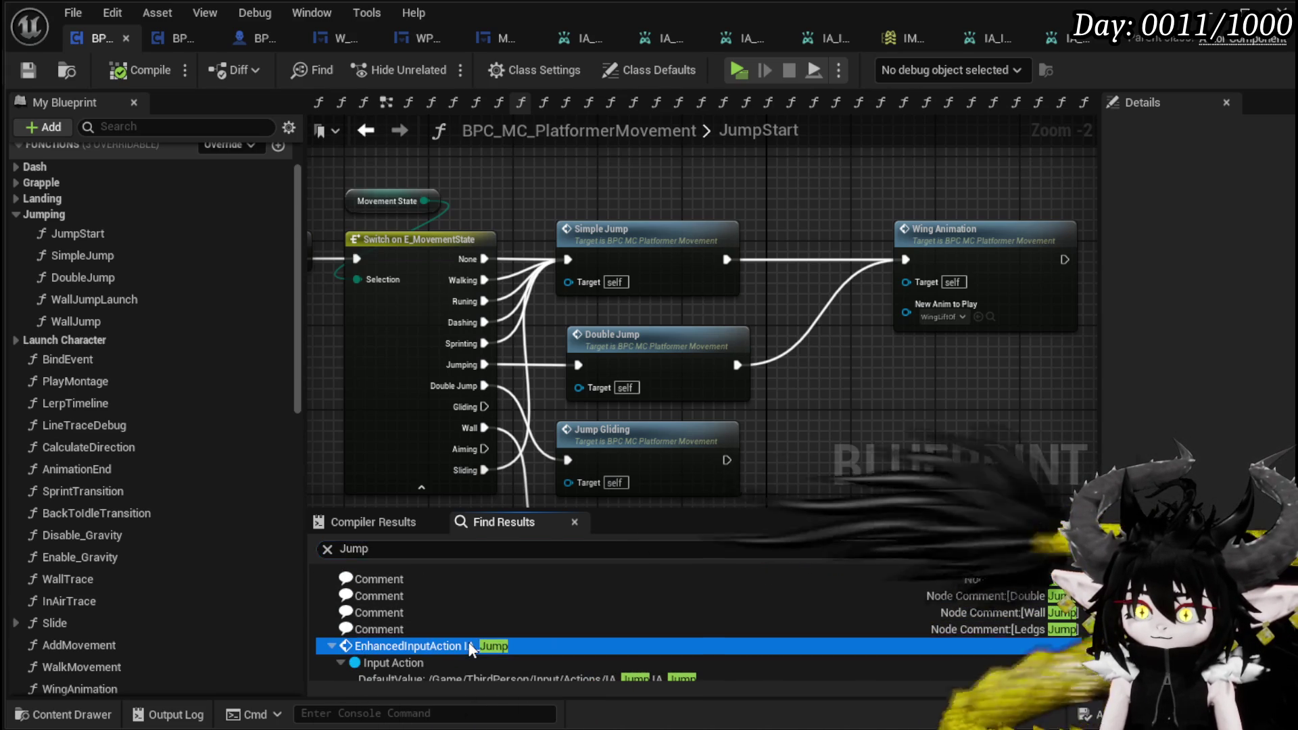
mouse_move(645, 392)
mouse_down()
mouse_move(368, 426)
mouse_move(443, 432)
mouse_up()
click(590, 201)
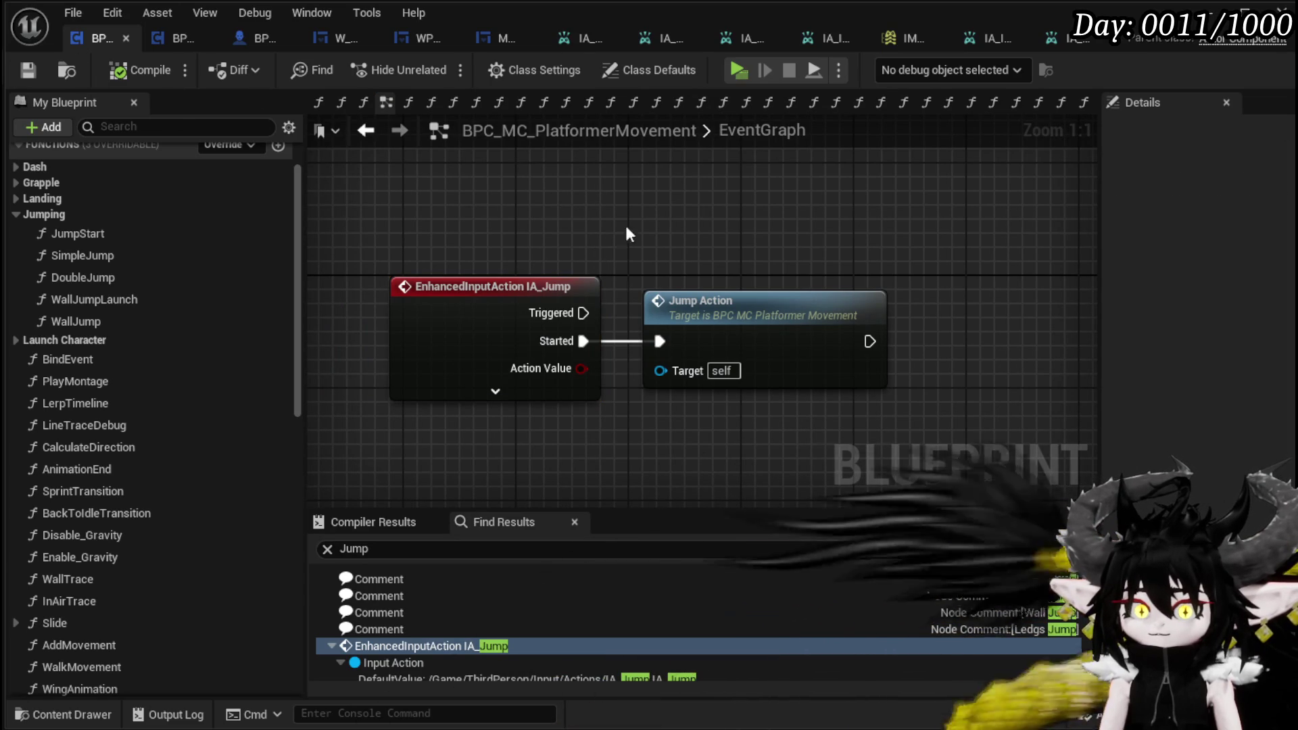
key(alt+p)
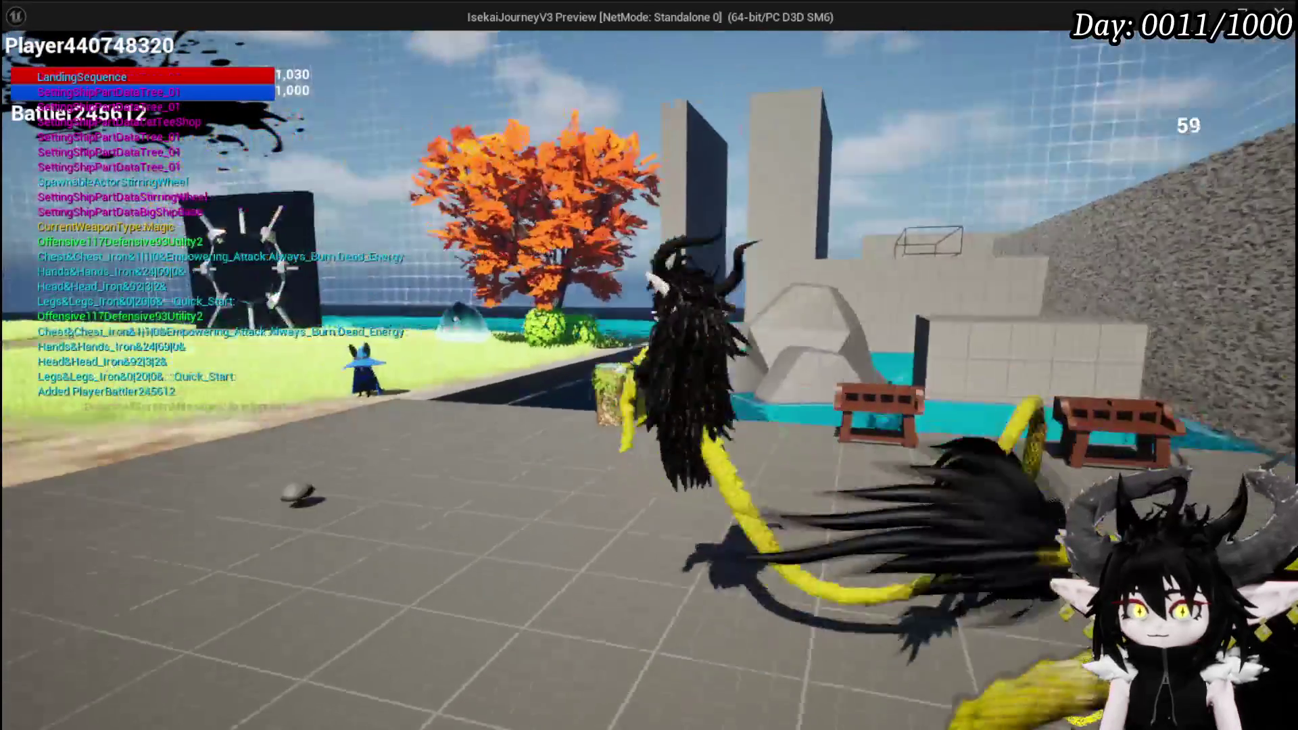
Step: Open the in-game key binds and remove the breakpoint on the Switch on String node
key(Escape)
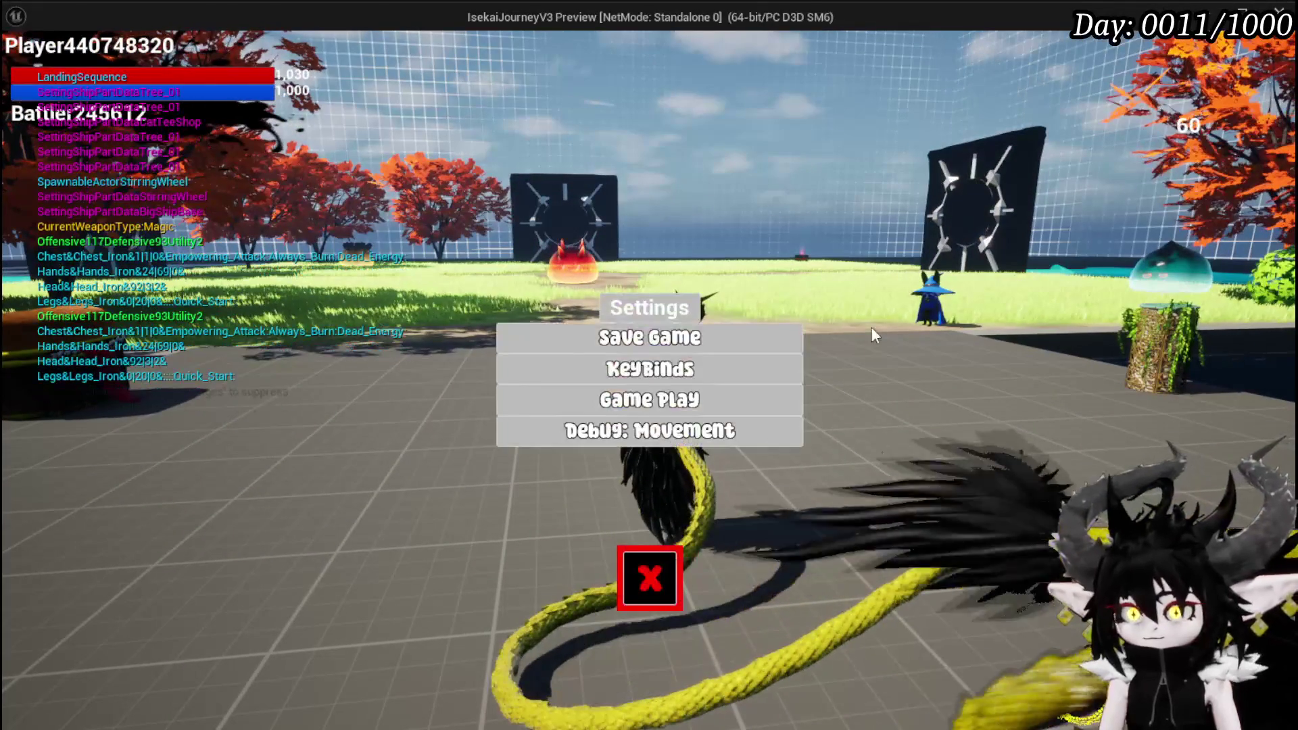
click(724, 365)
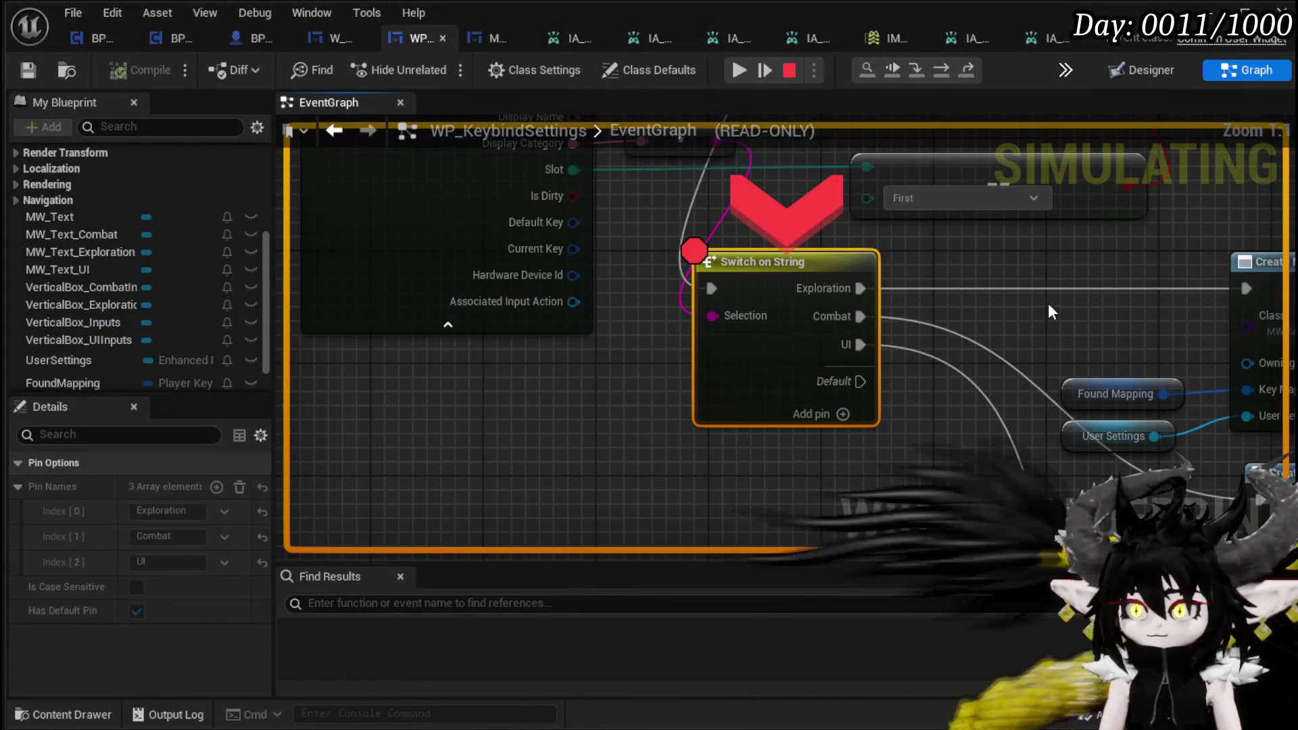
right_click(753, 268)
click(804, 383)
right_click(756, 290)
click(818, 408)
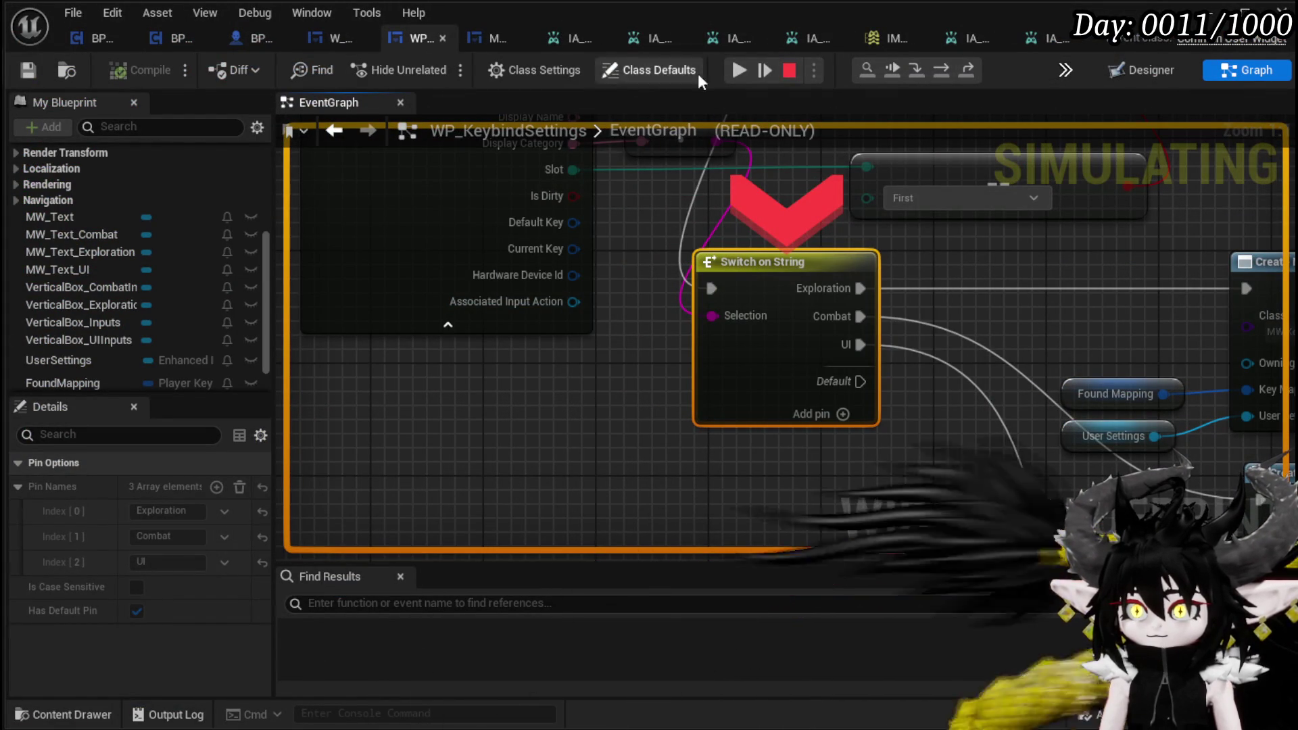
Step: Resume the preview, rebind Jump from Space Bar to C, and close Settings
click(730, 78)
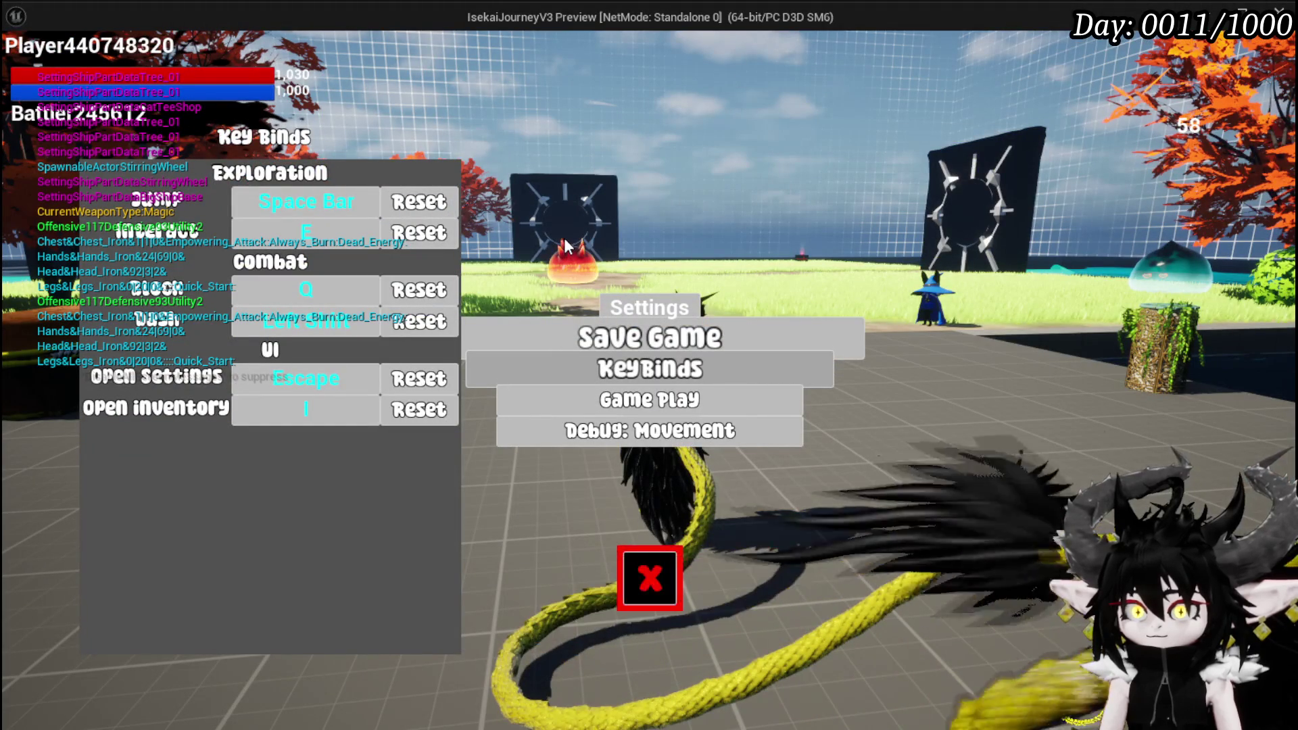
click(296, 201)
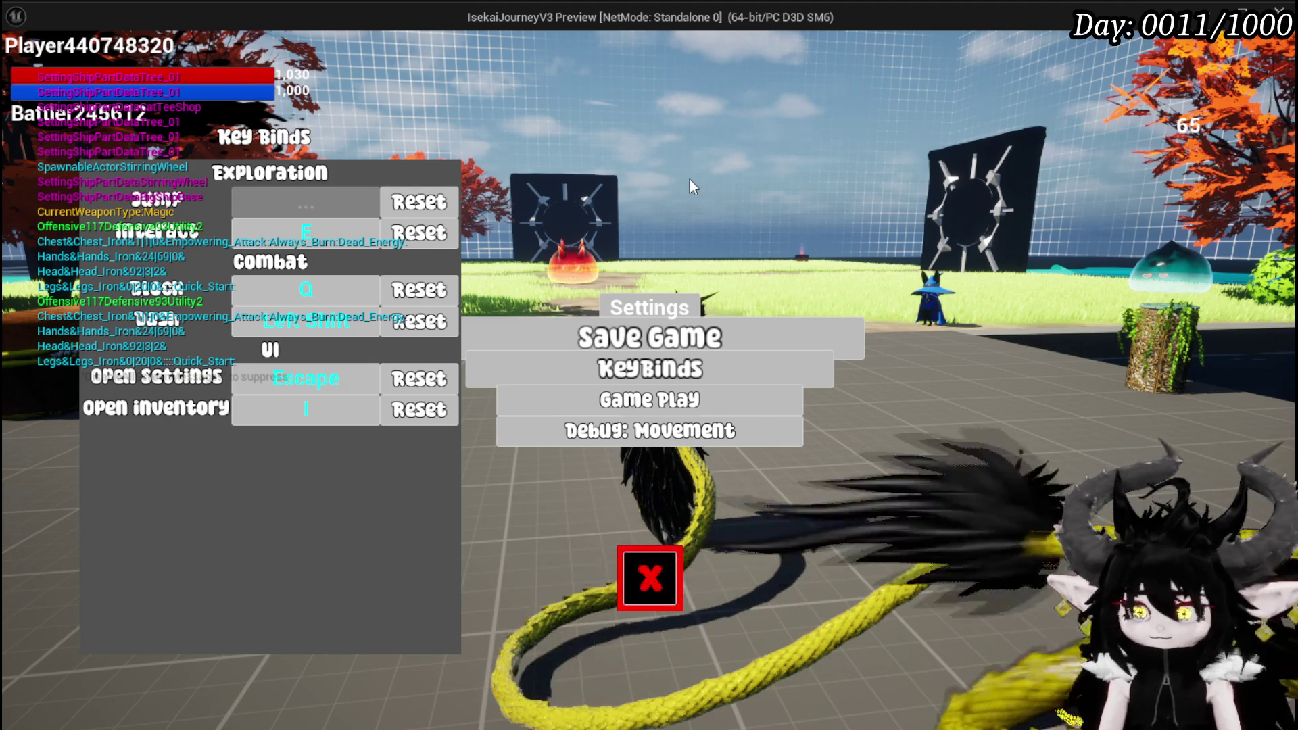
click(650, 578)
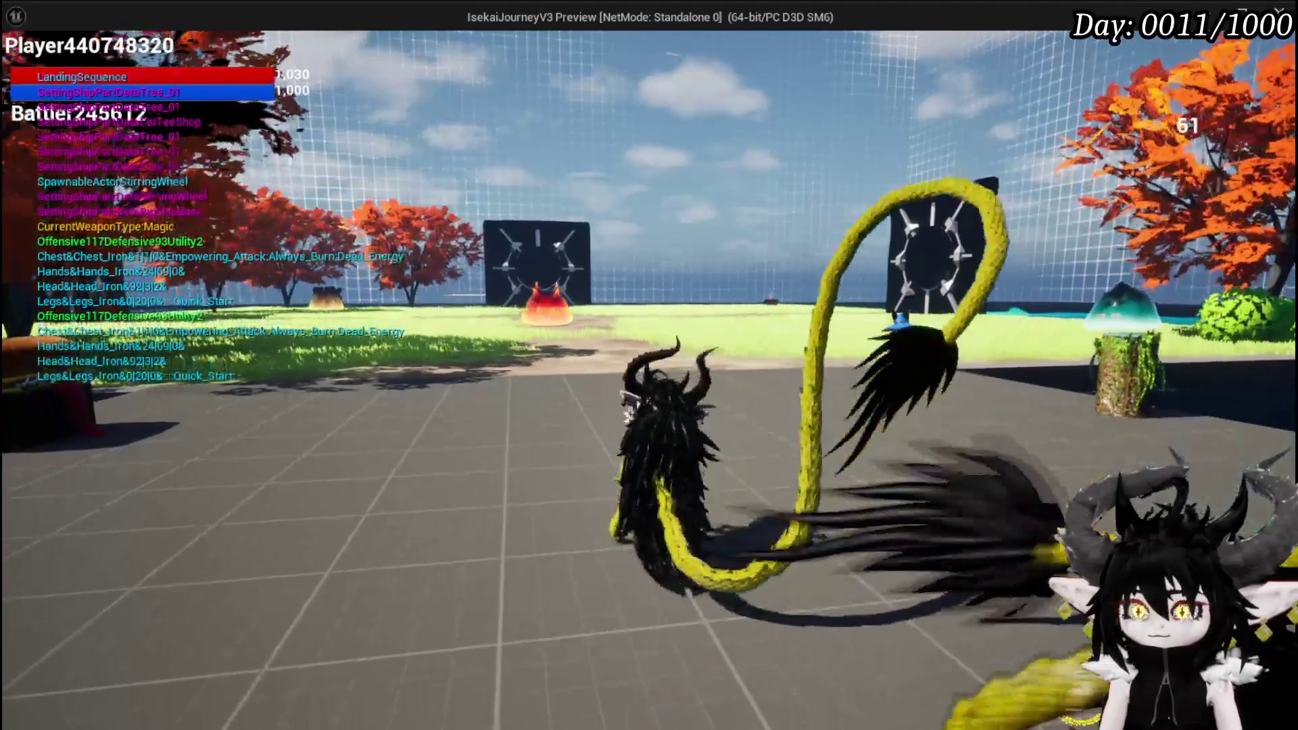
Step: Test the jump binding and toggle the in-game settings menu
key(space)
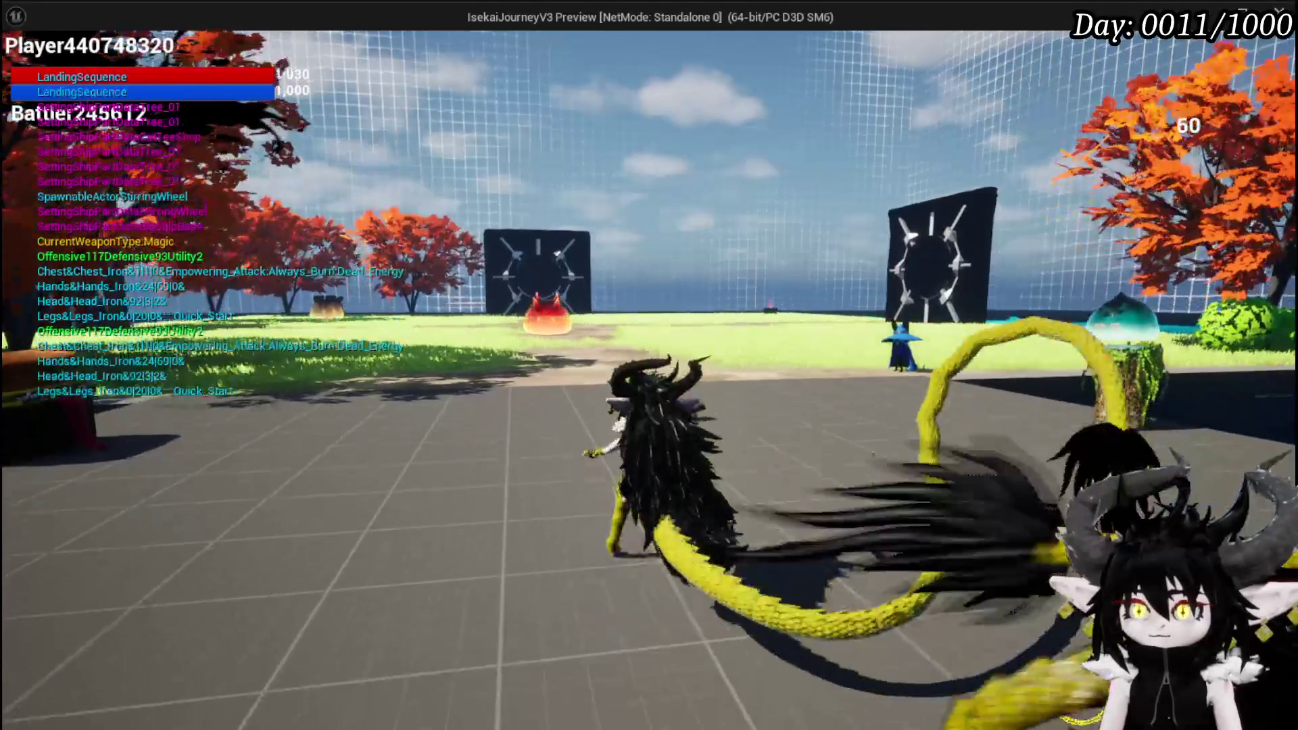
key(Escape)
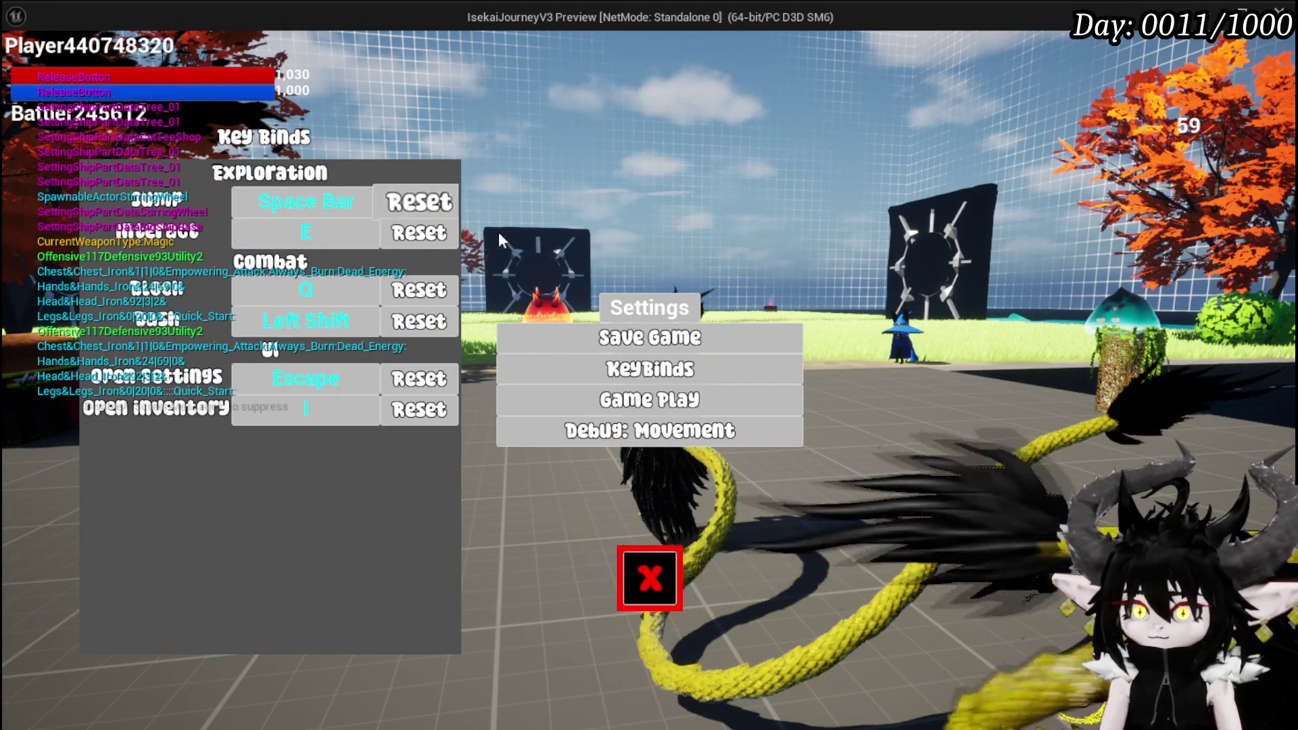
key(Escape)
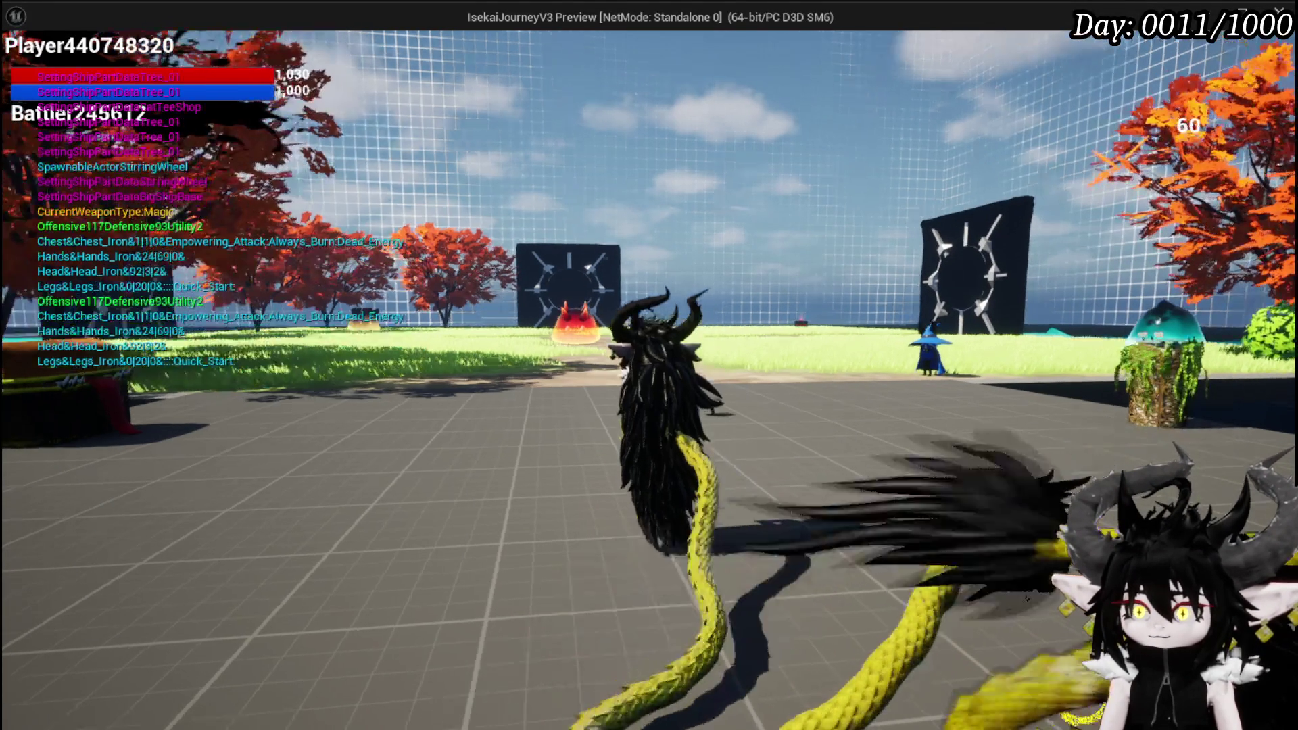
Step: Walk toward the bench, stop the preview, and save WP_KeybindSettings
key(w)
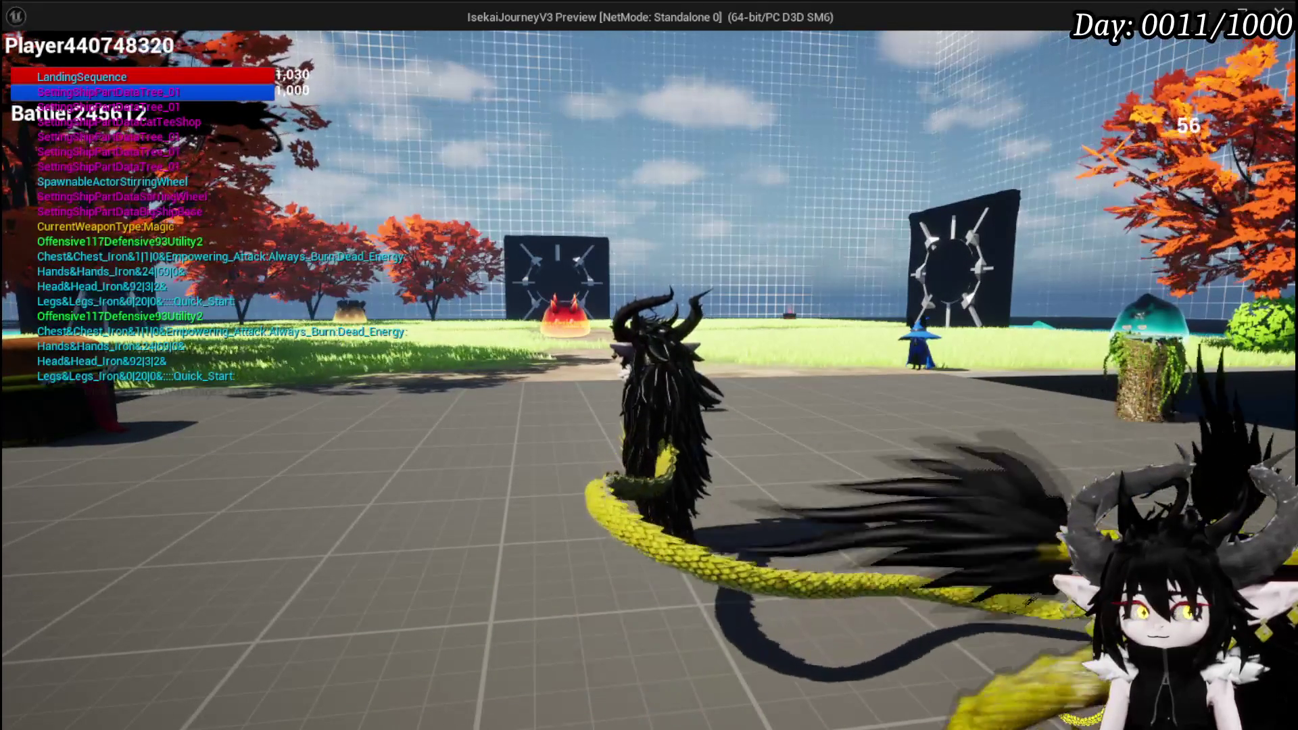
key(w)
key(w)
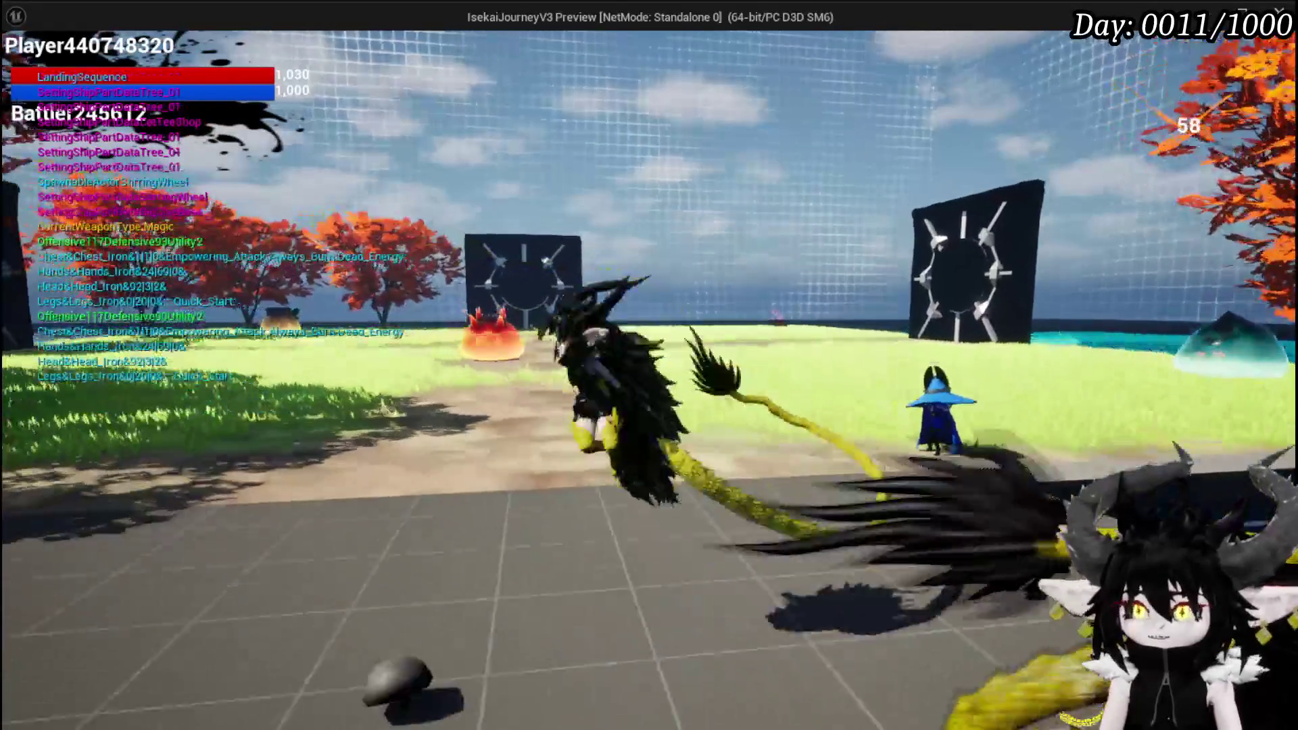
key(w)
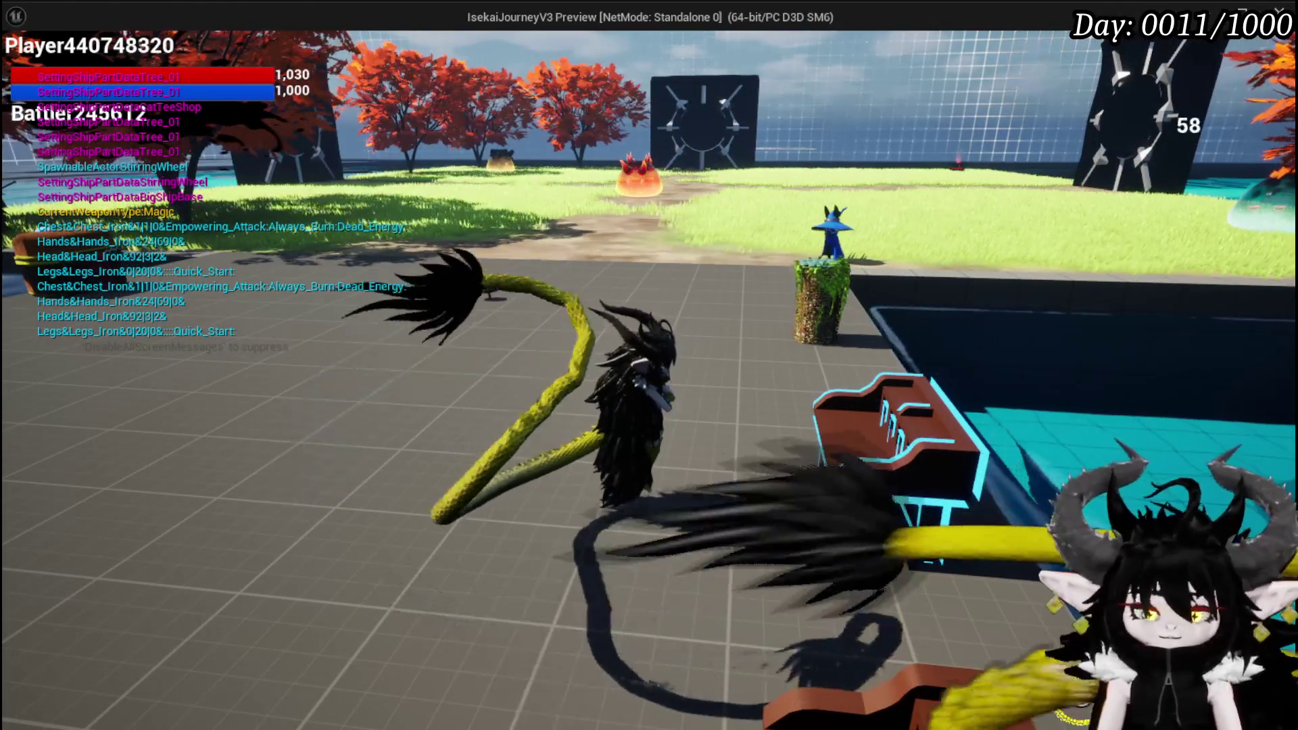
key(Escape)
click(28, 71)
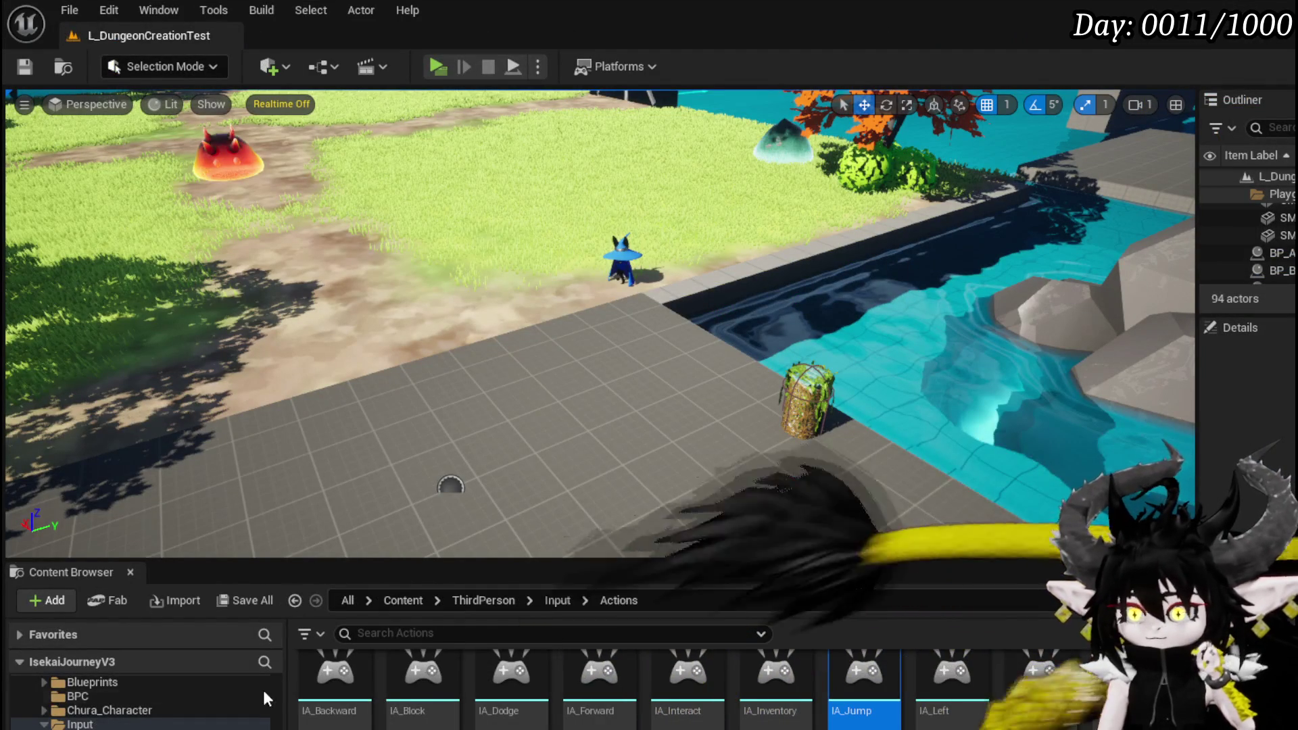
Step: Scroll through the ThirdPerson Blueprints listing in the level editor's Content Browser
scroll(202, 697, down, 5)
scroll(166, 710, up, 5)
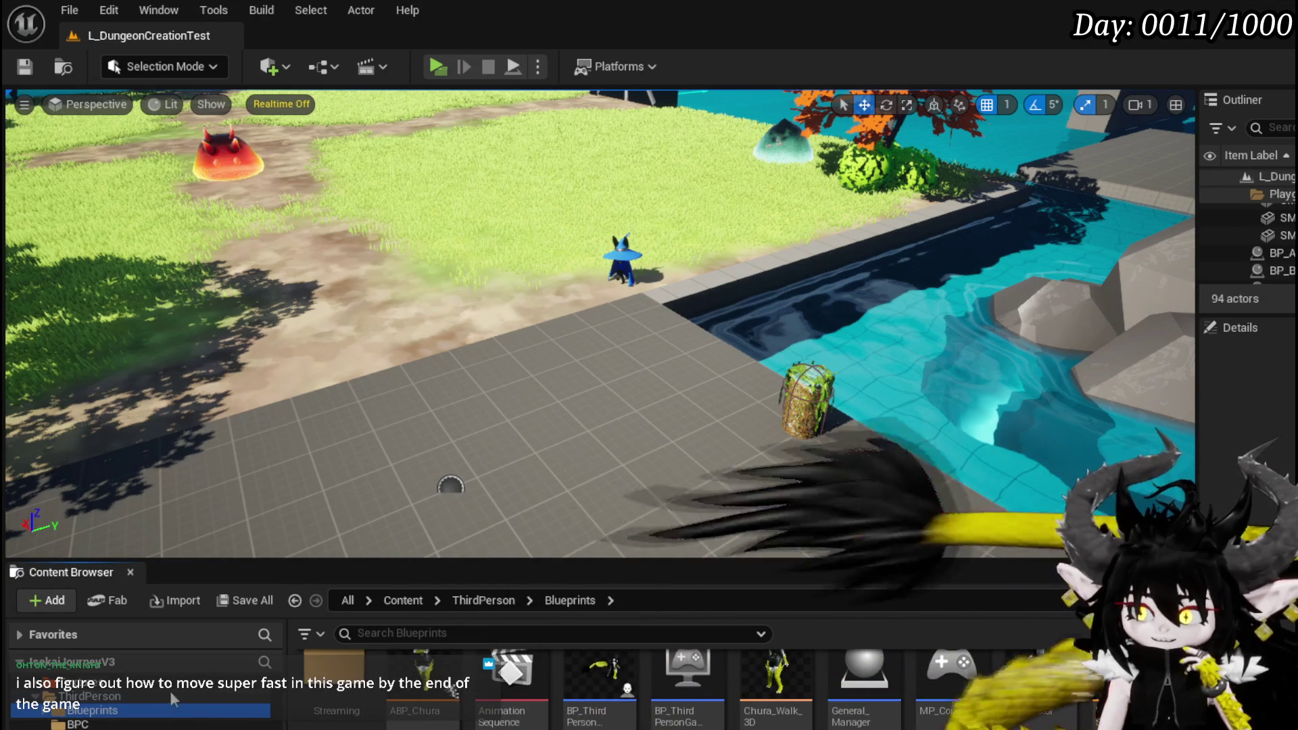
Step: Browse the ThirdPerson subfolders, then fly the level view over the water to the benches
click(78, 725)
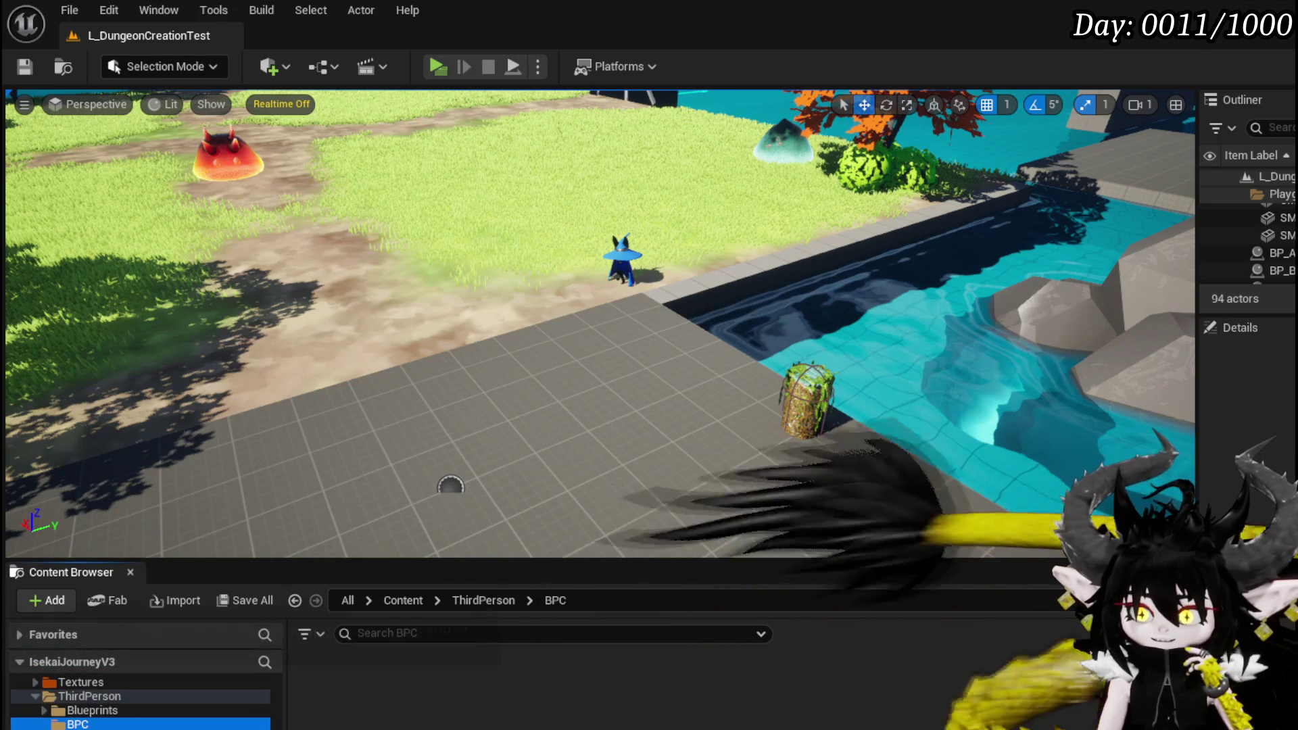
key(Down)
key(Down)
key(Down)
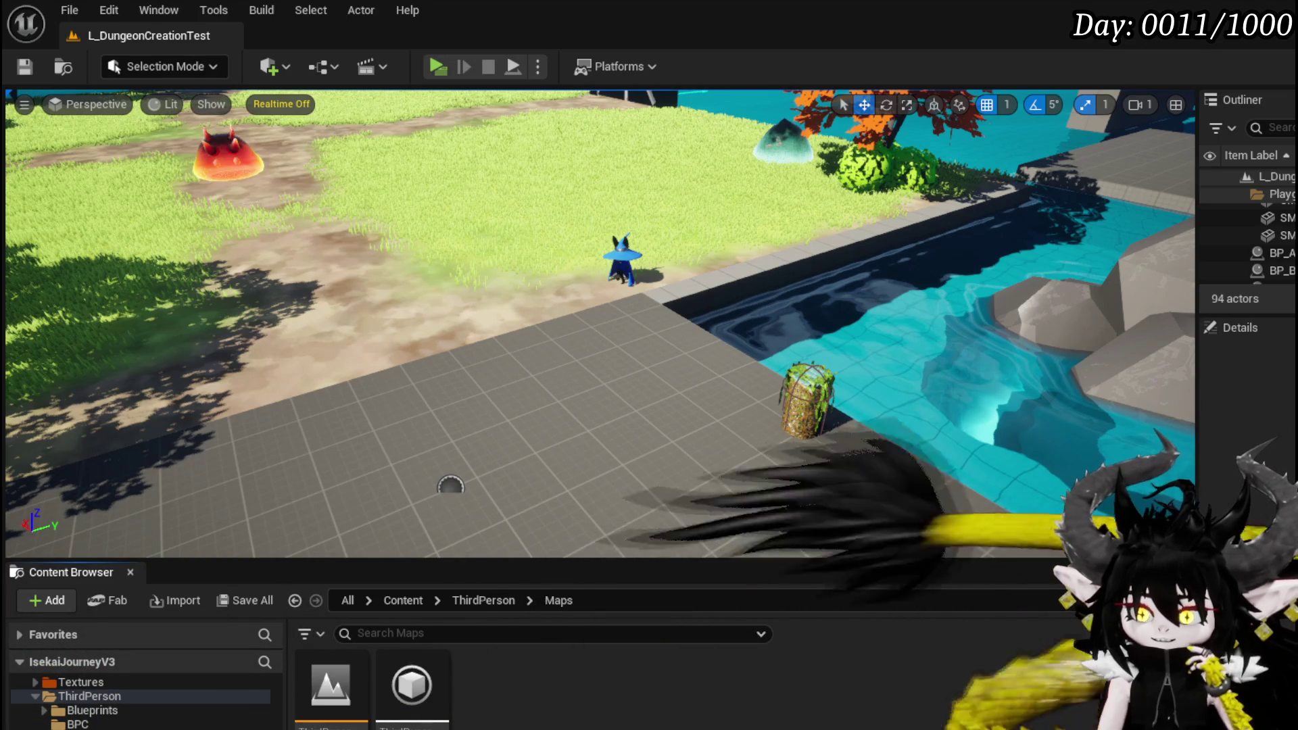
click(95, 698)
scroll(151, 707, down, 5)
scroll(152, 708, up, 5)
scroll(152, 708, up, 2)
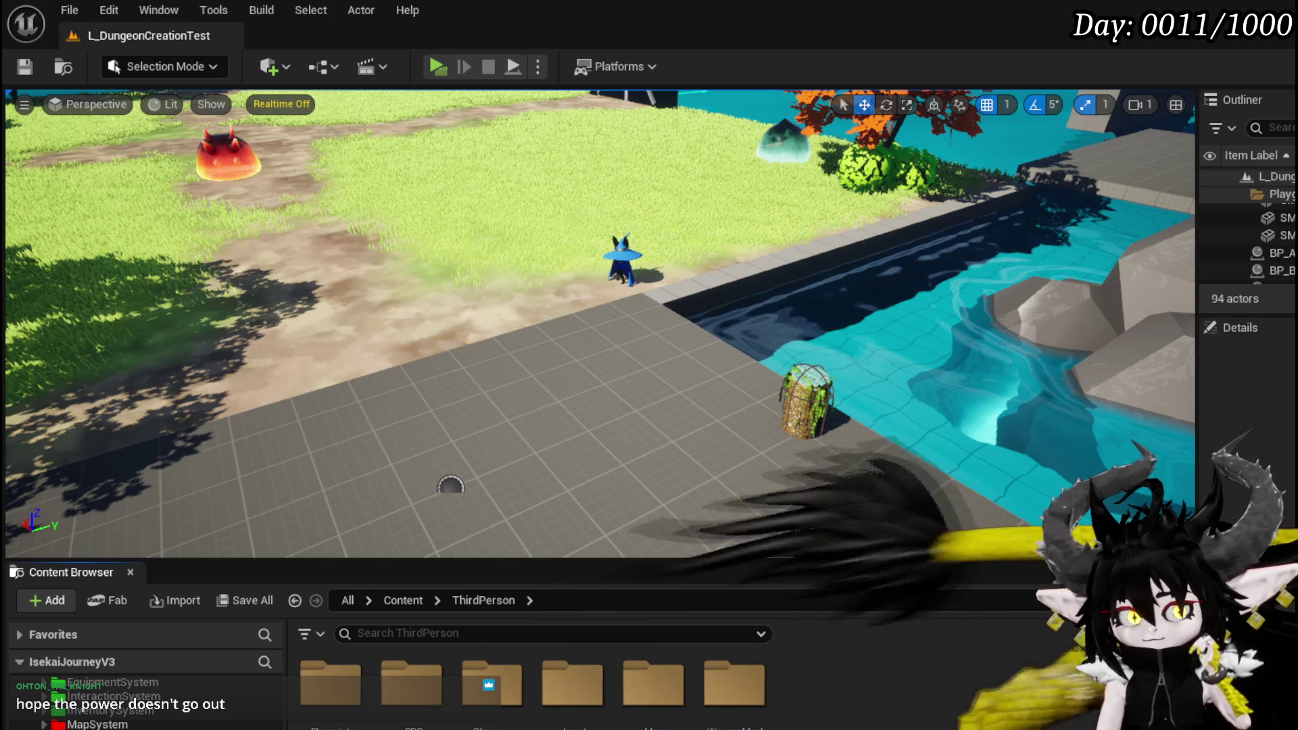
scroll(101, 723, down, 3)
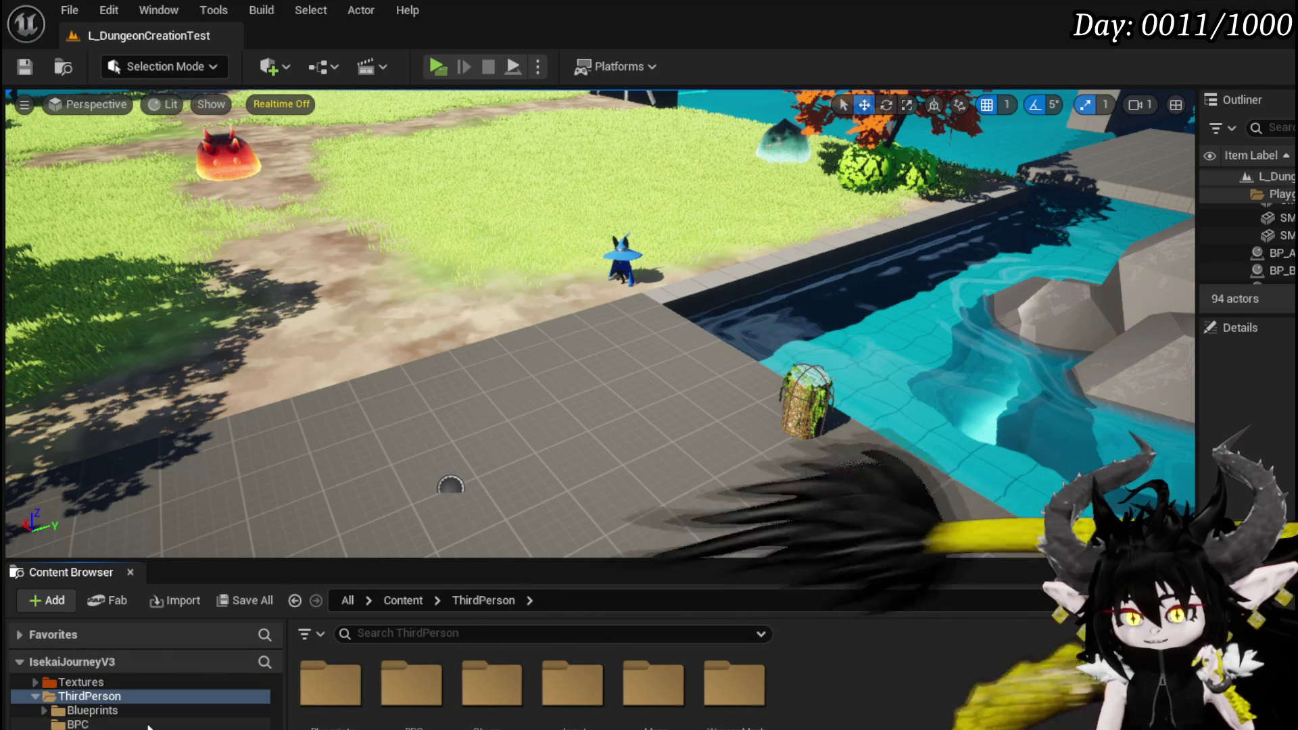
drag(353, 501, 751, 358)
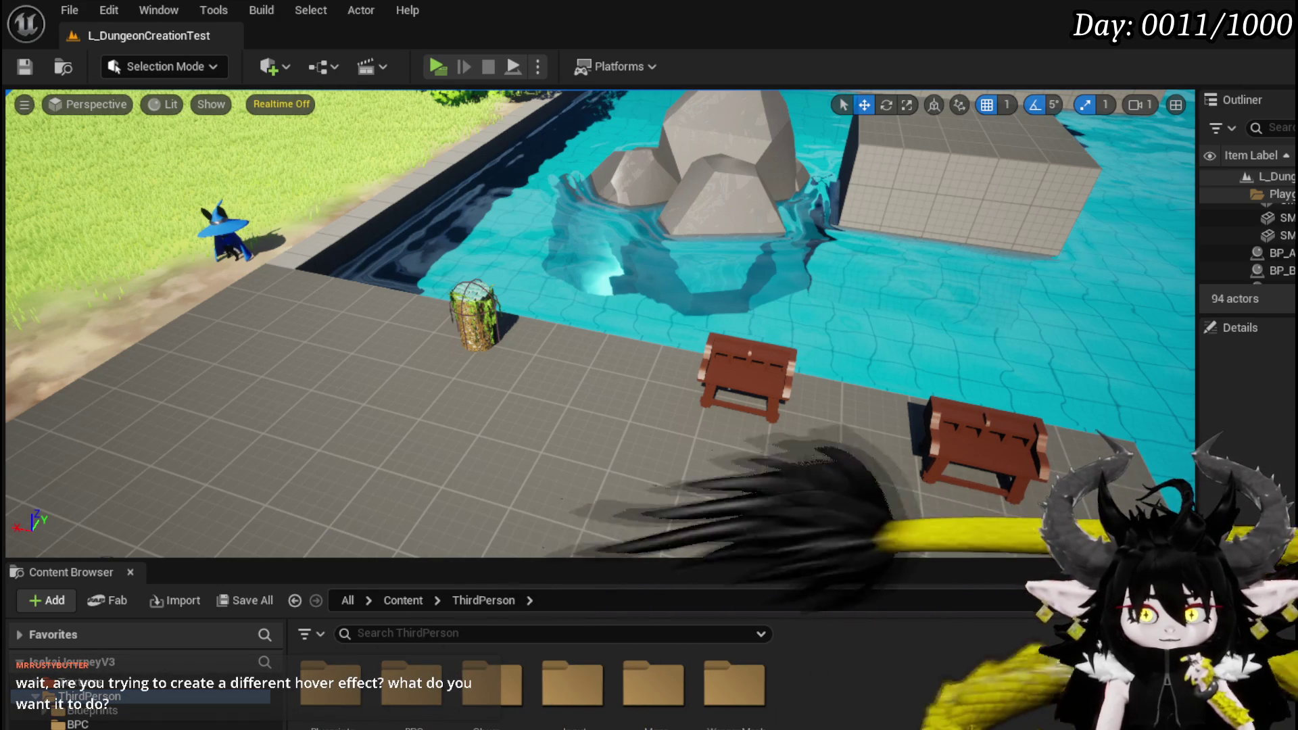
Step: Start a standalone preview and open then close the storage chest
click(31, 66)
click(444, 63)
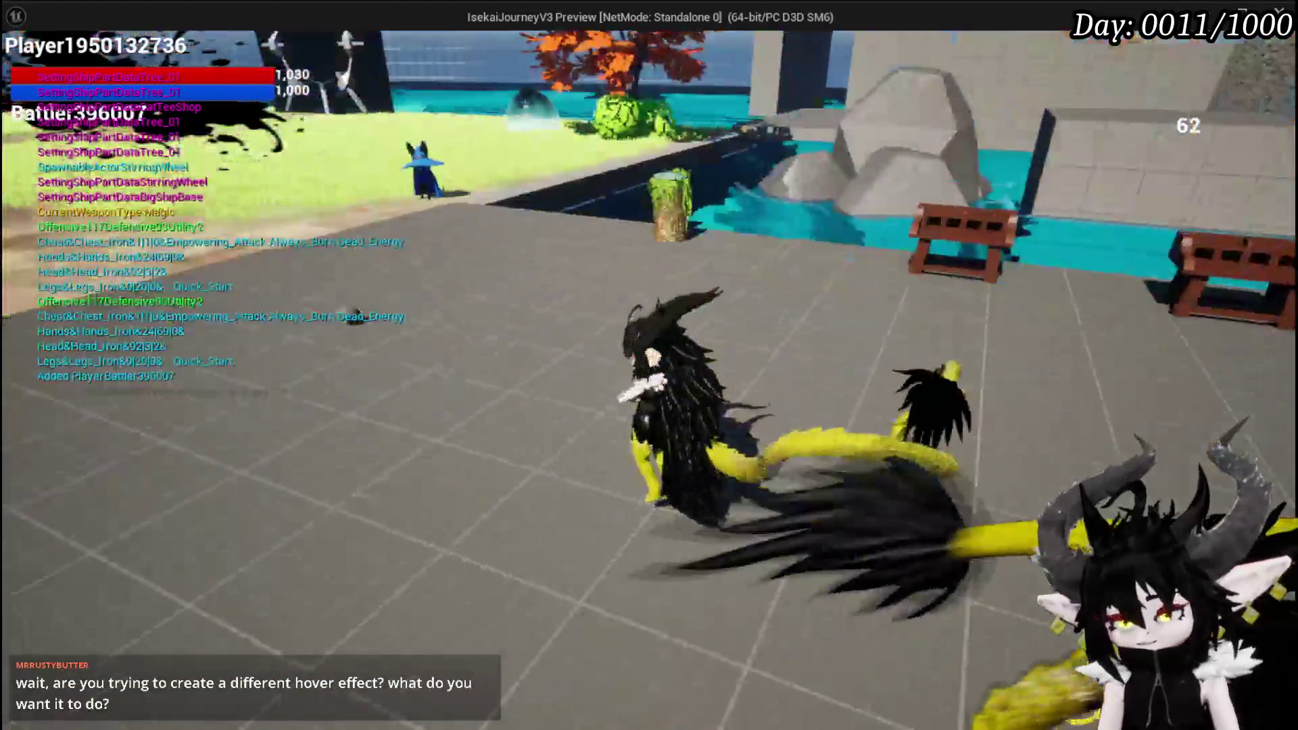
key(w)
key(e)
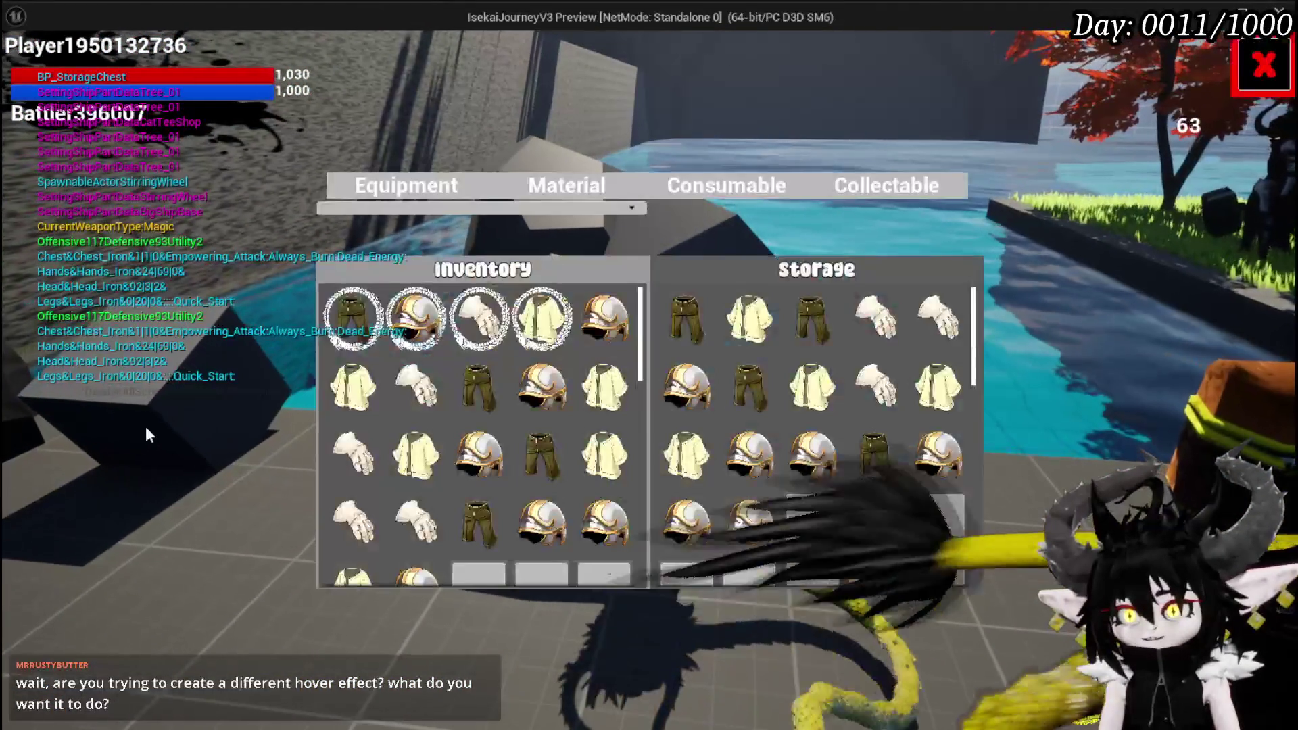
click(1289, 43)
Step: Walk up to the bench and open then close its build and craft menu
key(w)
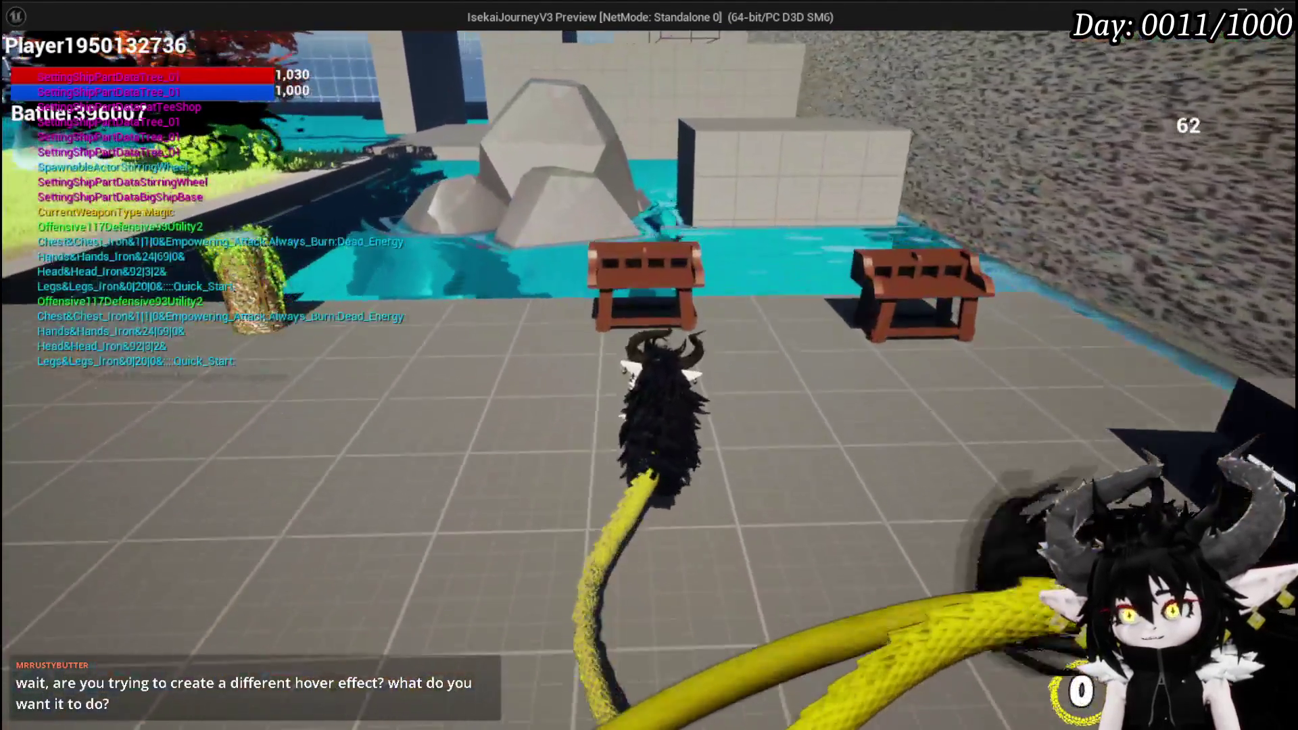
key(w)
key(e)
click(1264, 65)
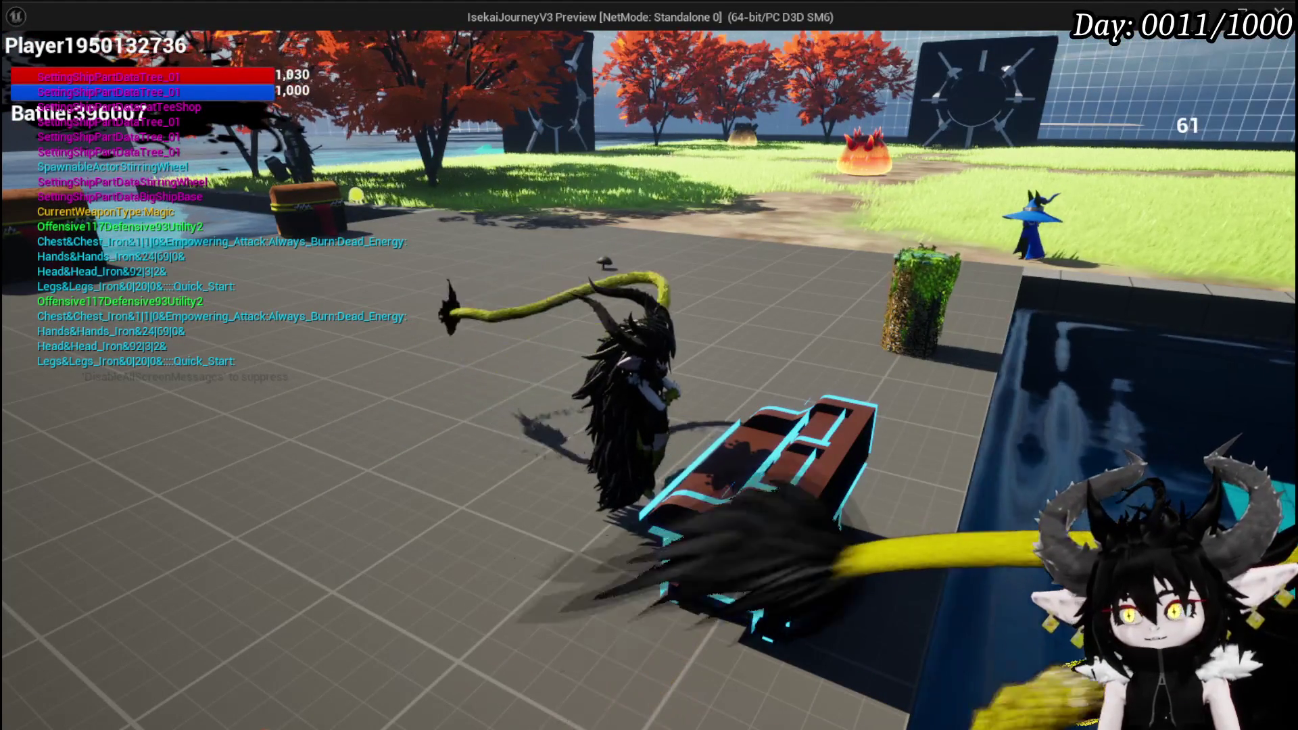
Step: Approach the courtyard workbench so it highlights, swing the whip, and toggle the settings menu
key(w)
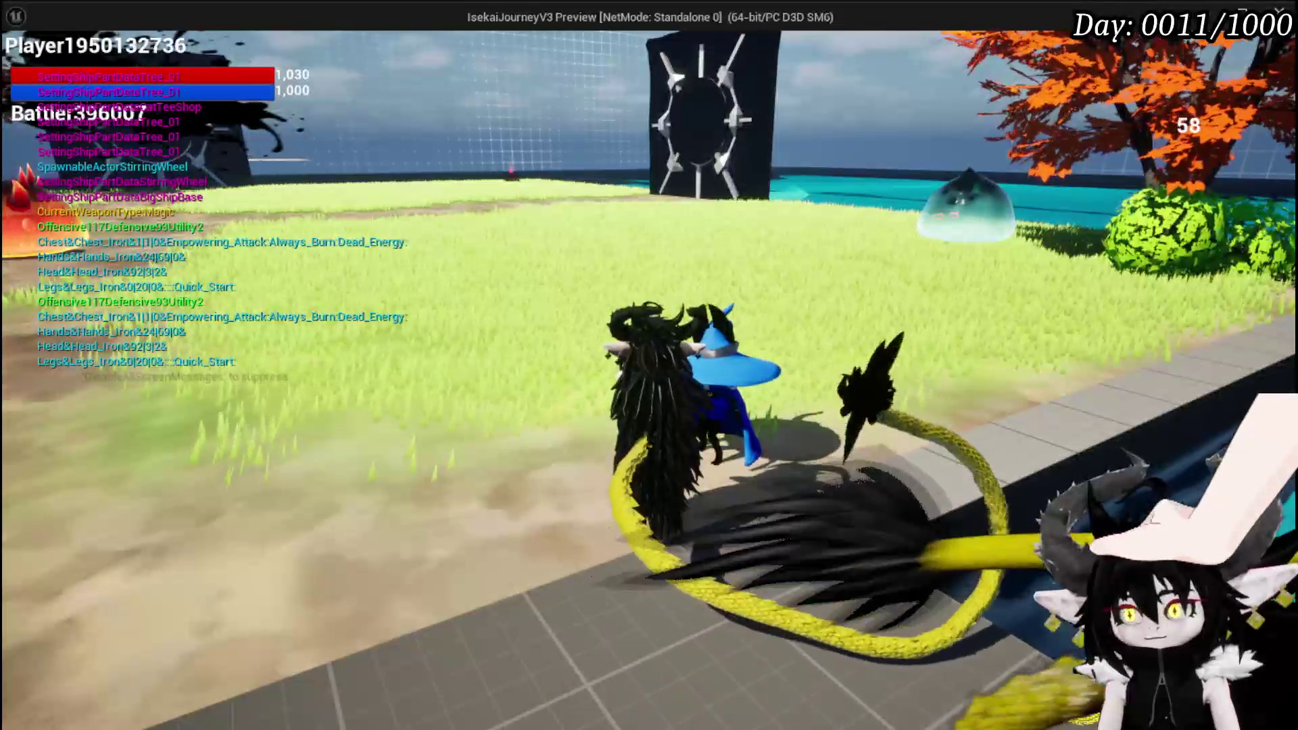
key(w)
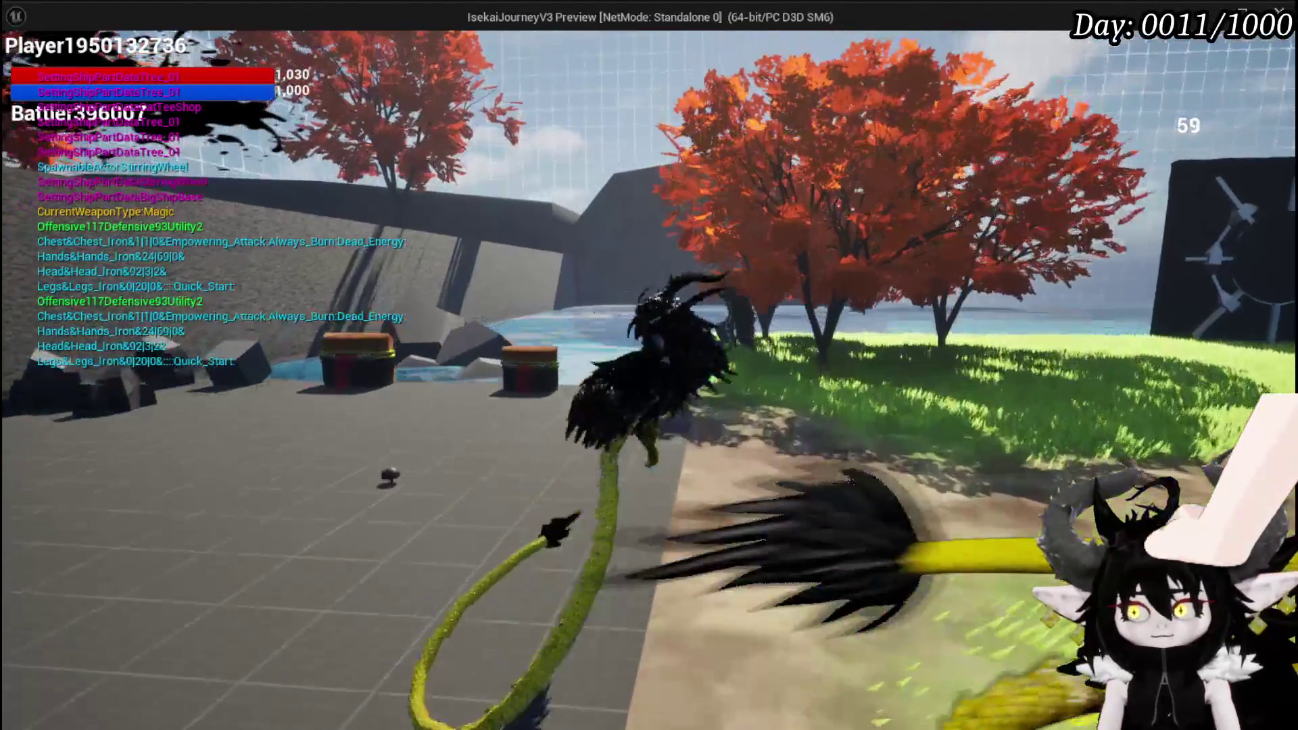
key(w)
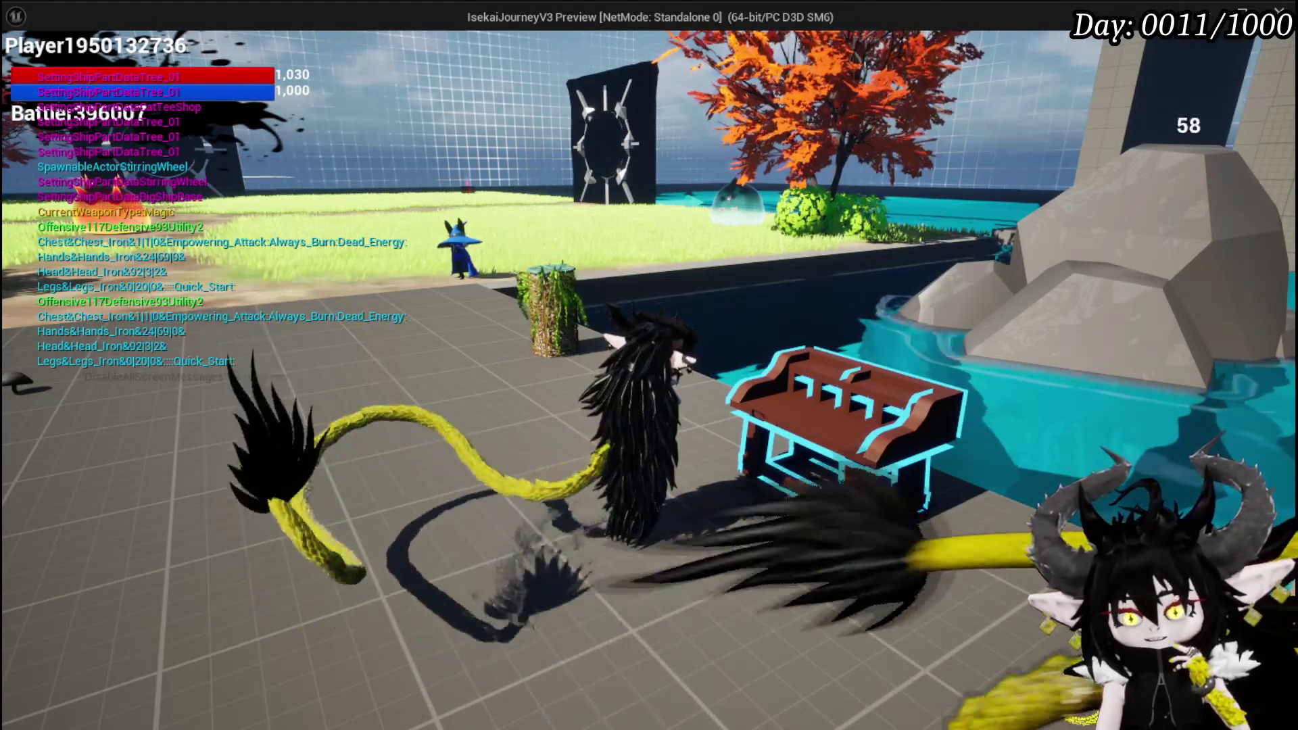
click(649, 365)
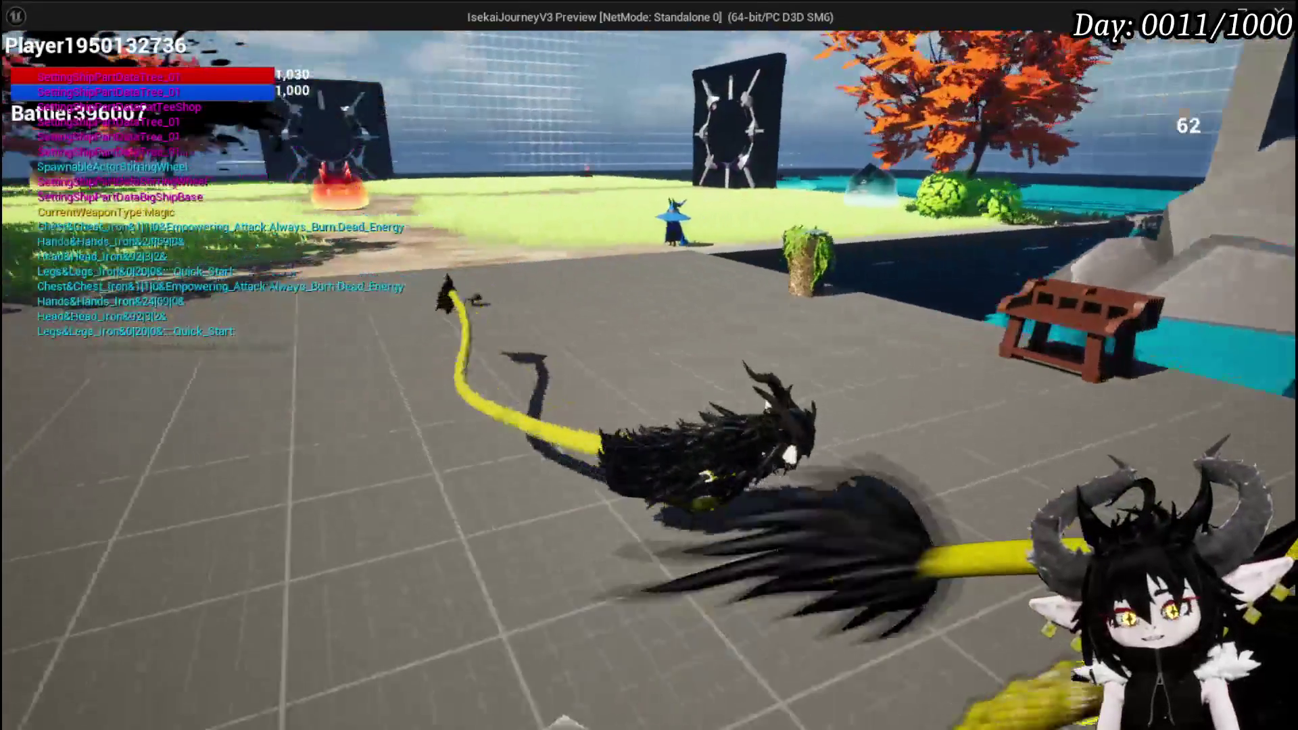
key(Escape)
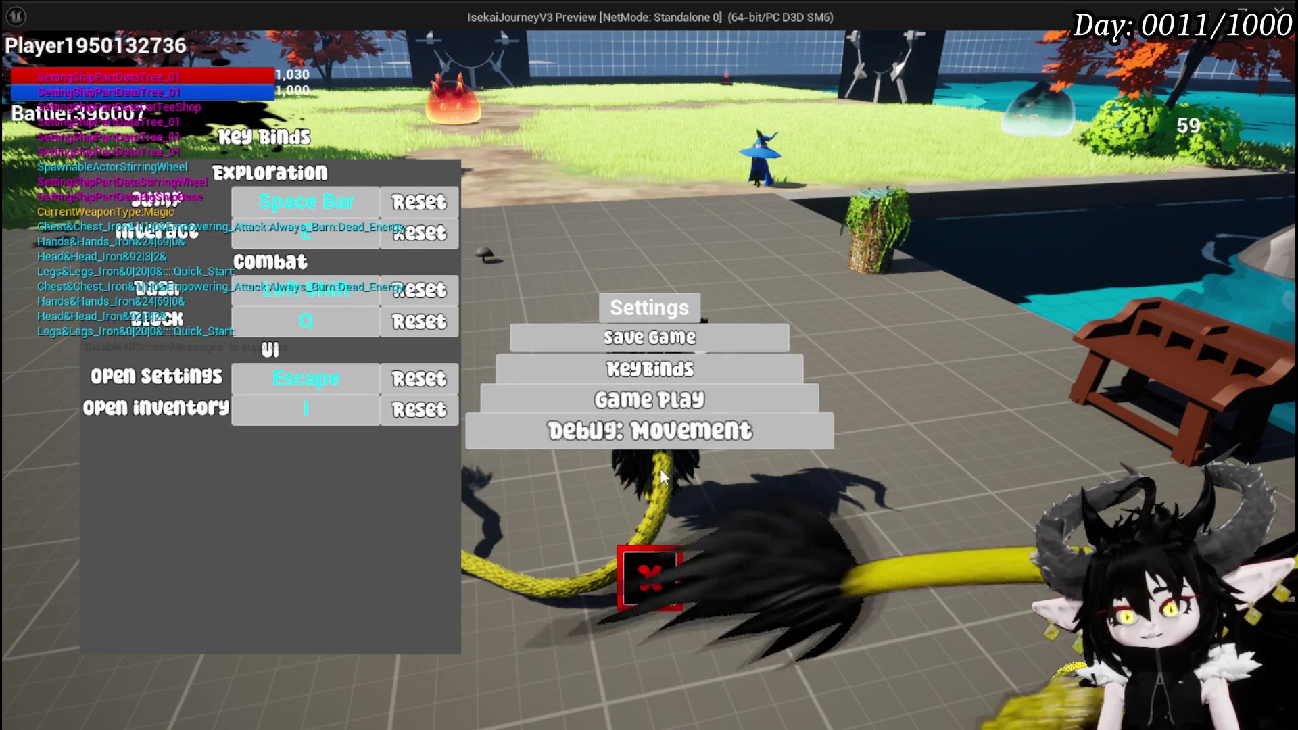
click(649, 579)
Step: Walk around the benches and the near chest, then end the play session
key(w)
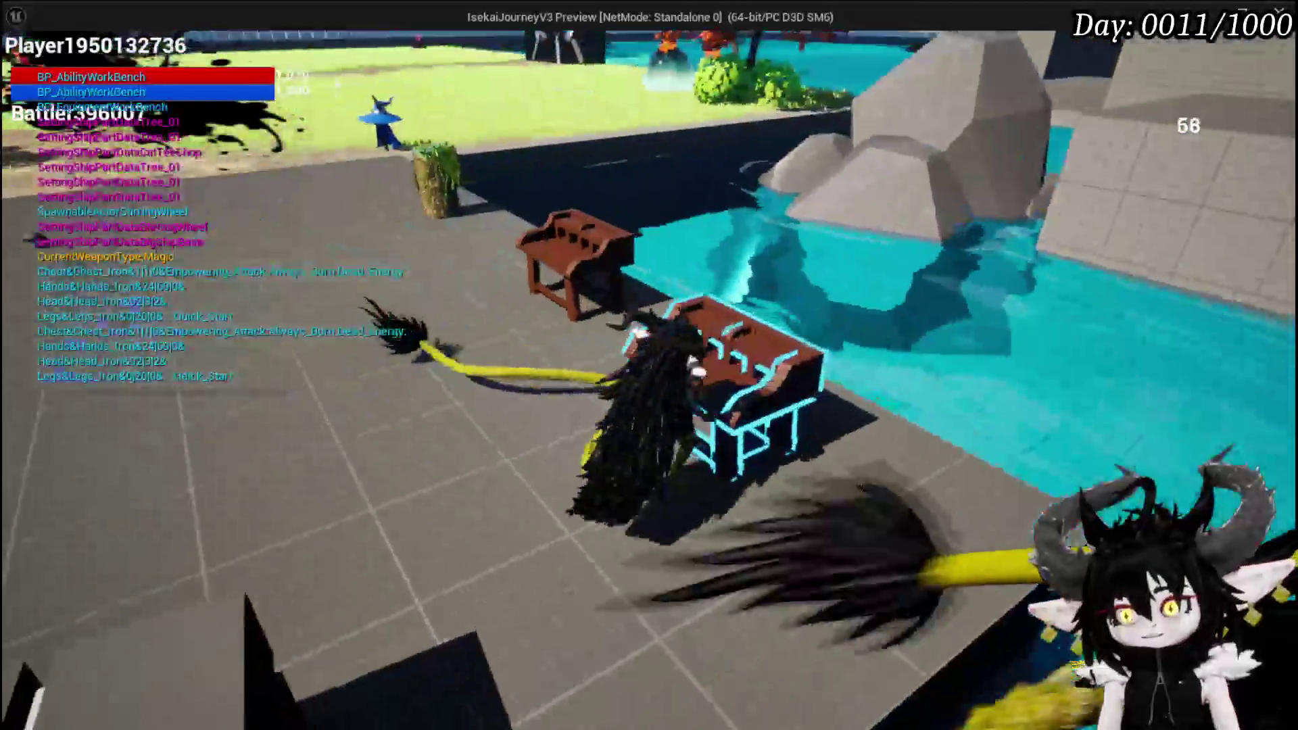
key(a)
key(w)
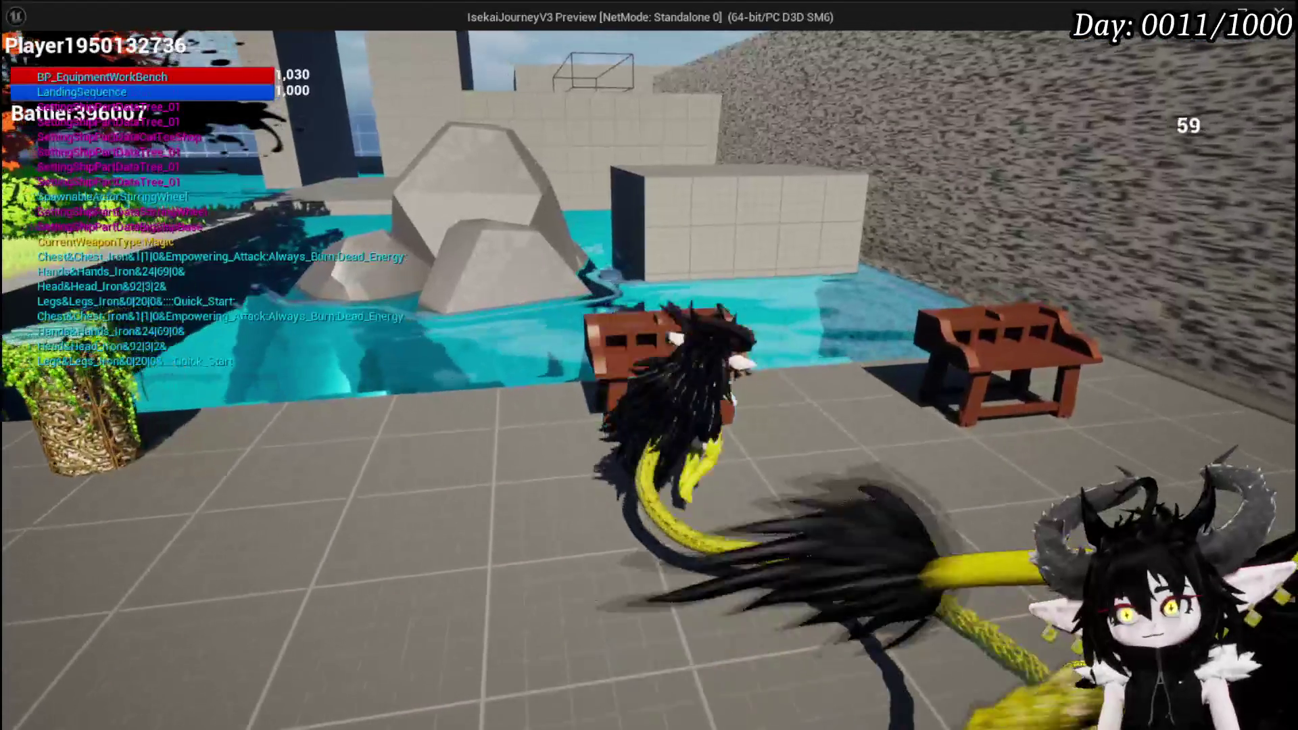
key(a)
key(w)
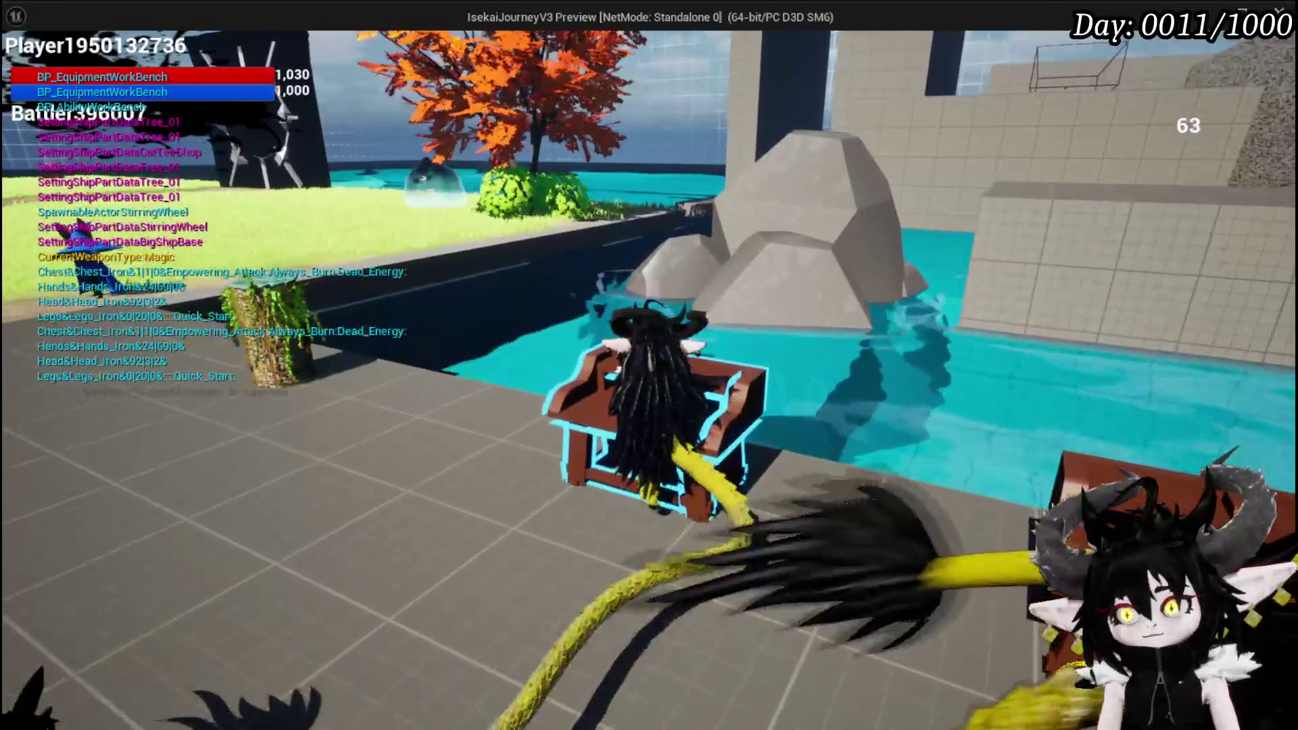
key(w)
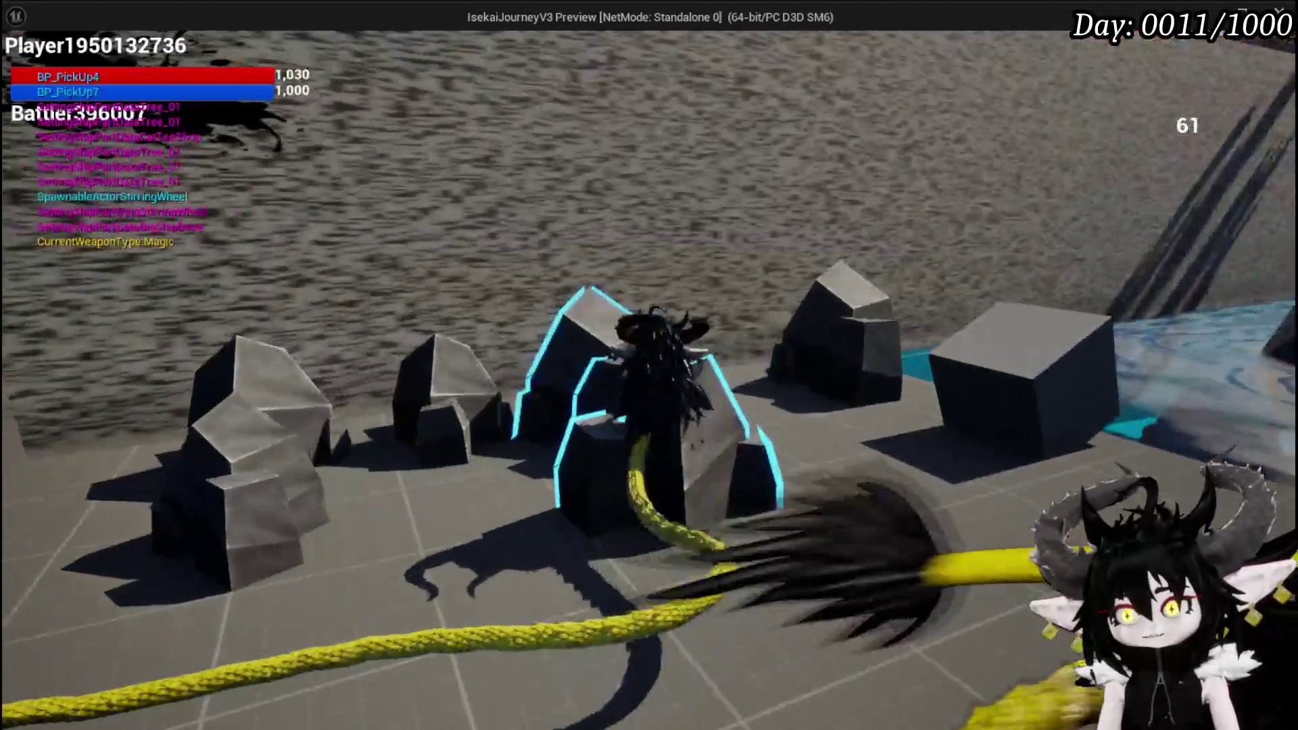
key(w)
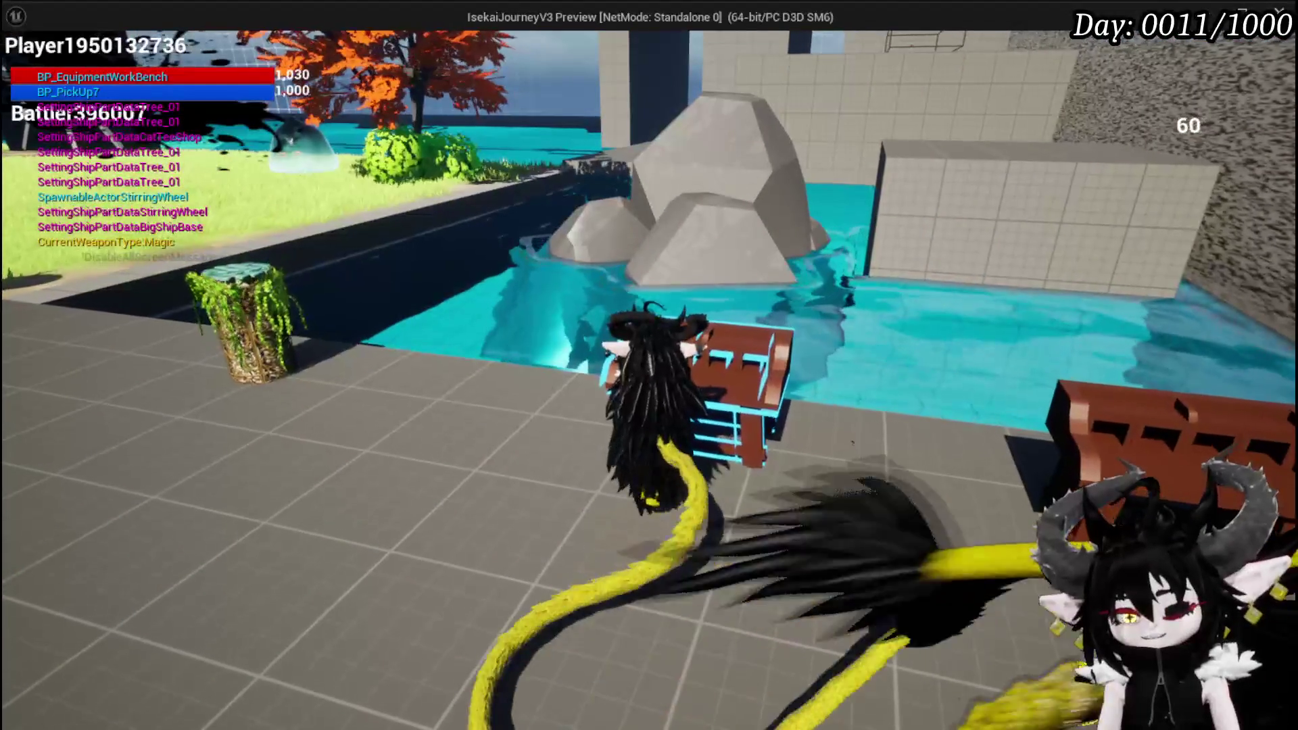
key(w)
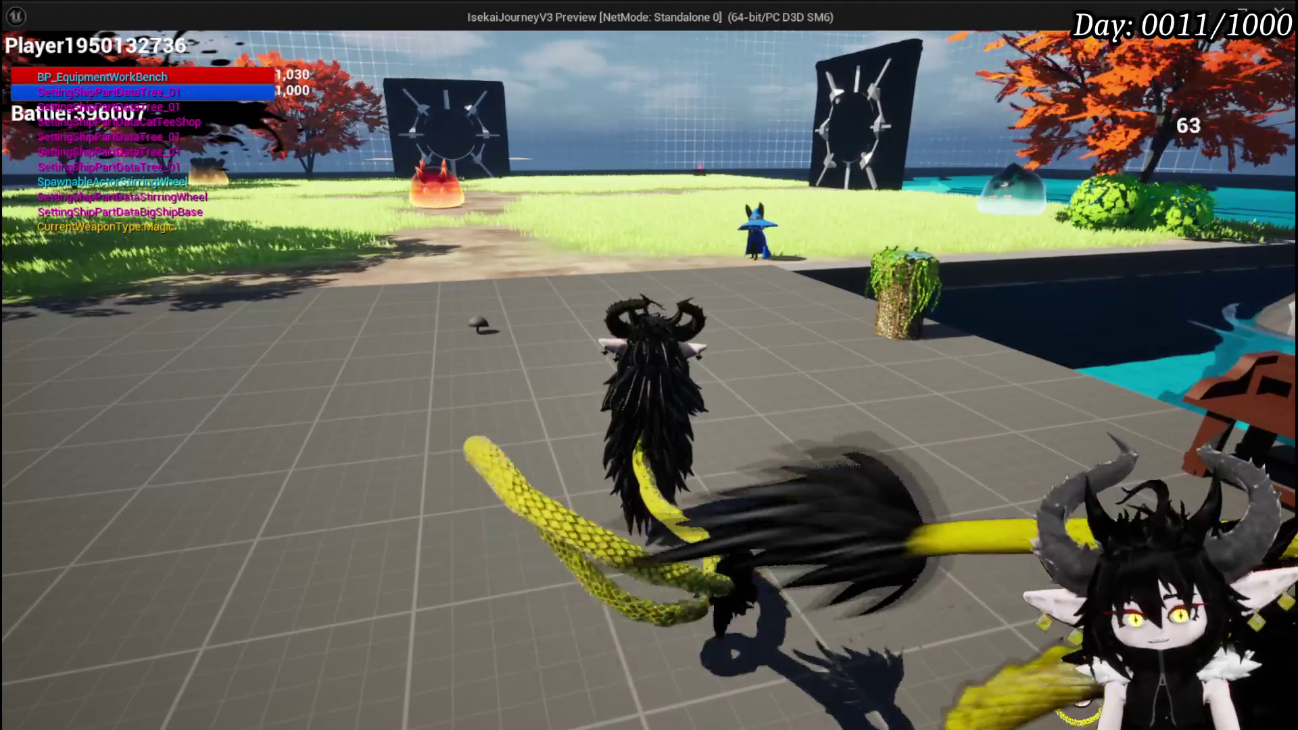
key(Escape)
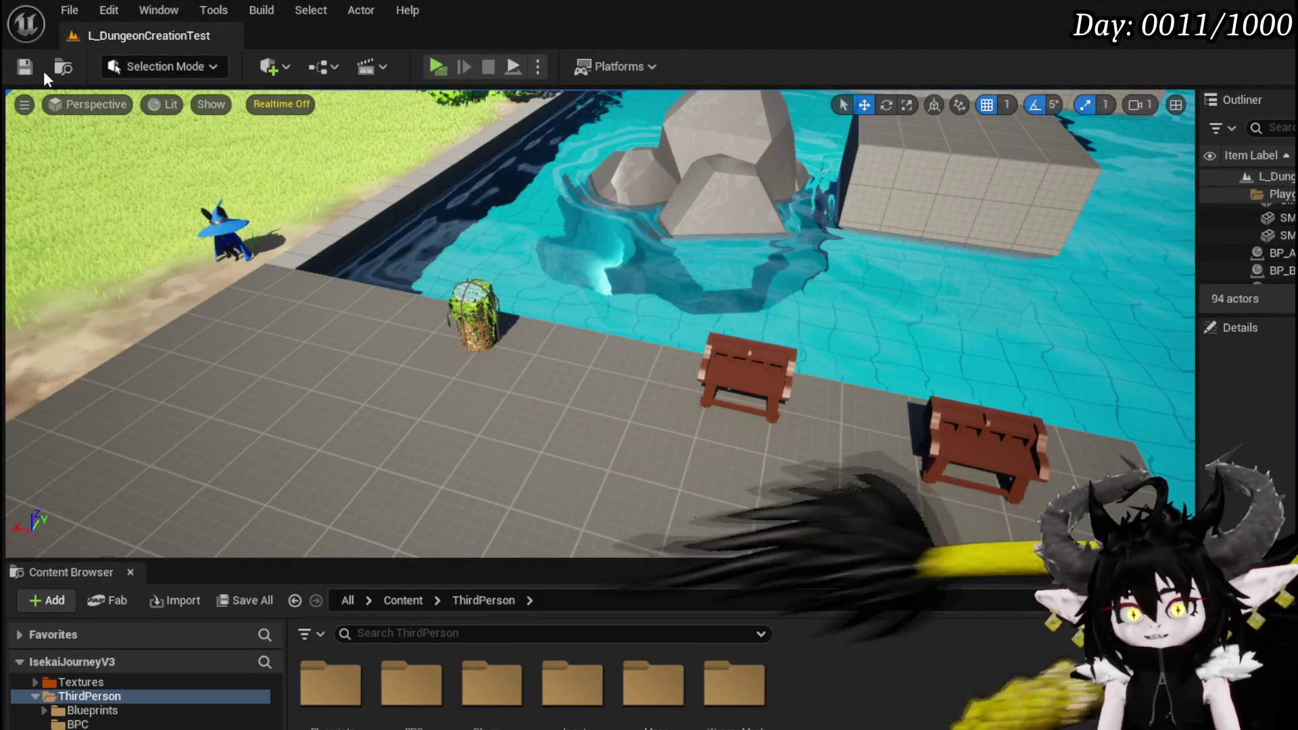
Step: Save L_DungeonCreationTest and start a fresh standalone play test
click(24, 66)
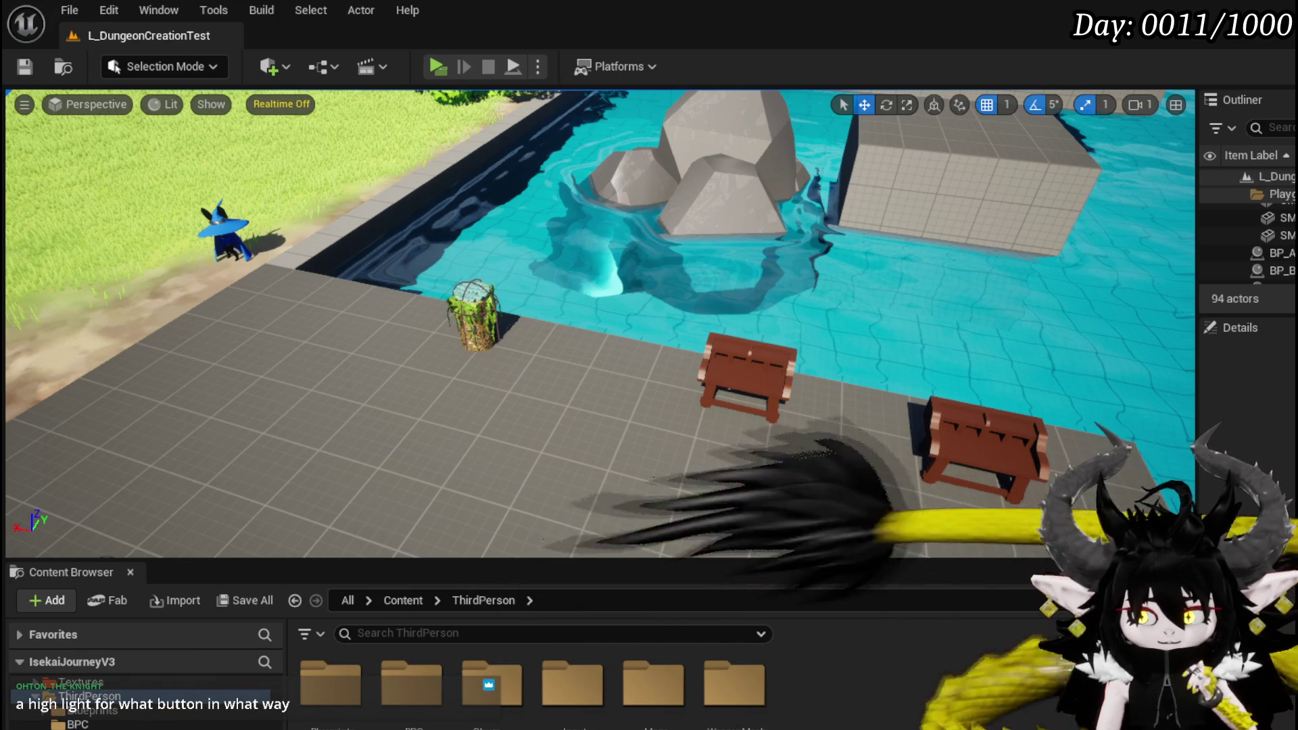
click(440, 70)
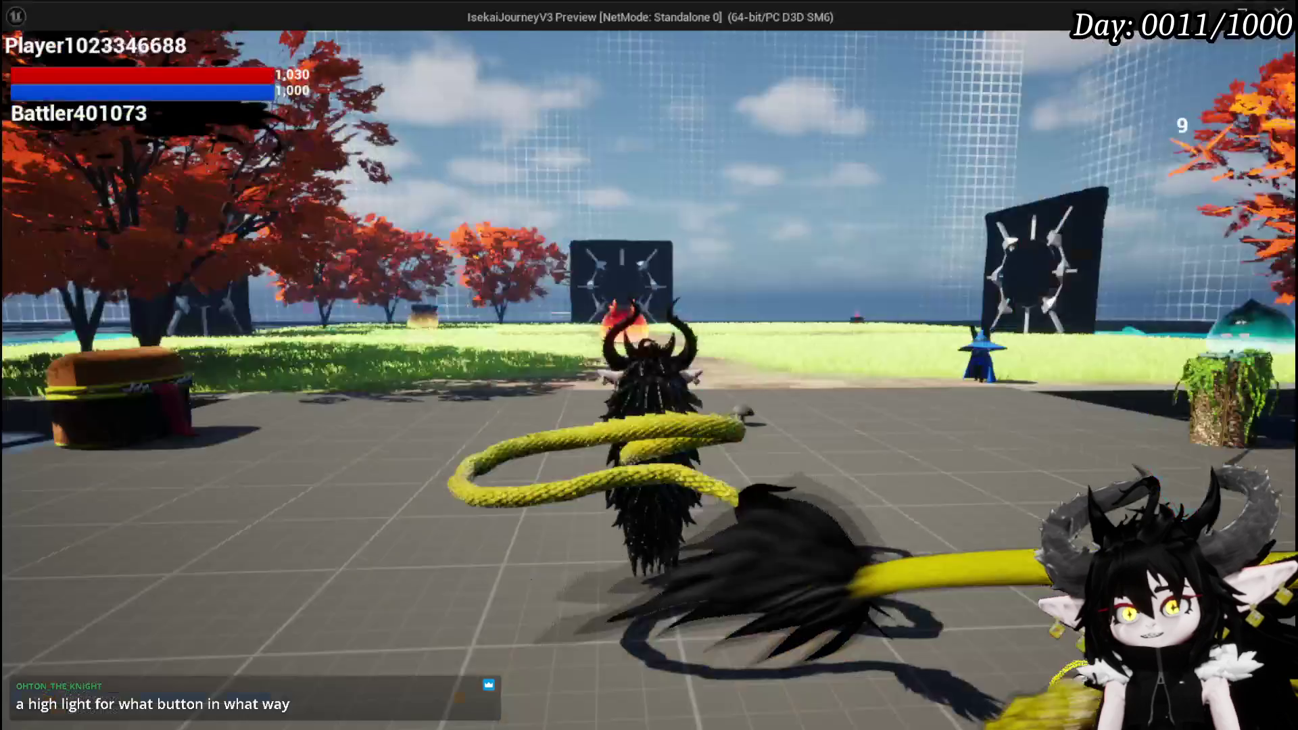
Step: Walk to the workbench to confirm its cyan outline, stop playing, and save the level
key(w)
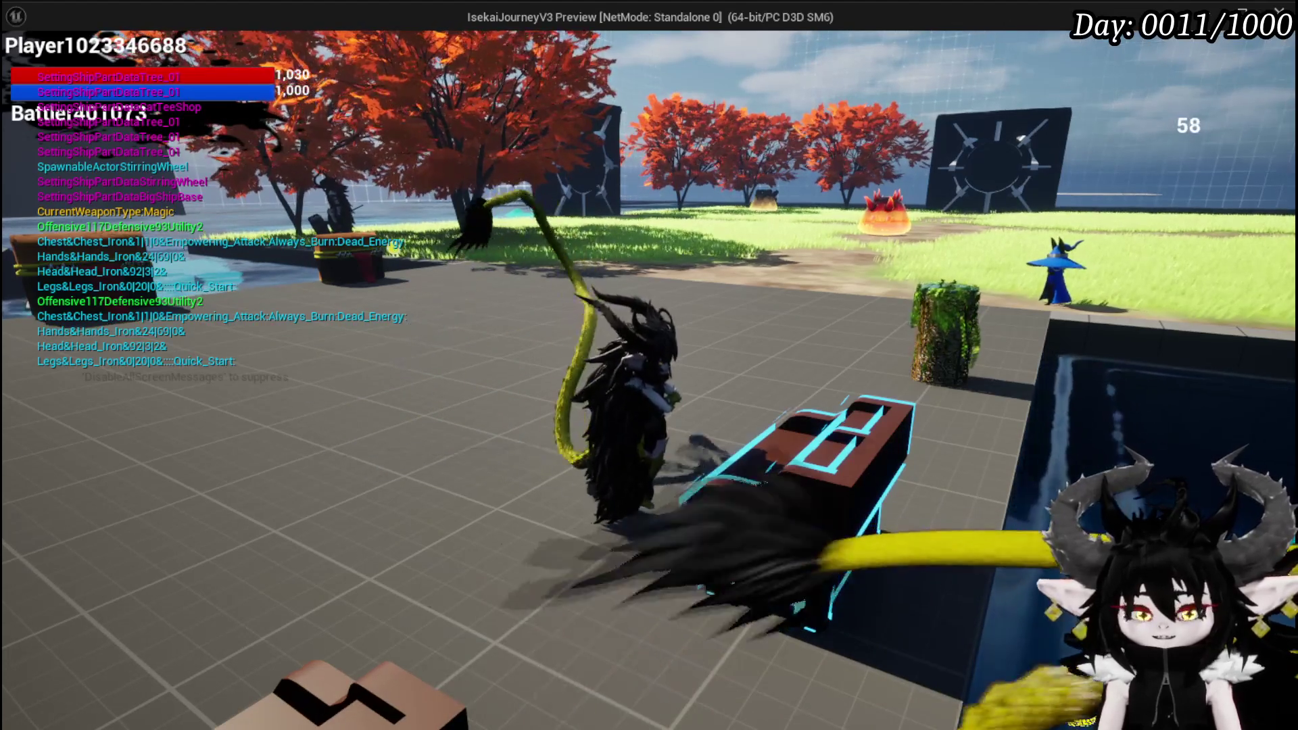
key(Escape)
click(32, 66)
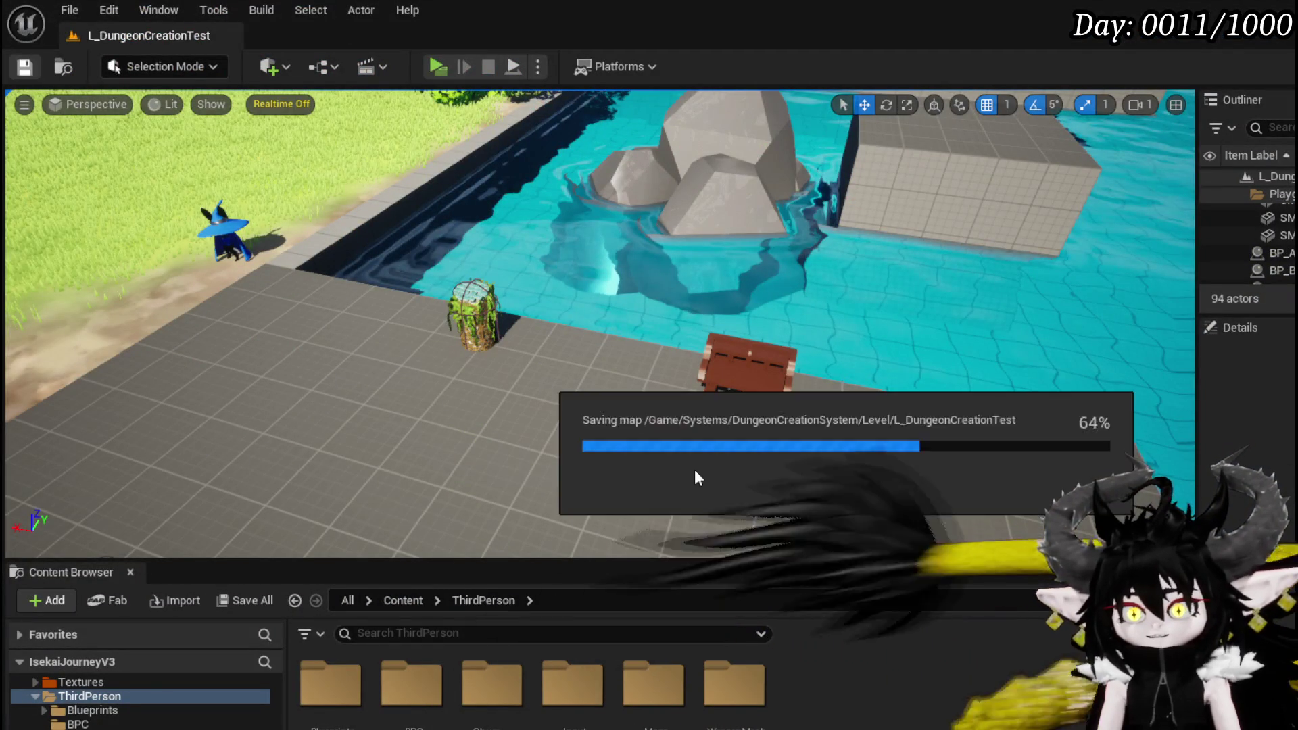
scroll(173, 696, up, 5)
scroll(146, 703, up, 3)
scroll(146, 703, down, 5)
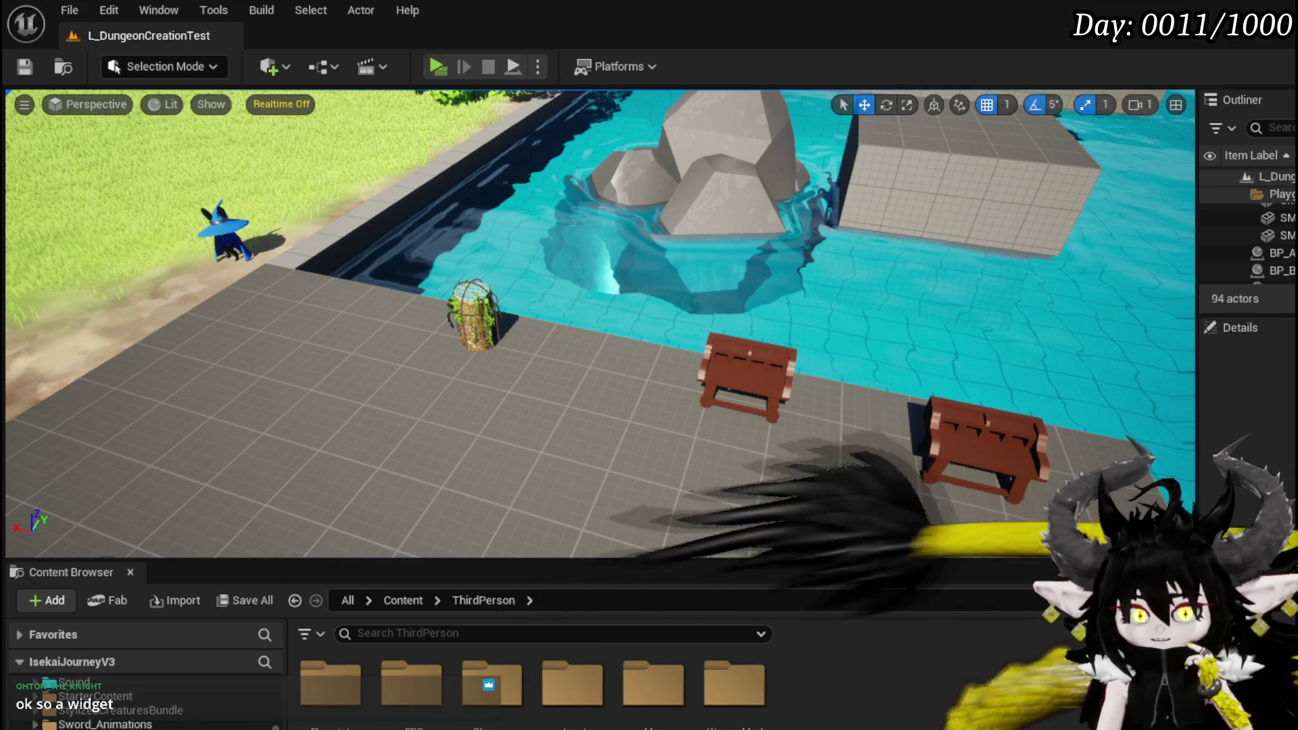
Step: Select the equipment workbench near the water and open its Blueprint with Ctrl+E
click(722, 347)
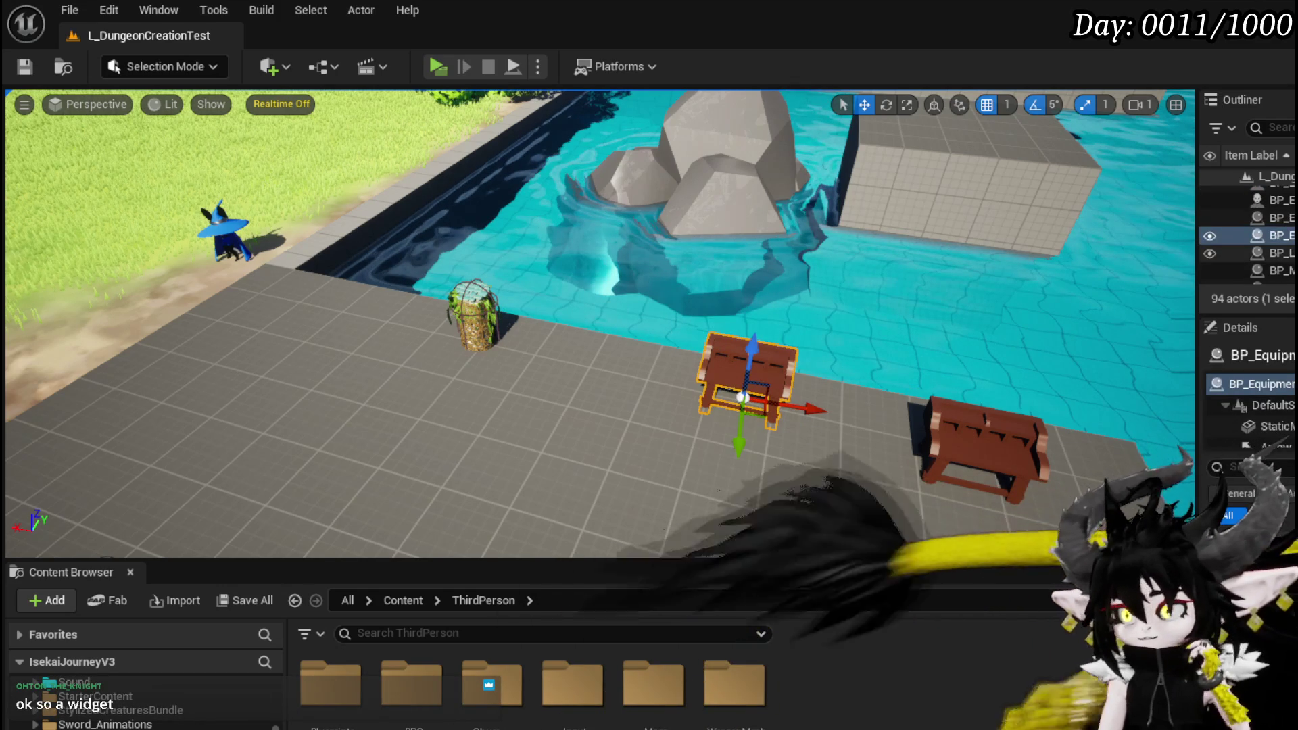
key(ctrl+e)
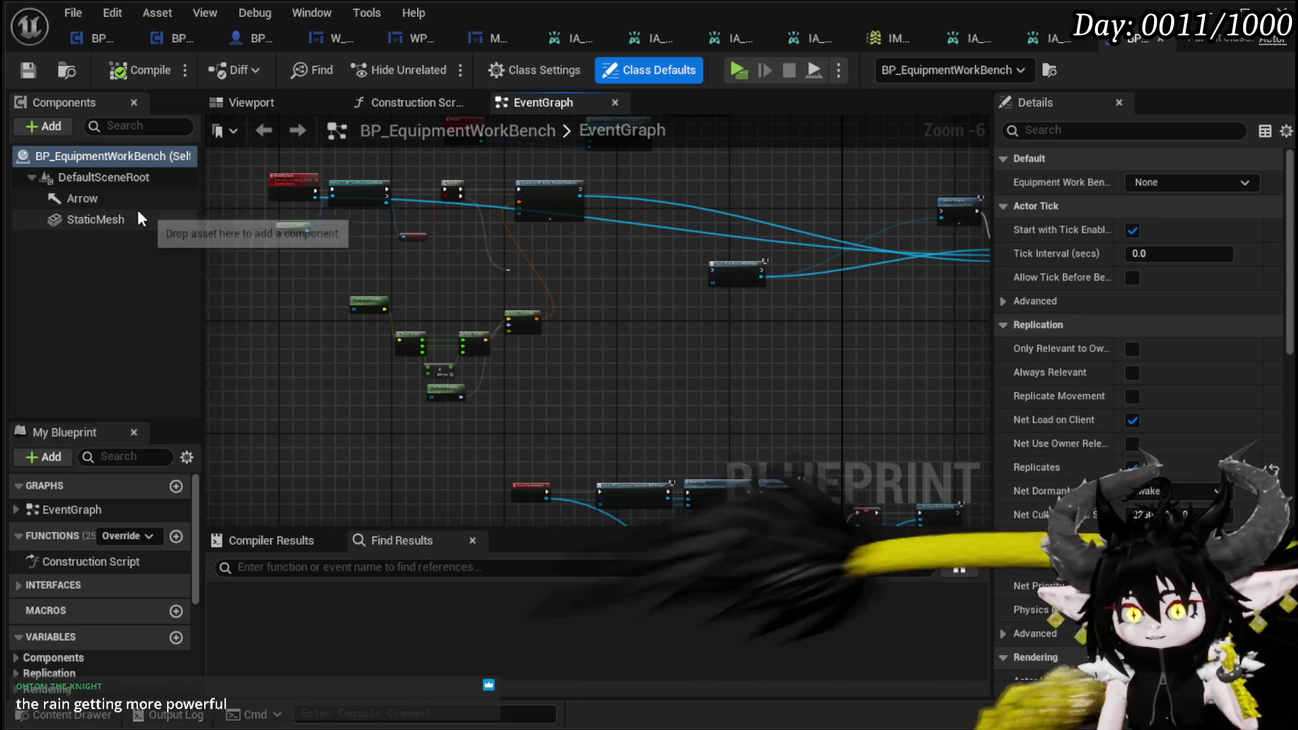
scroll(169, 485, down, 5)
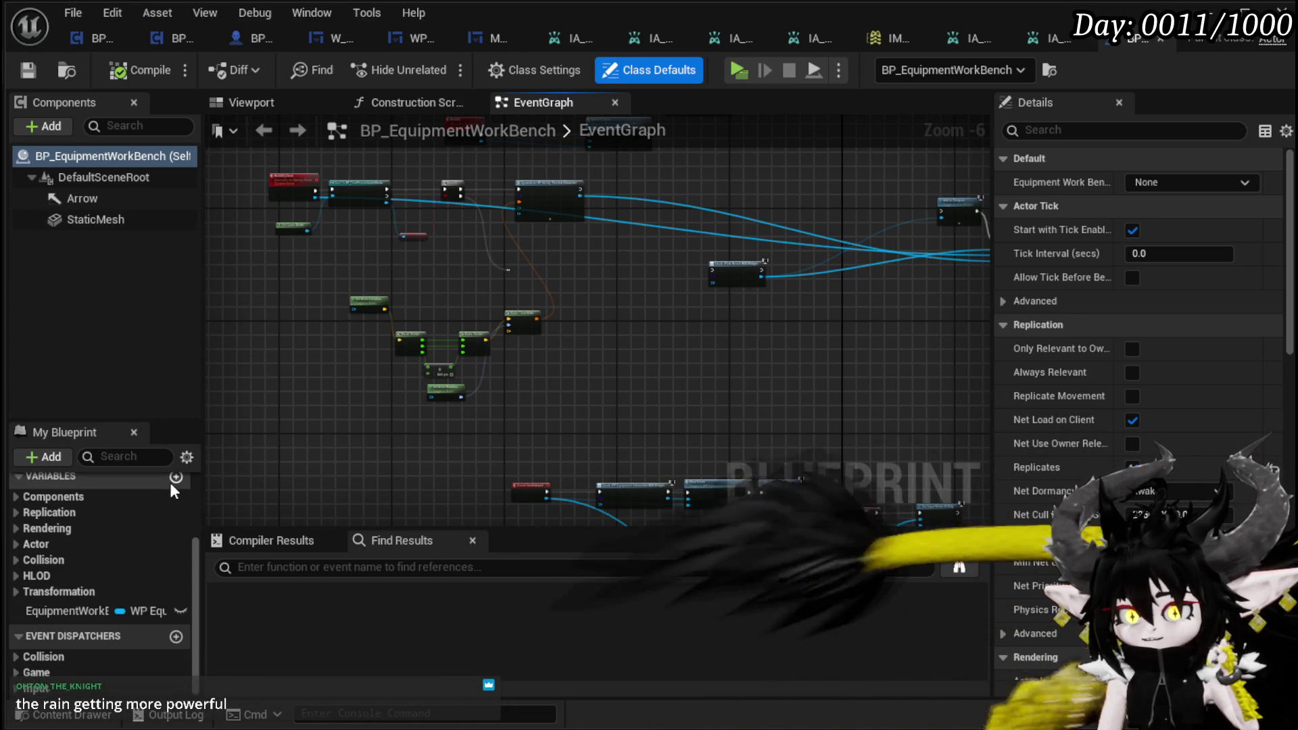
scroll(160, 574, up, 3)
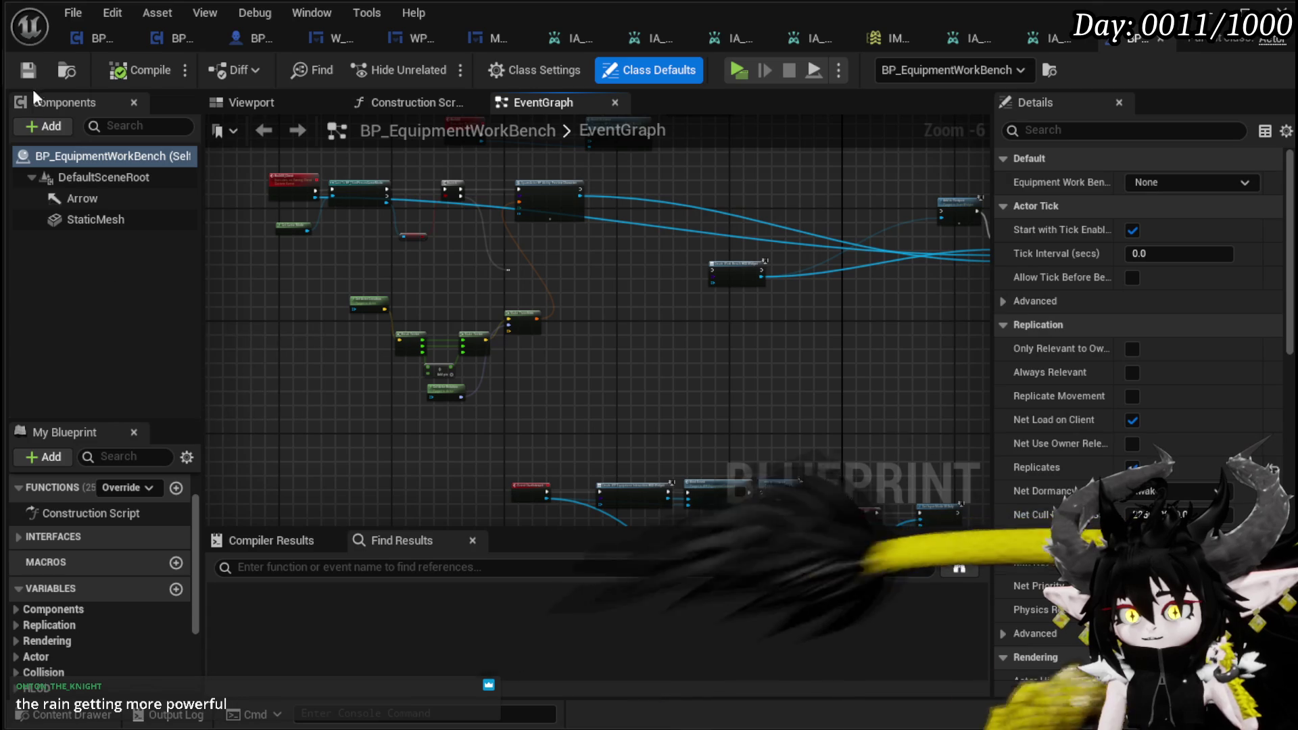
Step: Add a Widget component named Widget, then compile and save the blueprint
click(37, 126)
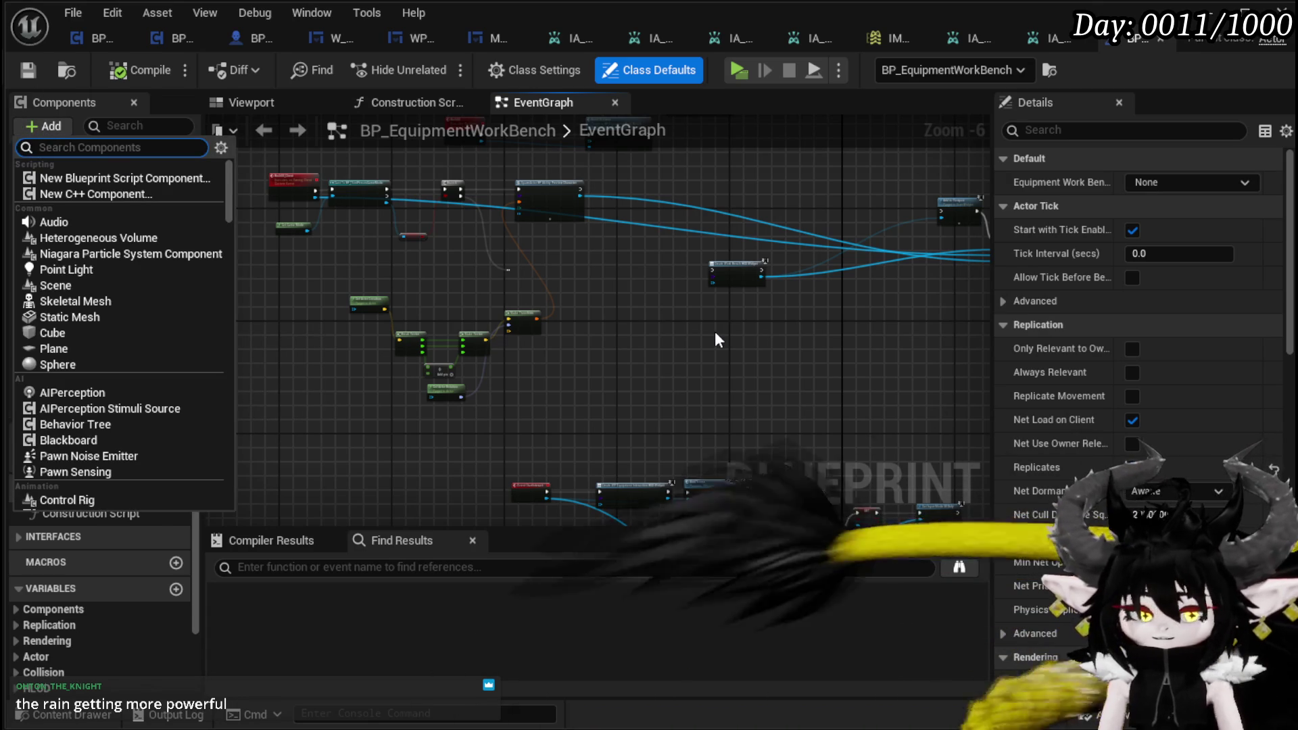
text(Widget)
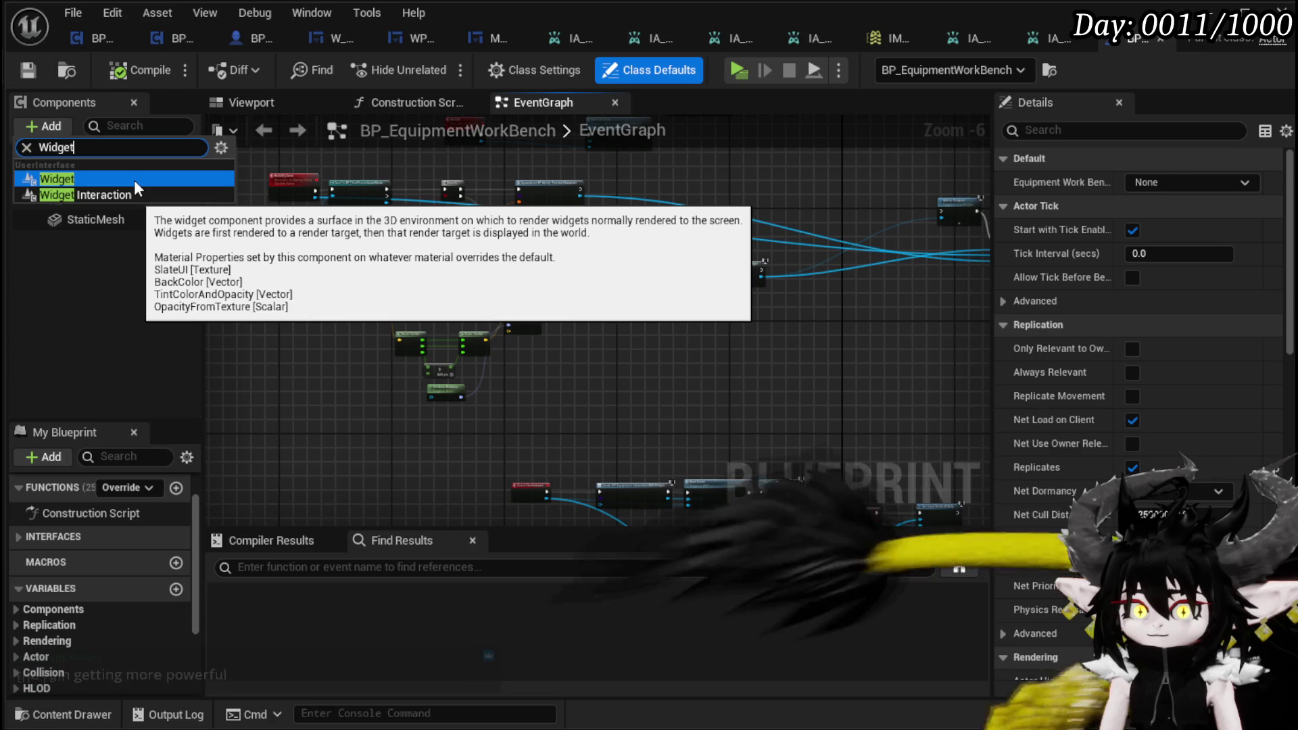
click(134, 180)
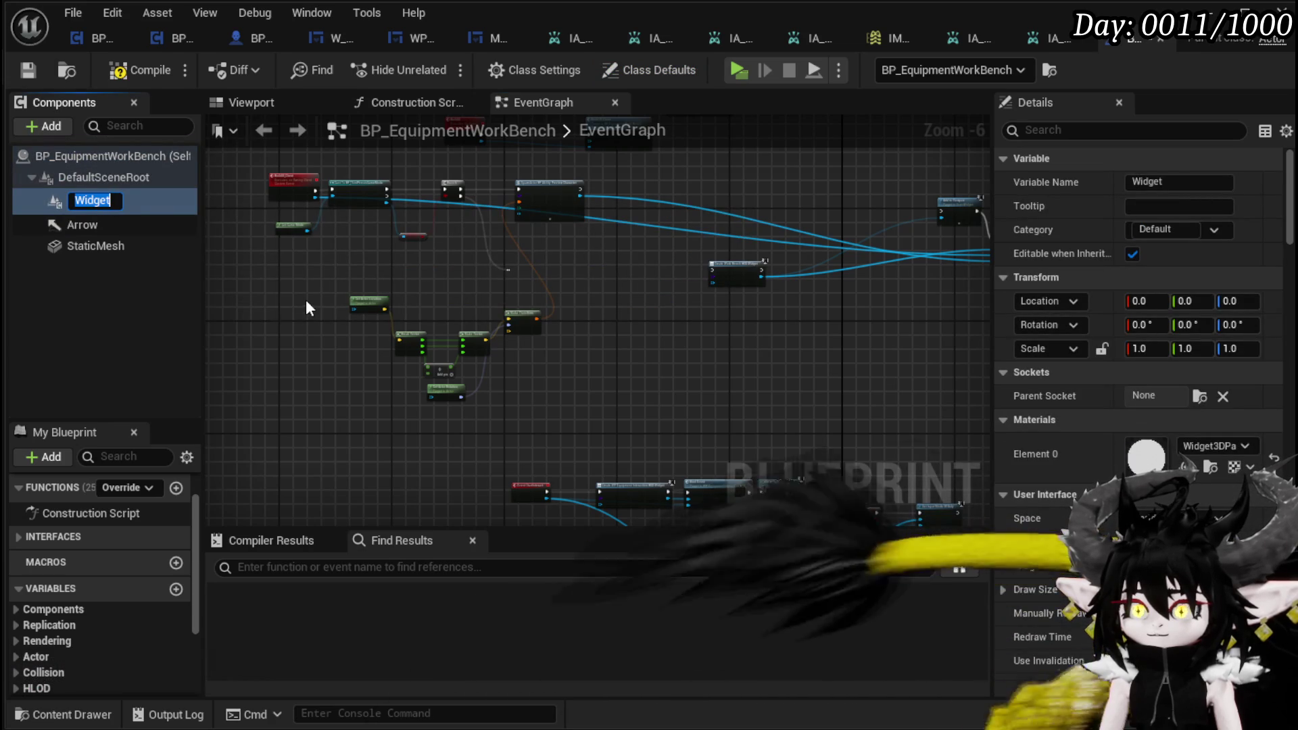
key(Return)
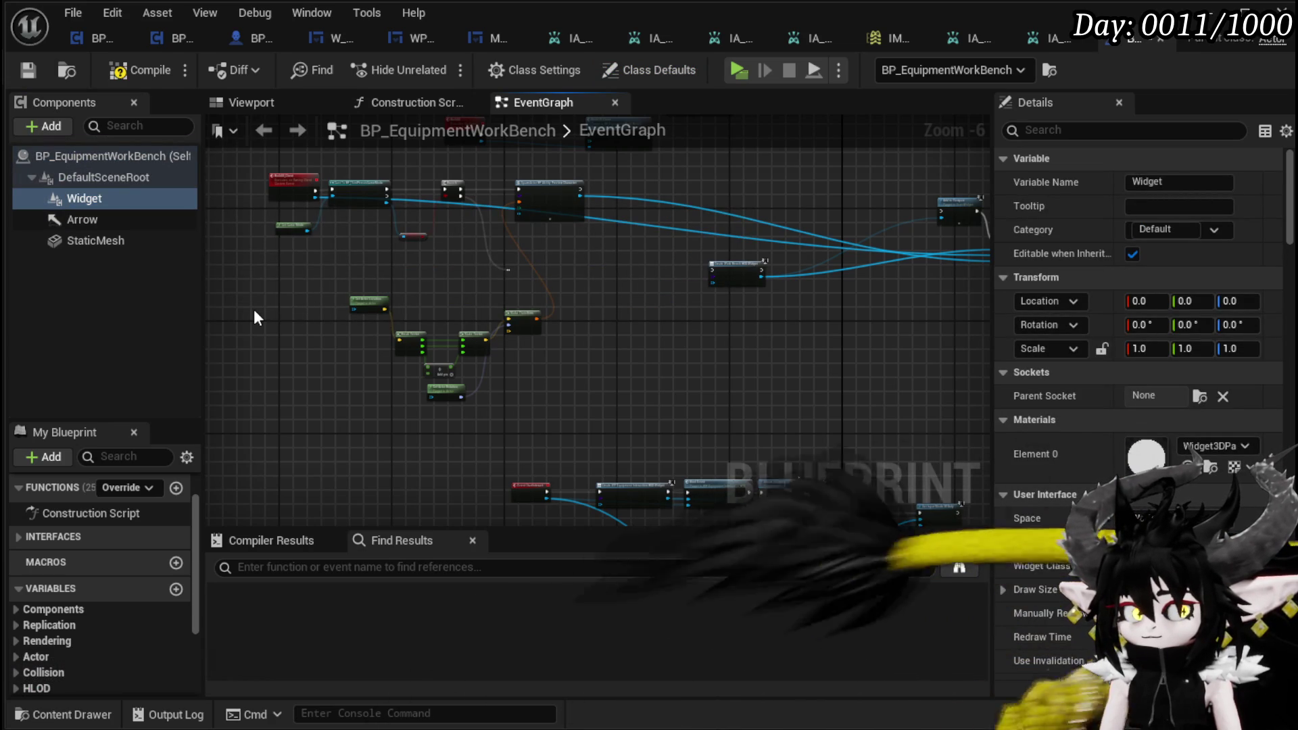
click(117, 73)
click(27, 73)
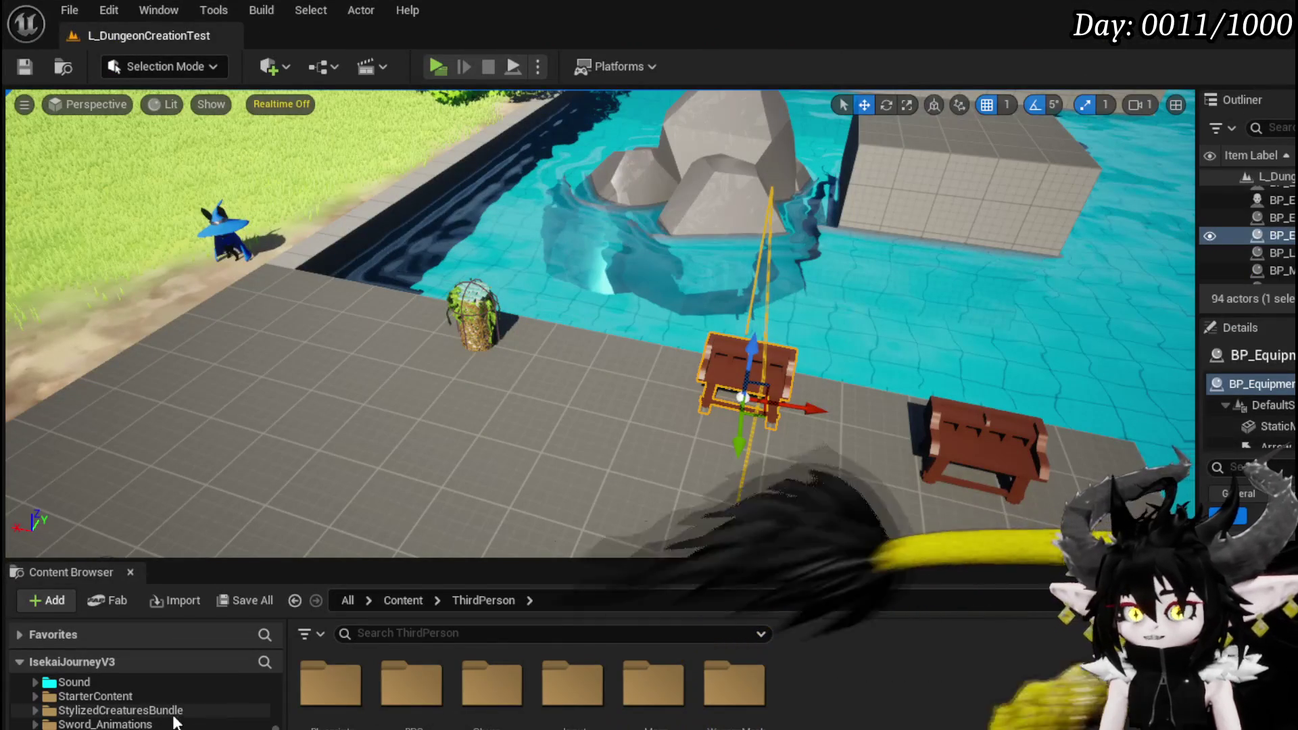
Step: Create WP_HighlightButton from the UserWidget parent in InteractionSystem's Widget folder and open it
scroll(135, 703, up, 5)
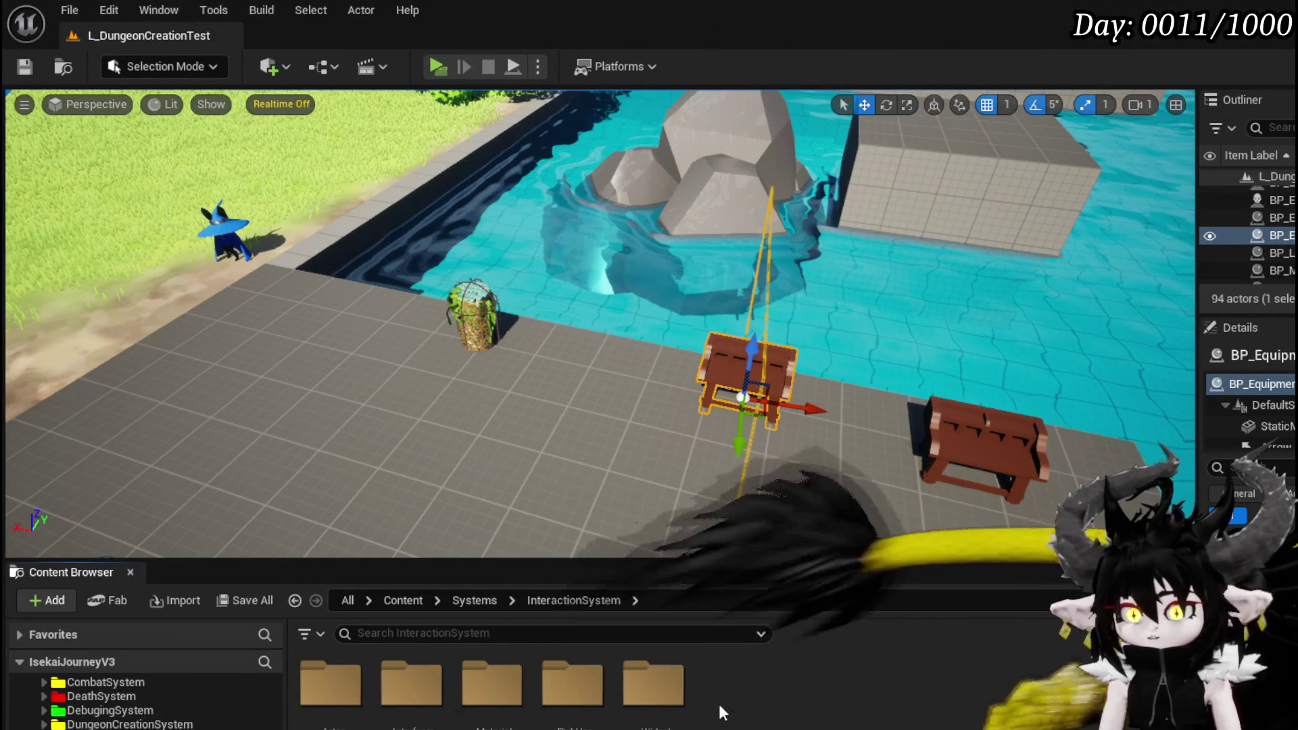
double_click(653, 683)
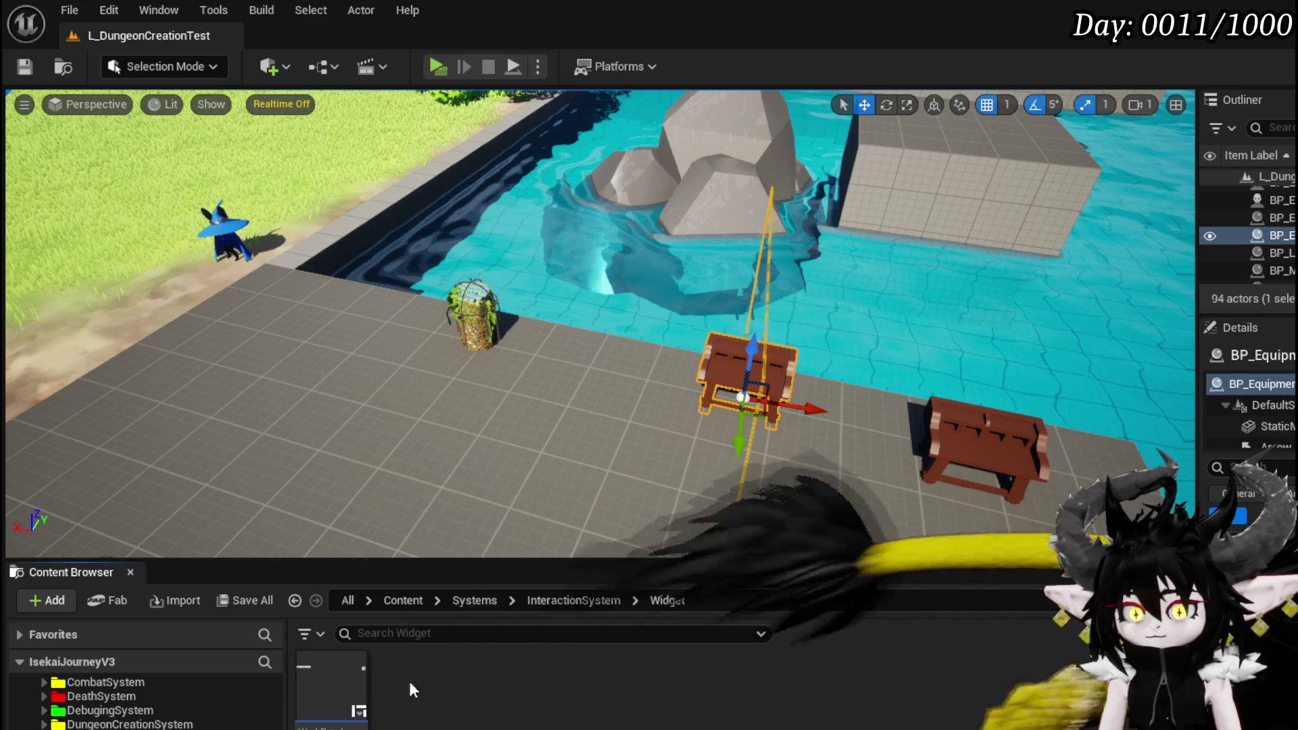
right_click(409, 687)
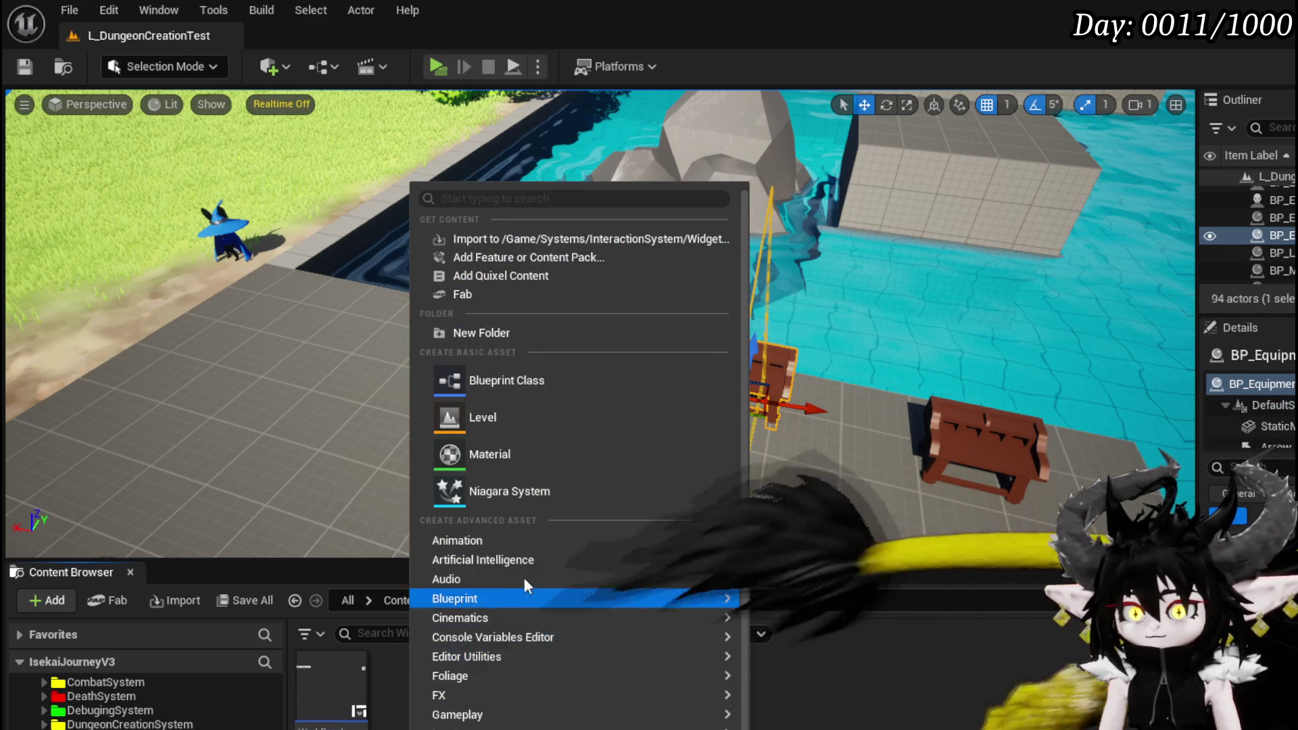
scroll(575, 677, down, 3)
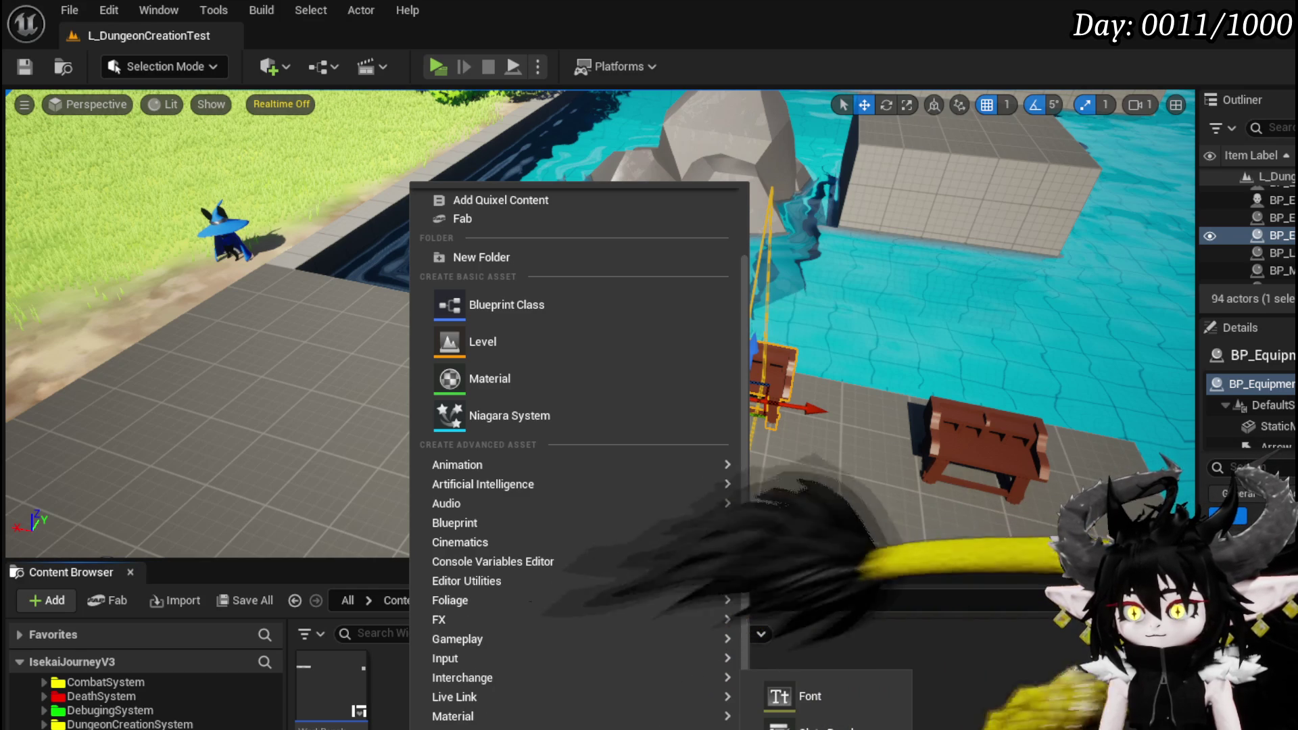
click(825, 659)
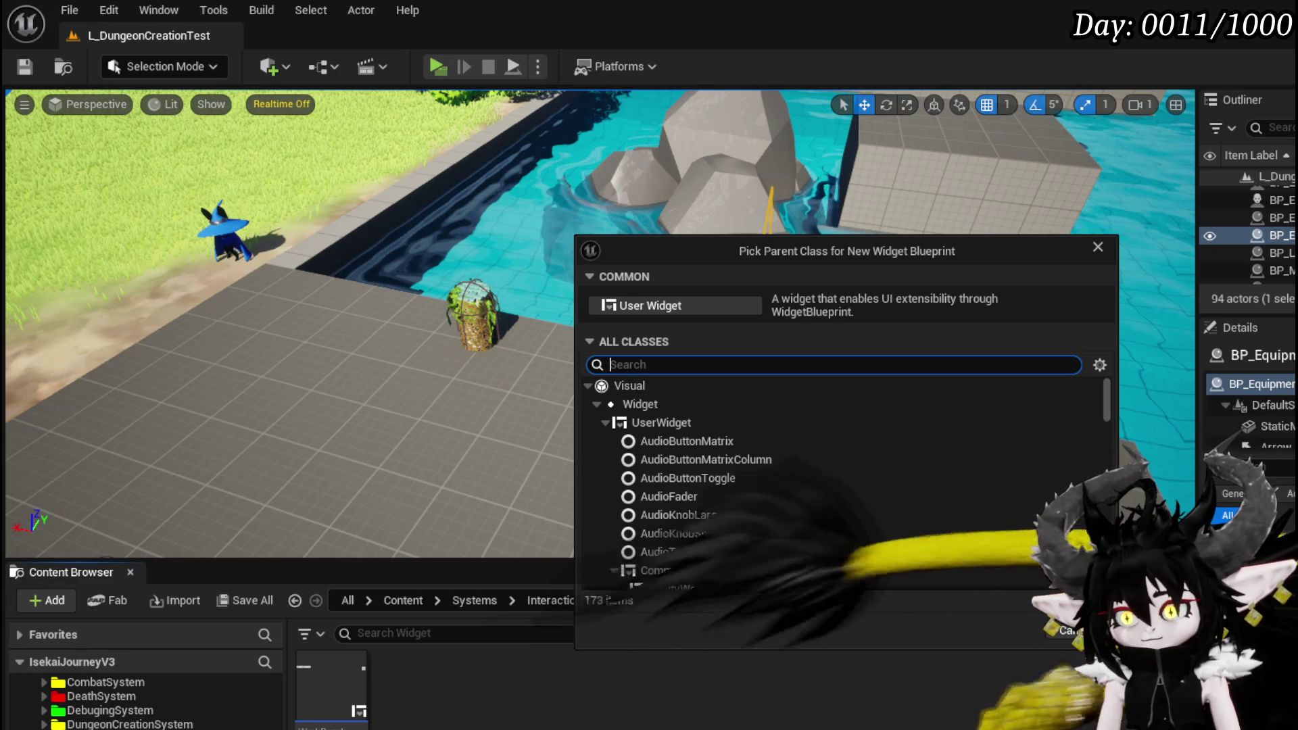
click(656, 424)
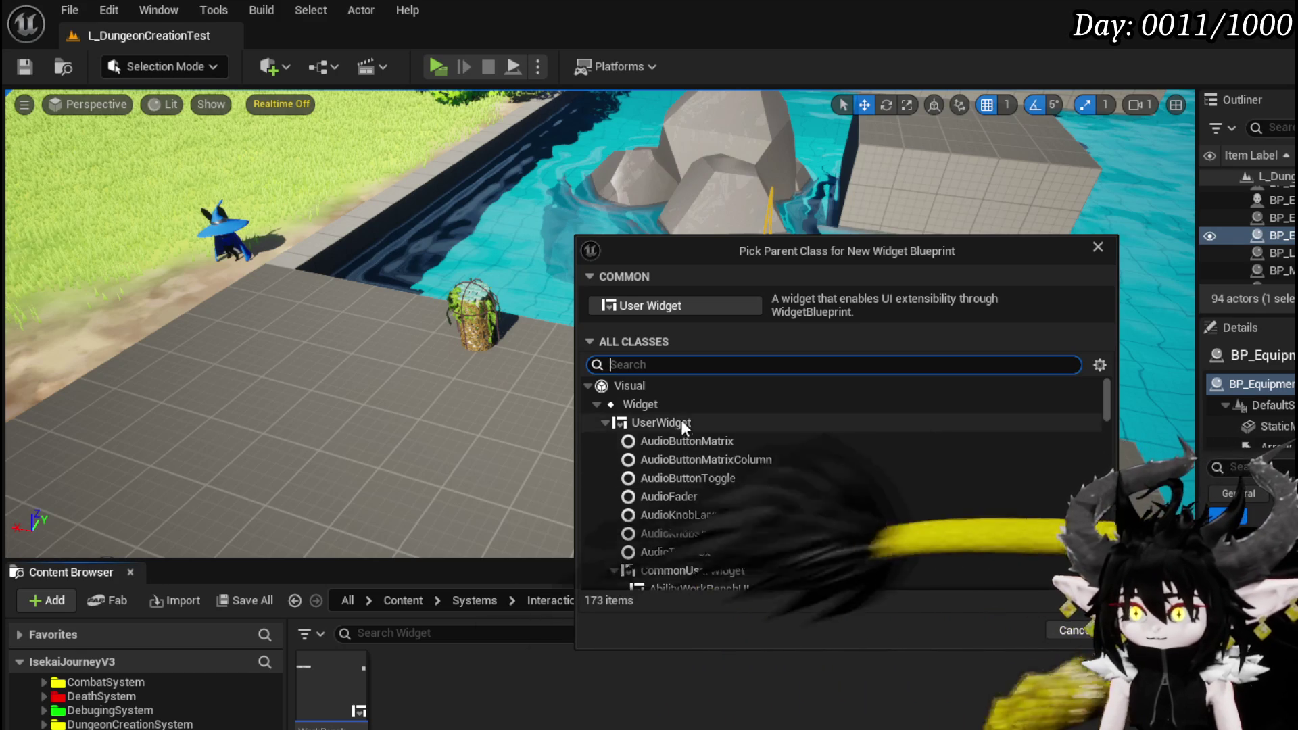
key(Return)
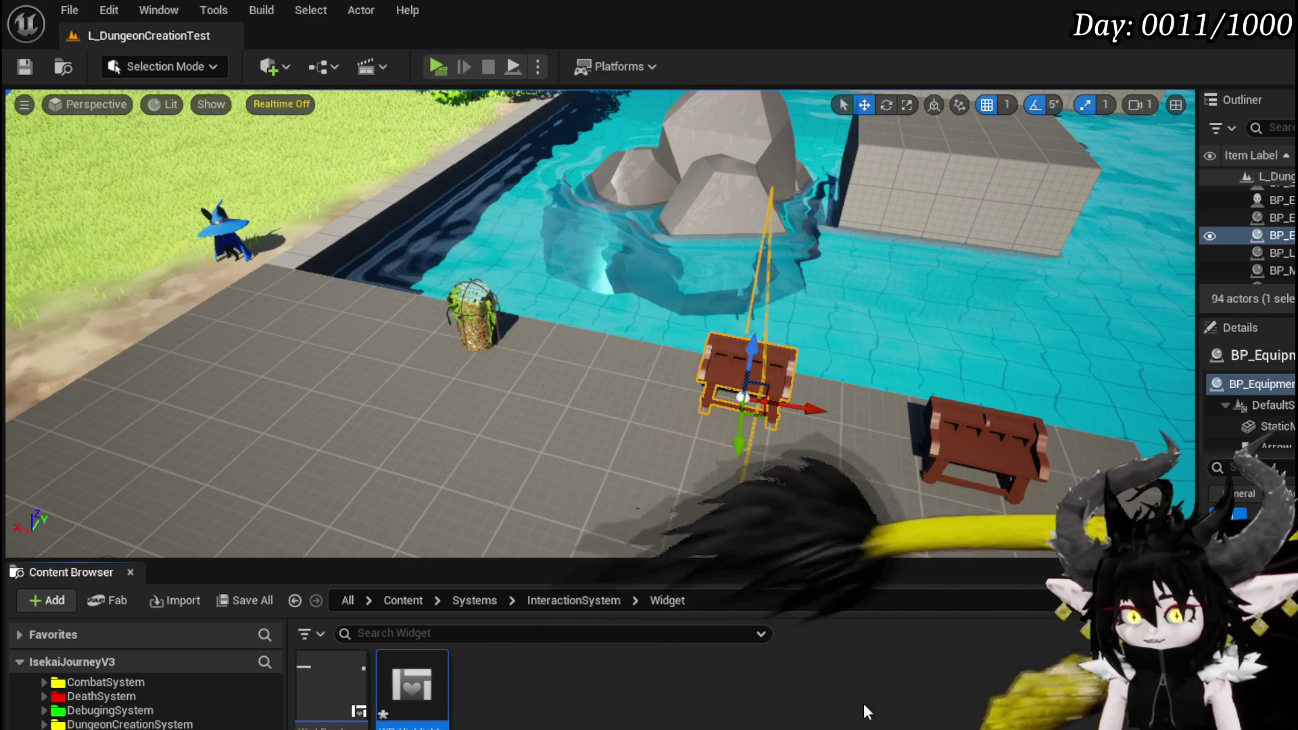
double_click(415, 683)
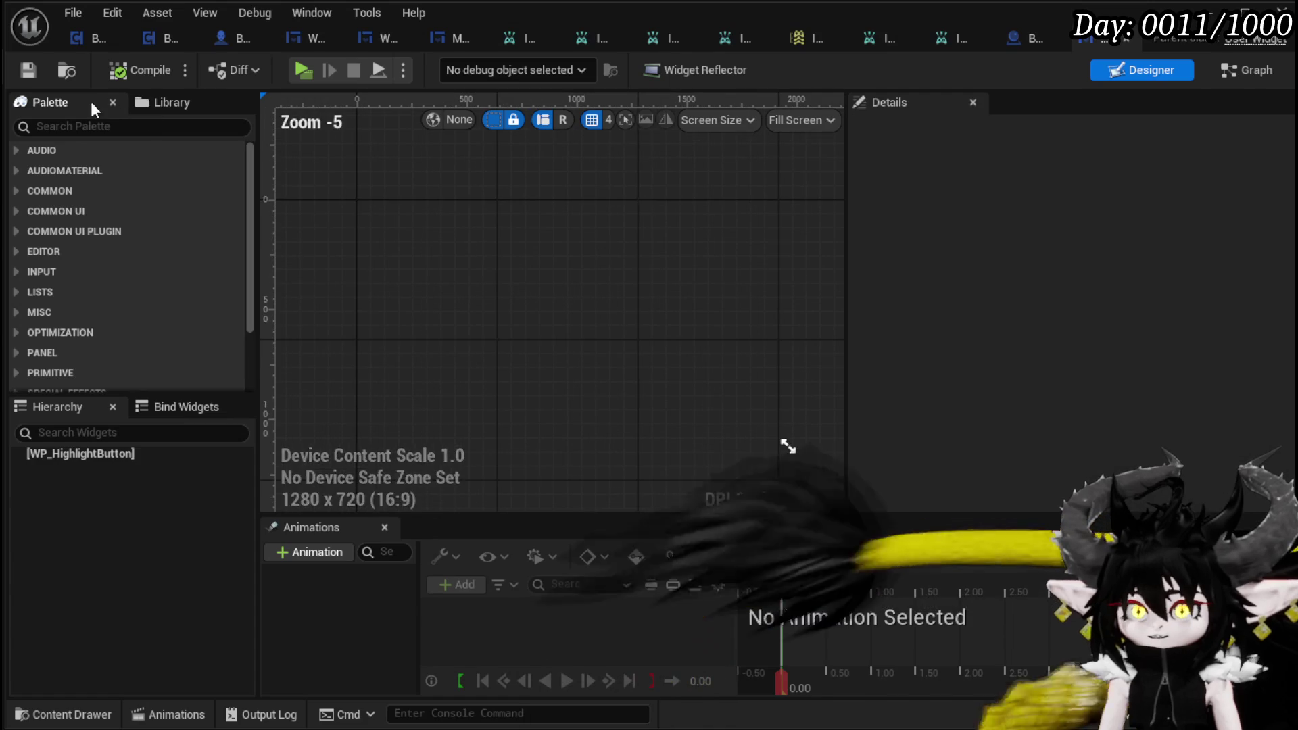
Step: Search the palette for 'W Text', drop MW Text under WP_HighlightButton, and compile
click(92, 127)
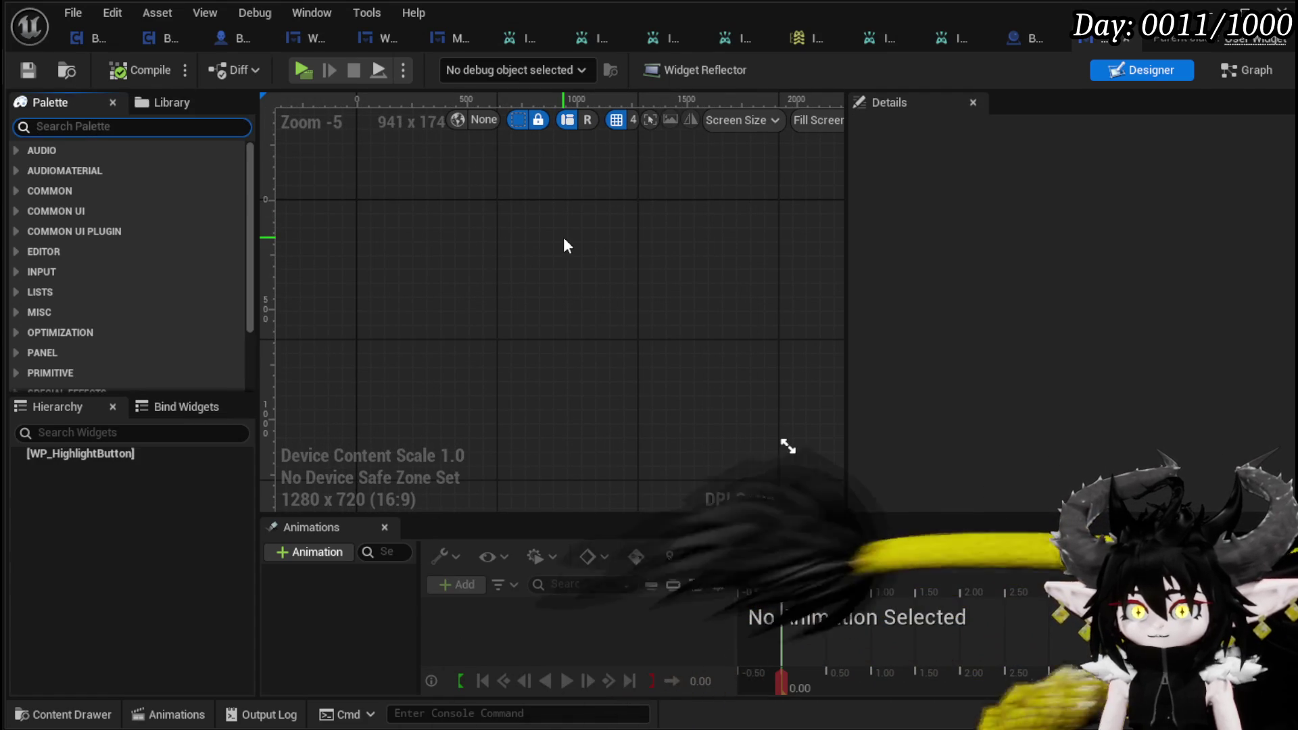
text(MW Text)
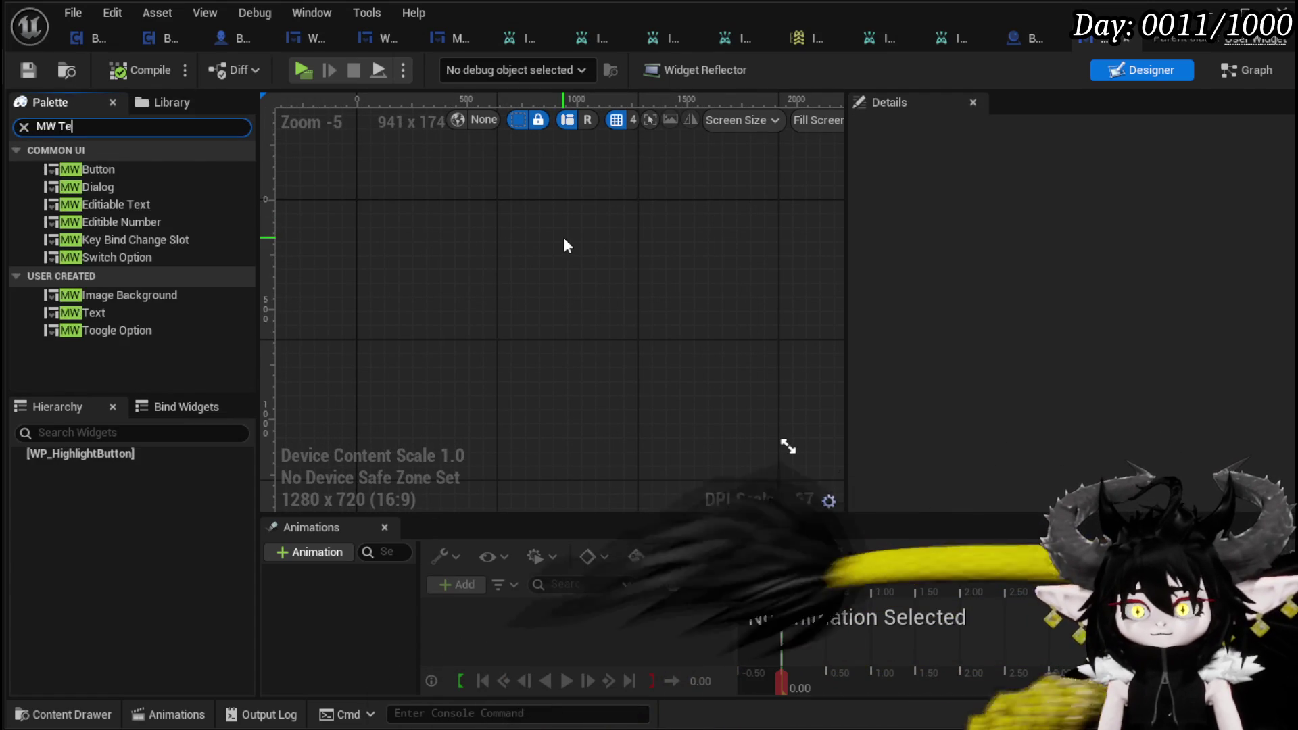
mouse_move(82, 207)
mouse_down()
mouse_move(133, 431)
mouse_move(93, 452)
mouse_up()
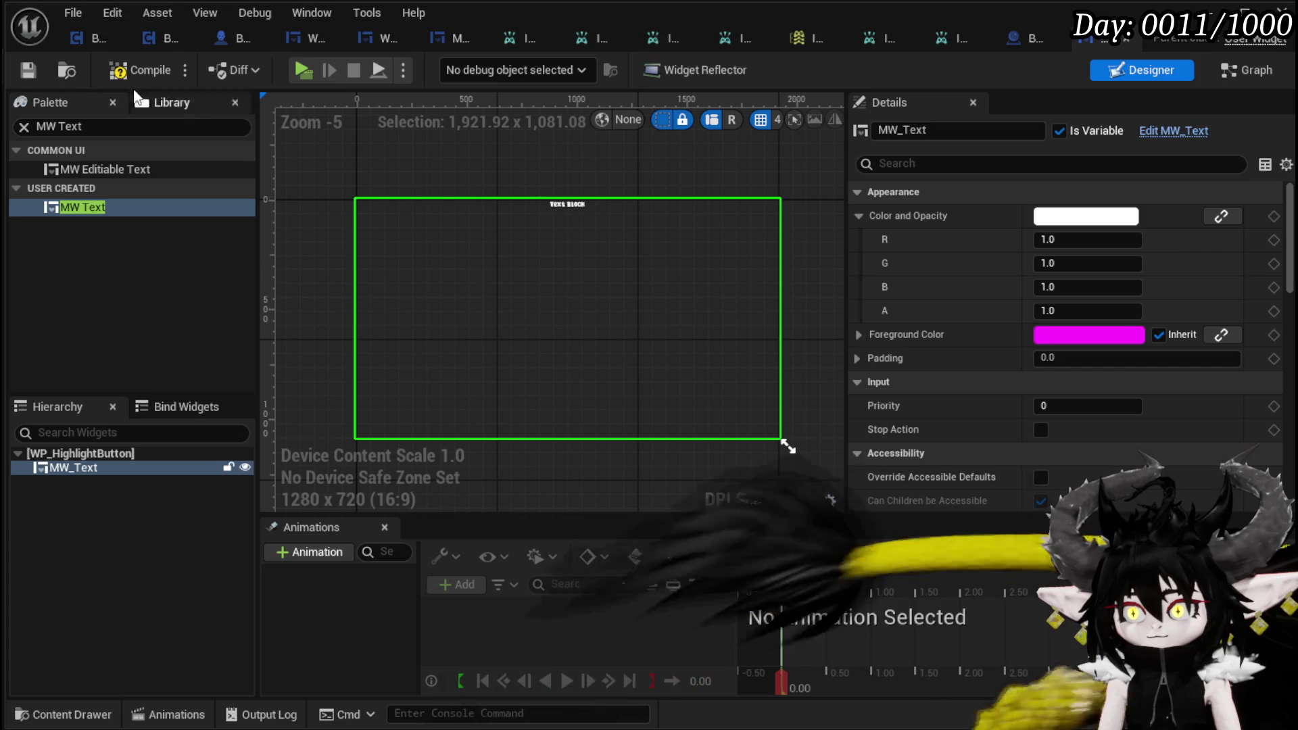
click(96, 73)
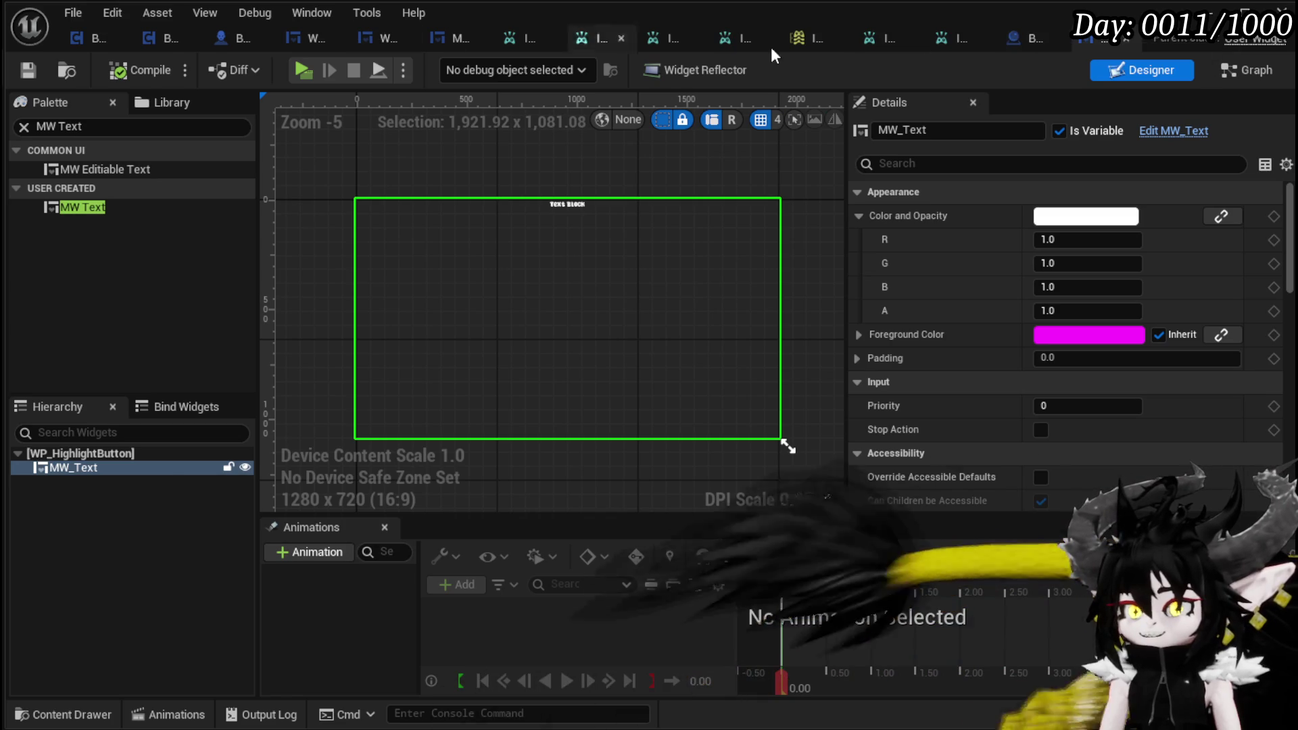
Step: Switch to BP_EquipmentWorkBench's EventGraph and pan across the StartInteract, Create Widget and input-mode nodes
click(1033, 43)
scroll(457, 270, up, 3)
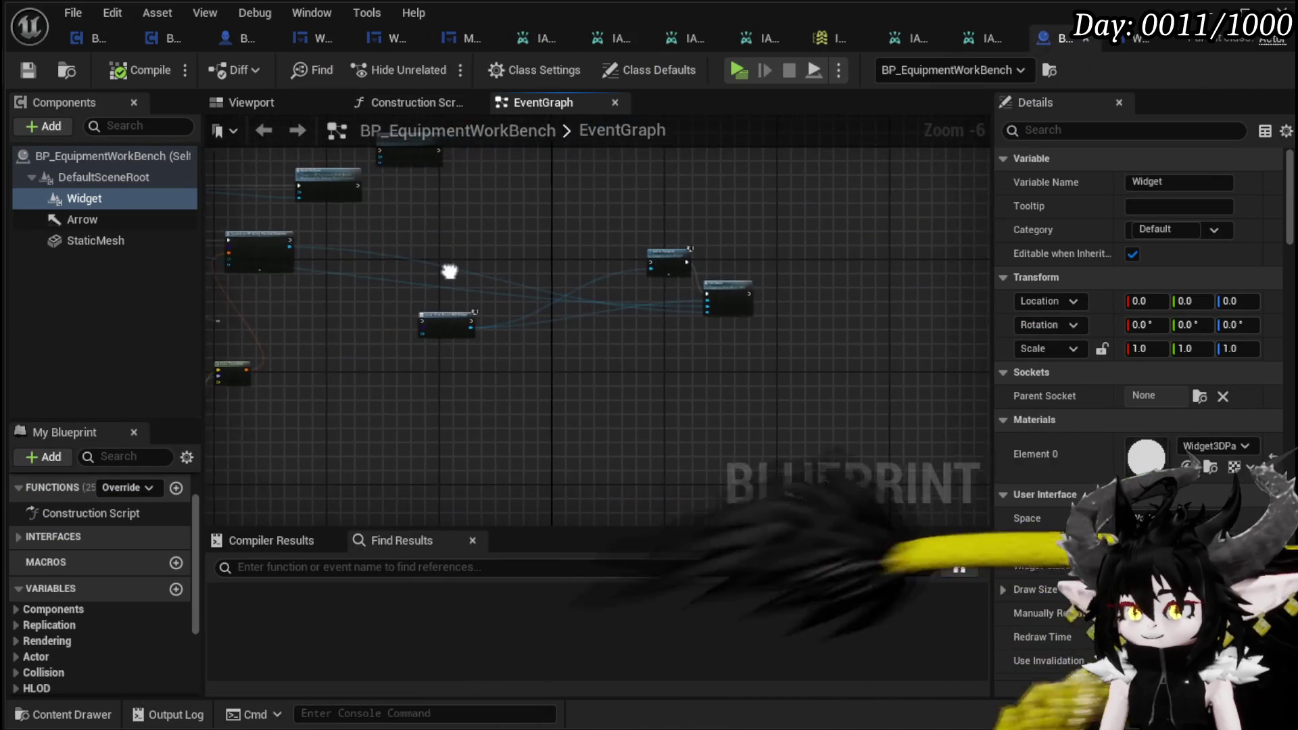
scroll(838, 240, down, 3)
scroll(641, 287, up, 3)
mouse_move(641, 287)
mouse_down()
mouse_move(823, 371)
mouse_move(548, 376)
mouse_move(502, 232)
mouse_up()
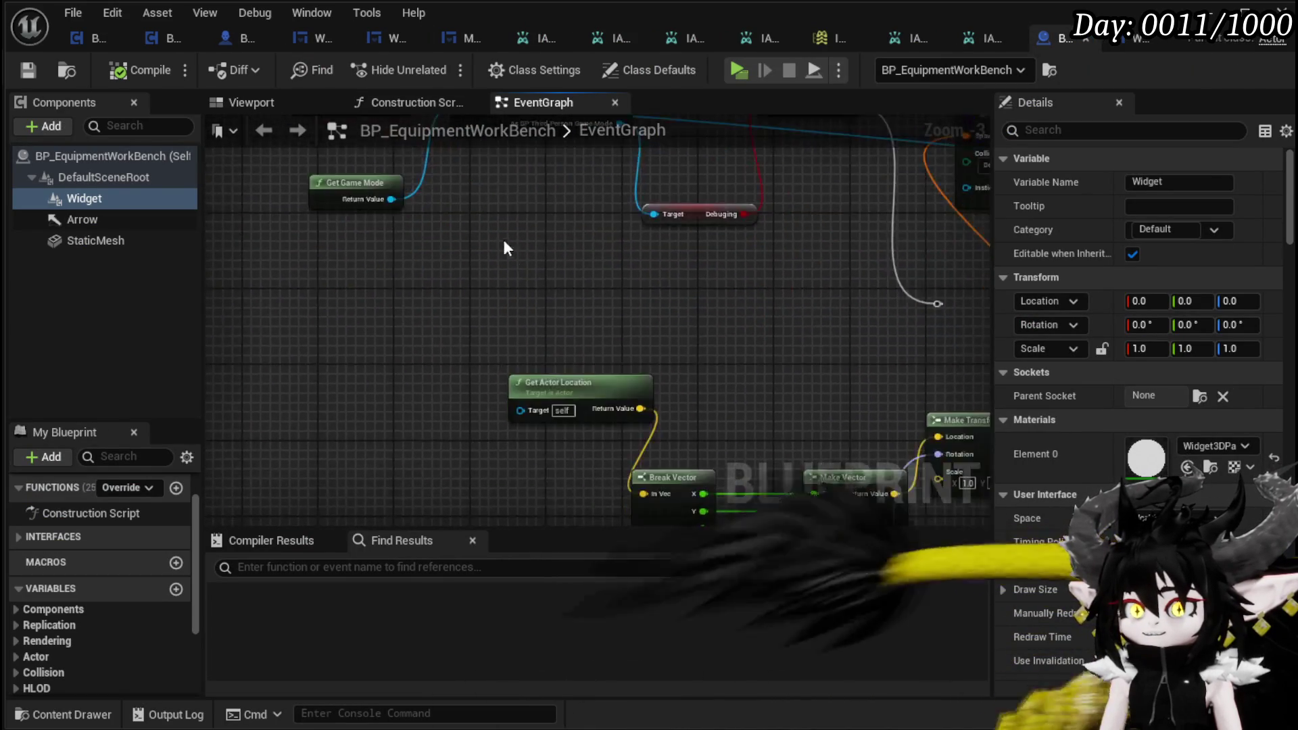
scroll(501, 233, down, 3)
scroll(786, 282, up, 3)
mouse_move(786, 282)
mouse_down()
mouse_move(737, 200)
mouse_move(339, 206)
mouse_up()
drag(830, 357, 450, 318)
Step: Move the Cast To MP_Controller, SET and Set Input Mode UI Only nodes up and right
mouse_move(412, 402)
mouse_down()
mouse_move(407, 308)
mouse_move(419, 311)
mouse_up()
mouse_move(464, 377)
mouse_down()
mouse_move(769, 264)
mouse_move(814, 233)
mouse_move(795, 207)
mouse_up()
scroll(440, 165, down, 2)
drag(440, 165, 935, 263)
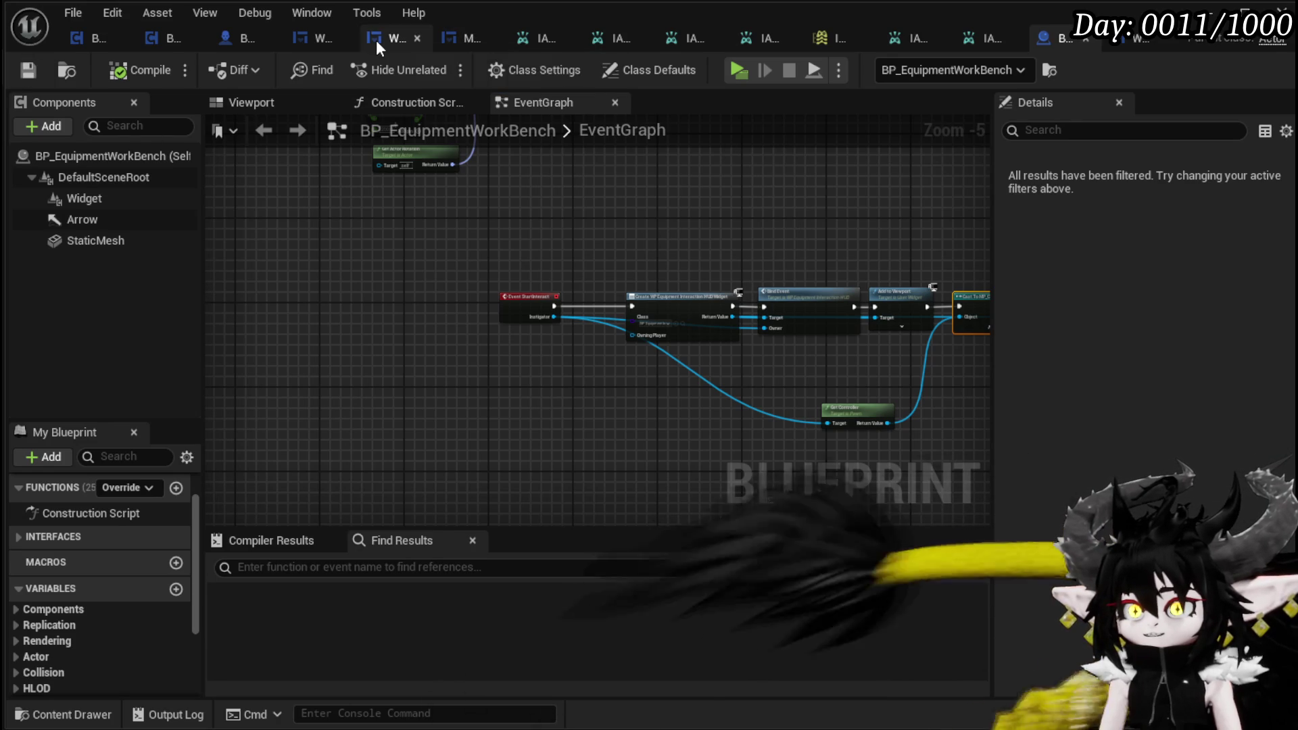
Step: In WP_HighlightButton's Graph, place an MW_Text getter node
click(1138, 46)
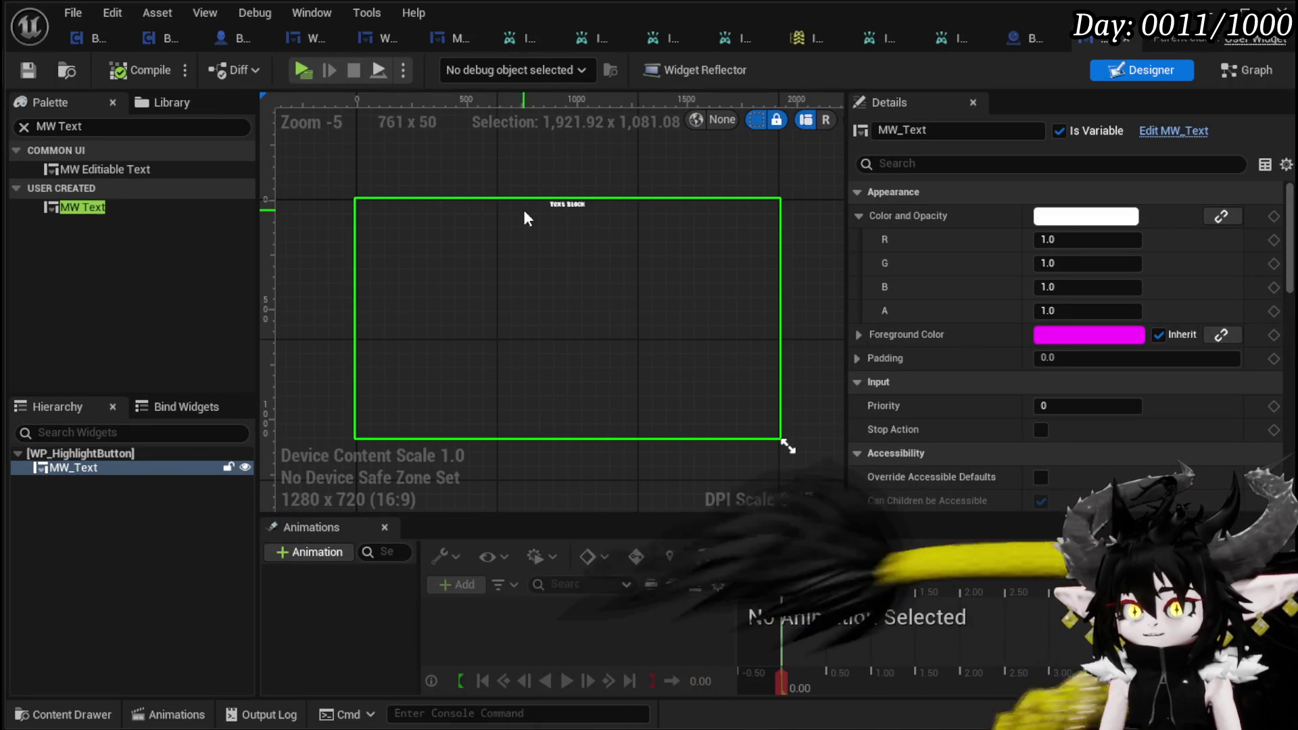
click(1255, 72)
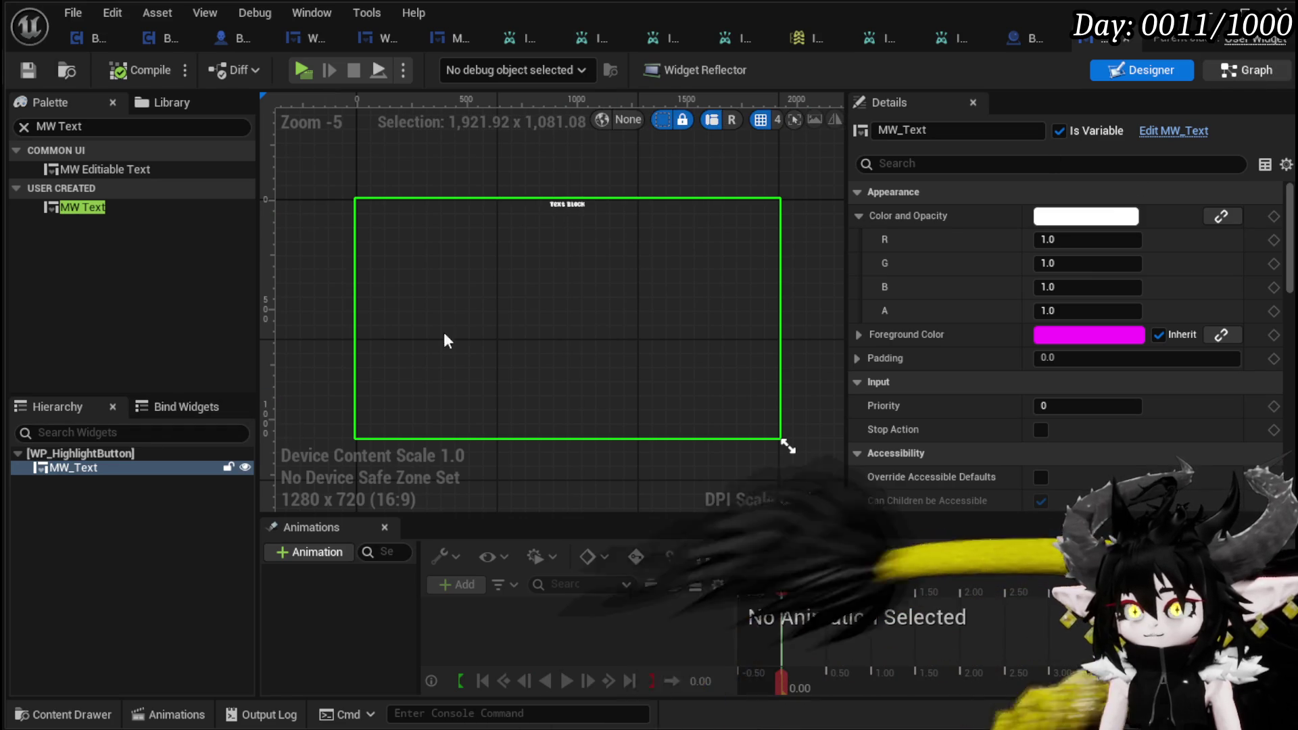
drag(104, 341, 336, 327)
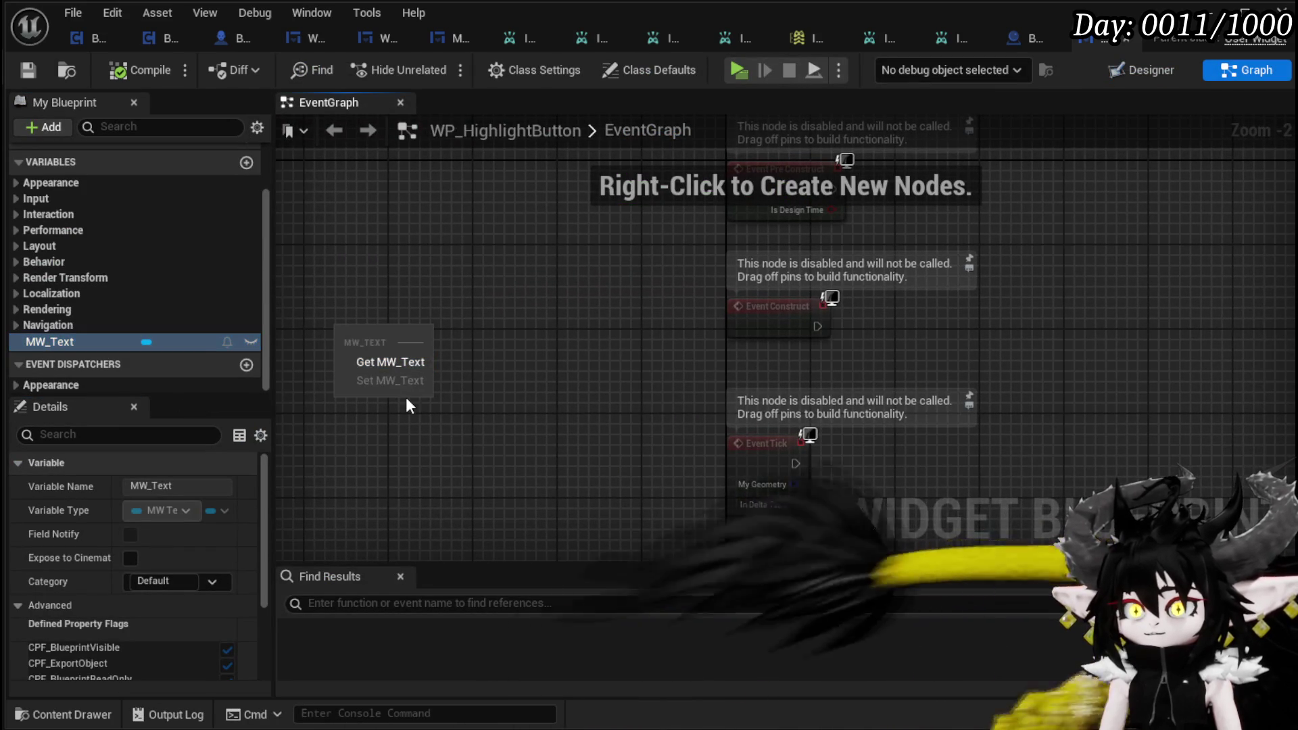
scroll(164, 239, up, 2)
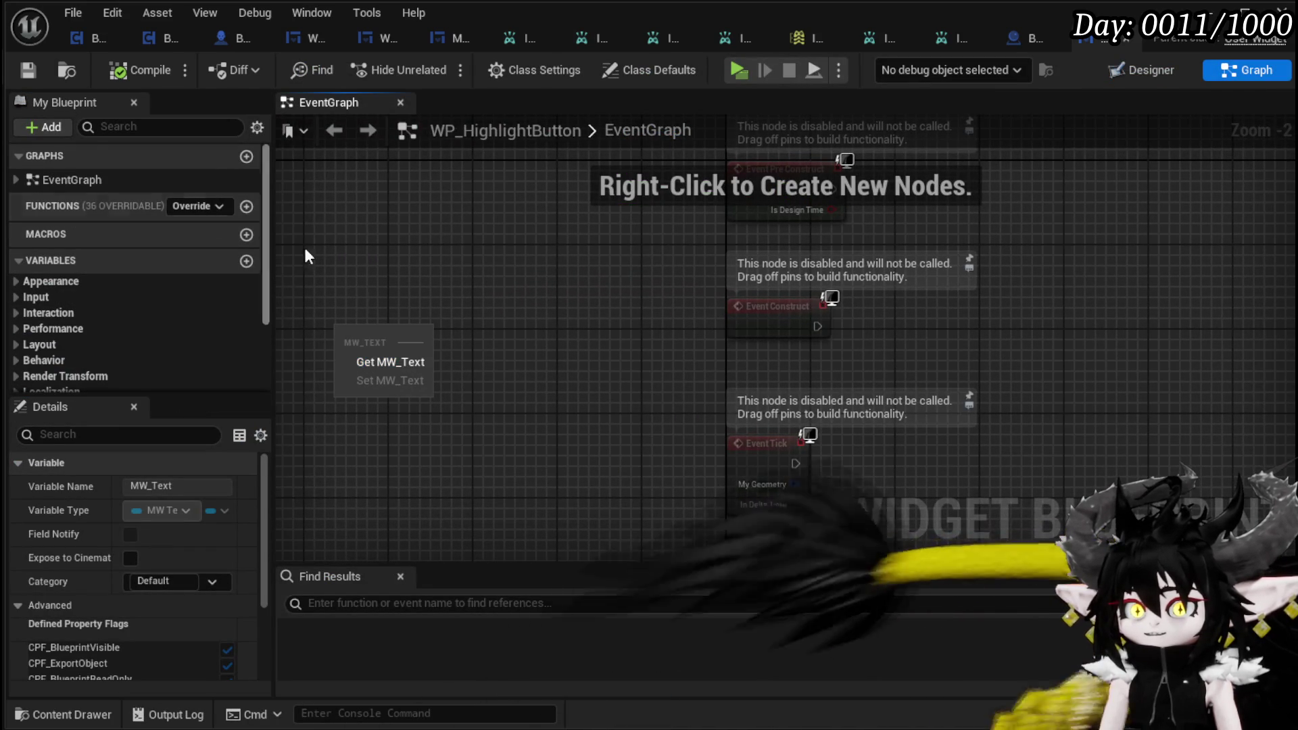
click(366, 361)
Step: Add a Set Text node on MW_Text with In Text 'E' and compile
drag(396, 331, 477, 381)
text(Set E)
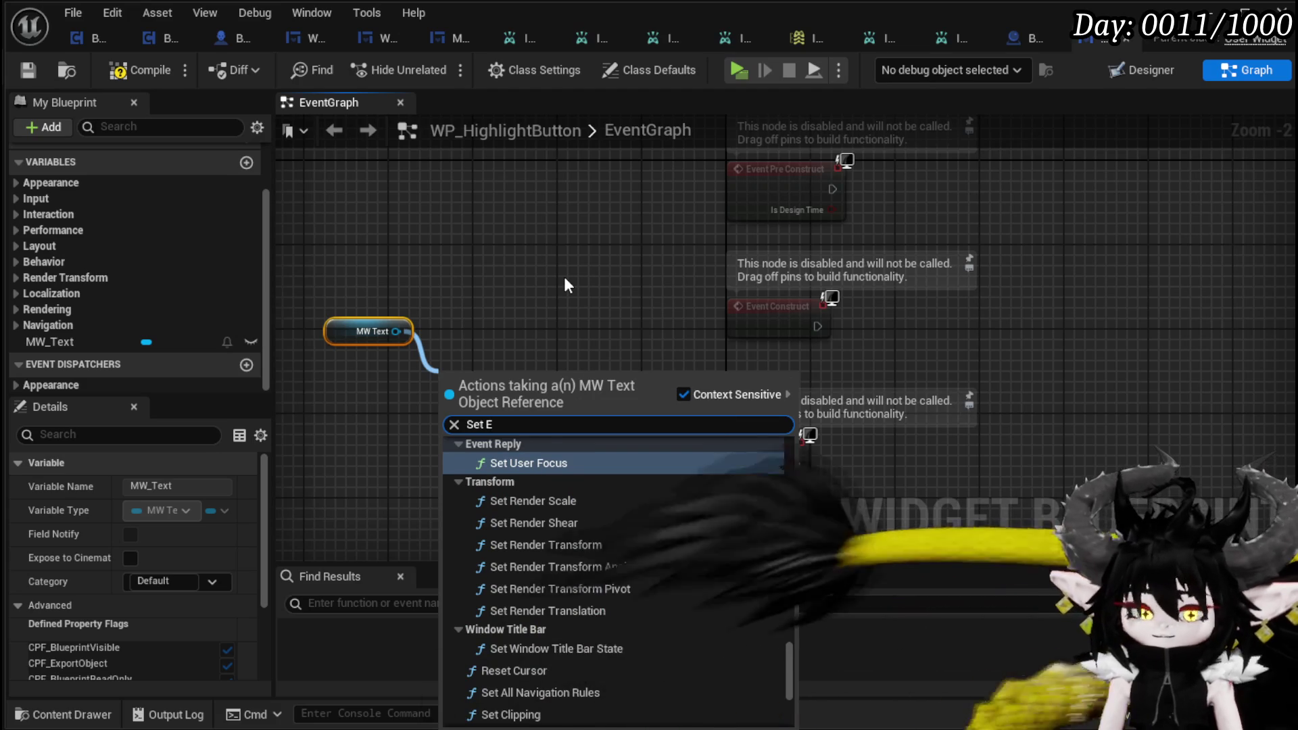
key(BackSpace)
text(Text)
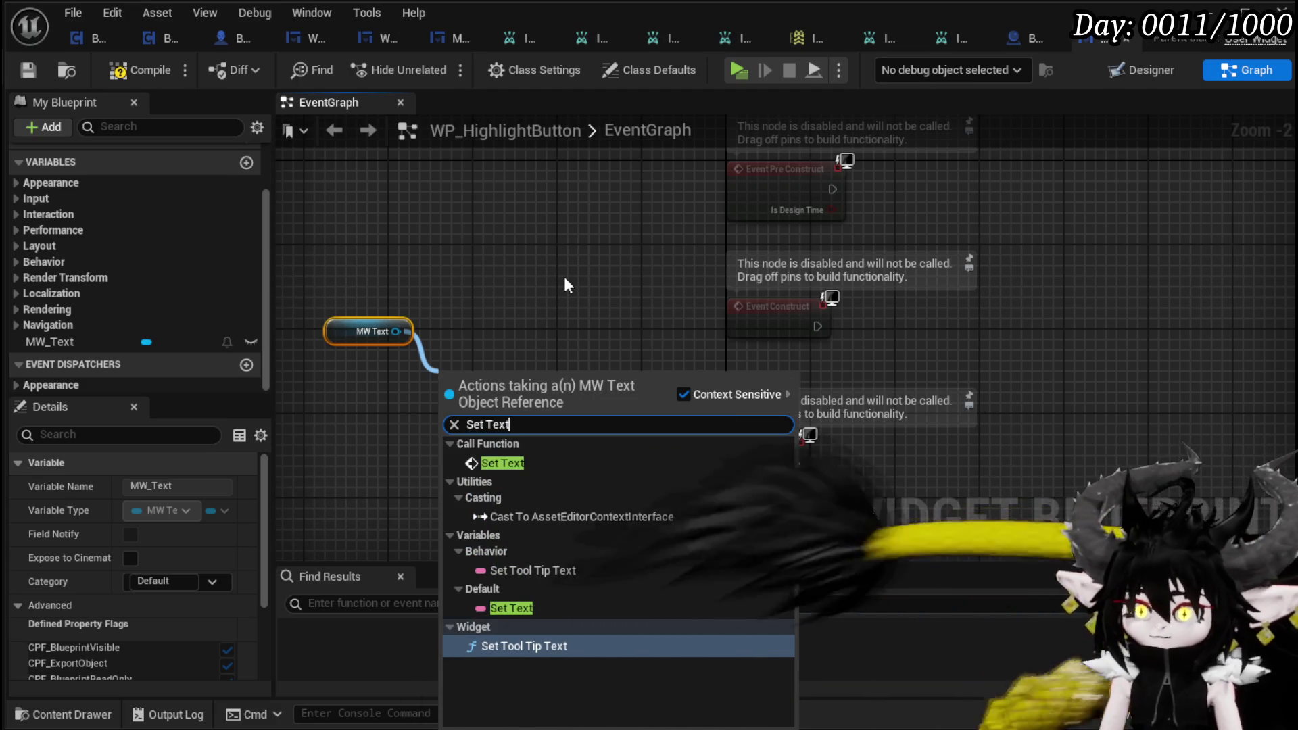
click(514, 463)
drag(416, 417, 594, 403)
click(677, 431)
text(E)
click(558, 472)
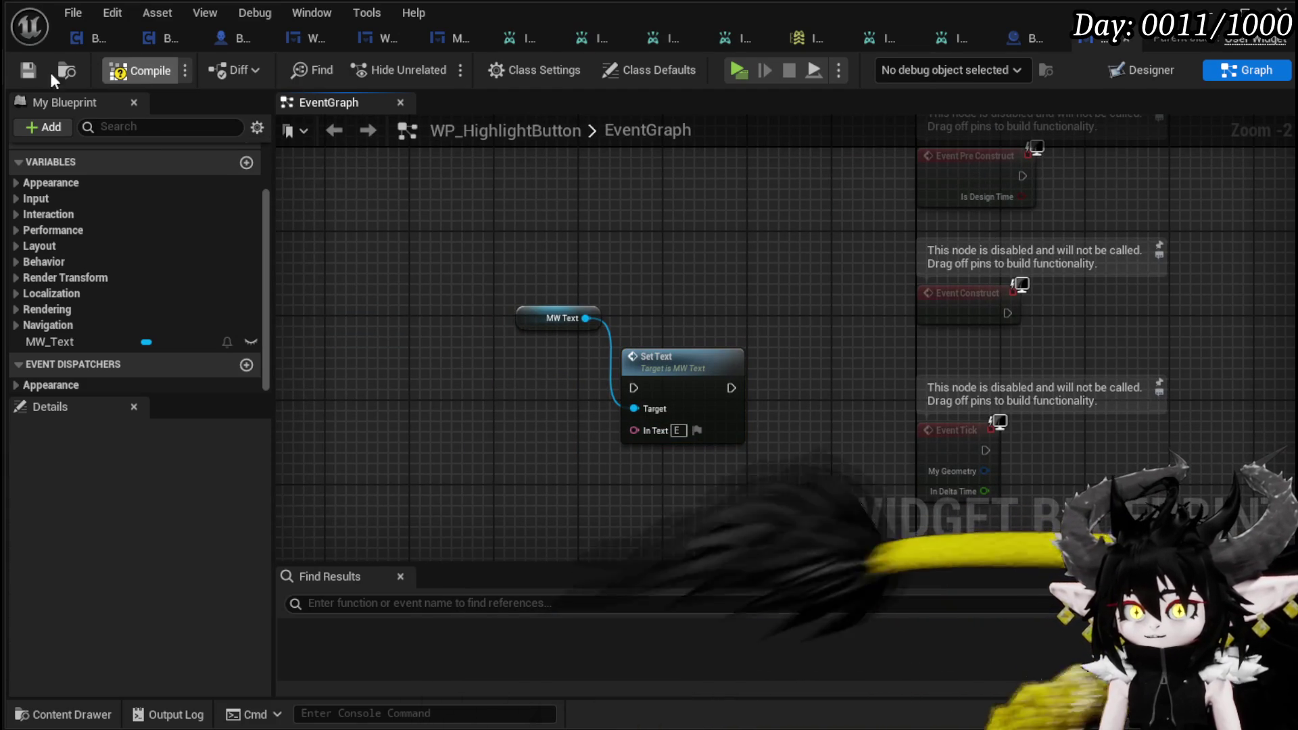
click(130, 70)
Step: Move both nodes beside Event Construct, wire it into Set Text, and recompile
drag(751, 266, 527, 291)
drag(298, 411, 490, 327)
mouse_move(406, 386)
mouse_down()
mouse_move(867, 355)
mouse_move(1028, 311)
mouse_up()
drag(783, 338, 1029, 340)
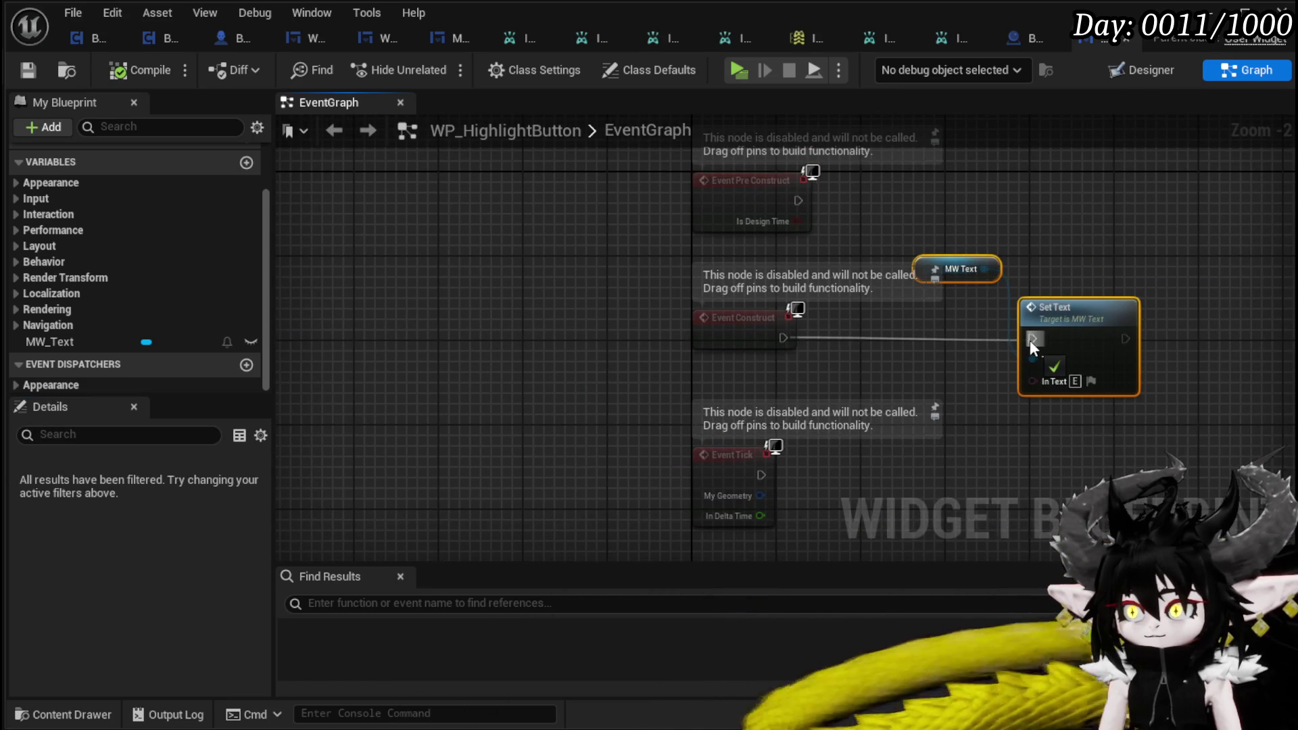
click(131, 70)
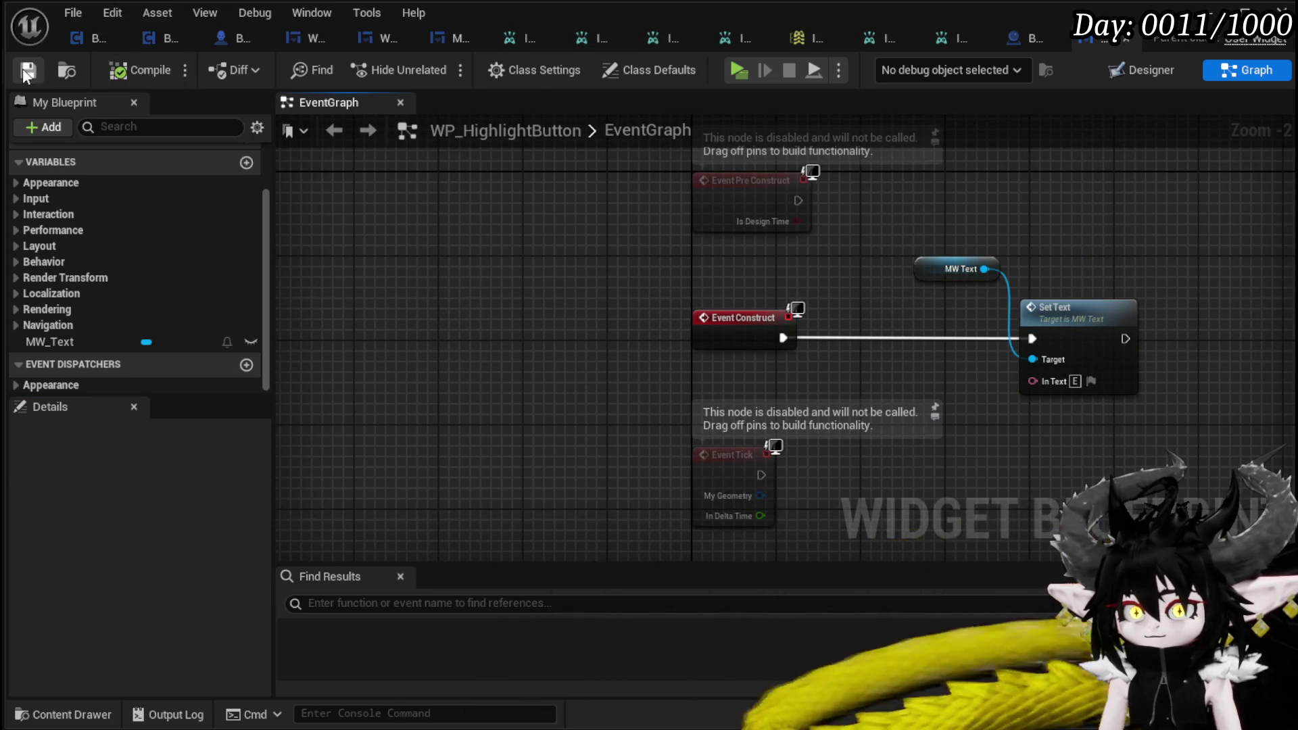
Step: In BP_EquipmentWorkBench, select the Widget component and inspect its Widget Class options
click(1032, 41)
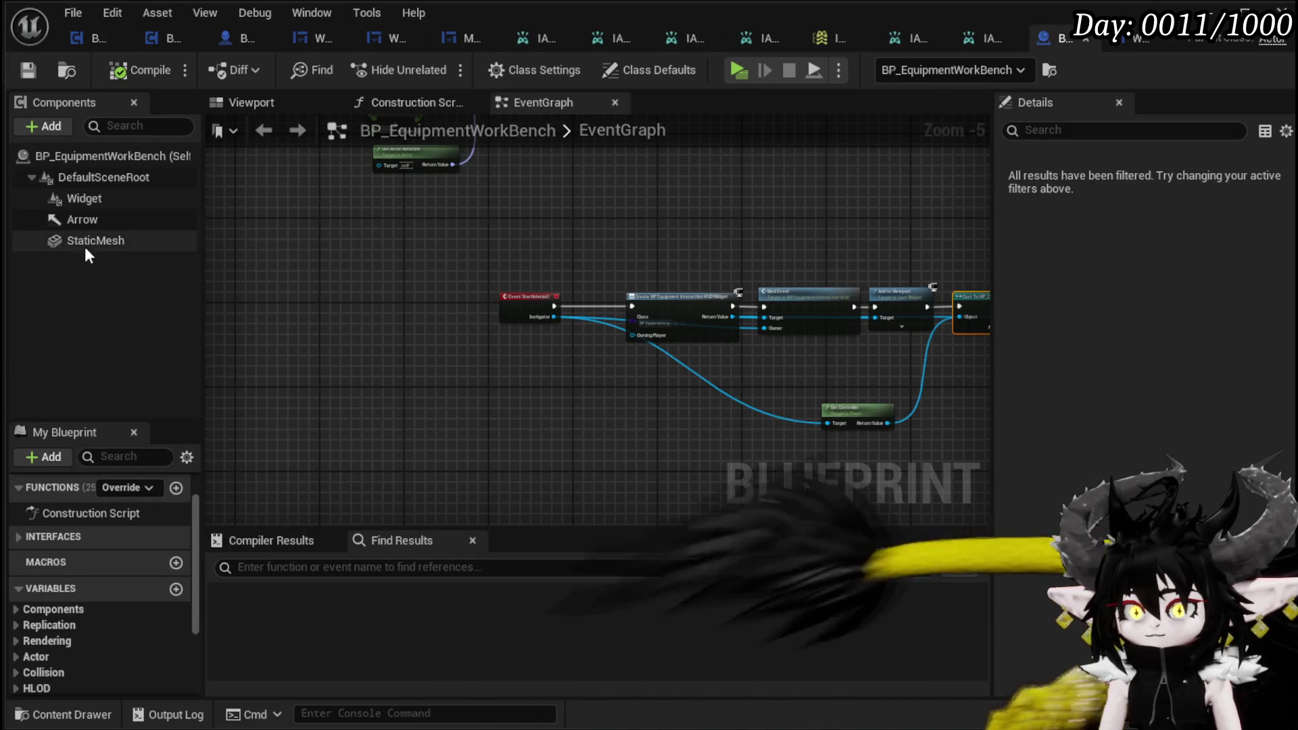
click(84, 242)
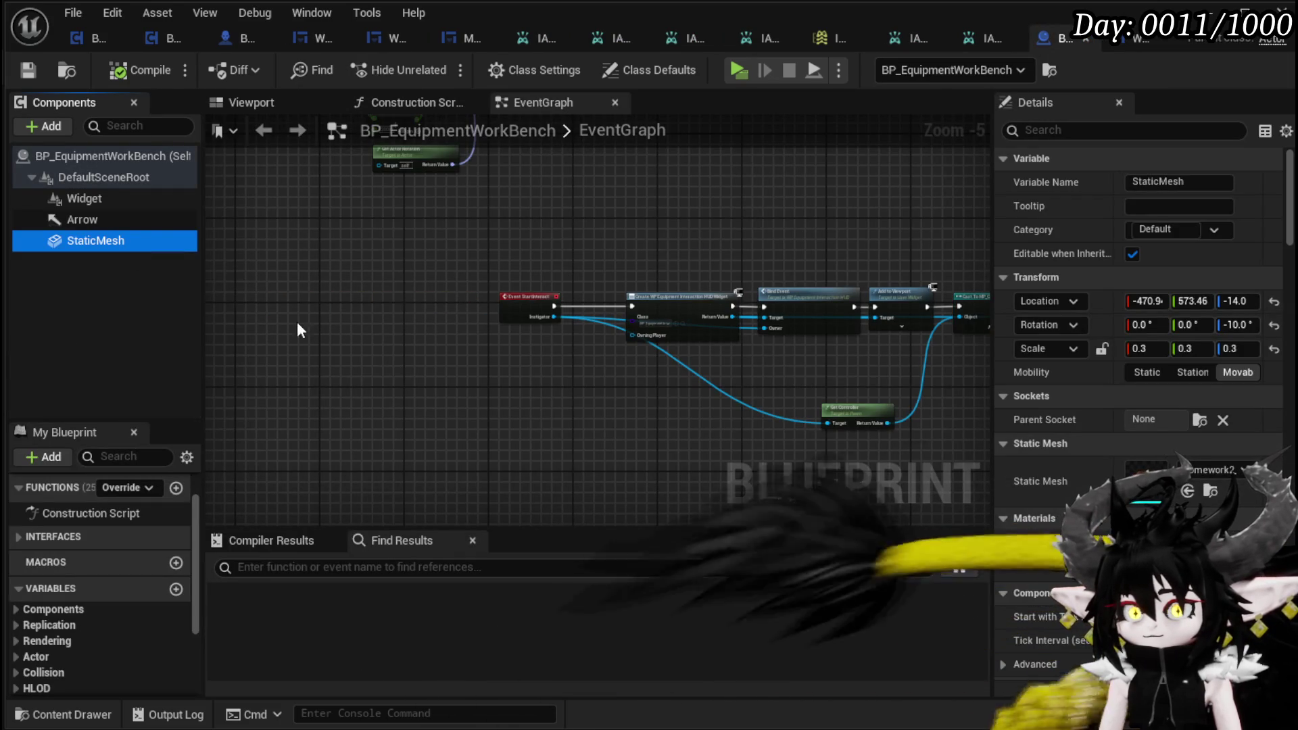
click(78, 198)
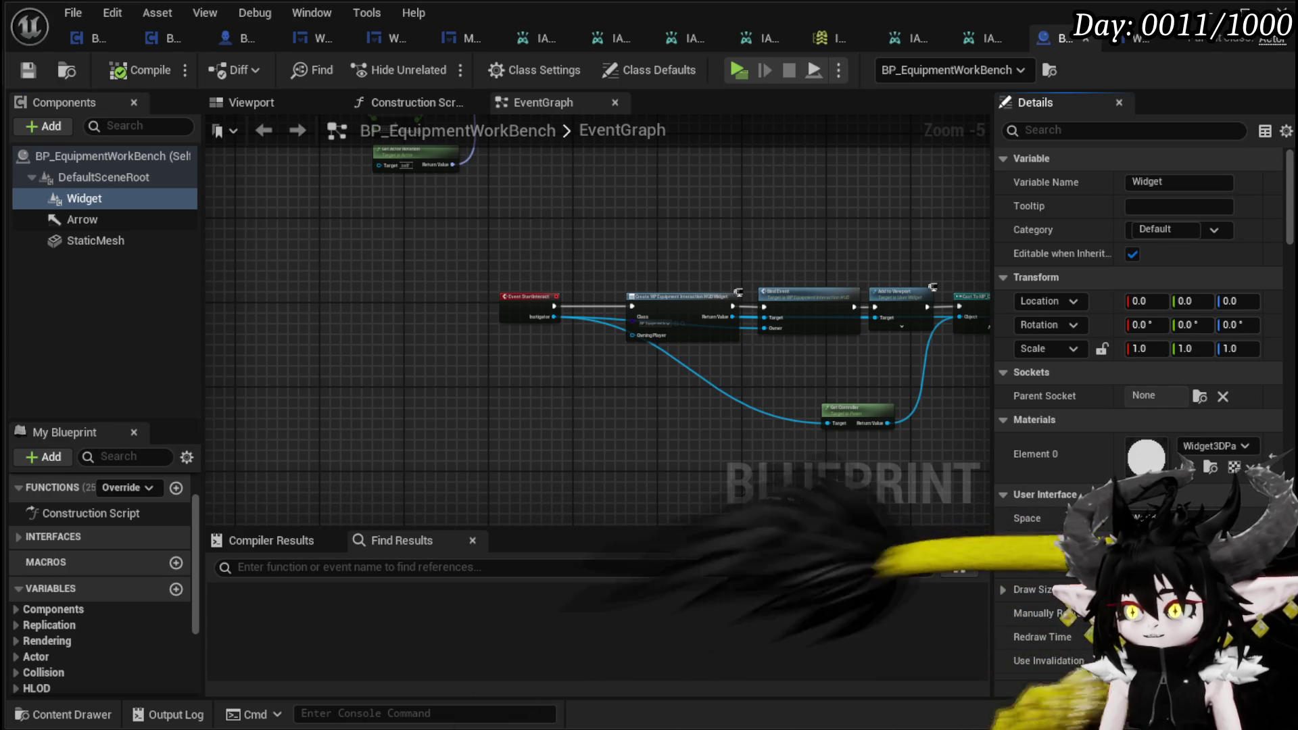
click(1150, 565)
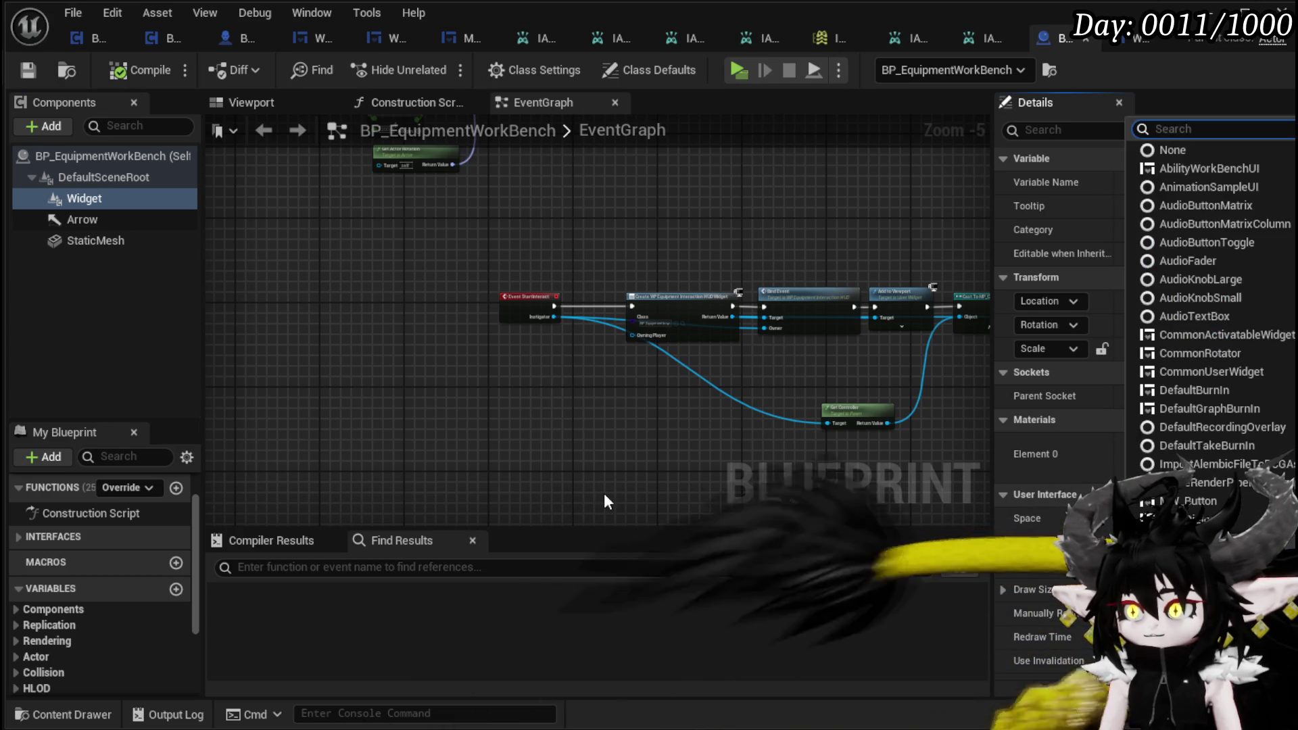
click(603, 492)
mouse_move(603, 492)
mouse_down()
mouse_move(544, 502)
mouse_move(562, 582)
mouse_up()
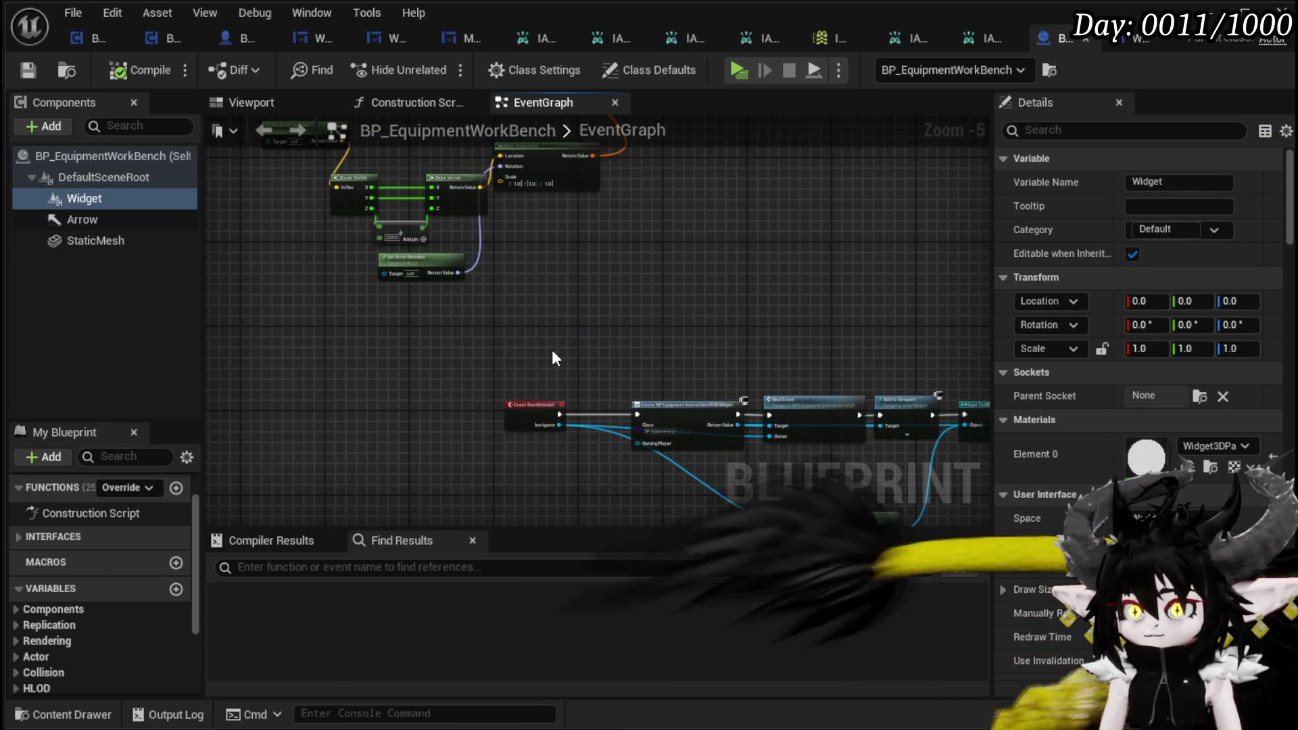
scroll(552, 350, down, 3)
scroll(566, 252, up, 6)
Step: Pan to empty EventGraph space and add an Event BeginPlay node by searching 'event begi'
mouse_move(446, 317)
mouse_down()
mouse_move(469, 379)
mouse_move(904, 256)
mouse_up()
scroll(469, 379, down, 6)
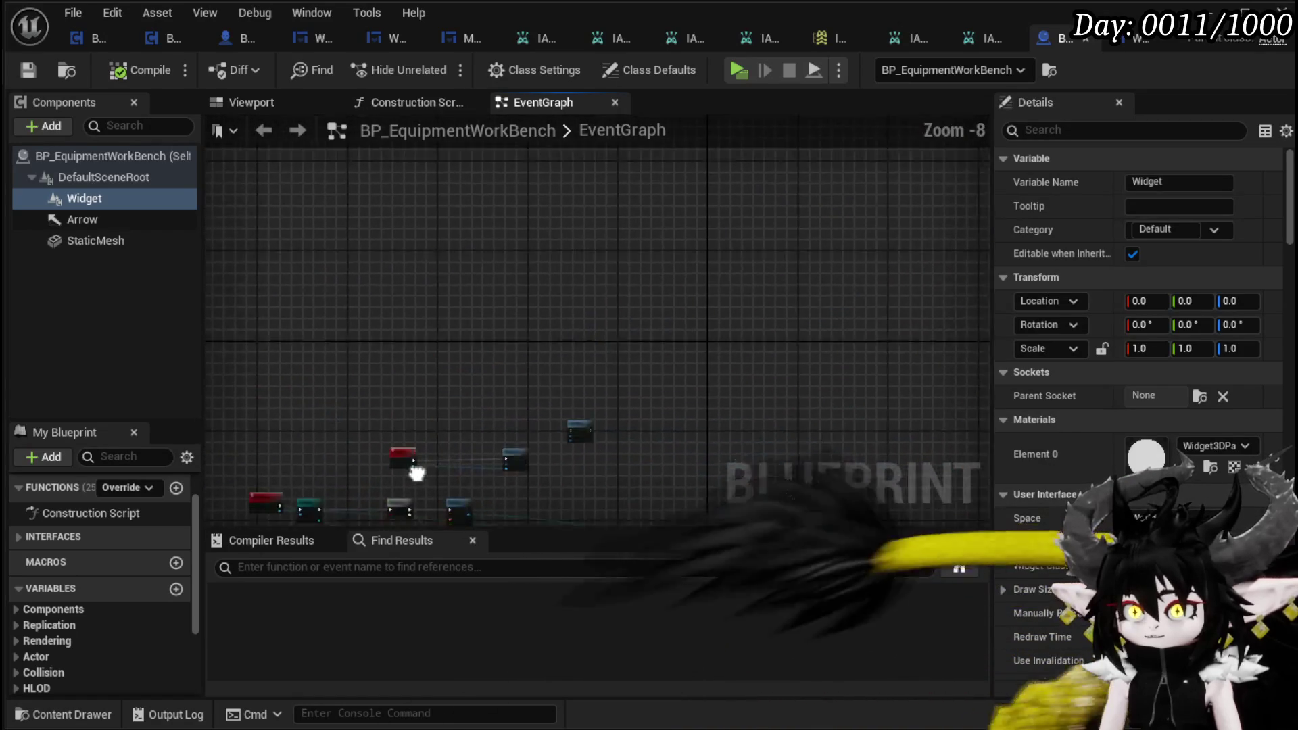
scroll(500, 368, up, 1)
scroll(500, 368, up, 4)
scroll(500, 361, down, 1)
drag(598, 384, 612, 345)
scroll(611, 345, down, 3)
scroll(580, 348, up, 5)
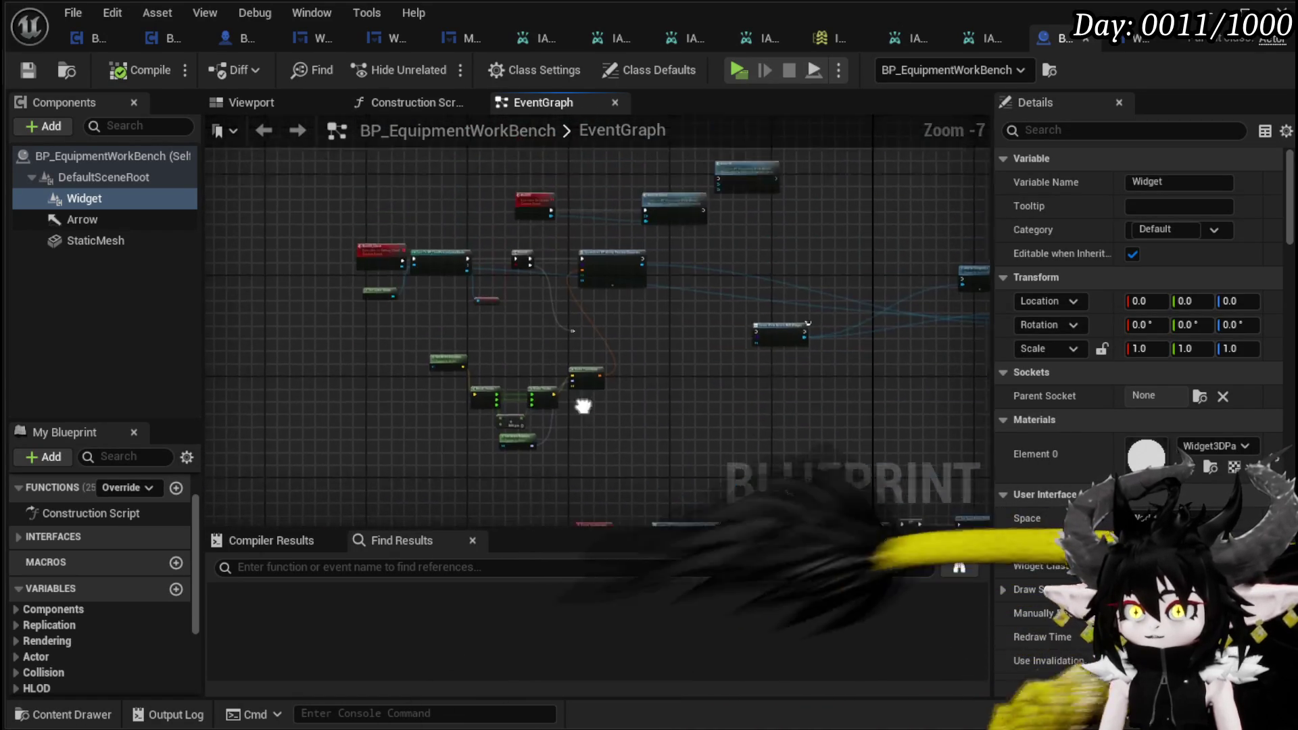
right_click(487, 227)
text(ev)
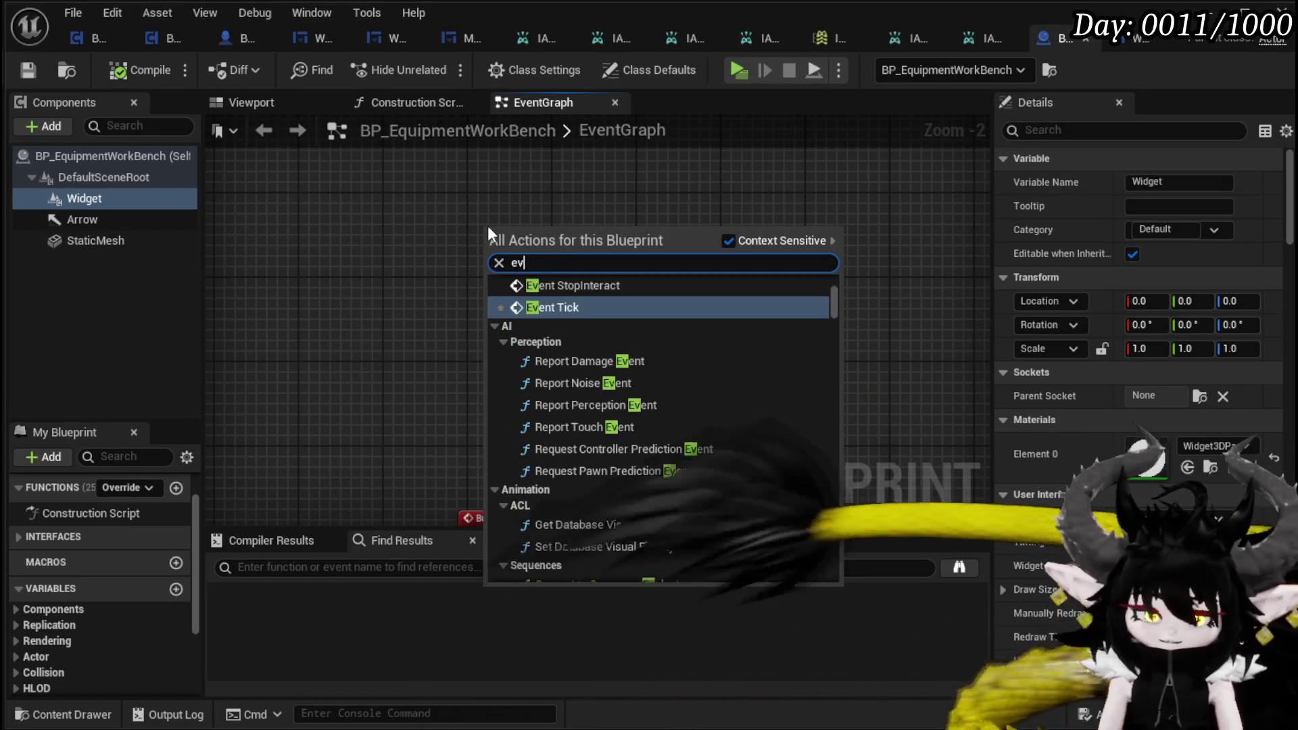
text(ent begi)
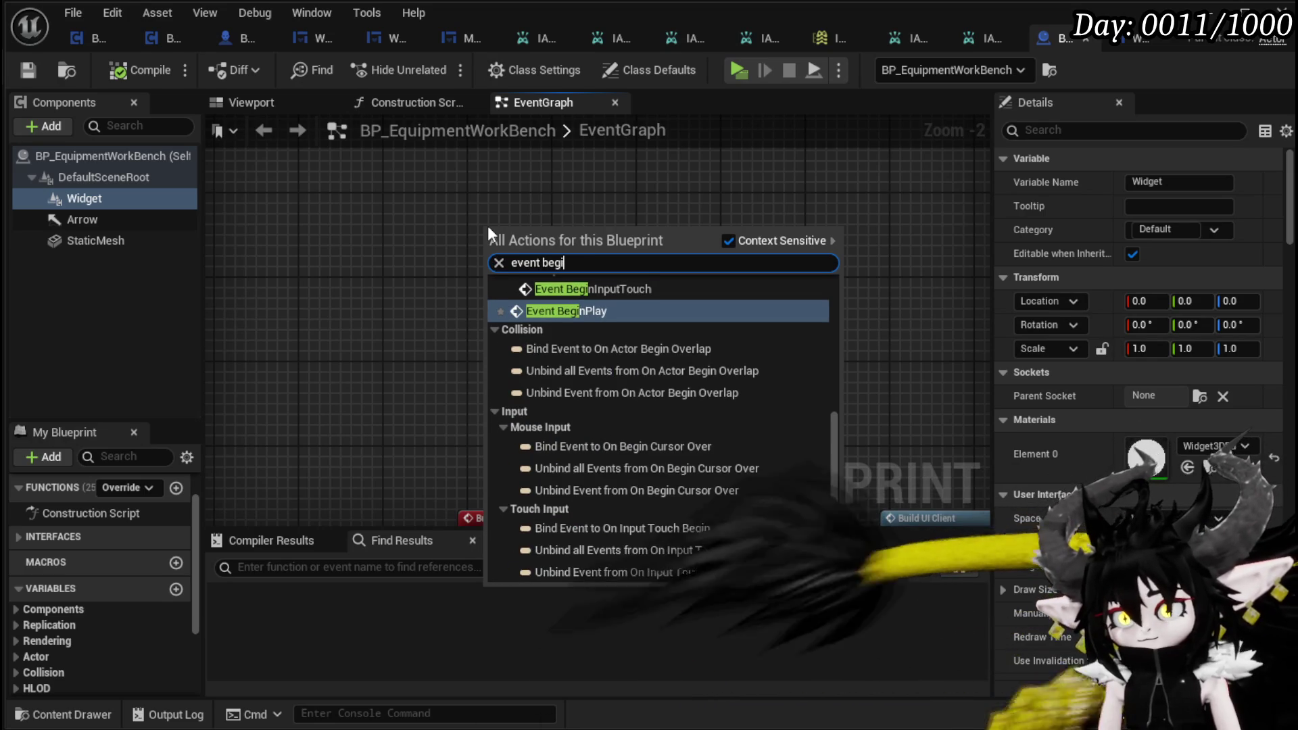
click(558, 311)
click(594, 306)
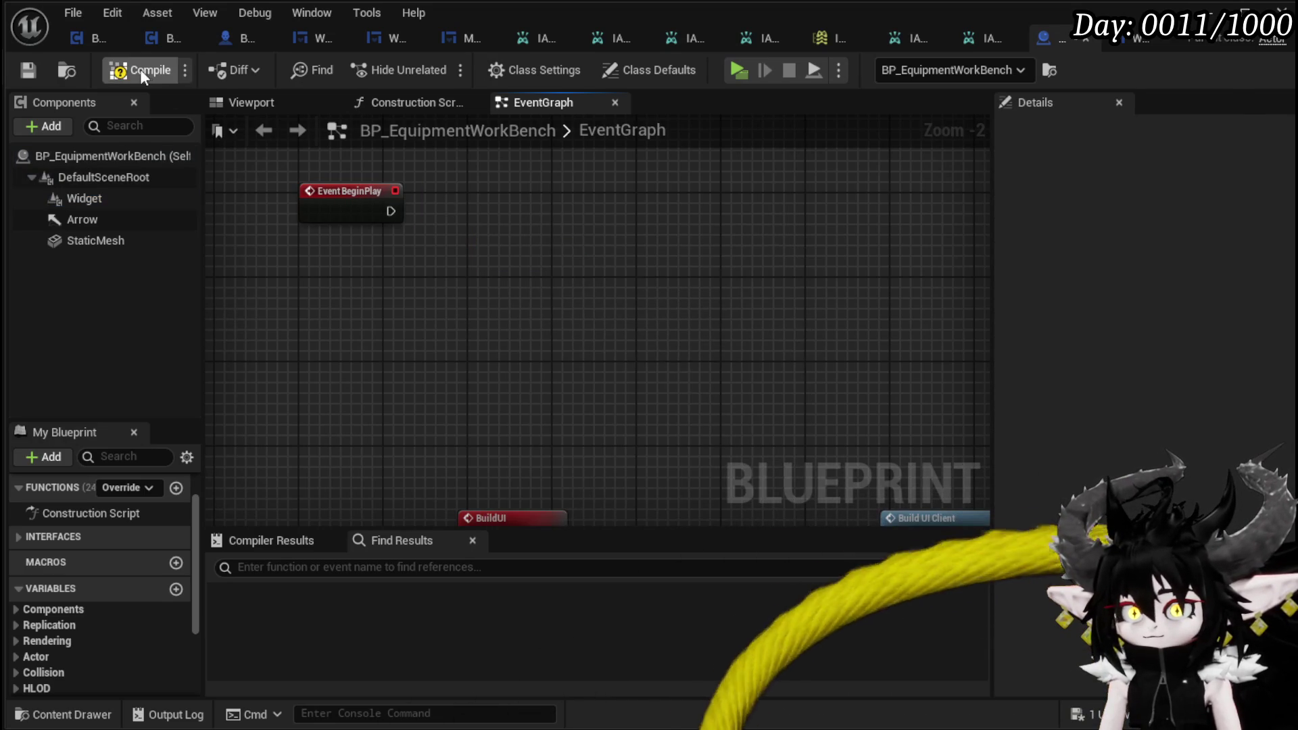
Step: Save the blueprint and add a Create Widget node wired after Event BeginPlay
click(38, 68)
drag(390, 211, 549, 217)
text(create widget)
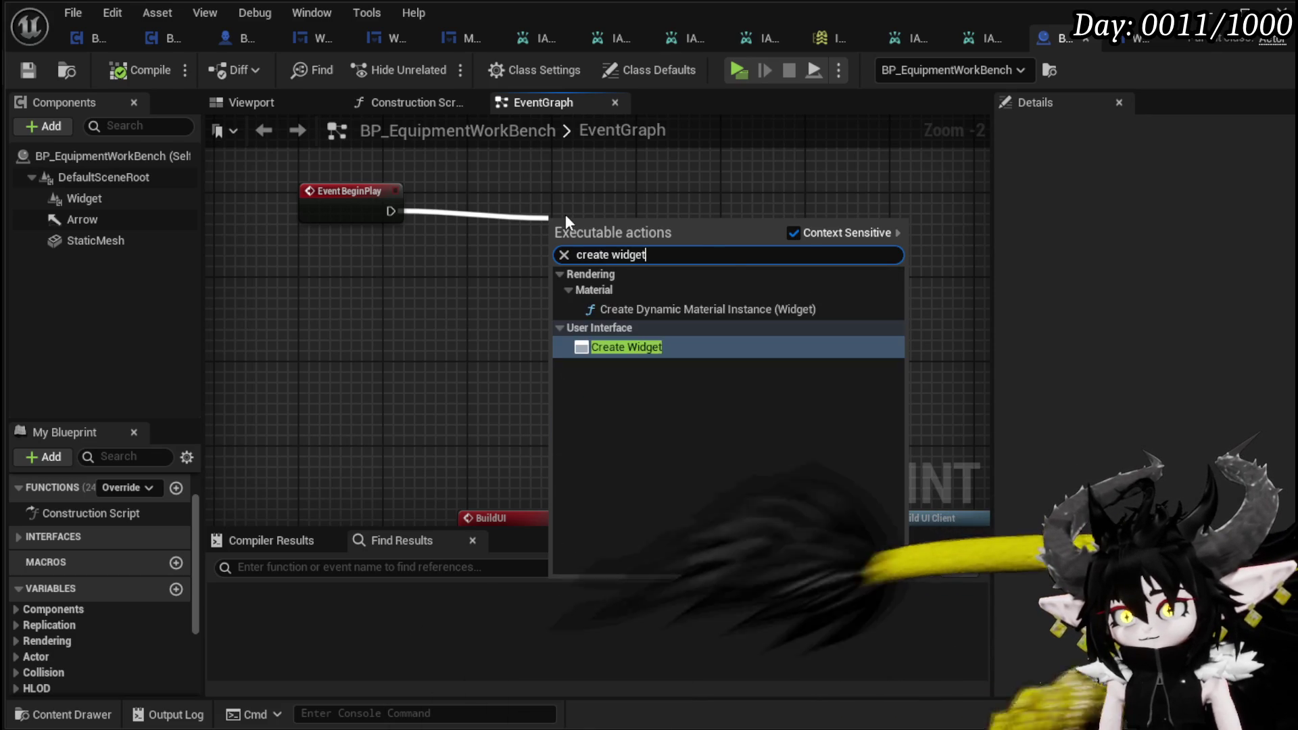
key(Return)
mouse_move(618, 237)
mouse_down()
mouse_move(554, 203)
mouse_move(534, 207)
mouse_up()
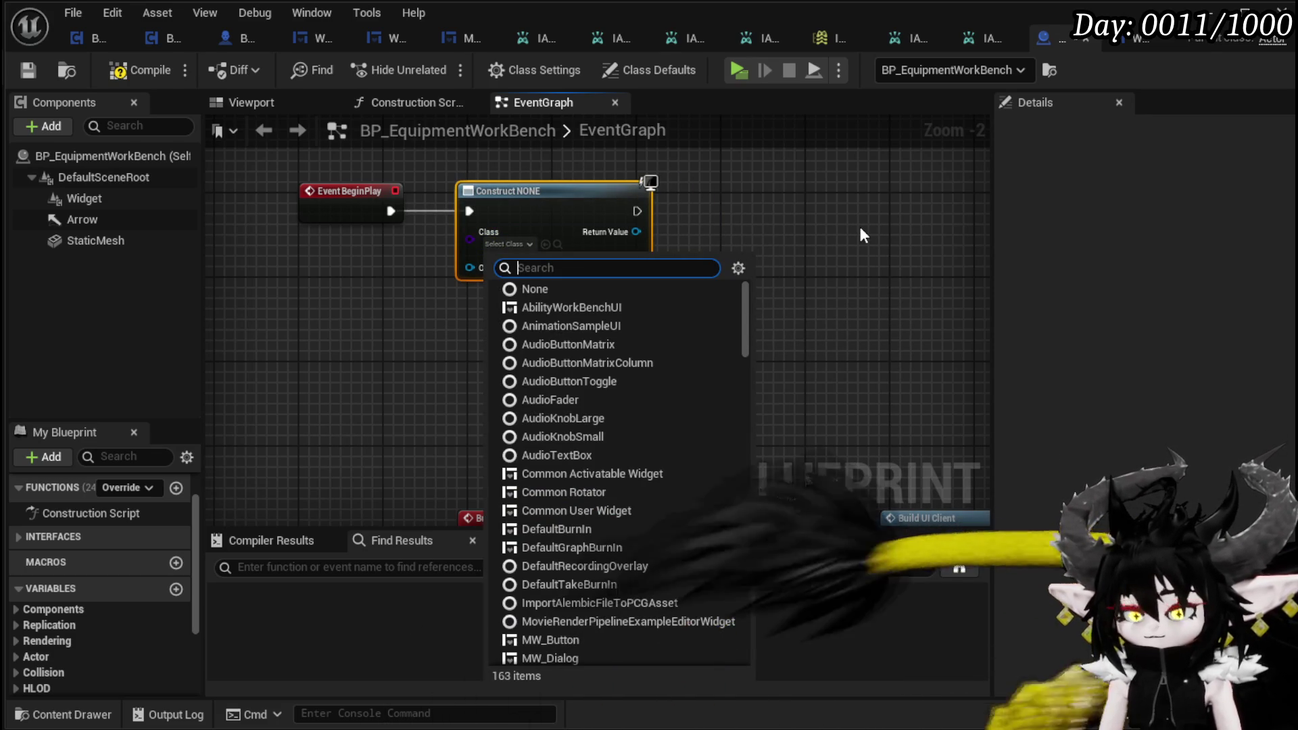
Step: Set the Create Widget class to WP_HighlightButton, then search 'add to' from its Return Value
text(Hover)
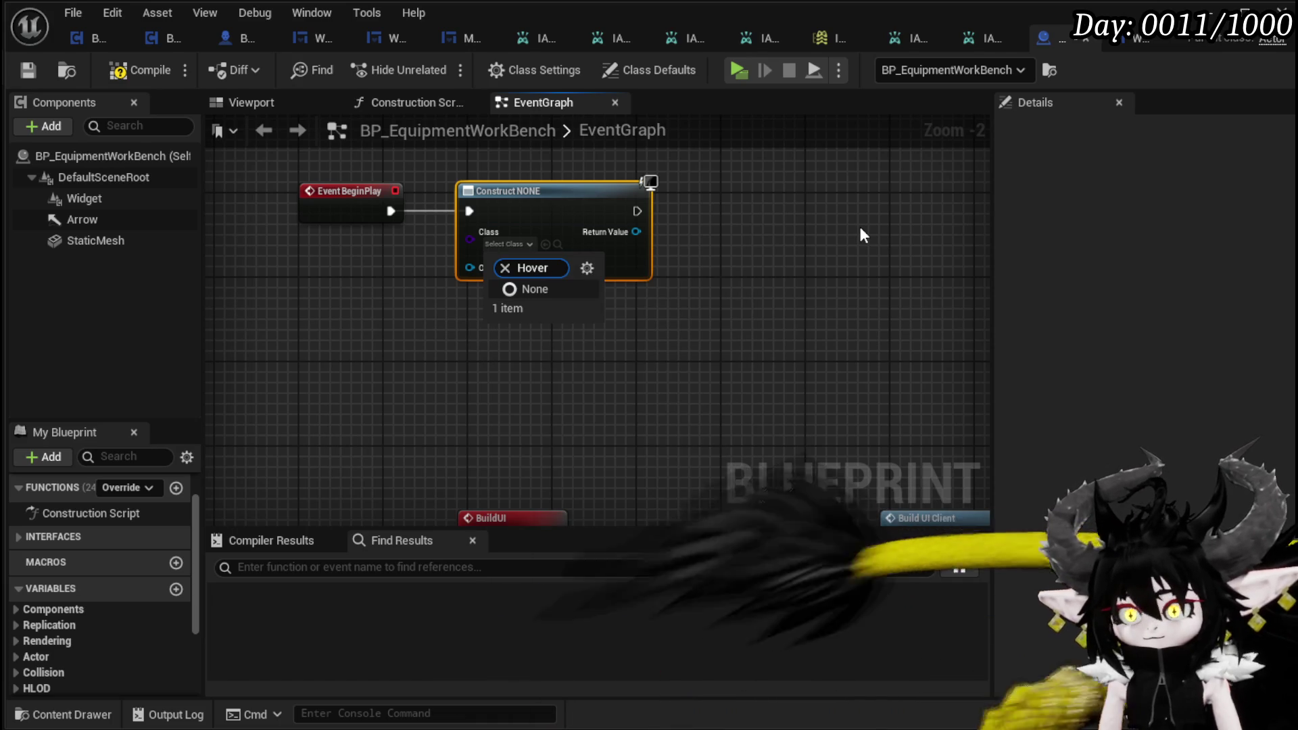
key(BackSpace)
key(BackSpace)
key(BackSpace)
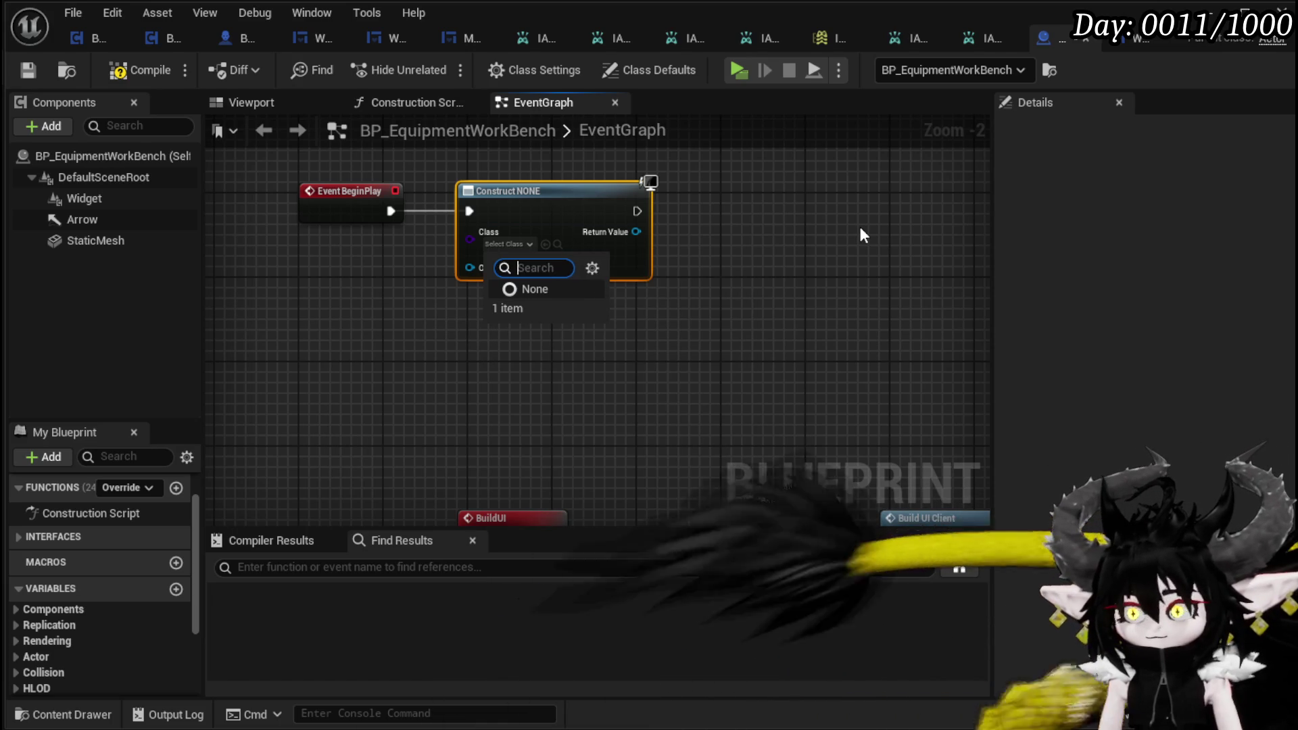
text(Interaction)
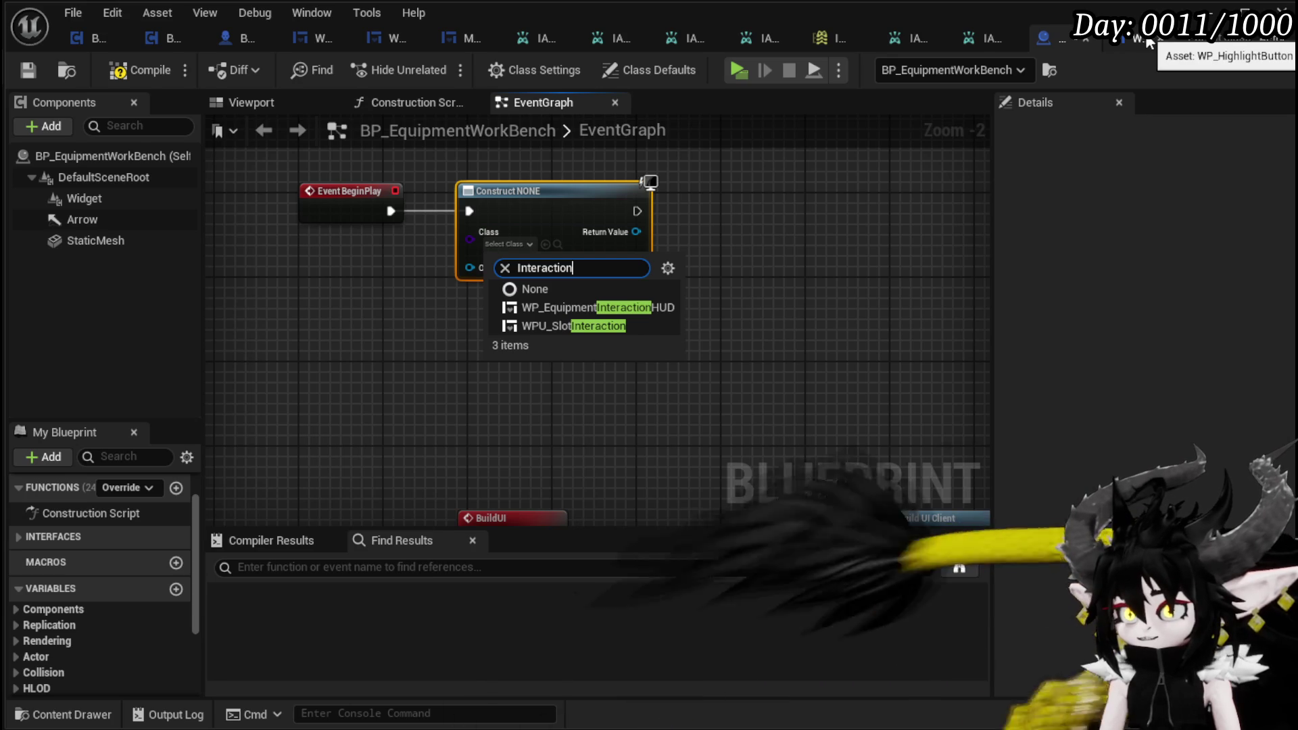
key(ctrl+a)
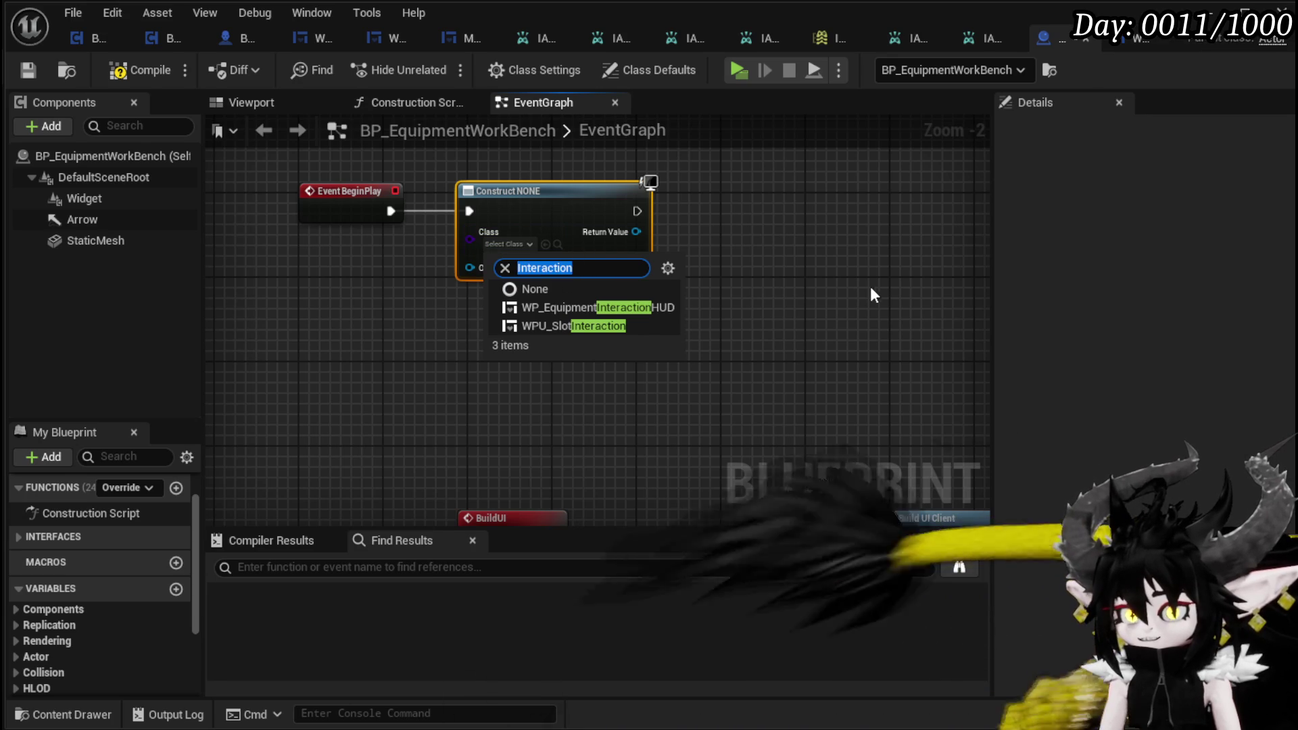
text(Highlig)
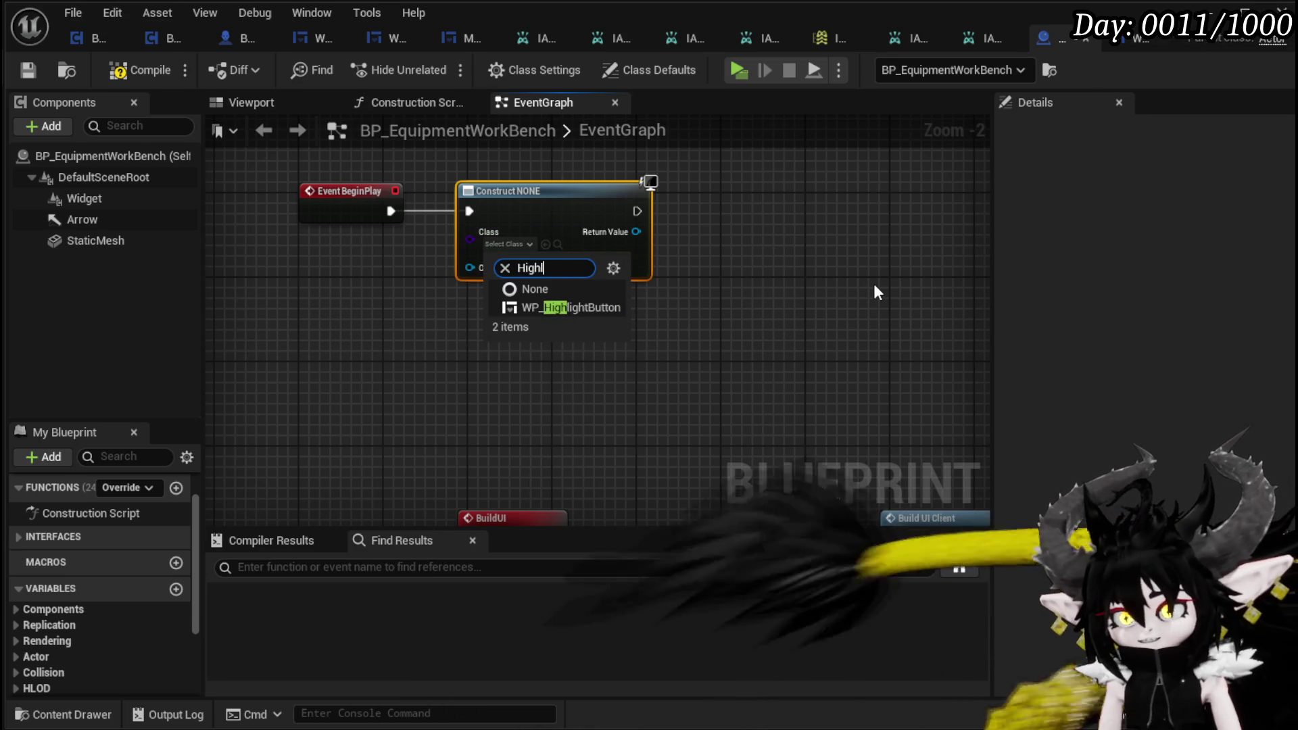
click(611, 306)
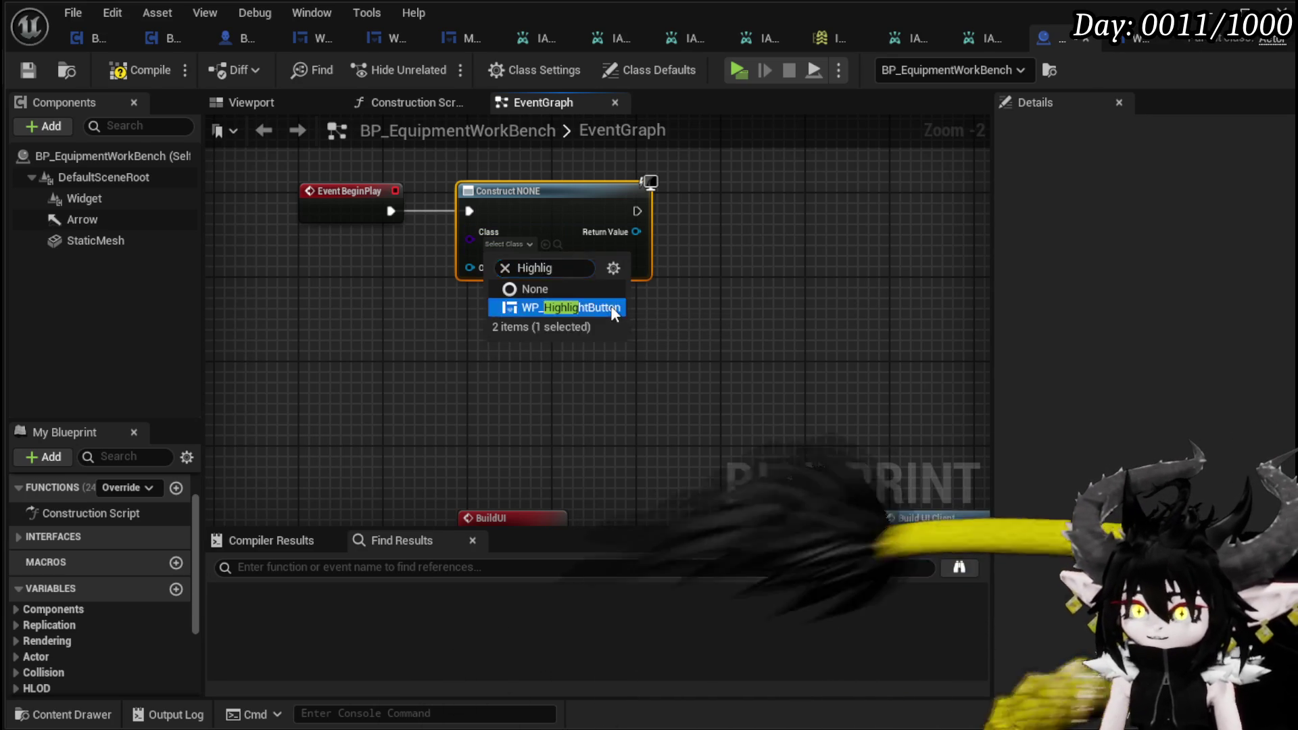
drag(648, 231, 720, 233)
text(add)
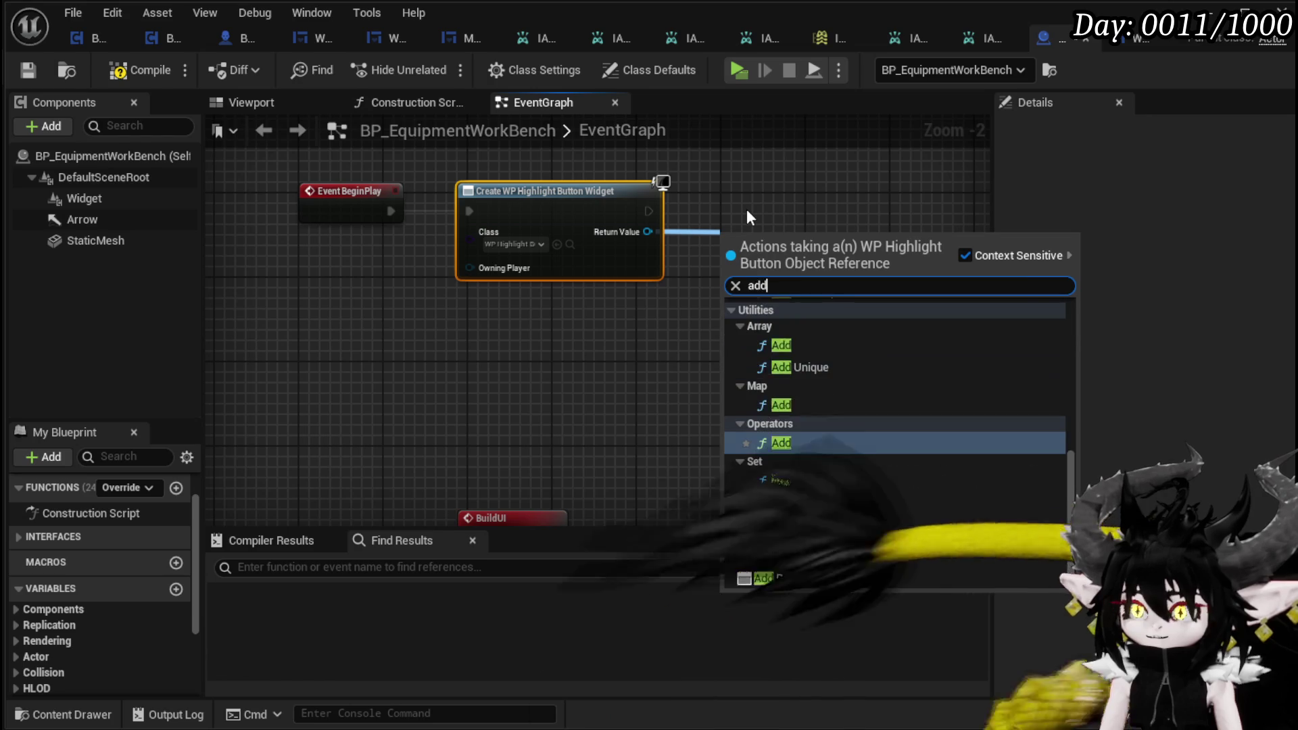
text( to)
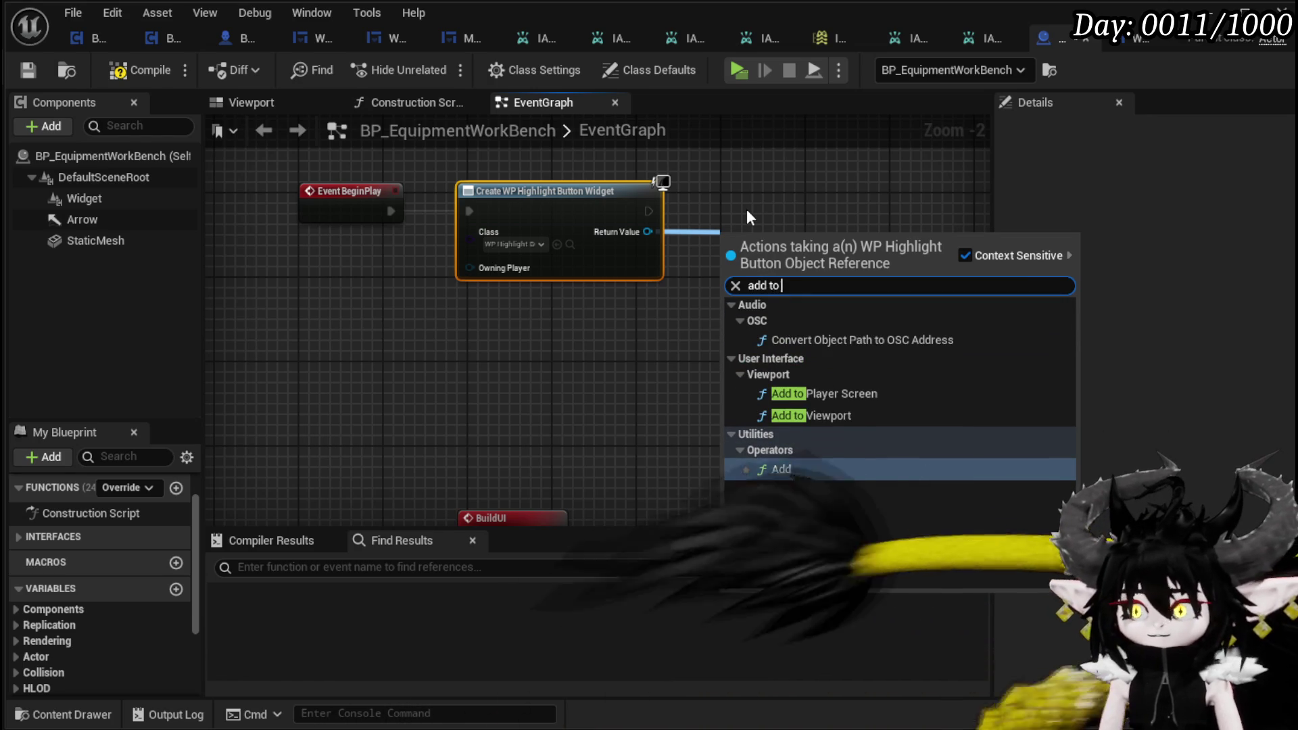
Step: Drag a Widget component getter into the EventGraph and browse its 'add' actions
click(83, 198)
mouse_move(83, 198)
mouse_down()
mouse_move(626, 155)
mouse_move(688, 195)
mouse_up()
drag(531, 244, 646, 265)
text(add)
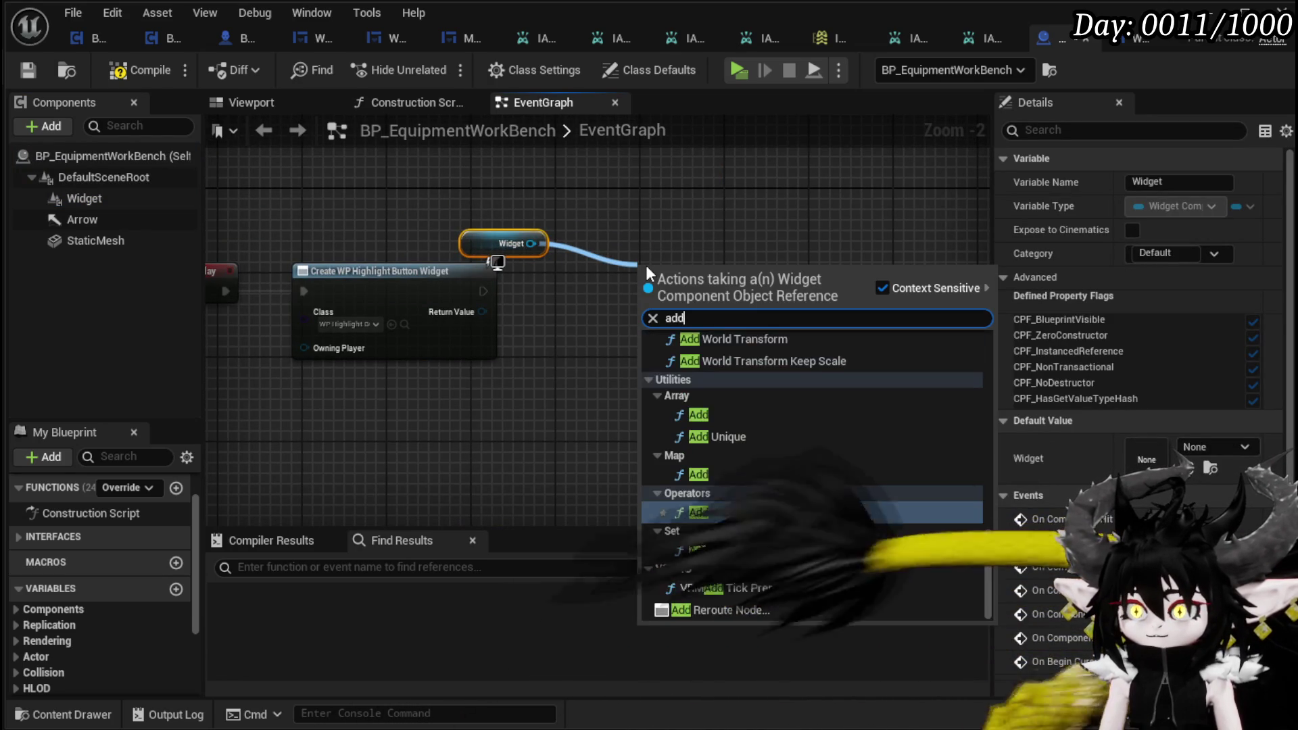
scroll(886, 527, up, 3)
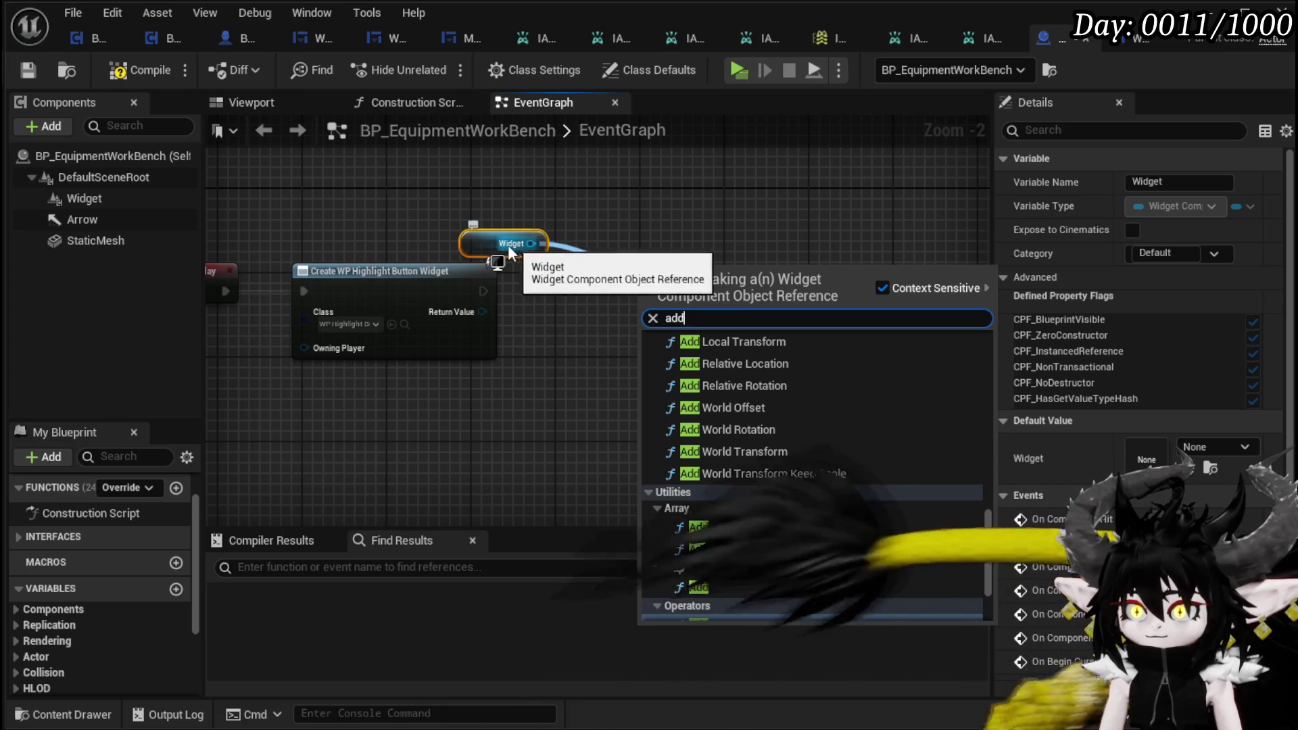
scroll(779, 360, up, 5)
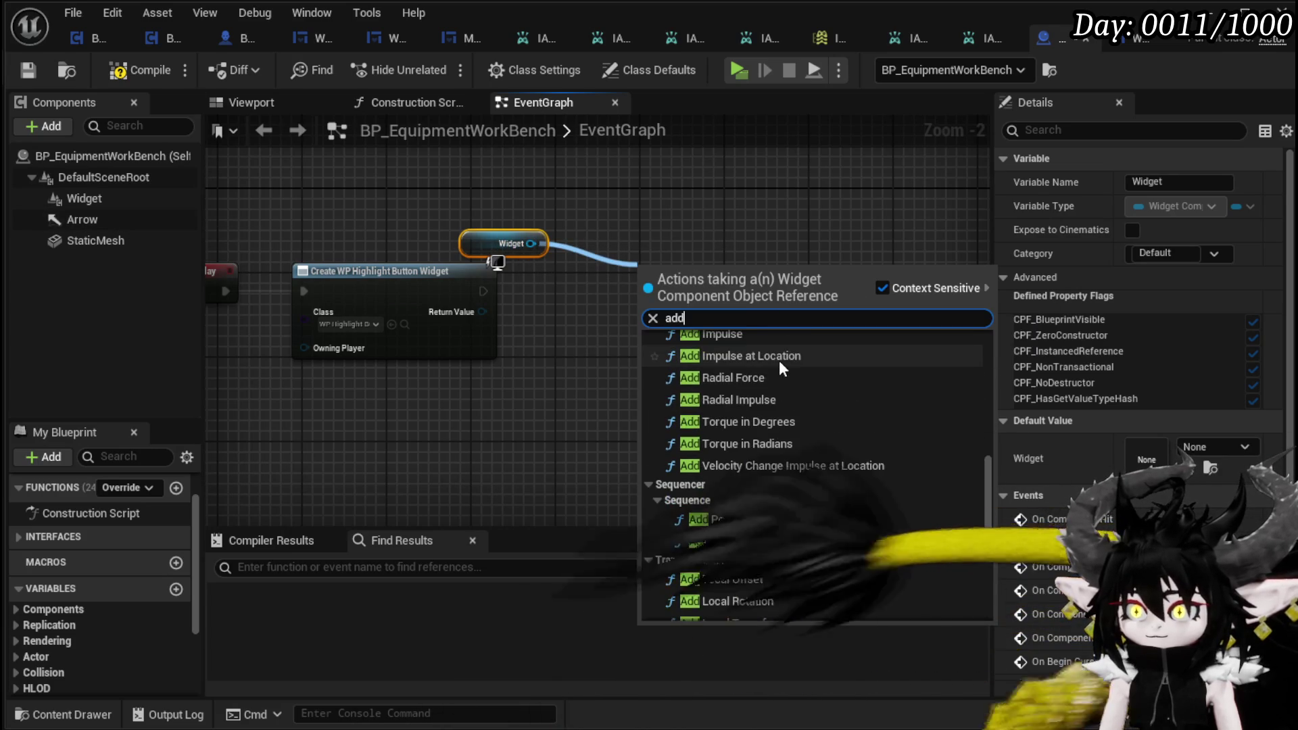
scroll(781, 359, up, 10)
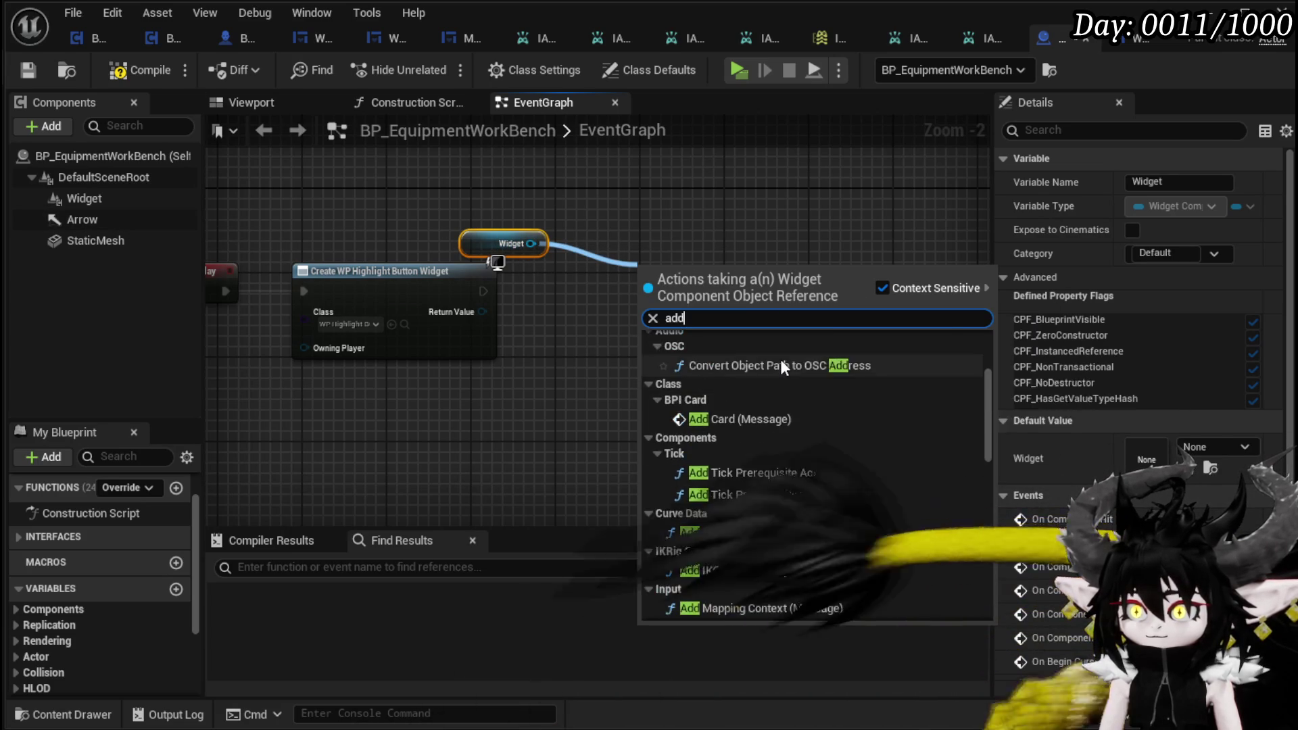
scroll(783, 356, down, 15)
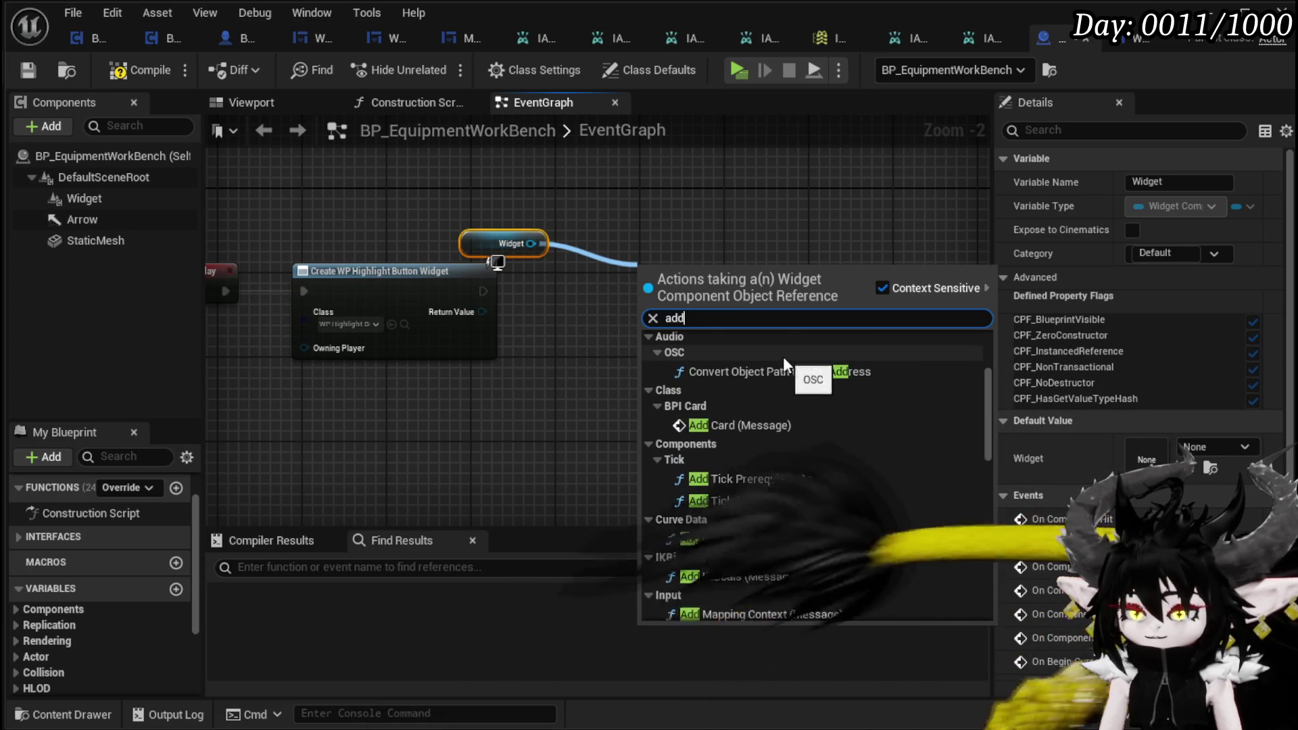
scroll(783, 355, down, 3)
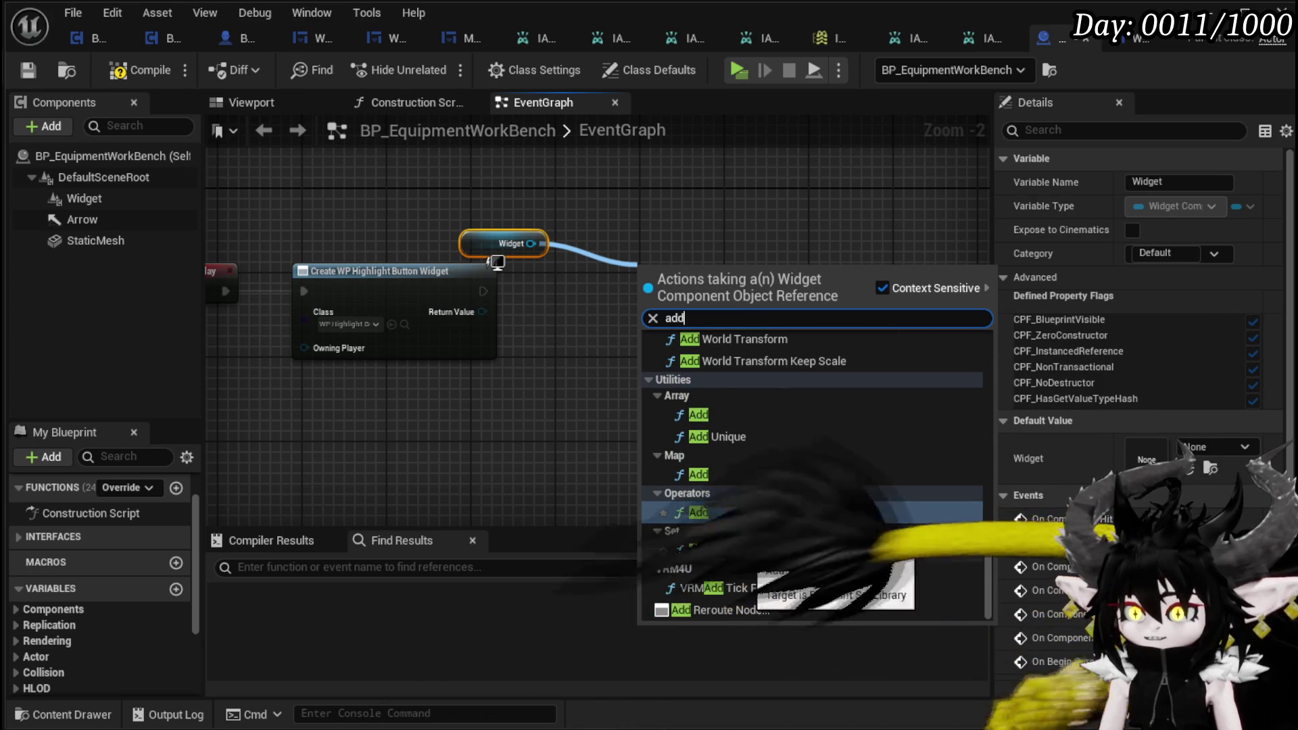
click(632, 384)
Step: Add Set Widget on the Widget component after Create Widget, fed its Return Value, and compile
drag(530, 251, 641, 286)
text(Set wid)
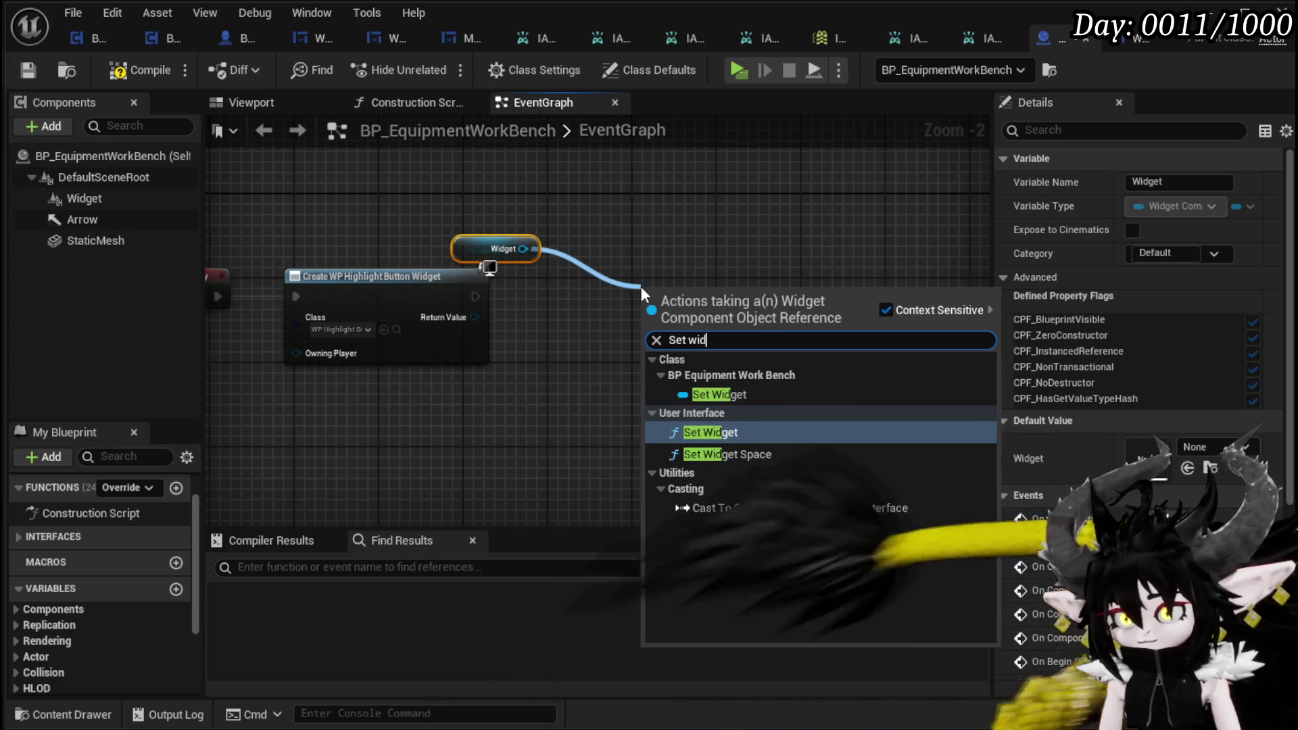
click(711, 432)
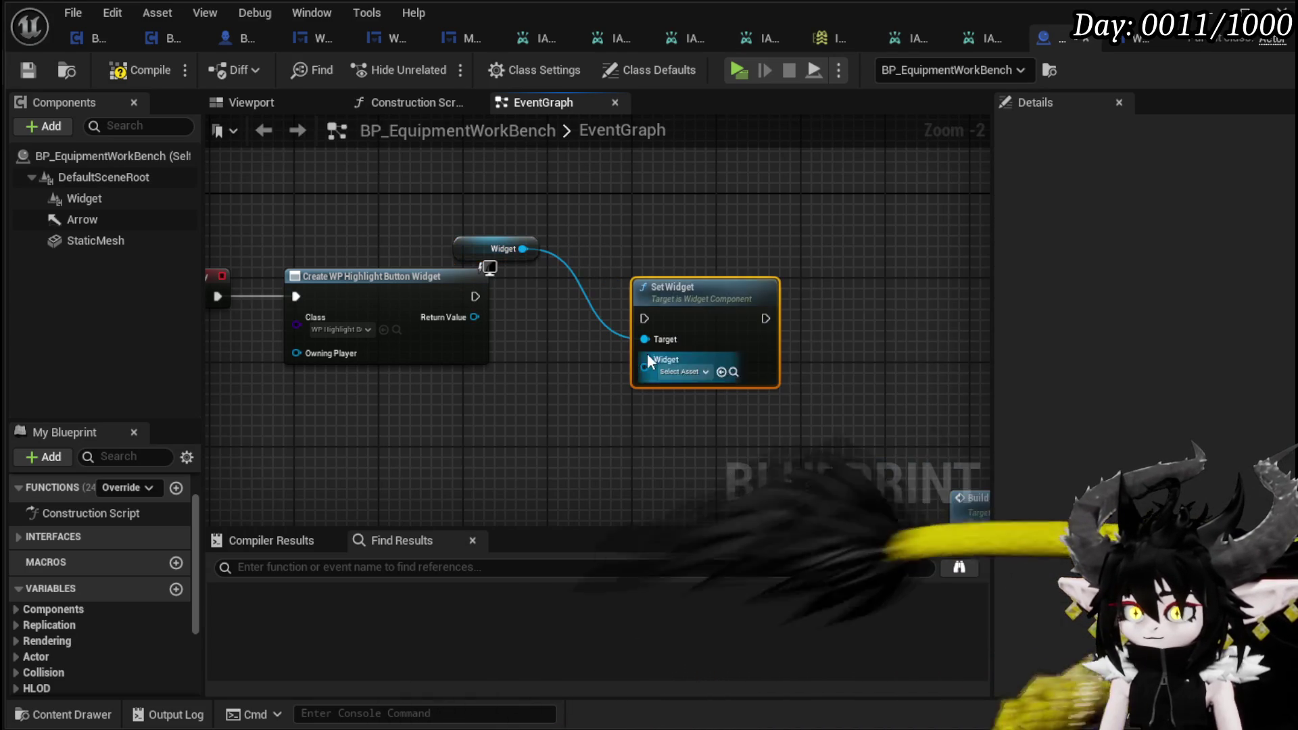
mouse_move(475, 296)
mouse_down()
mouse_move(655, 318)
mouse_move(687, 298)
mouse_move(616, 285)
mouse_up()
drag(474, 318, 582, 358)
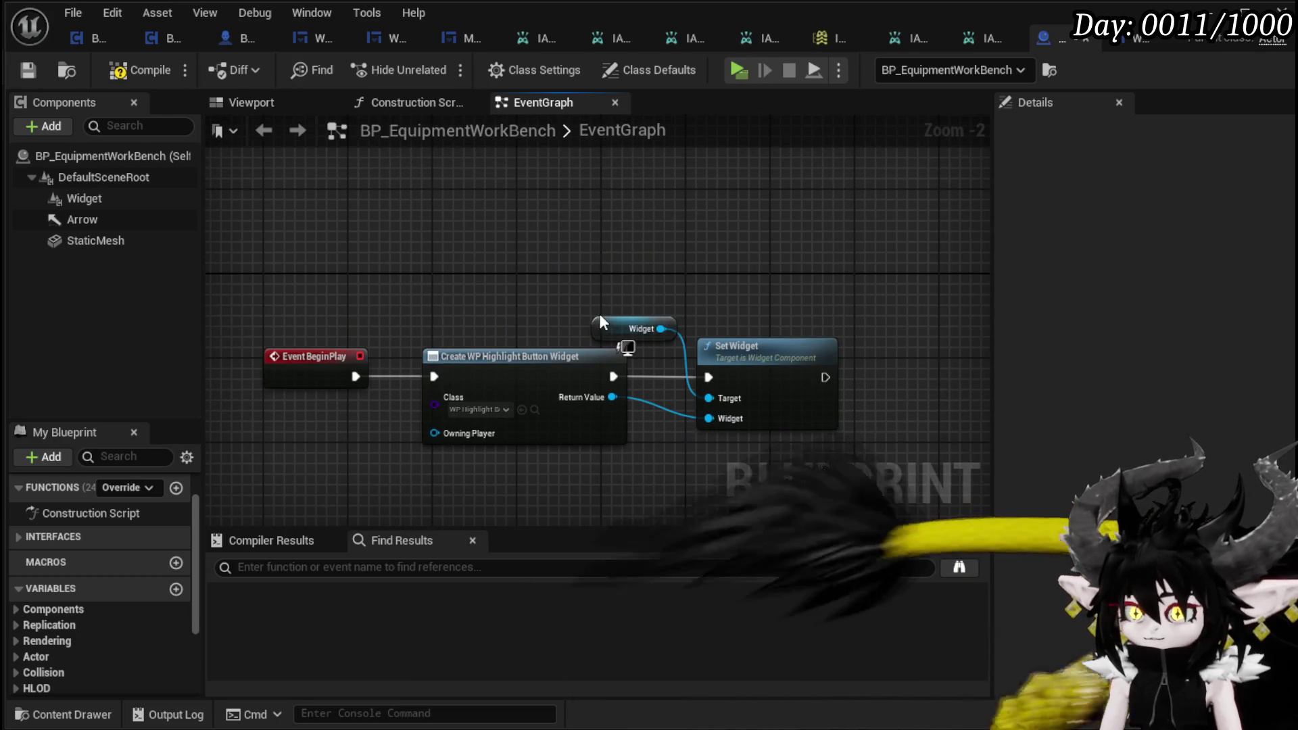
click(659, 329)
click(124, 70)
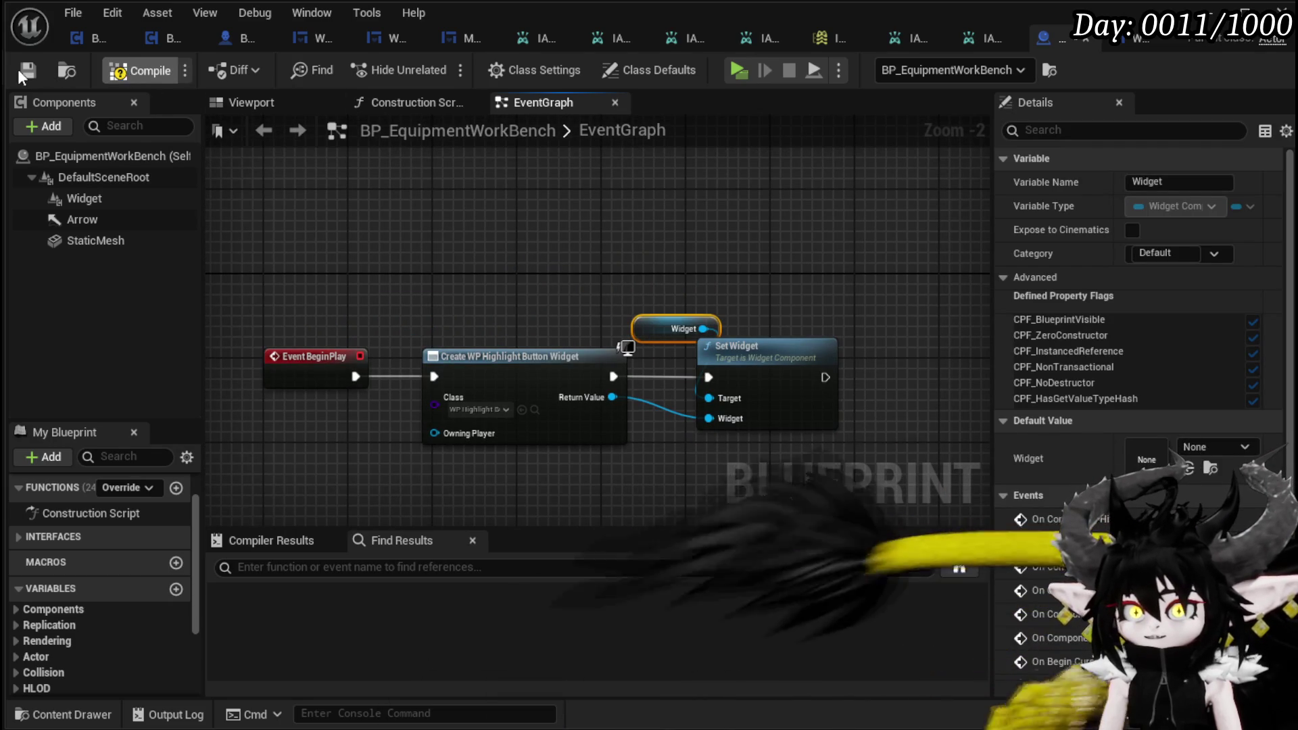
Step: Add Set Visibility on the Widget component after Set Widget, then compile and save
drag(608, 397, 955, 432)
text(Set Visi)
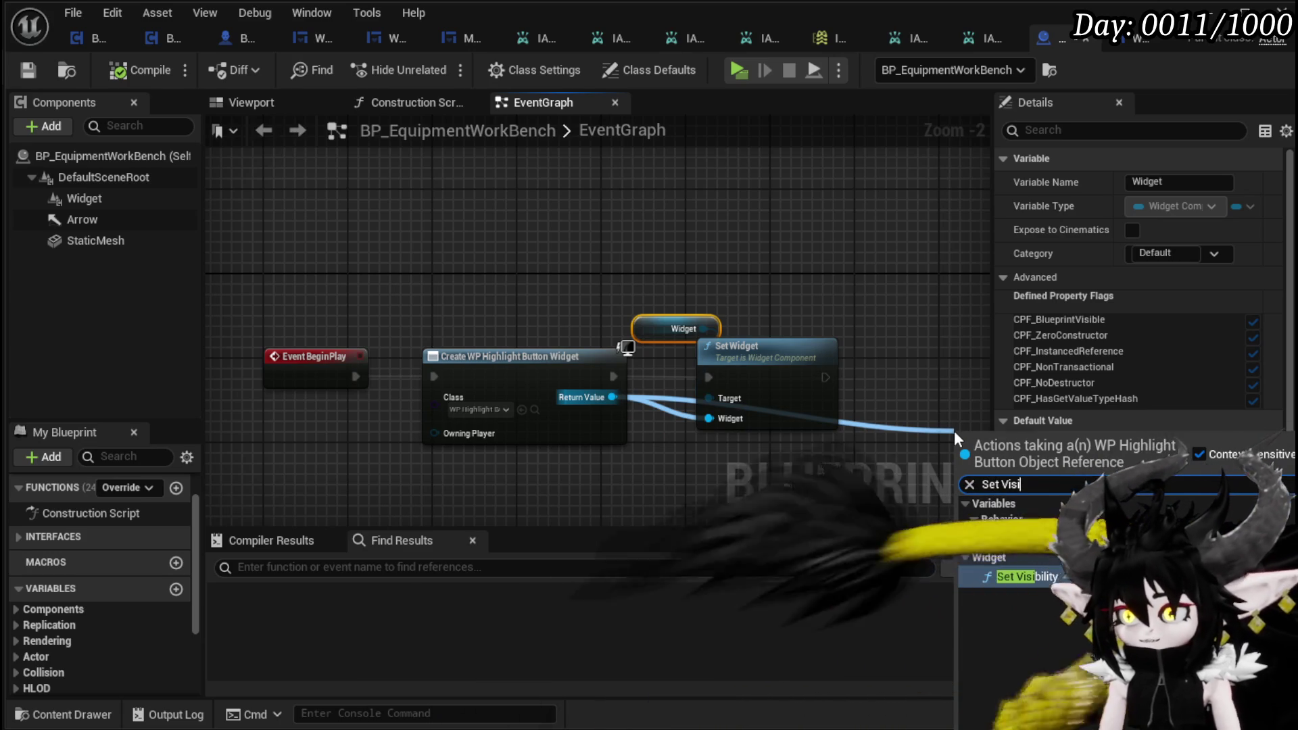
drag(701, 329, 863, 297)
text(S)
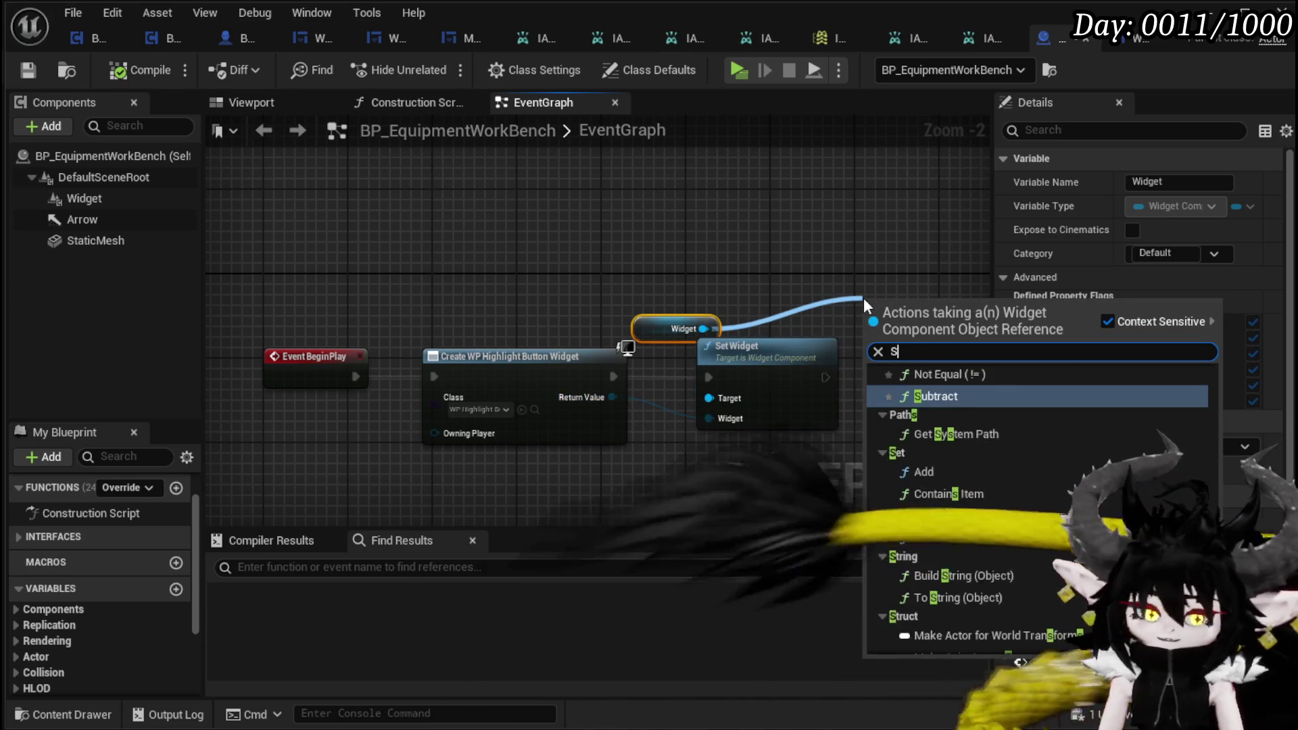
text(et Visi)
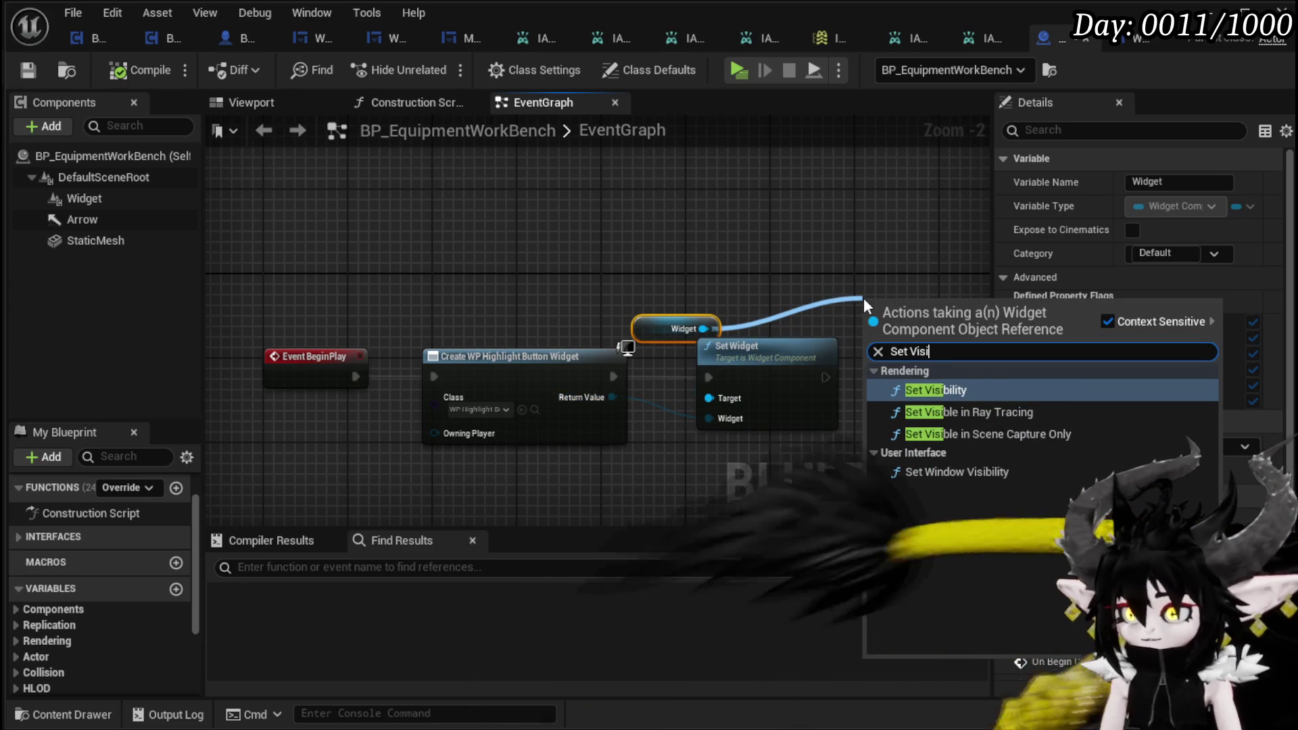
key(Return)
mouse_move(553, 357)
mouse_down()
mouse_move(608, 342)
mouse_move(660, 376)
mouse_up()
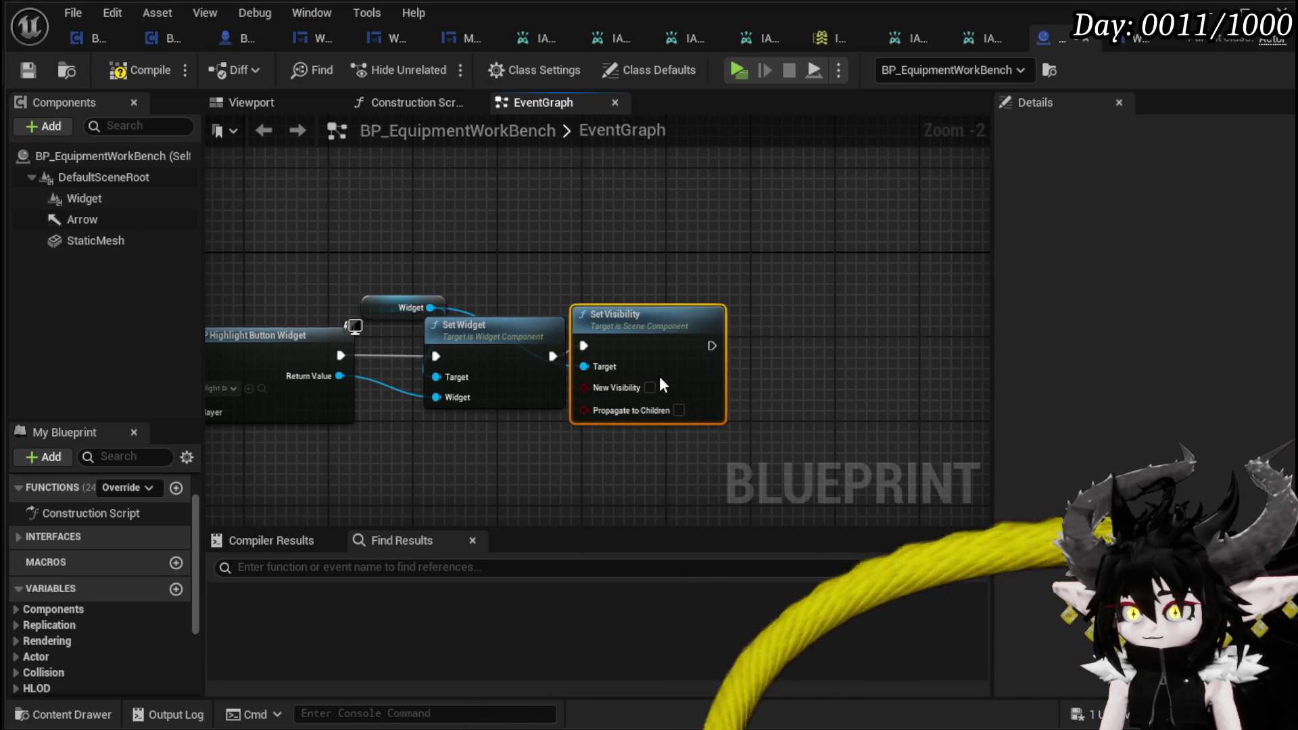
click(628, 255)
click(135, 71)
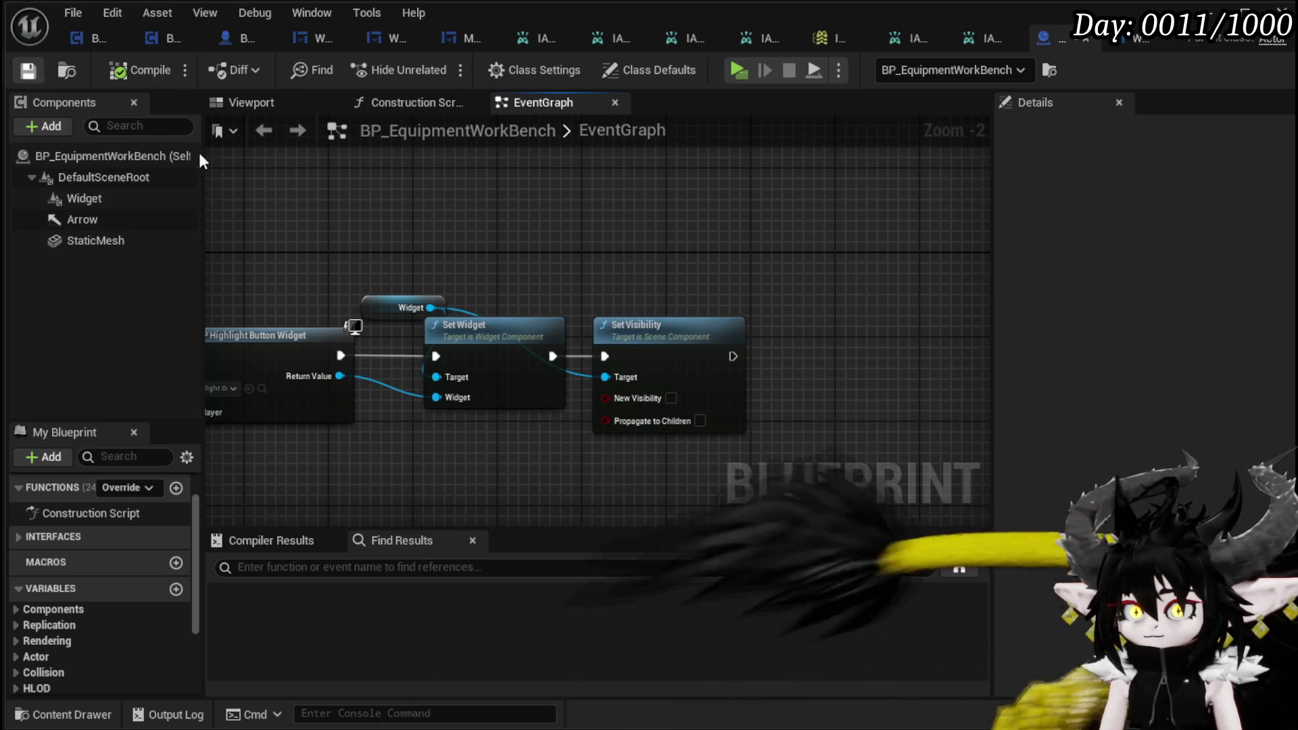
click(406, 305)
Step: Duplicate the Widget getter and also select the Set Visibility node
key(ctrl+d)
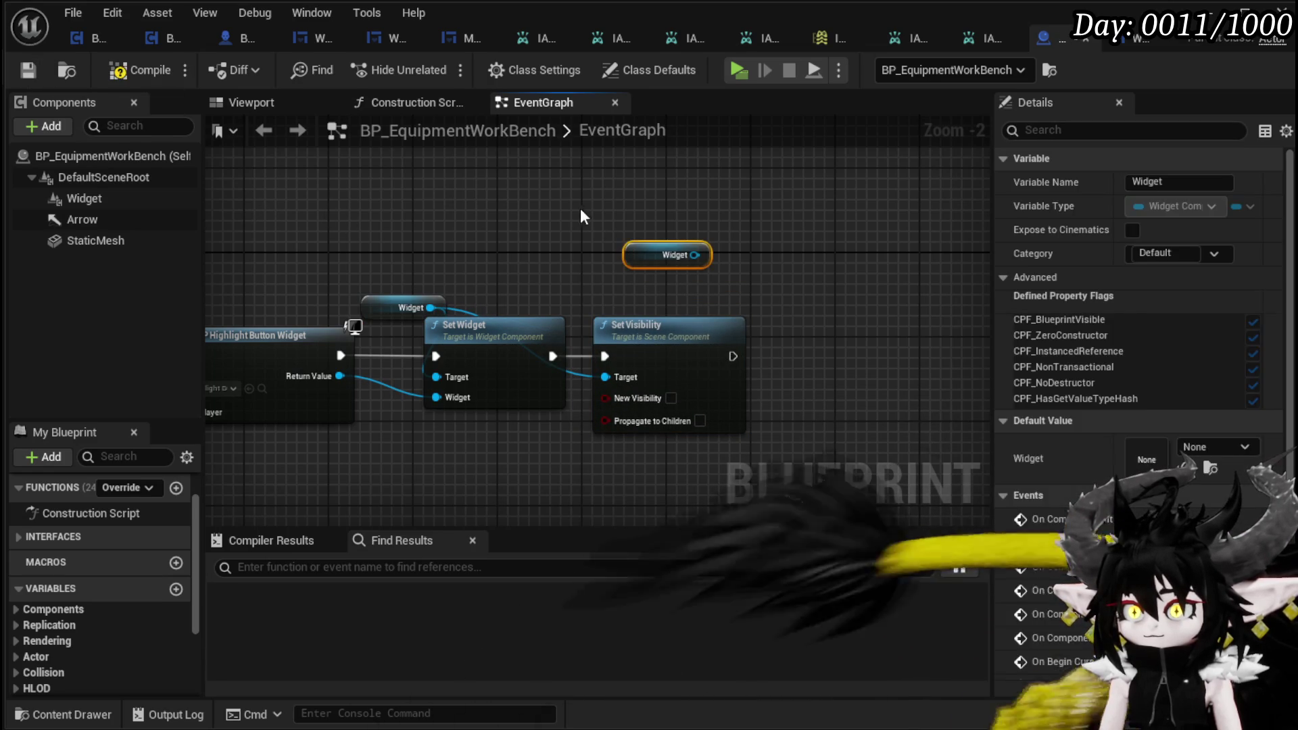
shift+click(720, 376)
scroll(730, 358, down, 5)
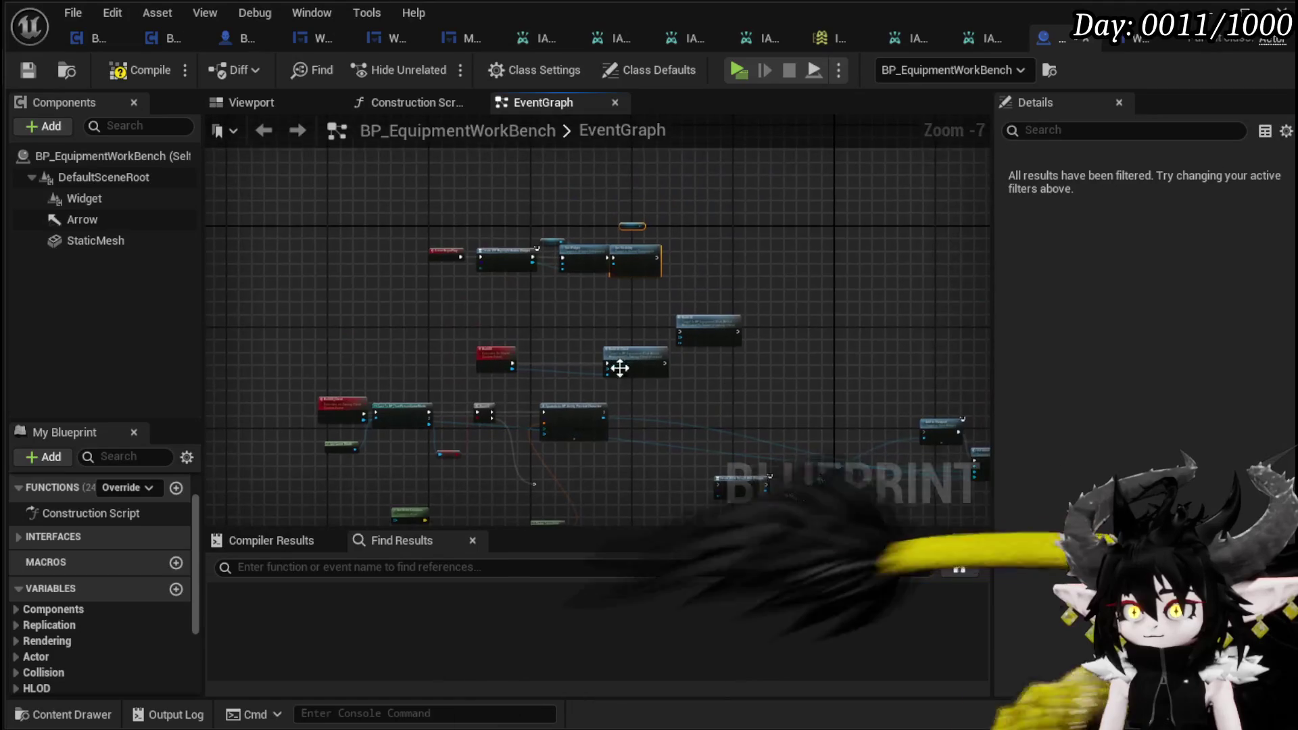
Step: Open BP_EquipmentWorkBench's GetInteractionIndicator function from the Interfaces list in My Blueprint
scroll(621, 343, up, 4)
mouse_move(621, 343)
mouse_down()
mouse_move(777, 349)
mouse_move(691, 509)
mouse_move(647, 531)
mouse_move(708, 300)
mouse_up()
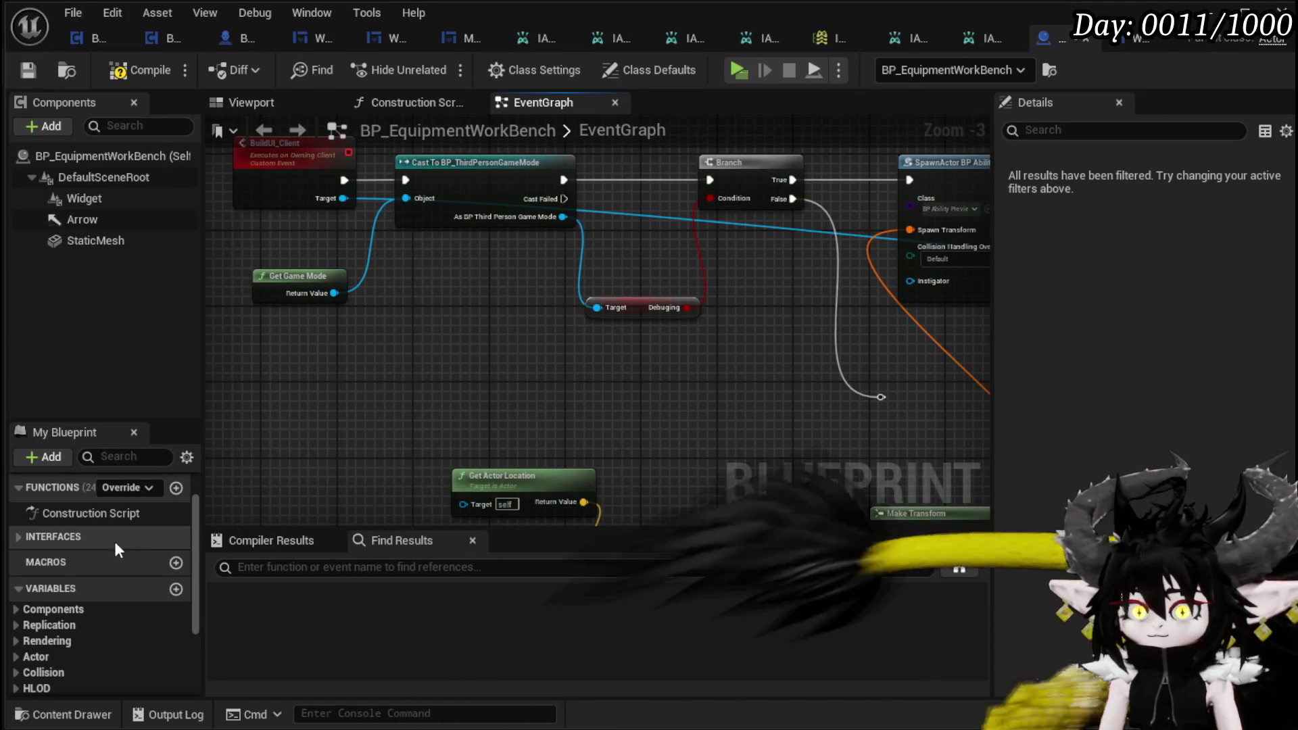
click(21, 537)
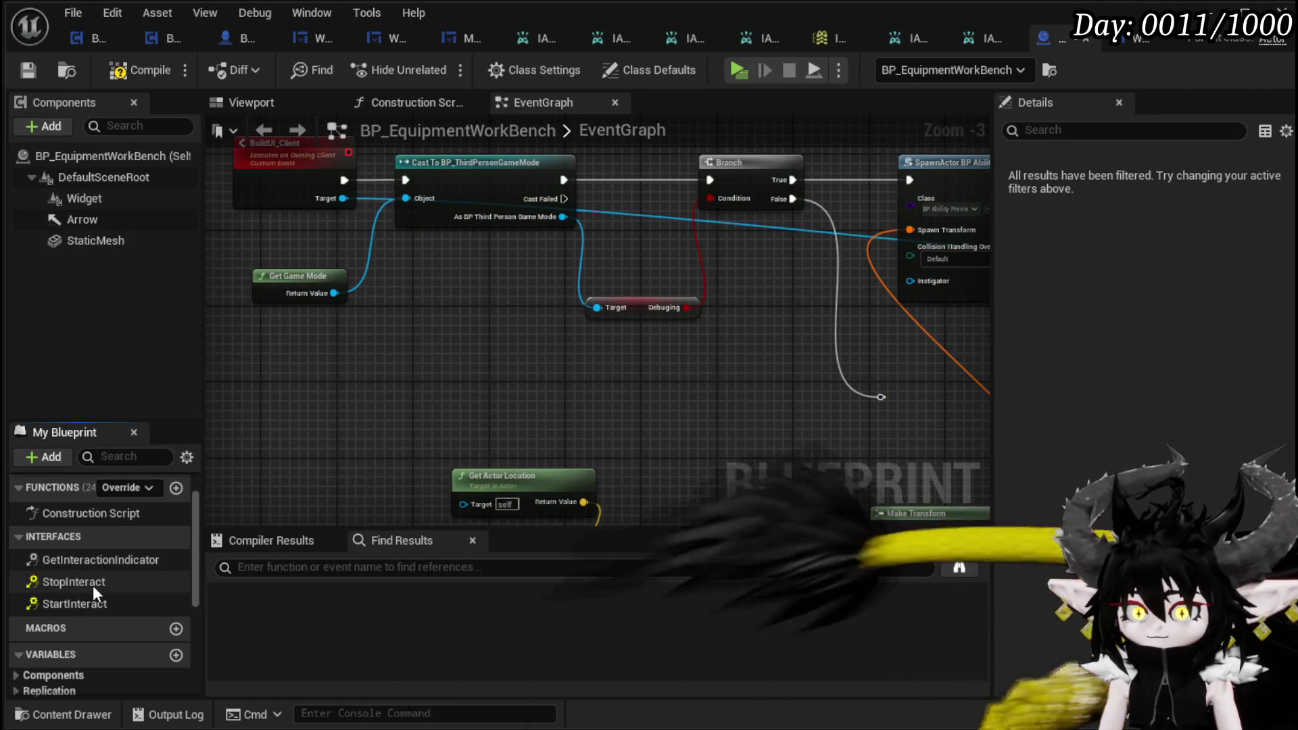
double_click(76, 560)
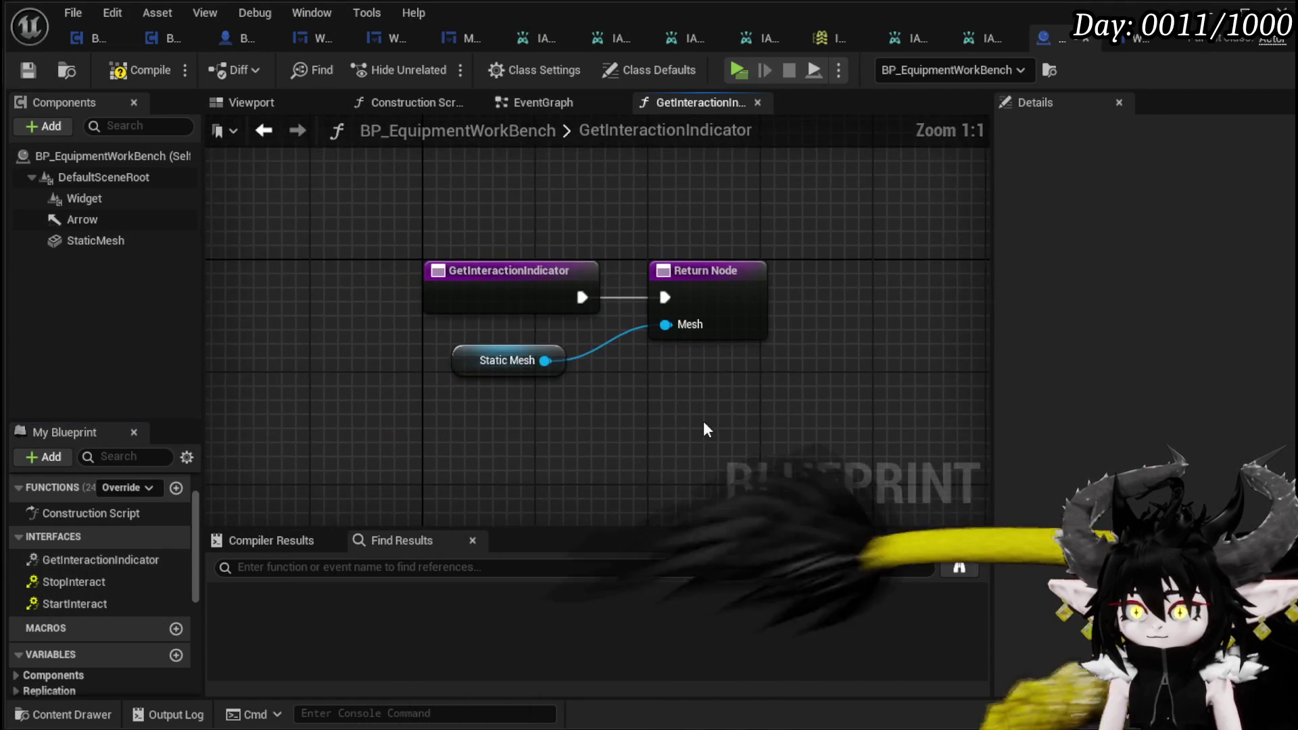
Step: Paste the copied Widget and Set Visibility nodes before the Return Node, wiring the function entry into Set Visibility
mouse_move(737, 278)
mouse_down()
mouse_move(1024, 306)
mouse_move(893, 282)
mouse_move(828, 328)
mouse_up()
key(ctrl+v)
mouse_move(635, 460)
mouse_down()
mouse_move(630, 235)
mouse_move(624, 246)
mouse_up()
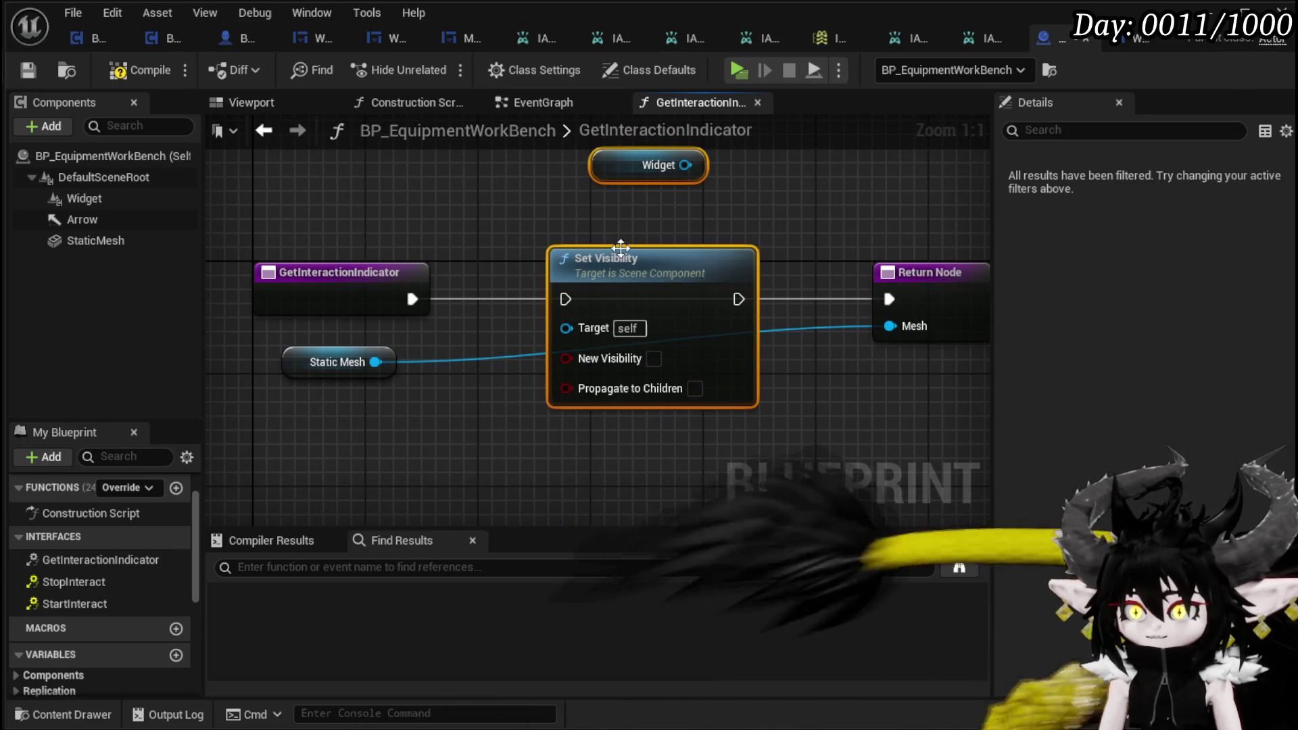
drag(411, 298, 566, 299)
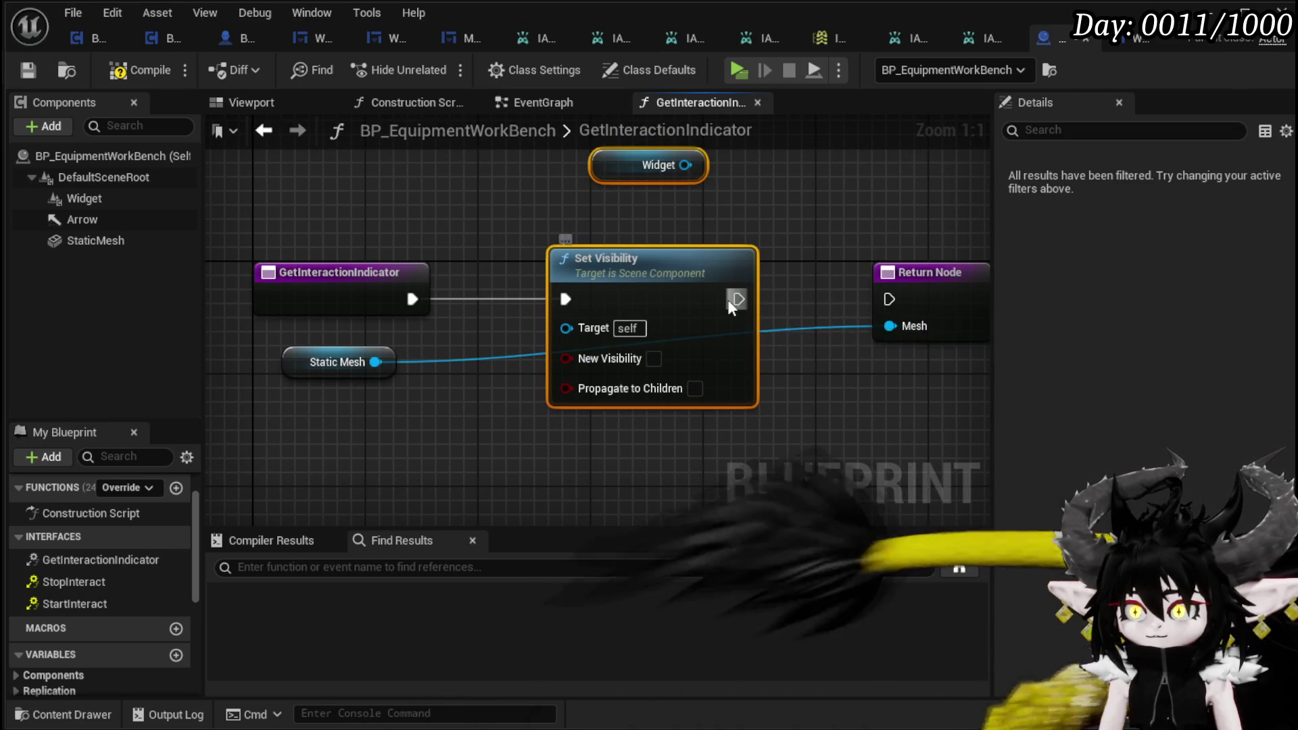